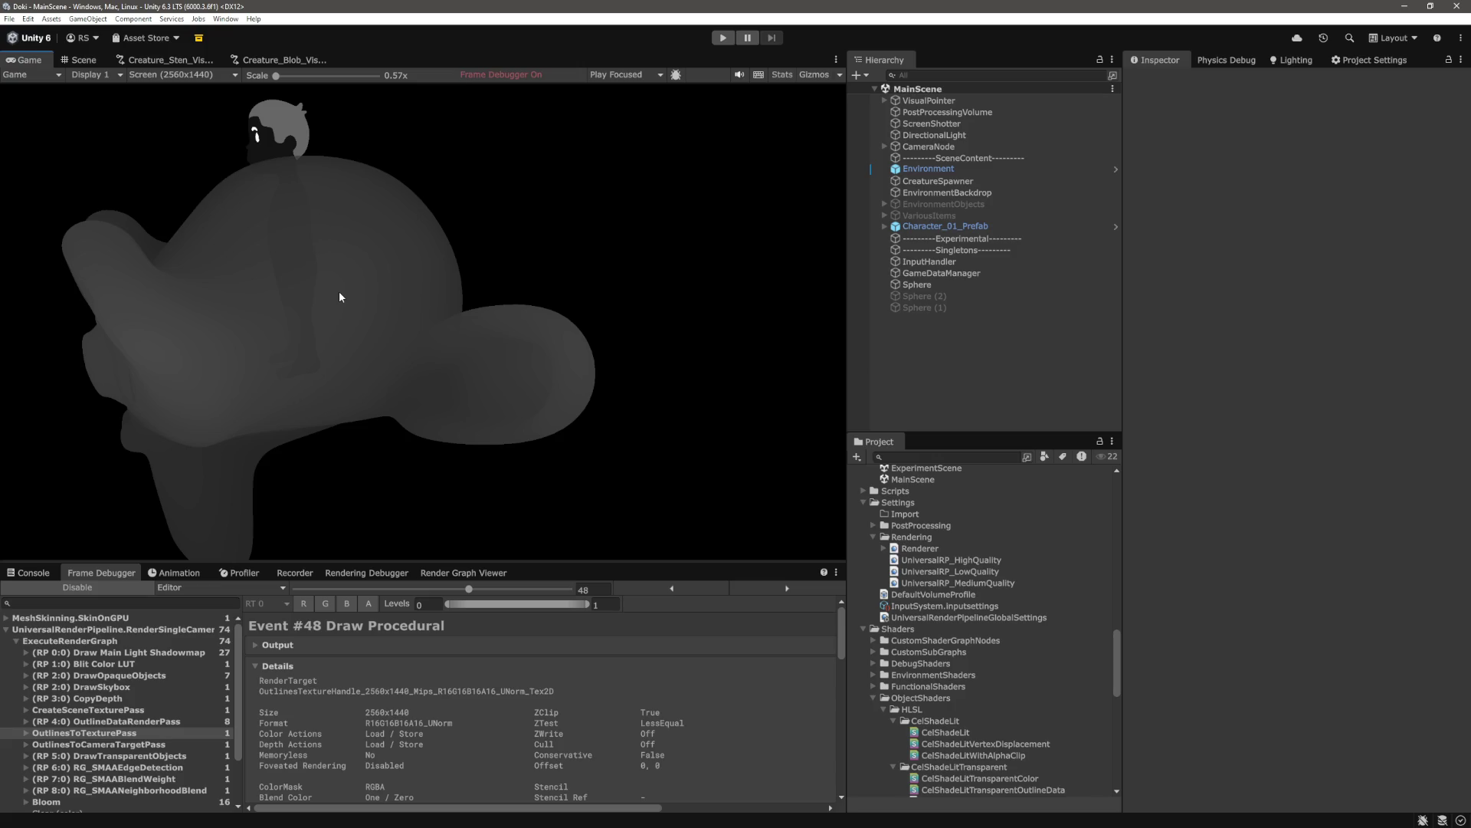
Replace sceneDepthCenter on line 140 with 0 as the fallback and save the shader
key("alt+Tab")
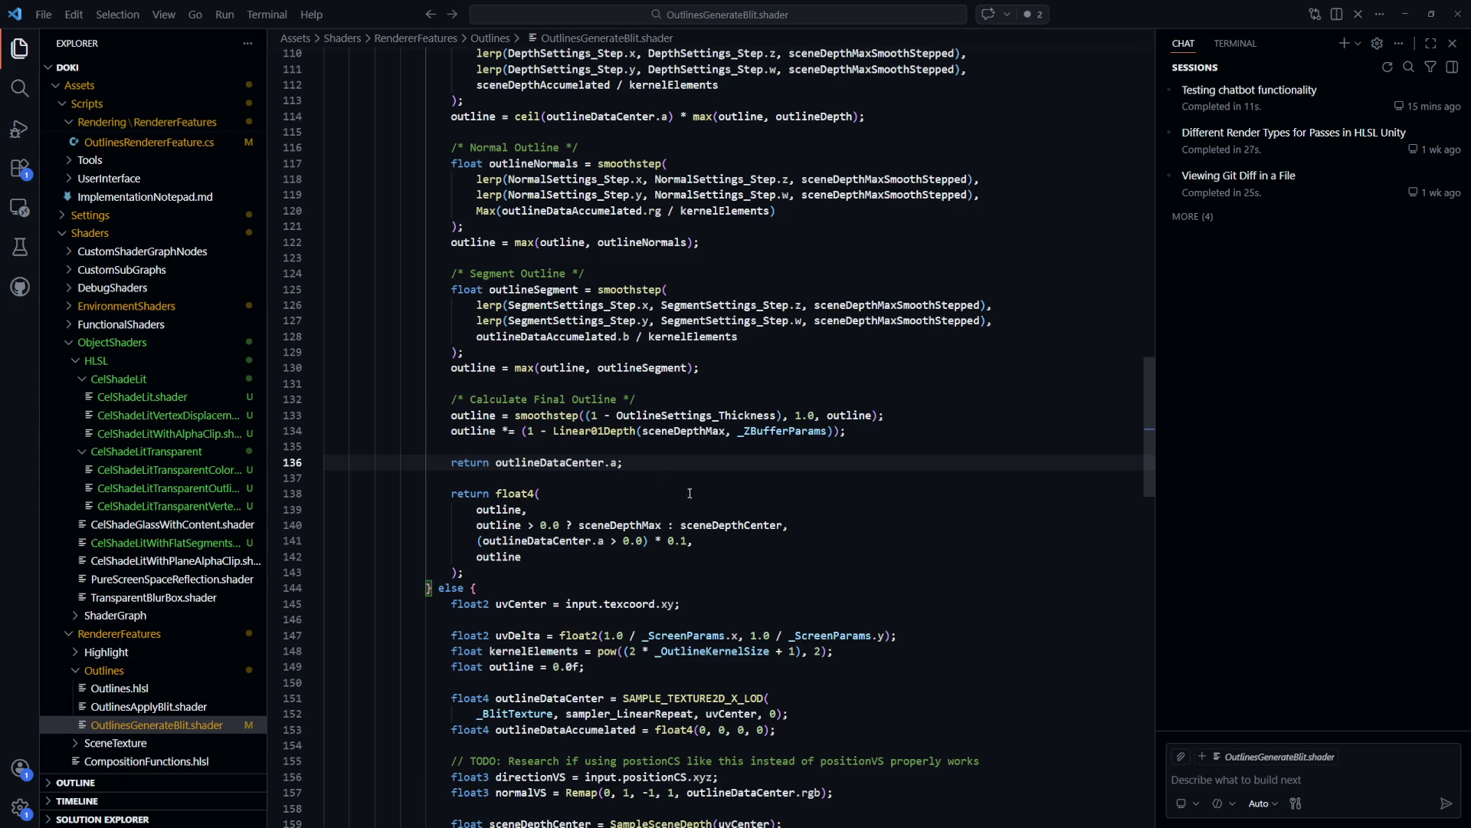
scroll(681, 508, "down", 1)
left_click(806, 466)
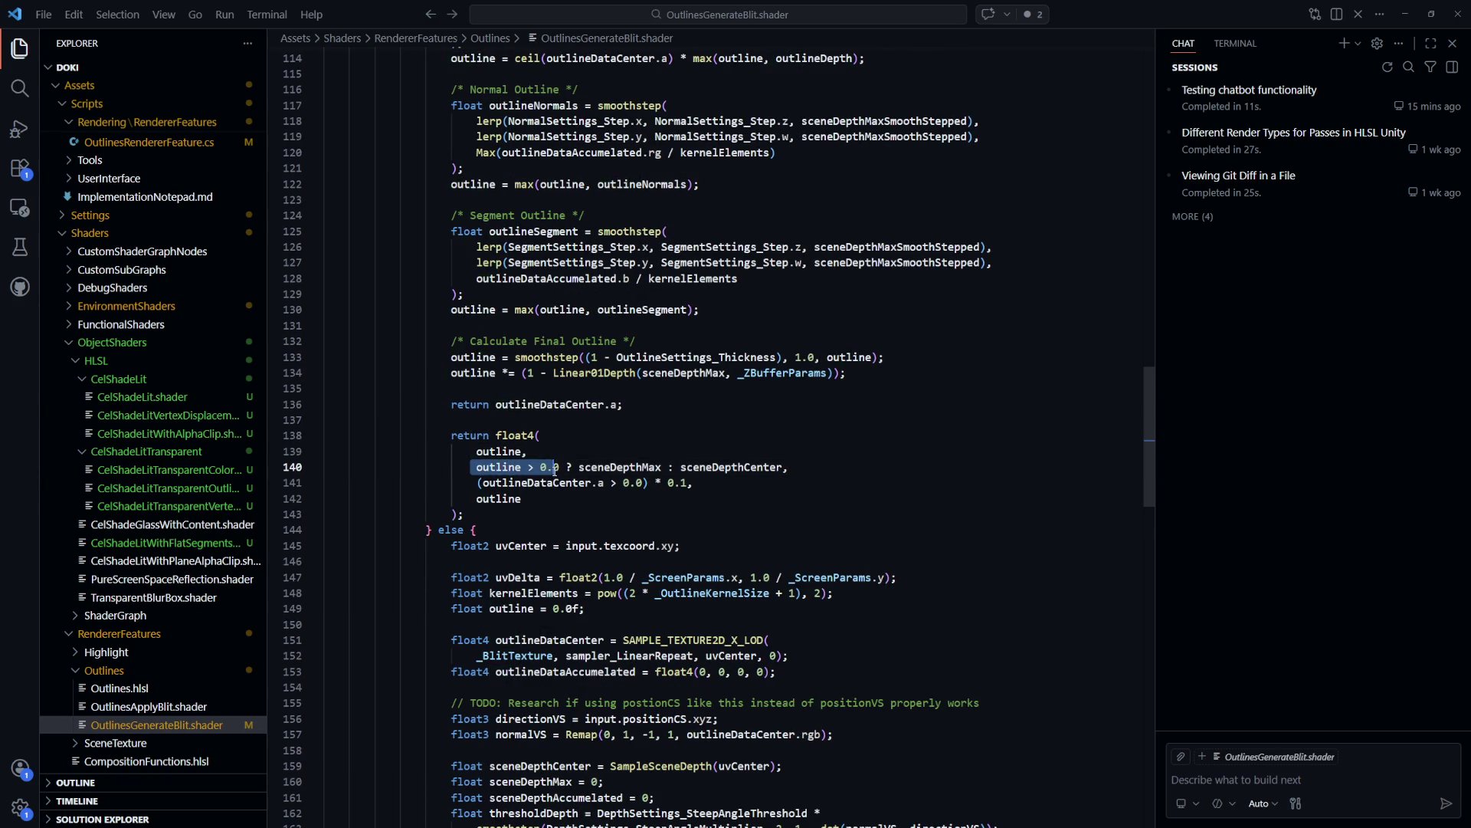
double_click(620, 467)
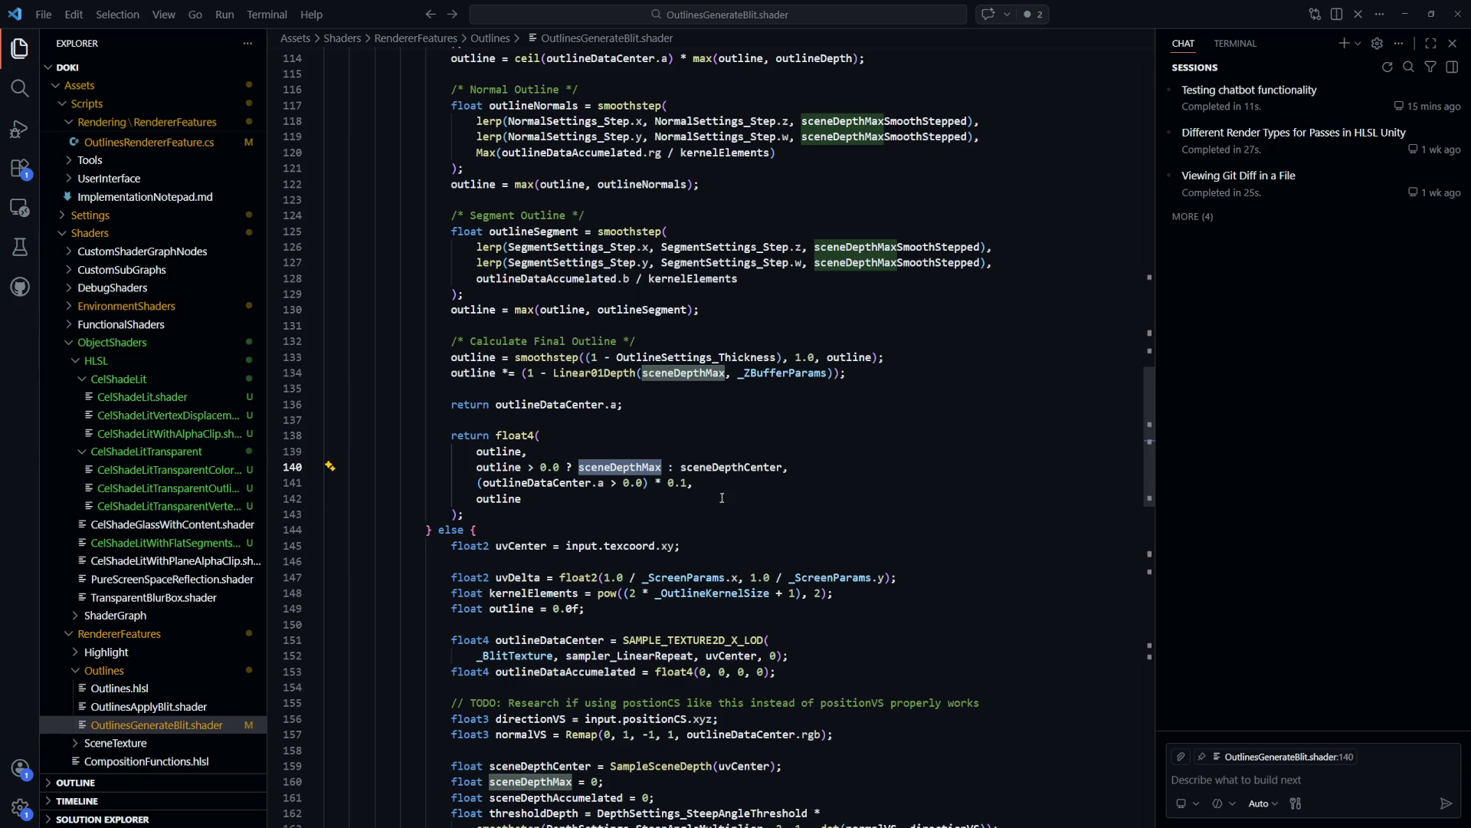
double_click(731, 467)
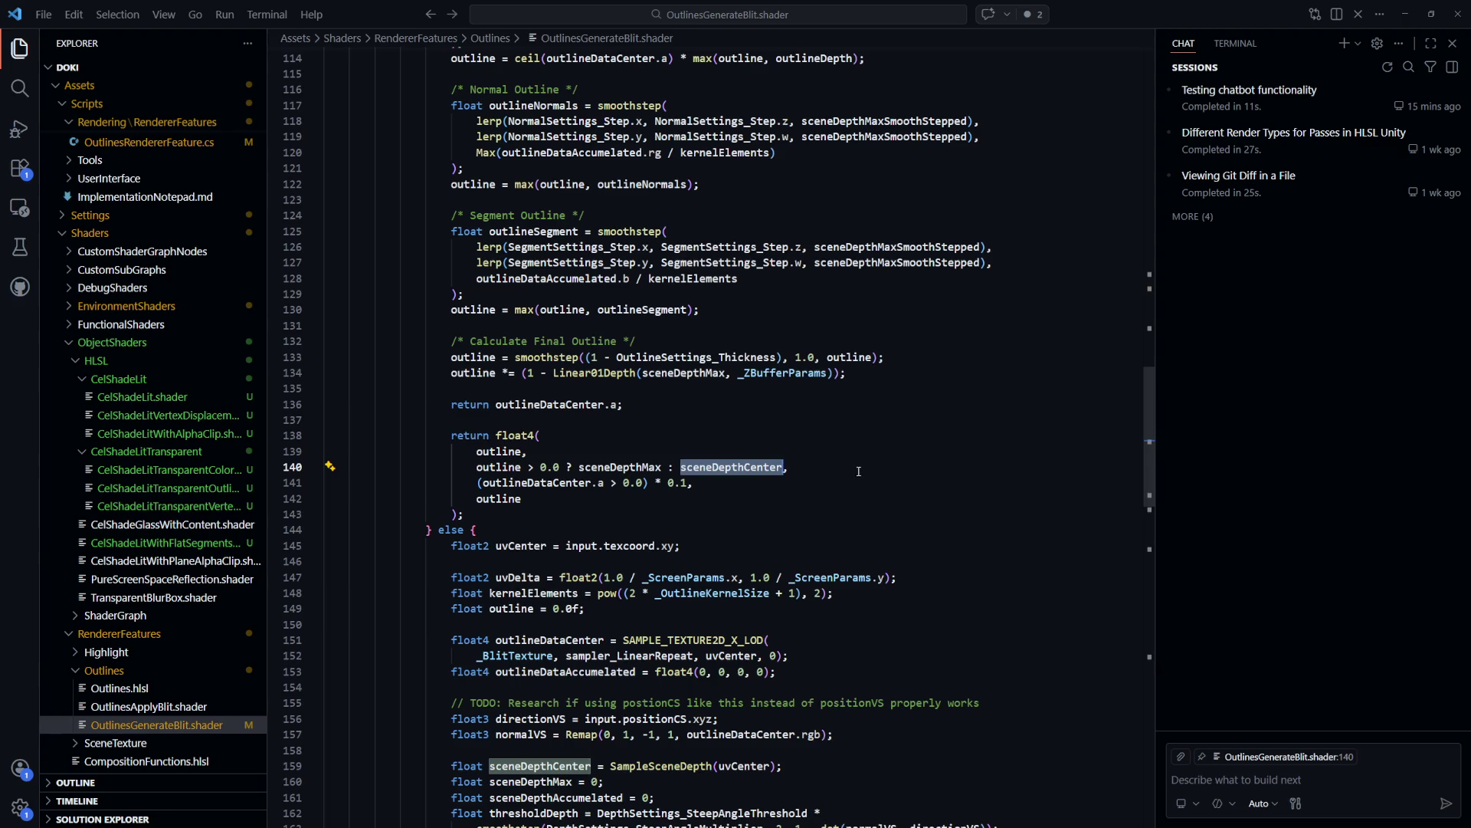
type("0")
key("ctrl+s")
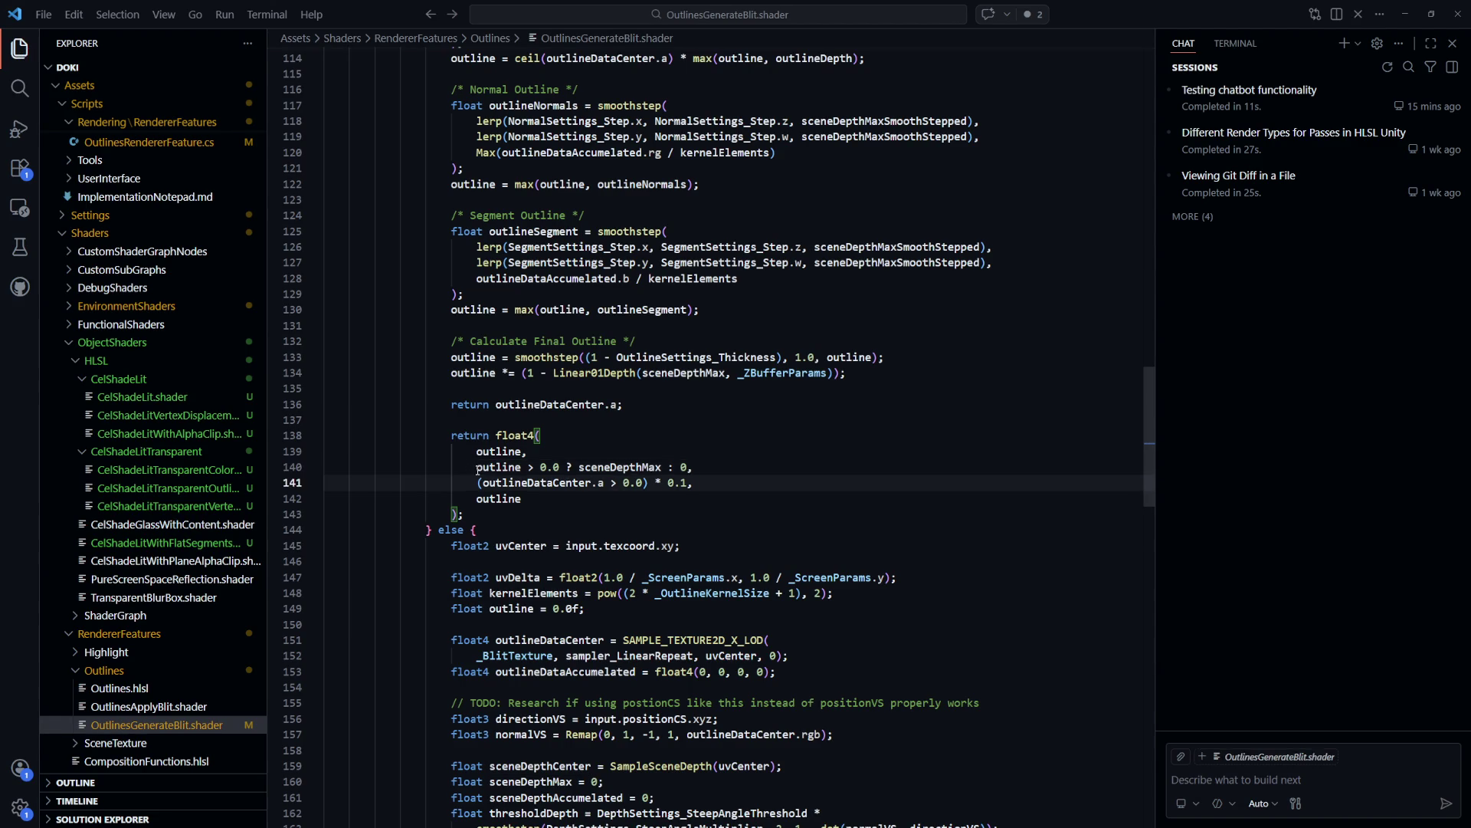
Make line 136 return the copied expression `outline > 0.0 ? sceneDepthMax : 0`
left_click_drag(477, 467, 687, 466)
key("ctrl+c")
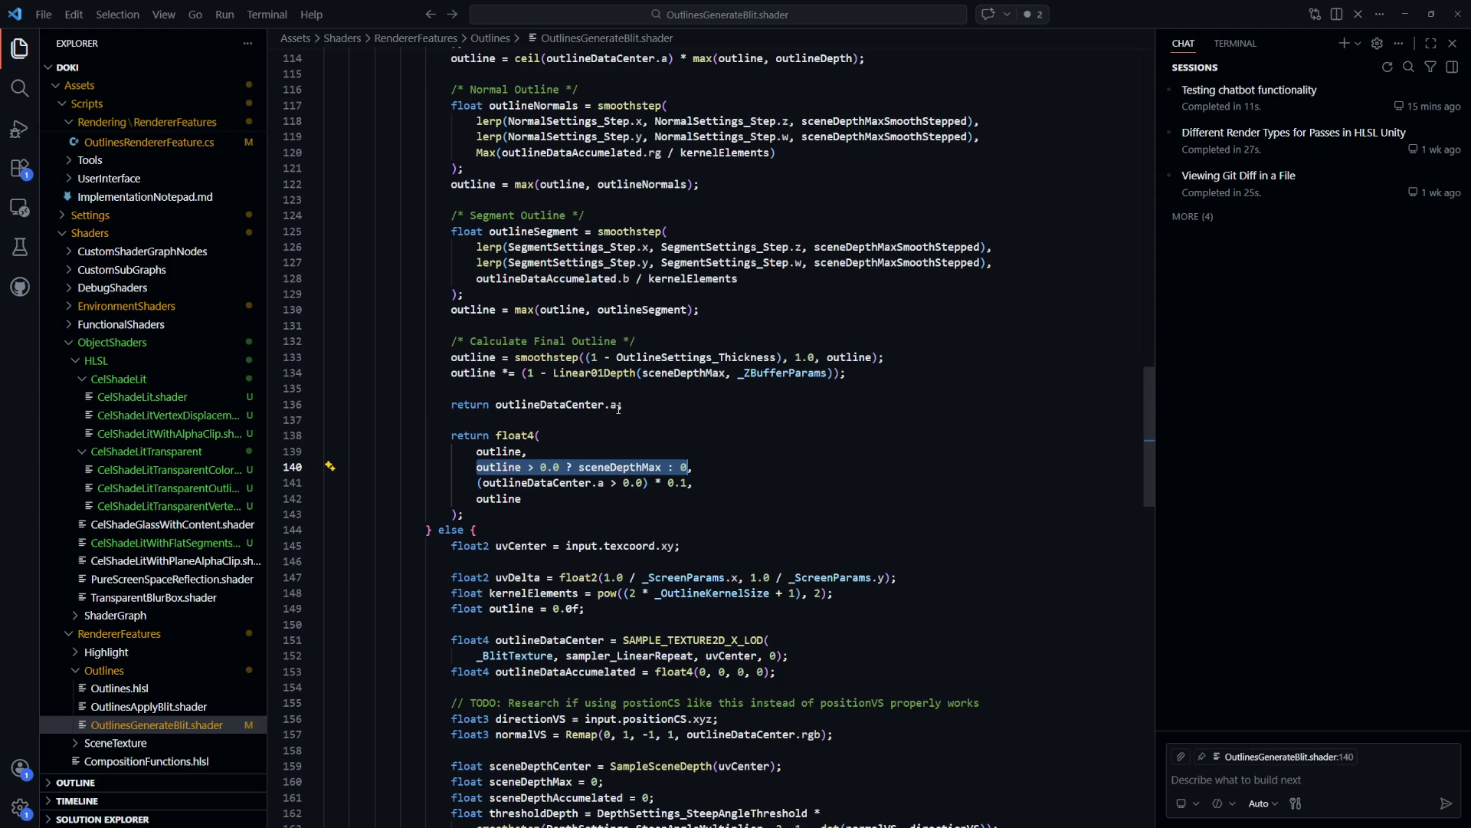
left_click_drag(623, 404, 495, 404)
key("ctrl+v")
left_click(842, 476)
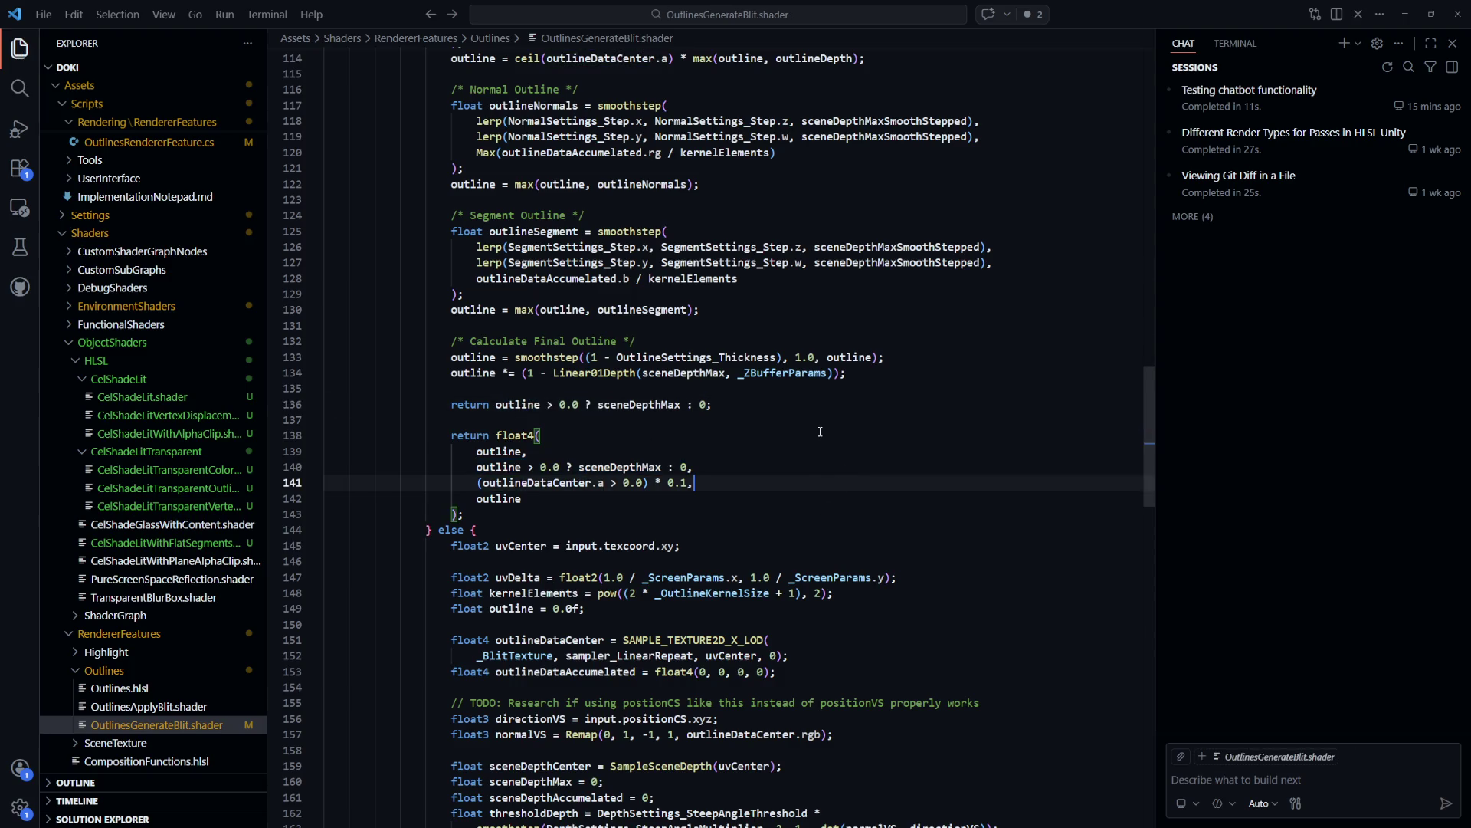
key("alt+Tab")
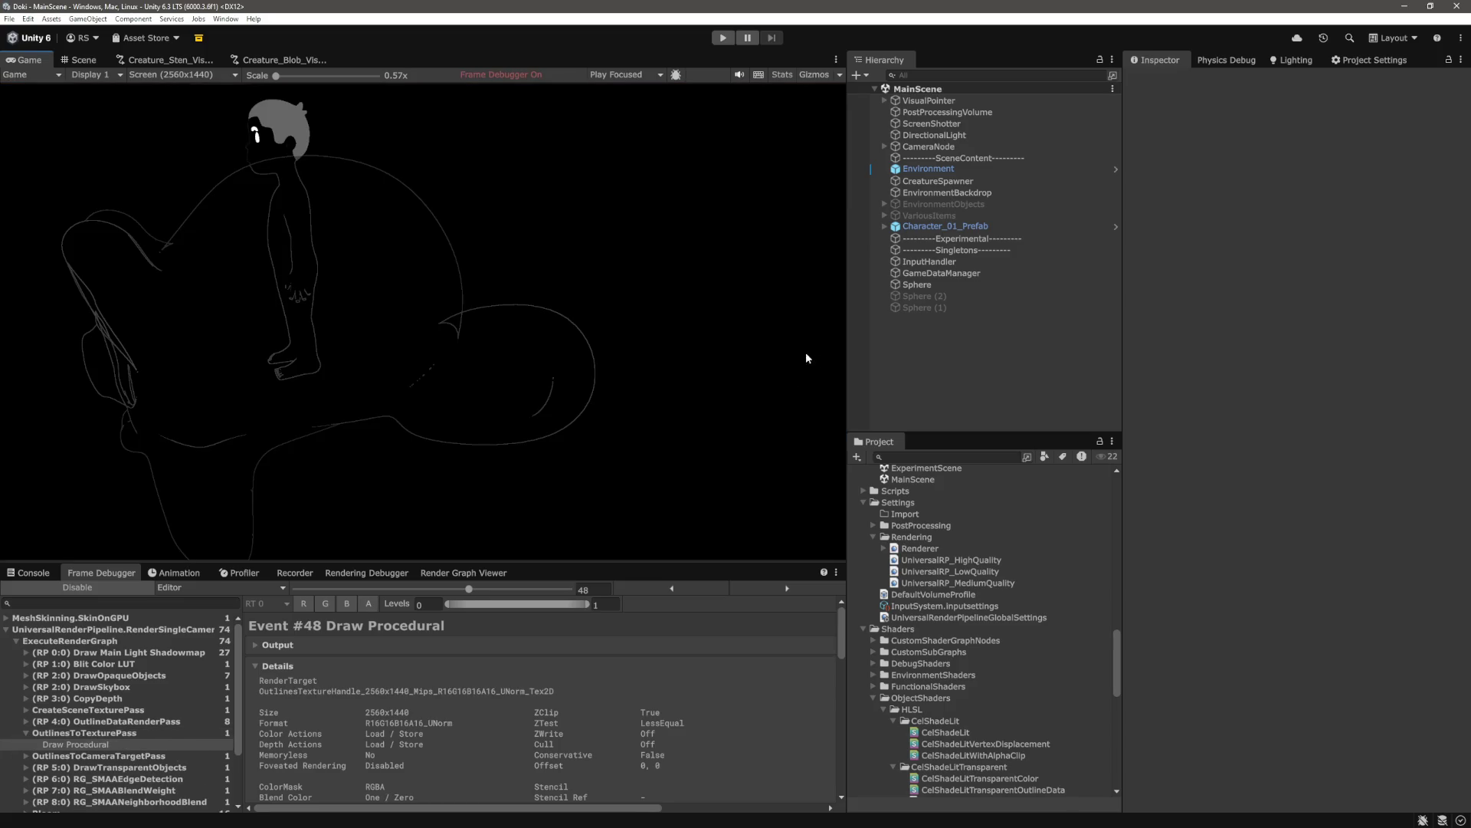
Zoom the Game view in on the thin outlines, pan around, then zoom back out
left_click_drag(286, 77, 357, 77)
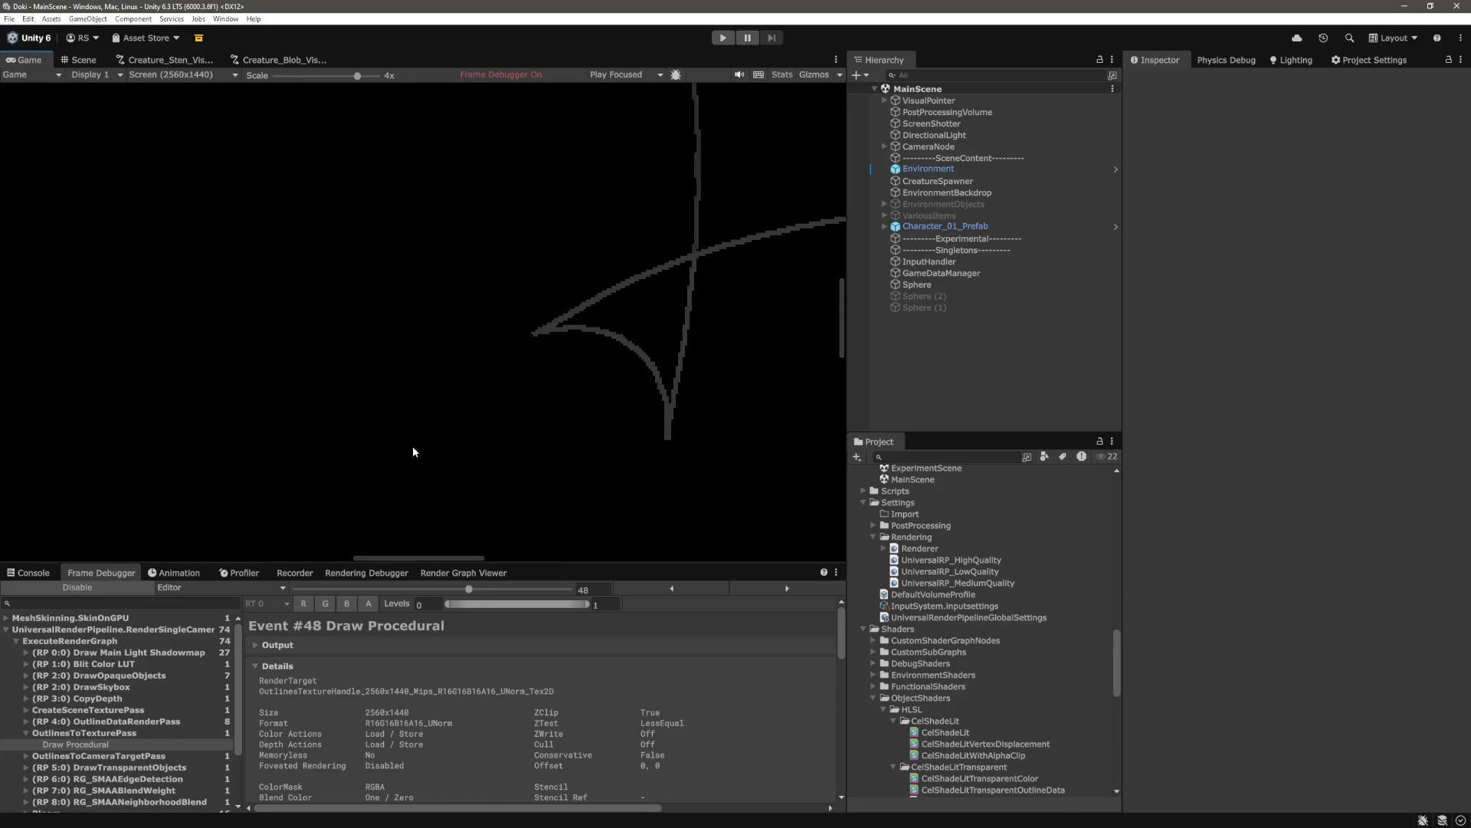
left_click_drag(442, 557, 316, 557)
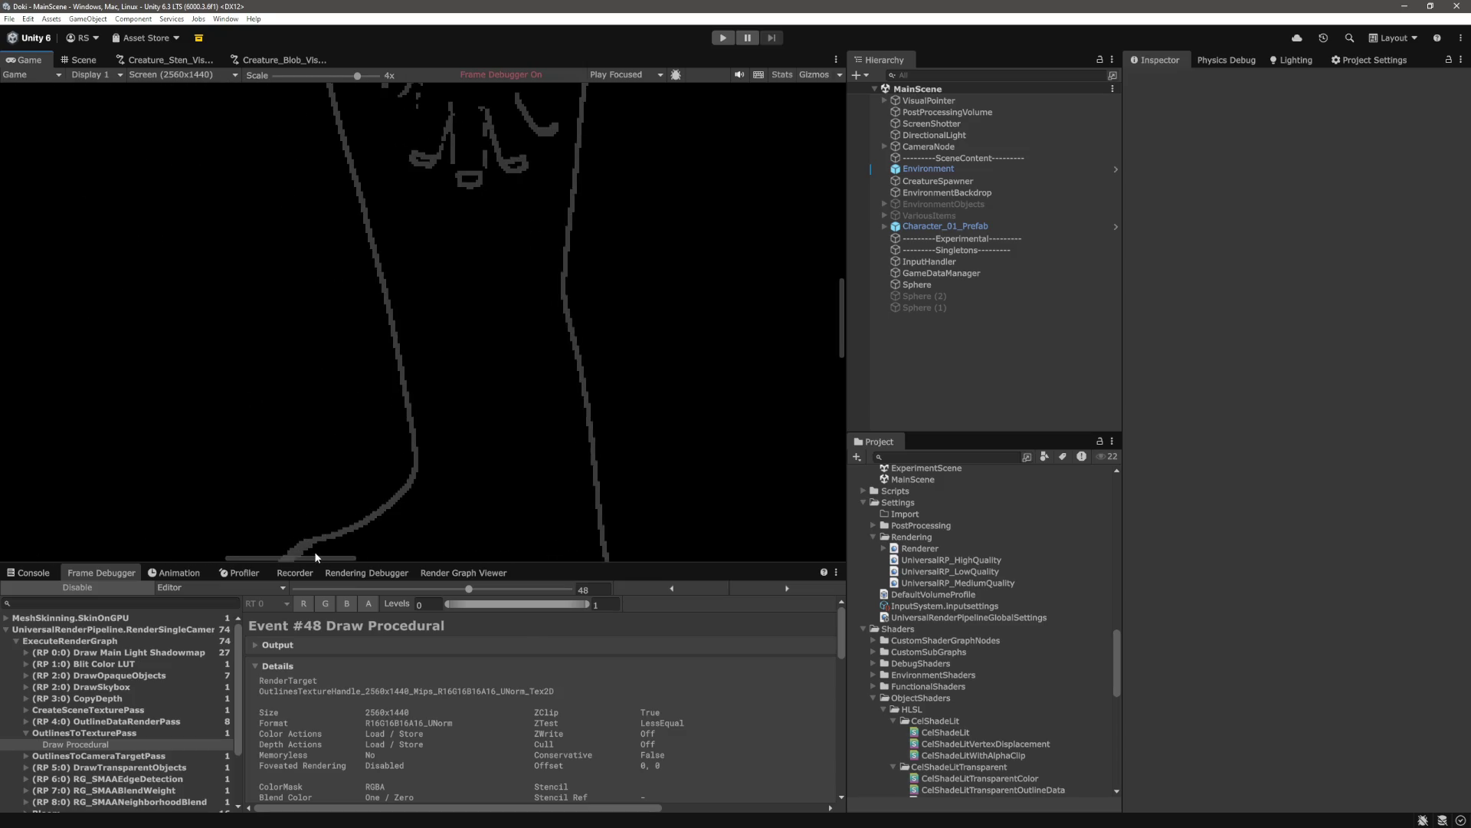
left_click_drag(841, 344, 842, 307)
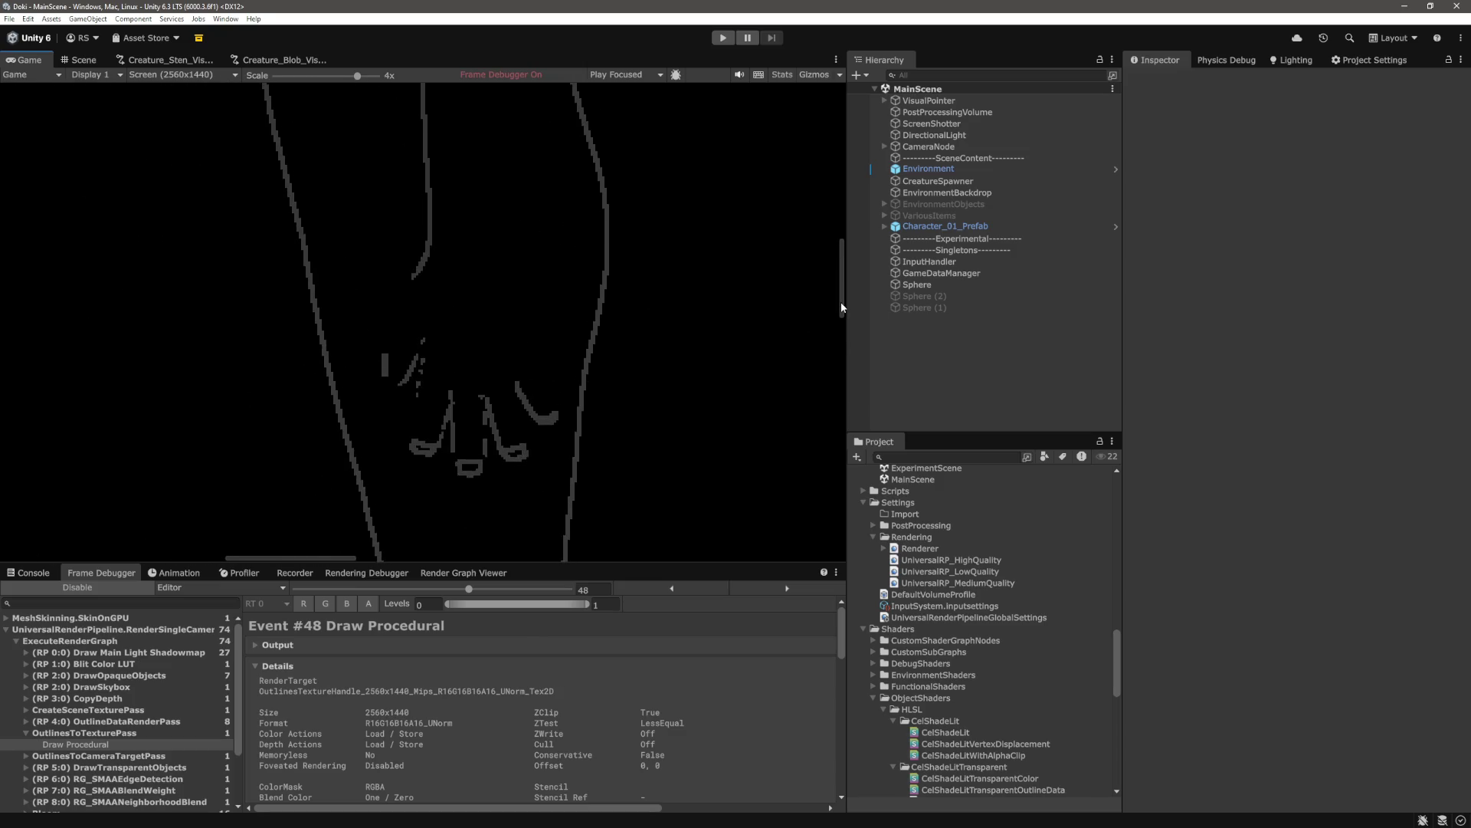
mouse_move(841, 307)
left_mouse_down()
mouse_move(843, 204)
mouse_move(847, 387)
left_mouse_up()
left_click_drag(357, 76, 270, 80)
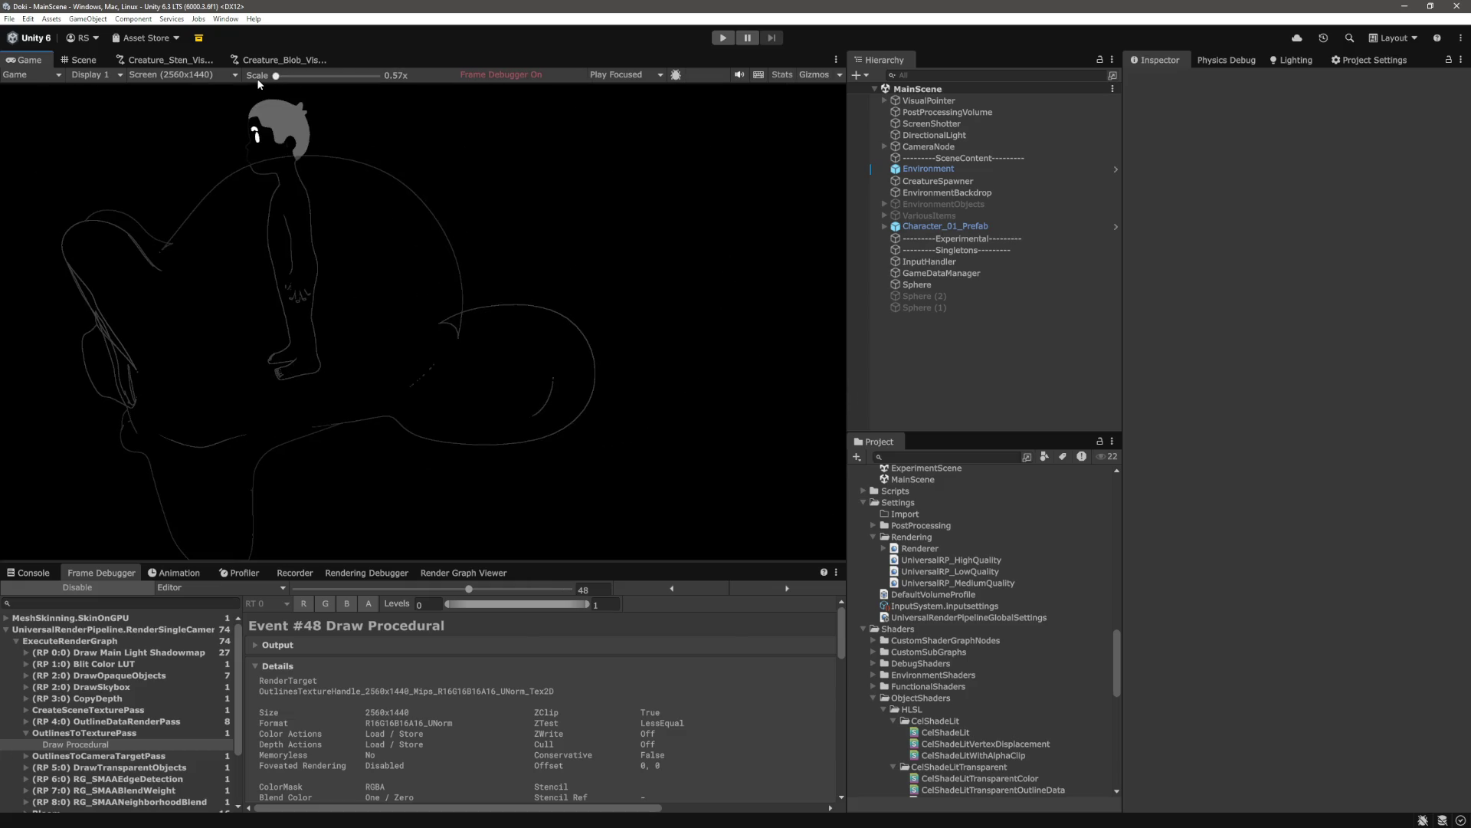
left_click_drag(293, 86, 344, 102)
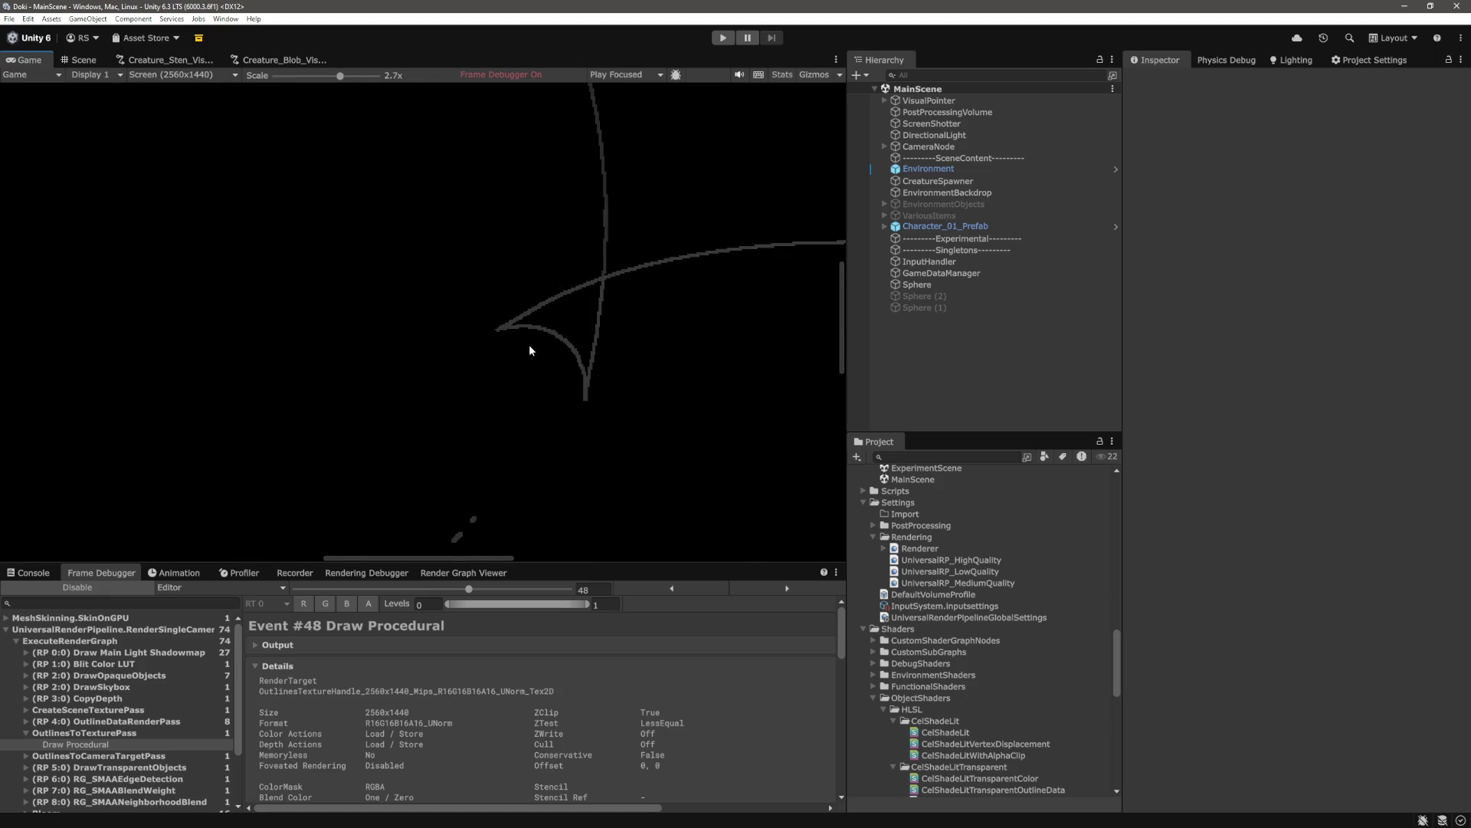
left_click_drag(472, 560, 314, 549)
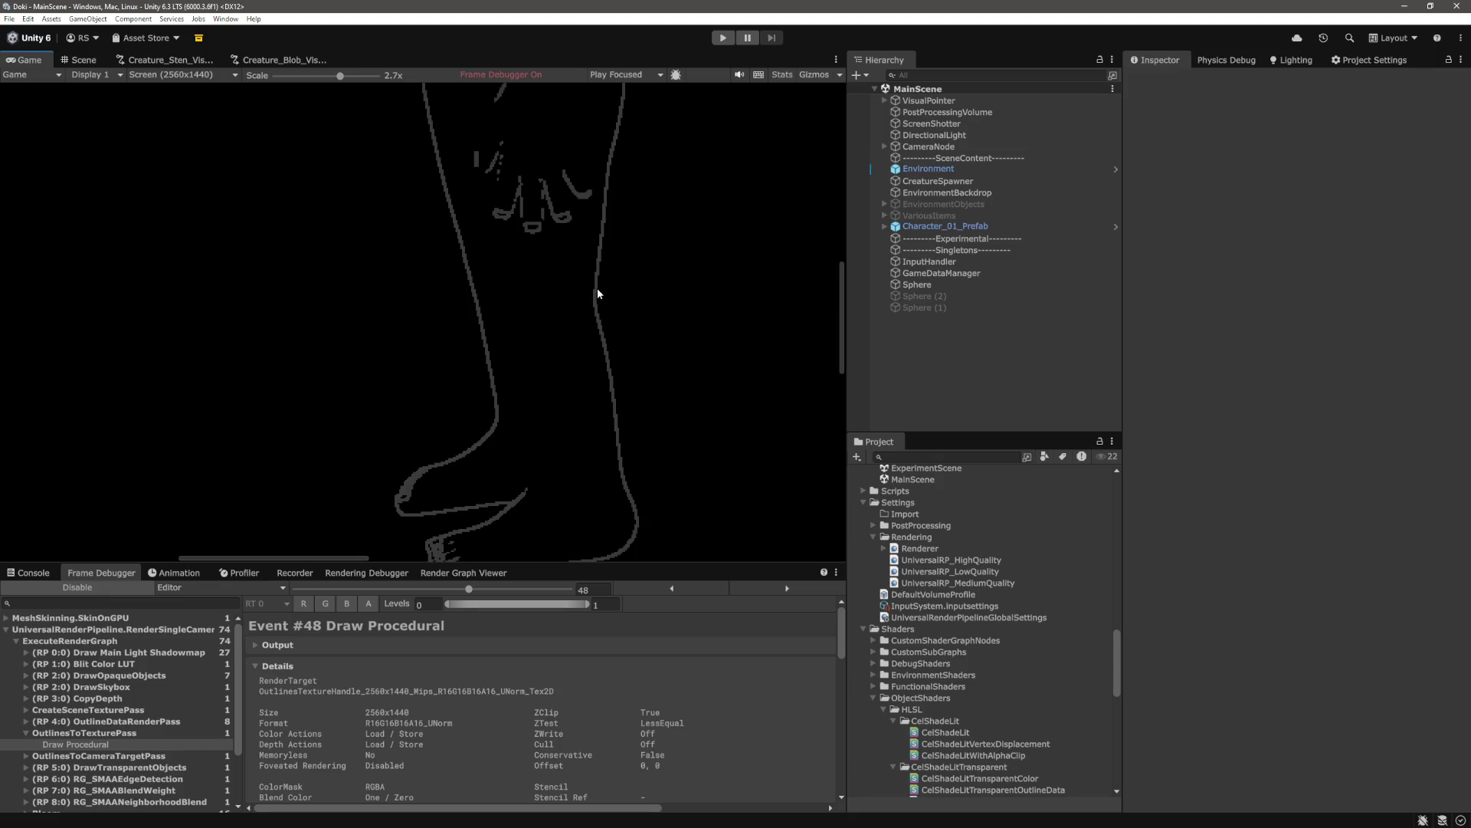
left_click_drag(339, 76, 211, 101)
Comment out the temporary debug return on line 136 of the outline shader
key("alt+Tab")
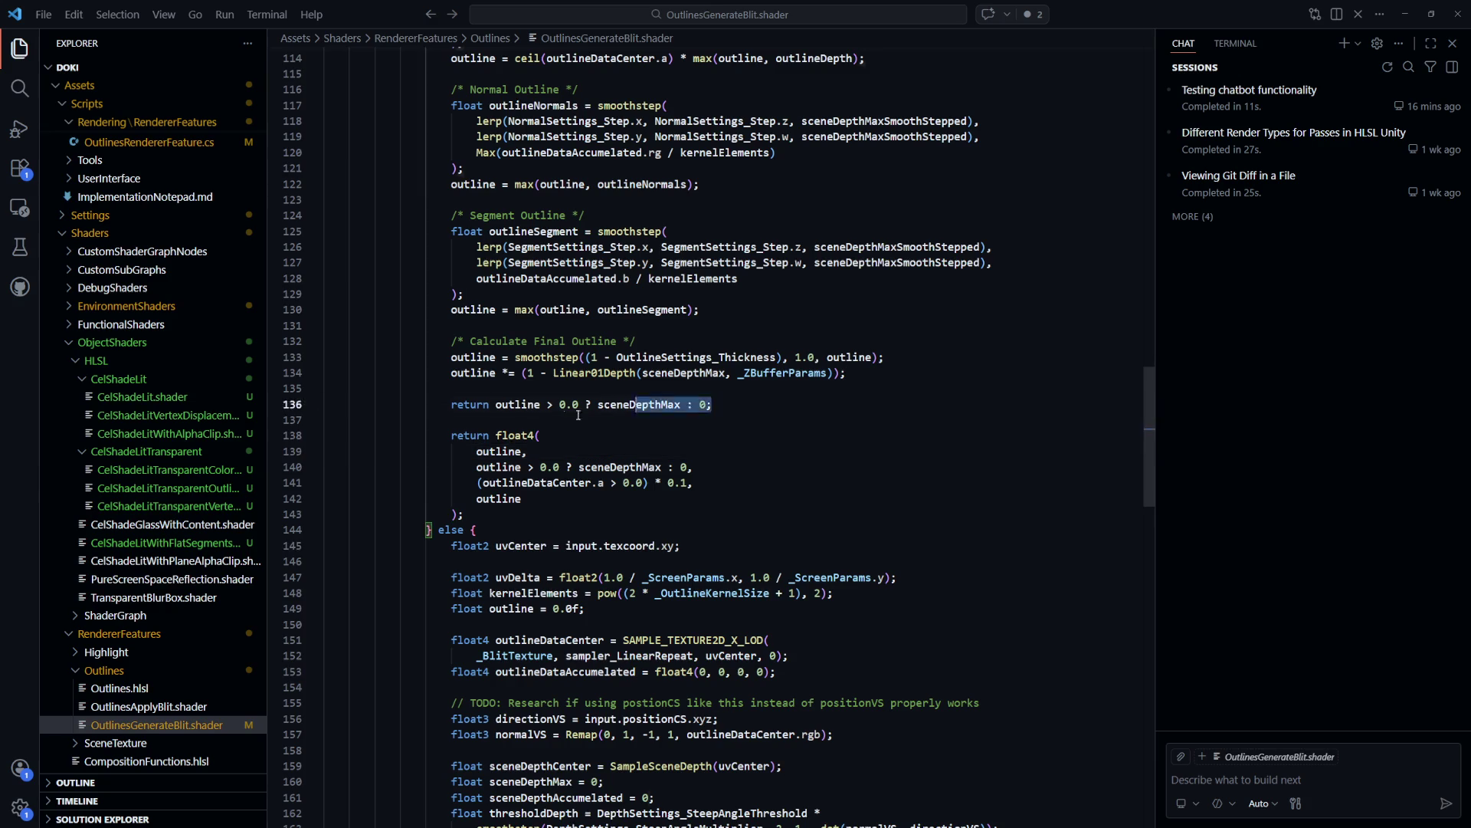
key("shift+Home")
key("shift+alt+a")
left_click(789, 466)
key("alt+Tab")
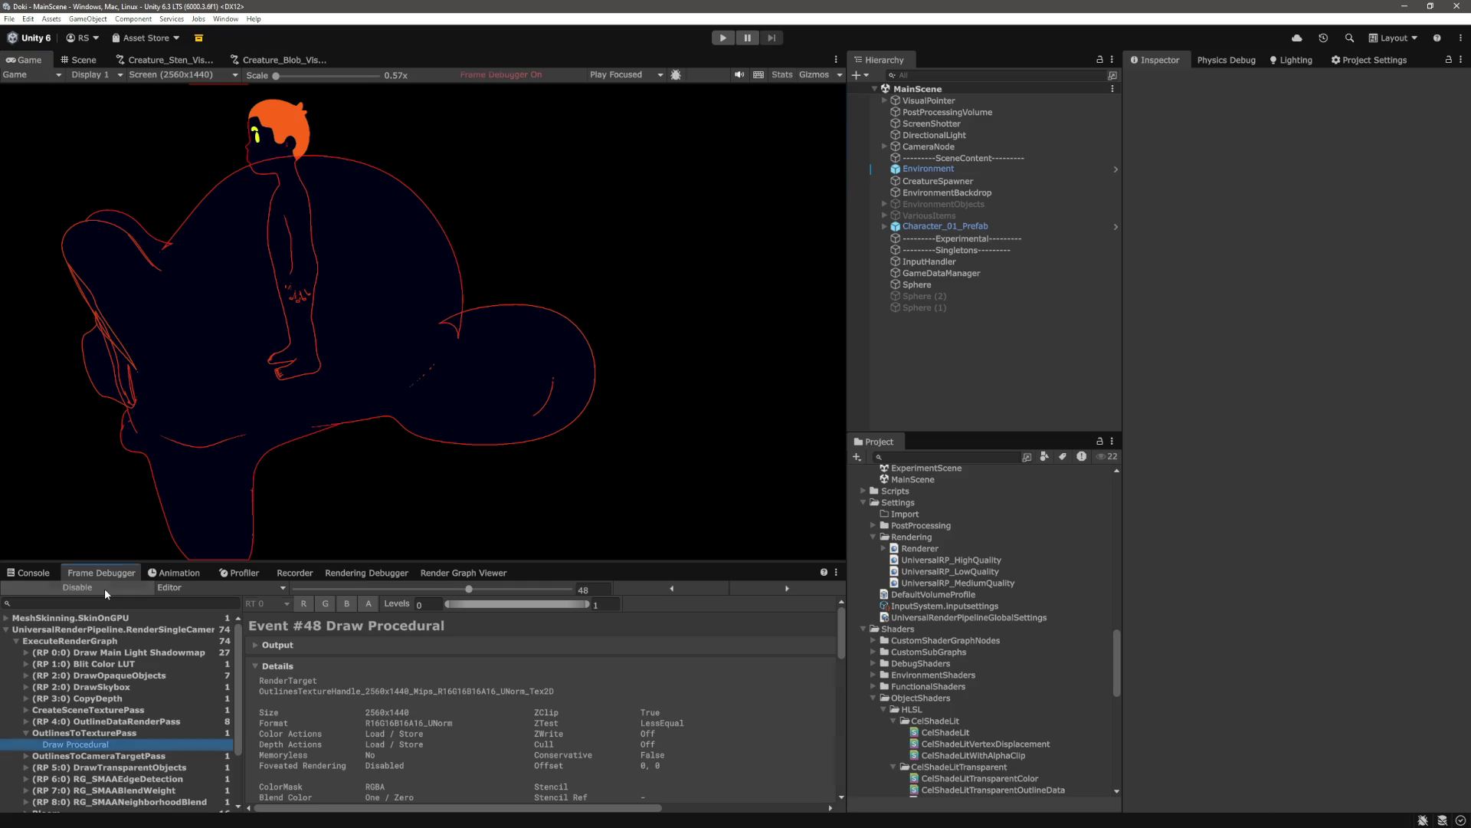
Disable the Frame Debugger, then zoom and scroll the Game view to inspect the creature
left_click(104, 587)
scroll(308, 105, "up", 5)
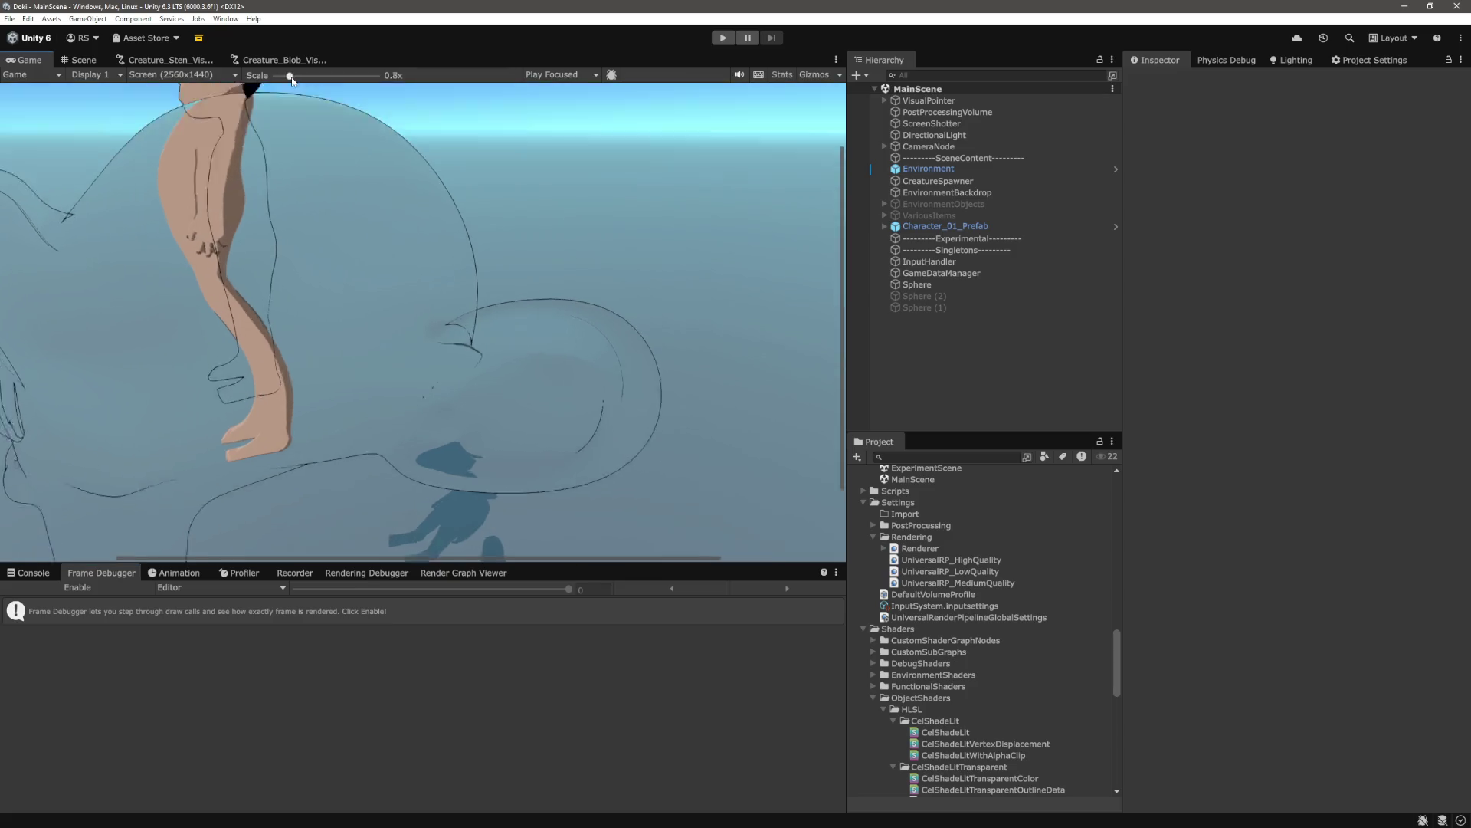
left_click_drag(490, 558, 323, 555)
left_click_drag(843, 314, 842, 253)
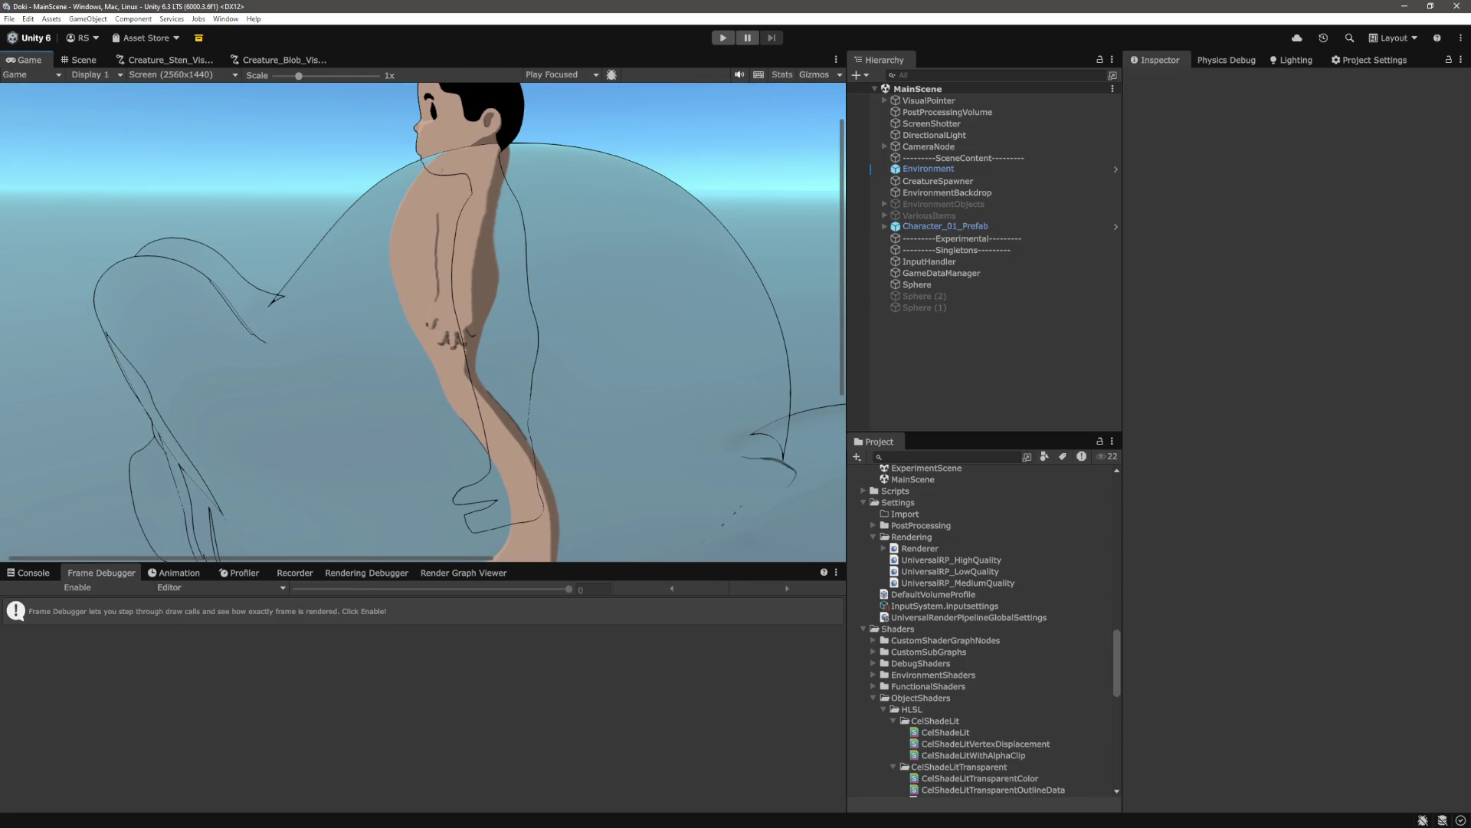
left_click_drag(843, 303, 838, 368)
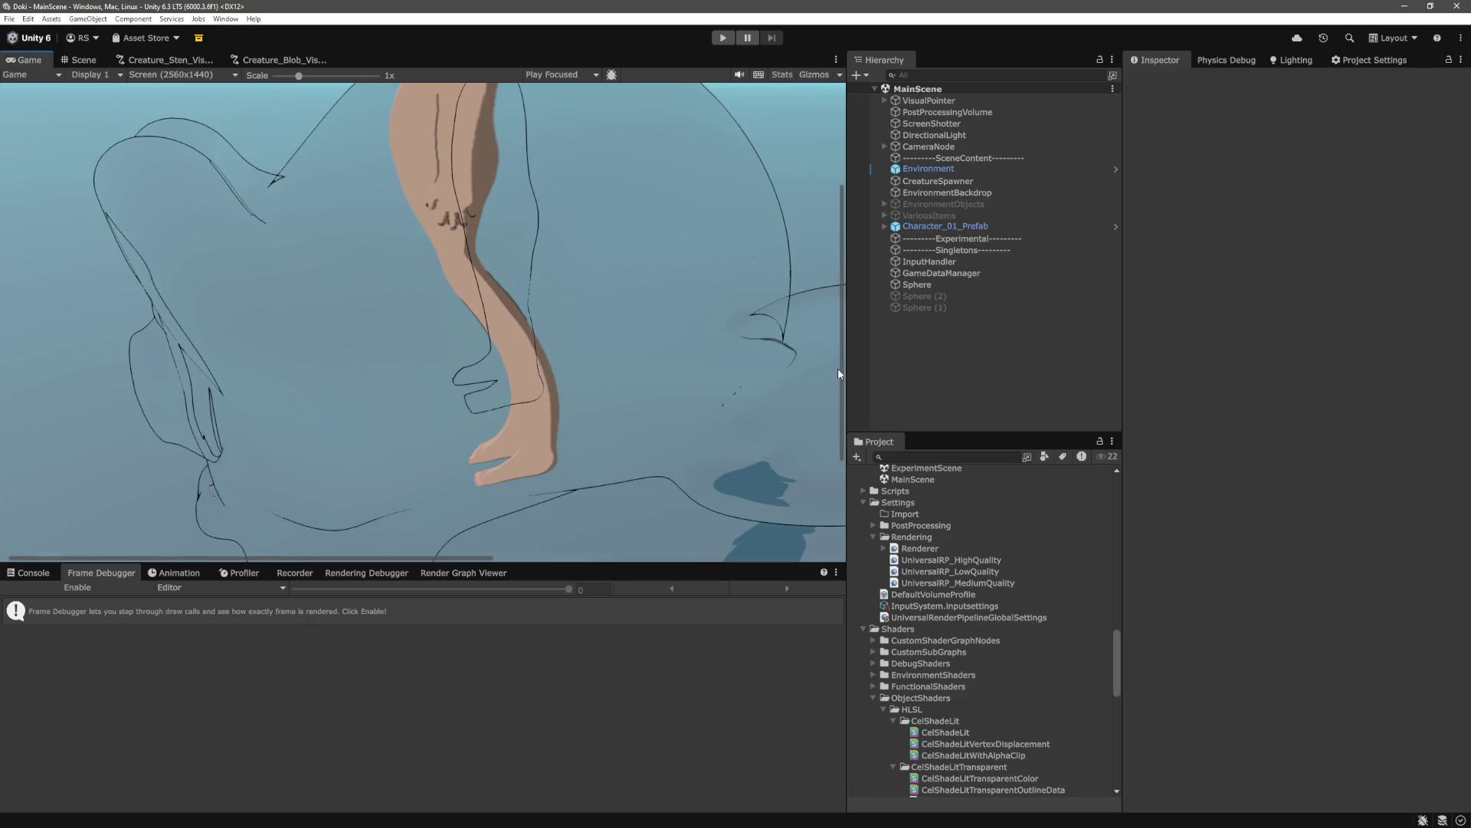
left_click_drag(836, 371, 837, 304)
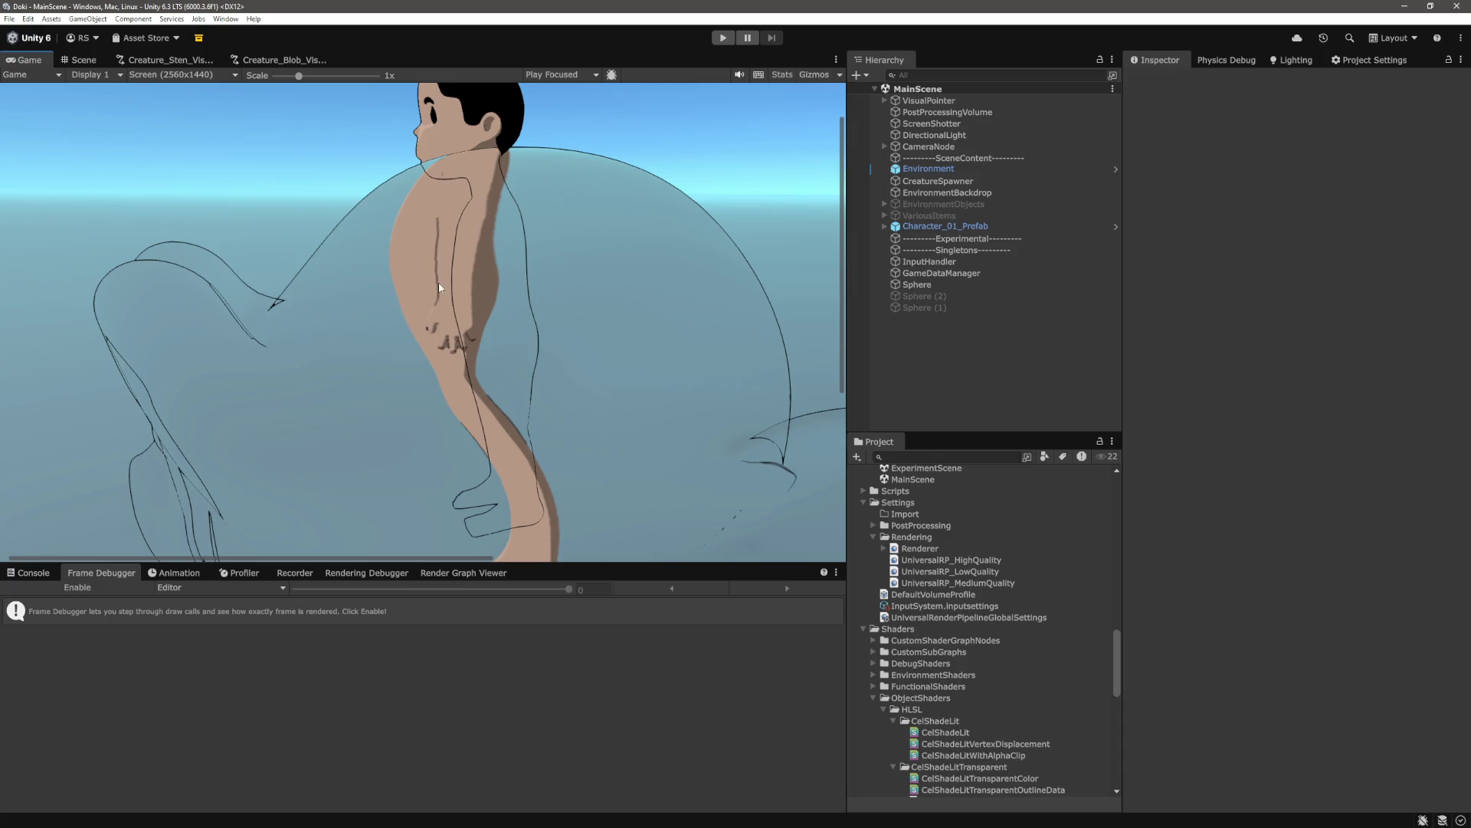
scroll(433, 307, "down", 3)
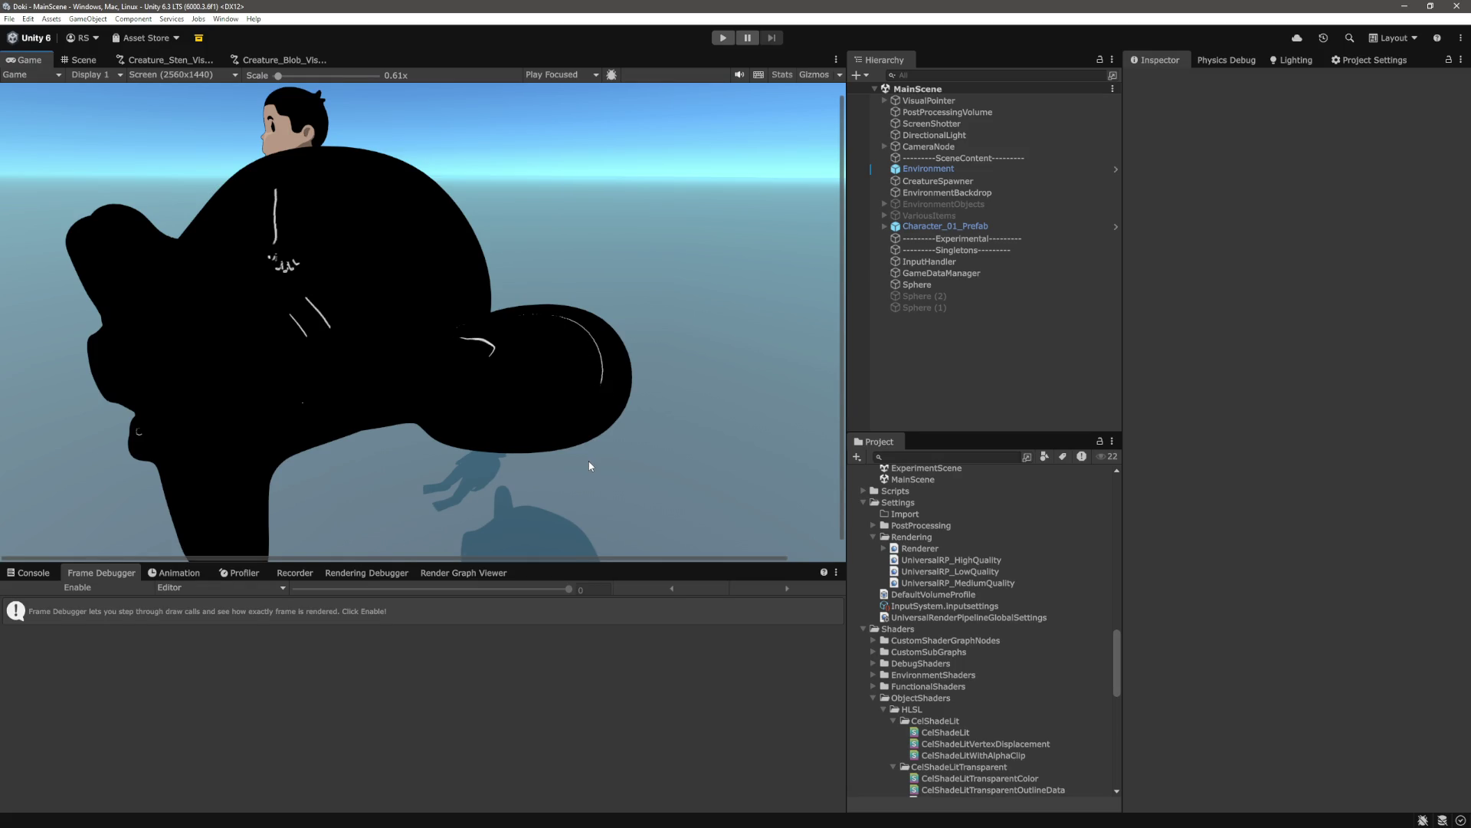
key("alt+Tab")
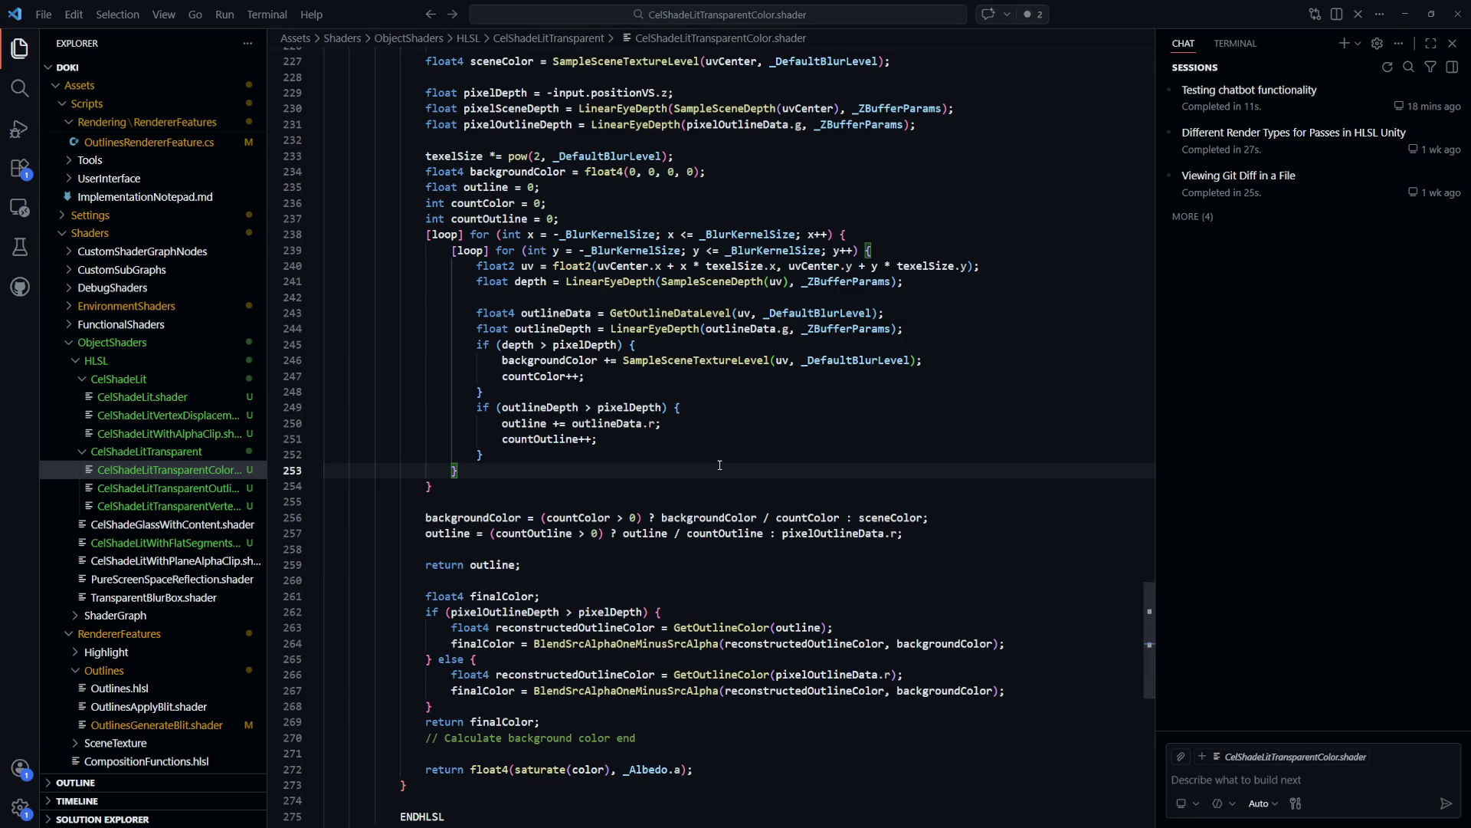
Review where outlineDepth and pixelDepth are used and computed in the transparent colour shader
left_click(543, 565)
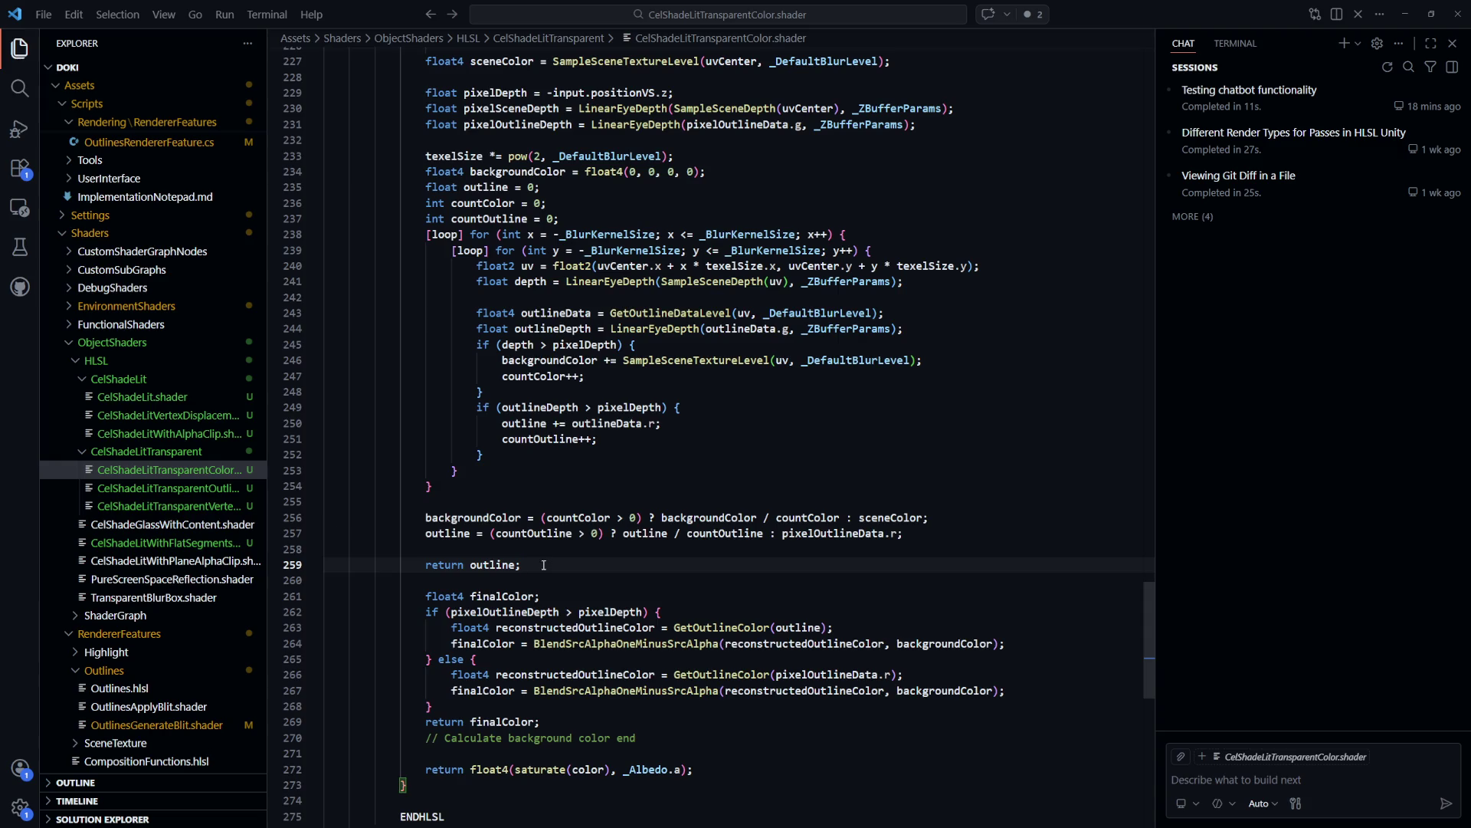
scroll(614, 568, "up", 3)
scroll(614, 568, "up", 1)
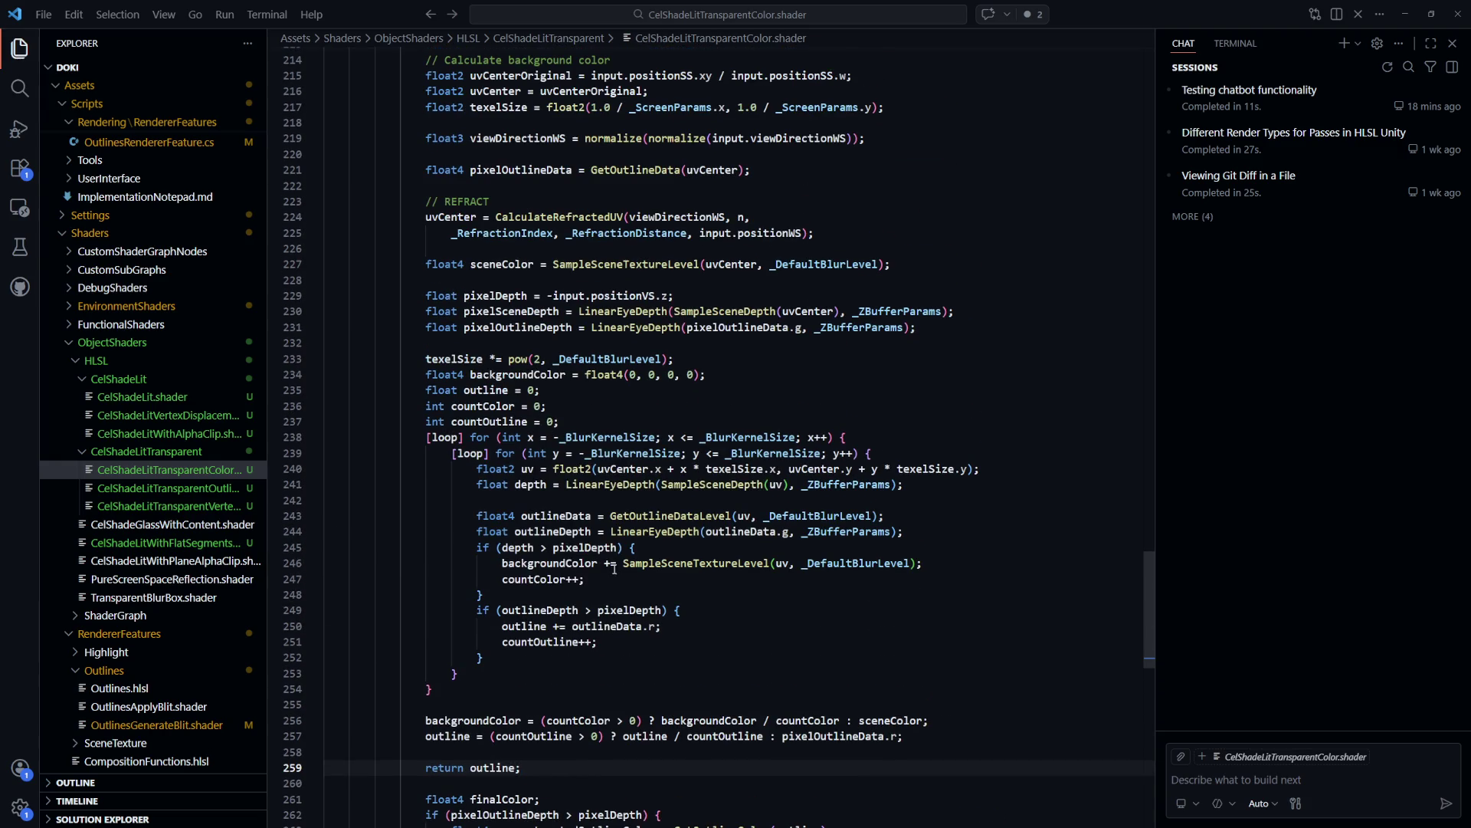
left_click(545, 613)
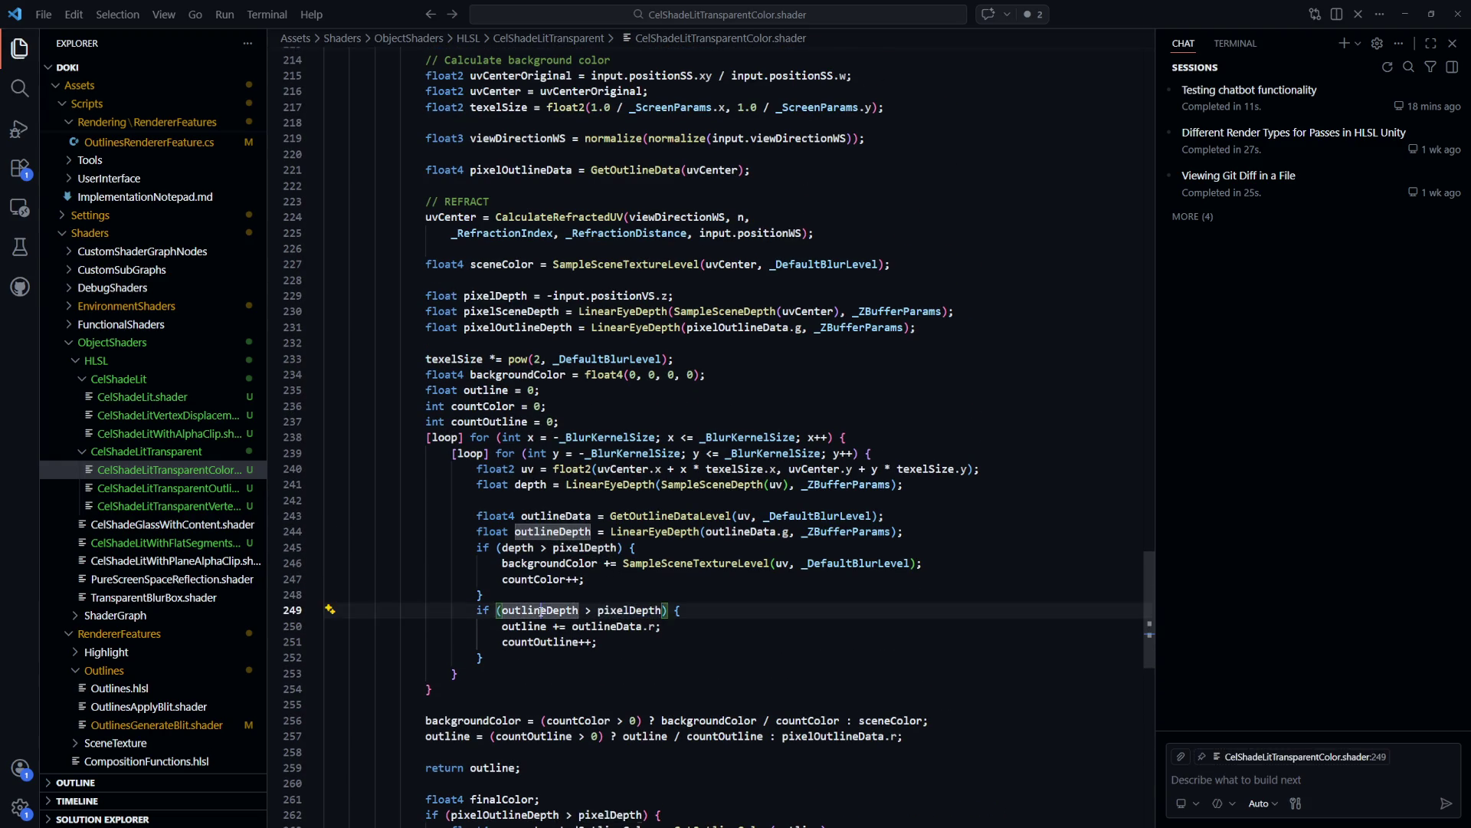
left_click(593, 611)
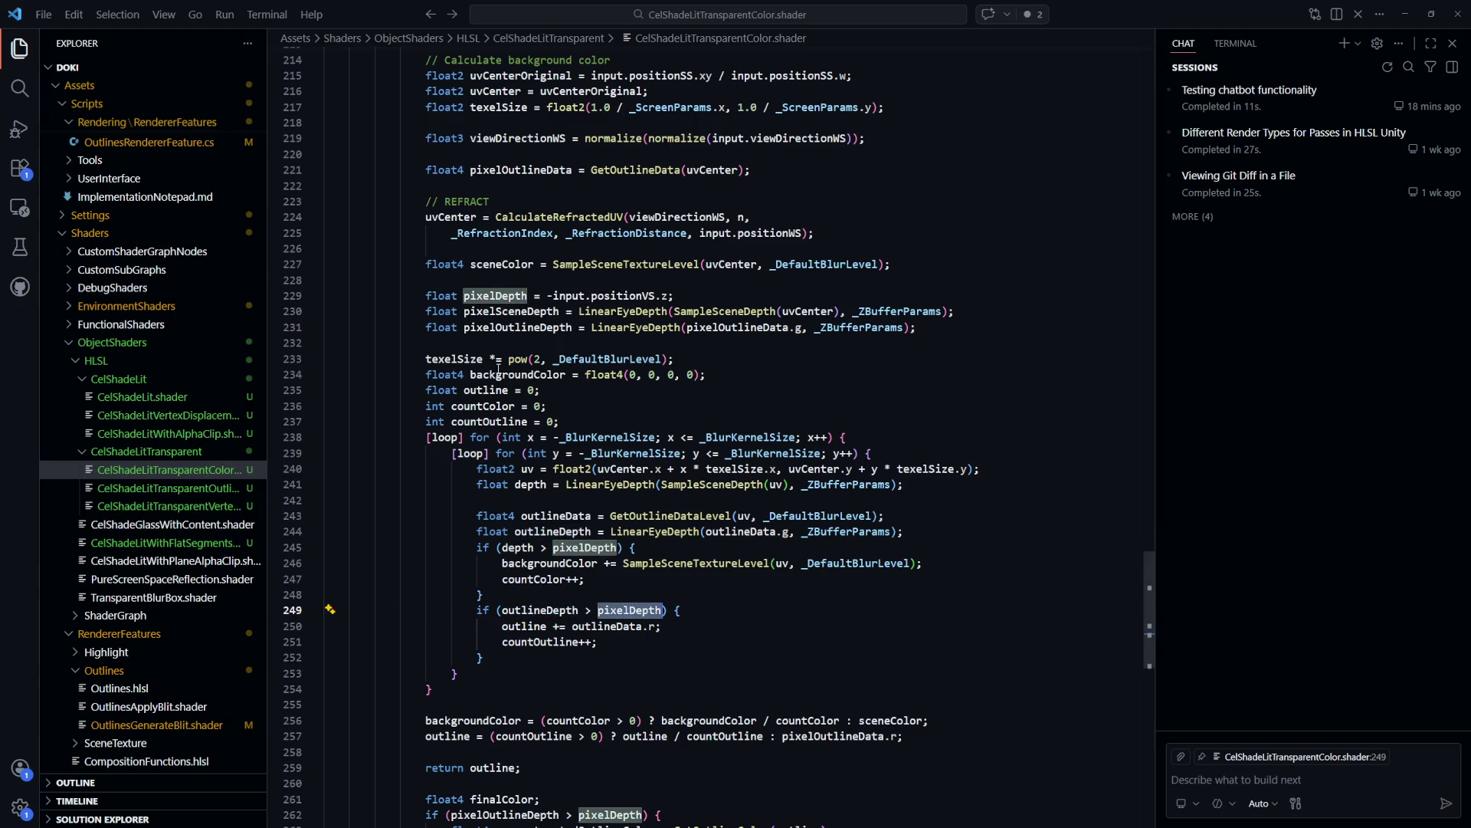
left_click_drag(694, 297, 549, 298)
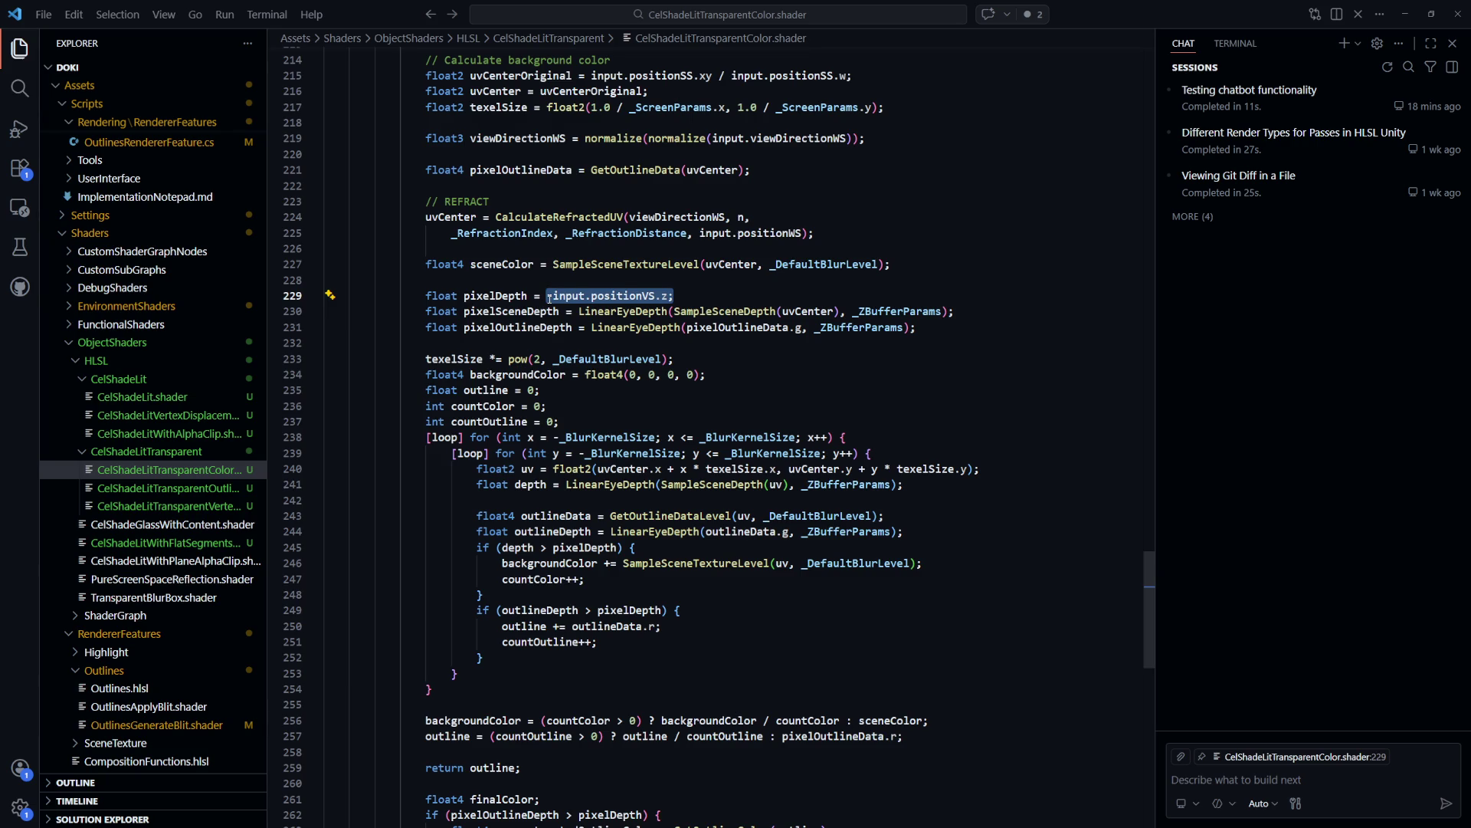
Change line 249 to `outlineDepth + 0.1 > pixelDepth` and save the shader
left_click(580, 610)
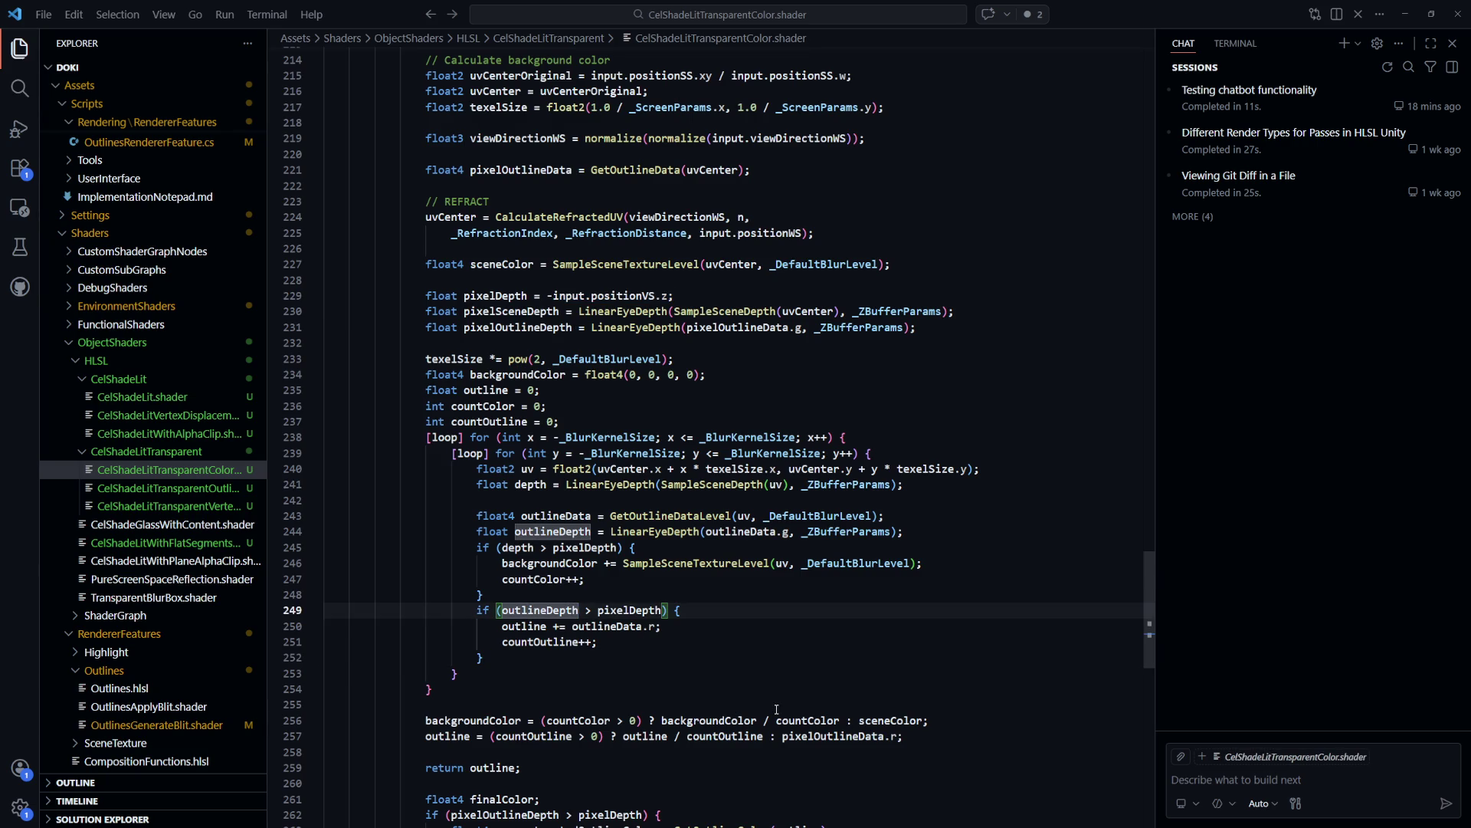
type("+ 0")
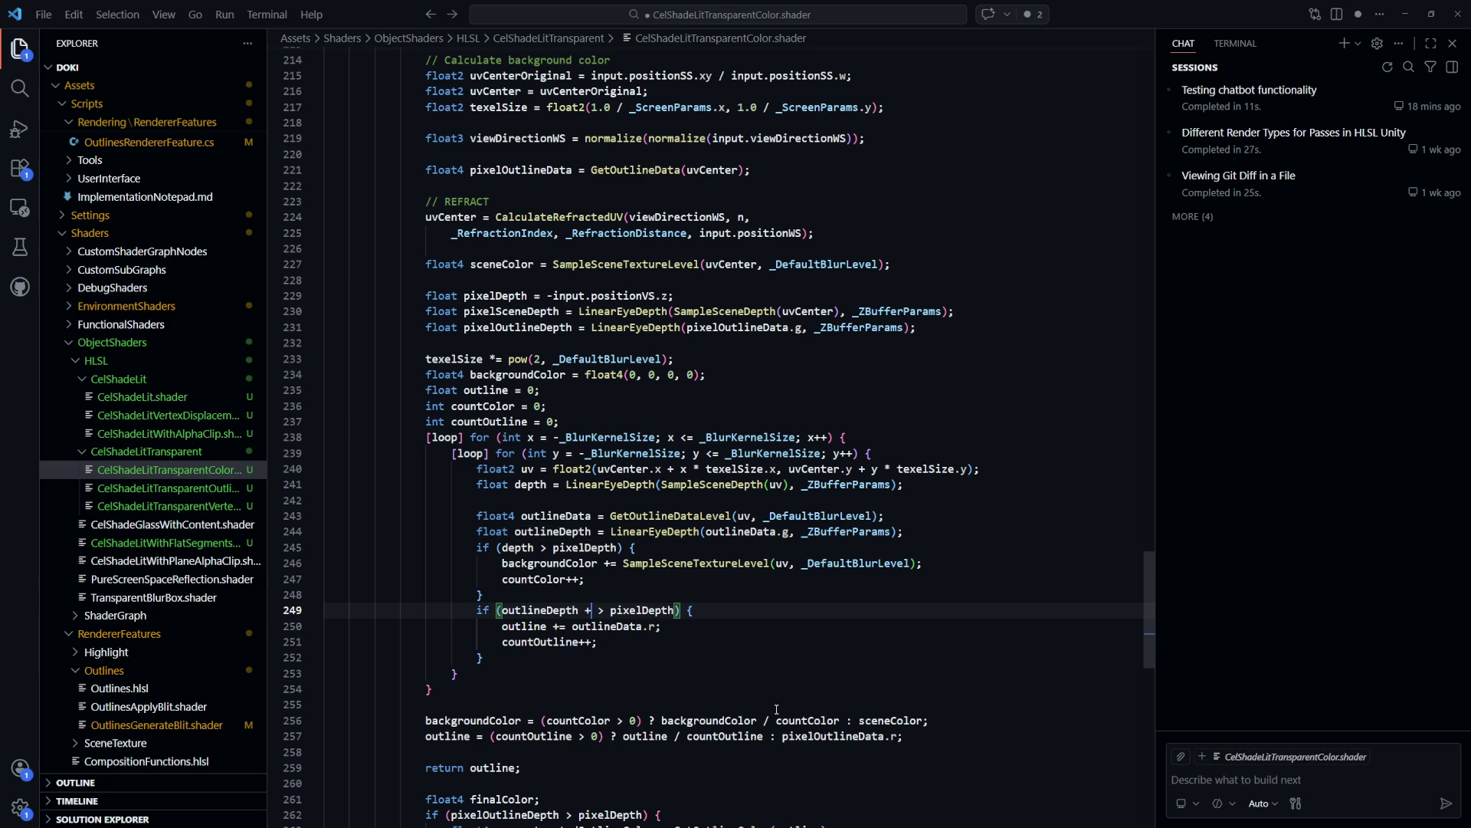
type(".1")
key("ctrl+s")
key("alt+Tab")
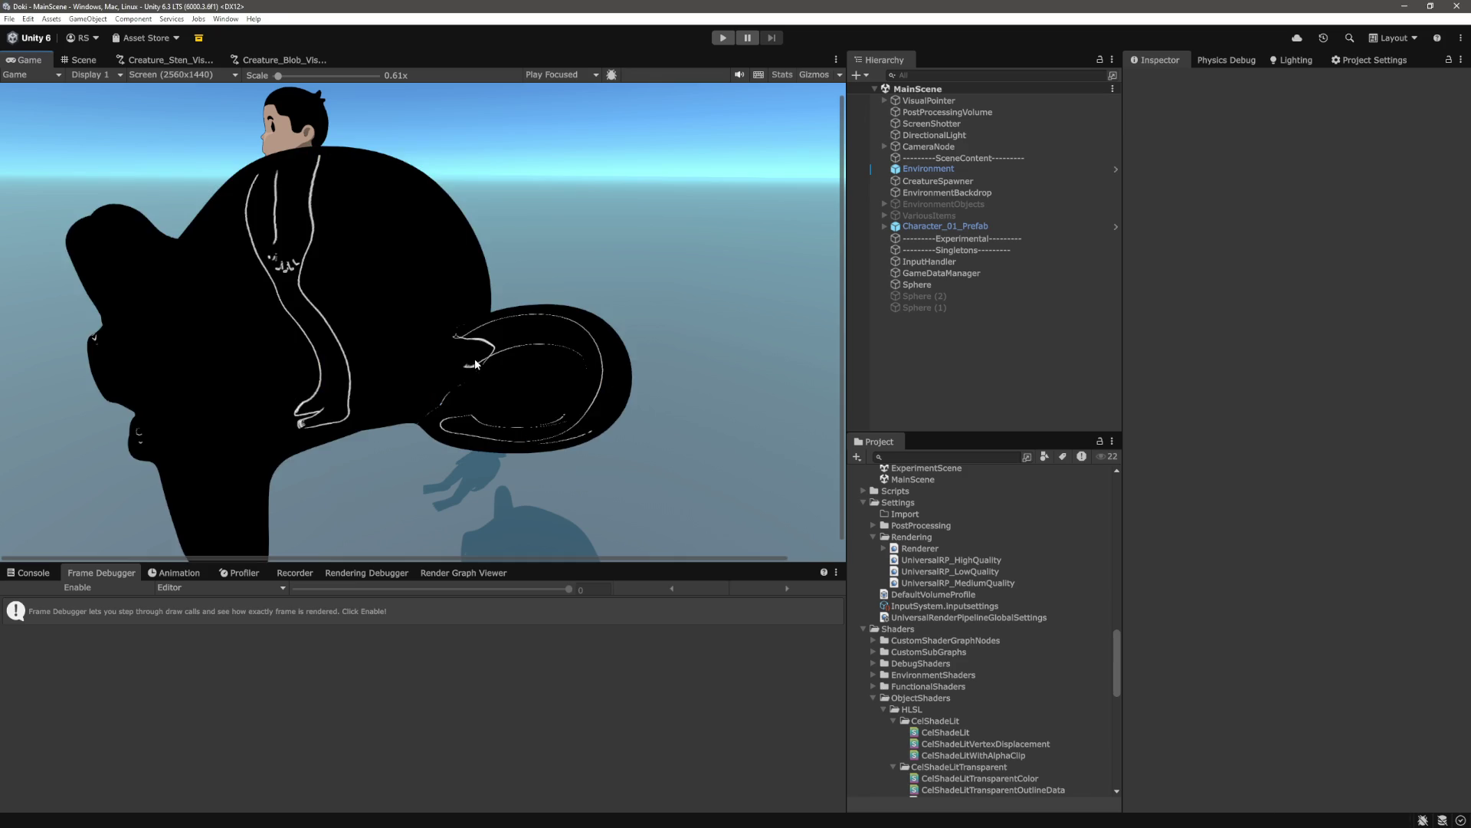
Zoom and pan the Game view to inspect the black creature with white outlines
scroll(429, 414, "up", 5)
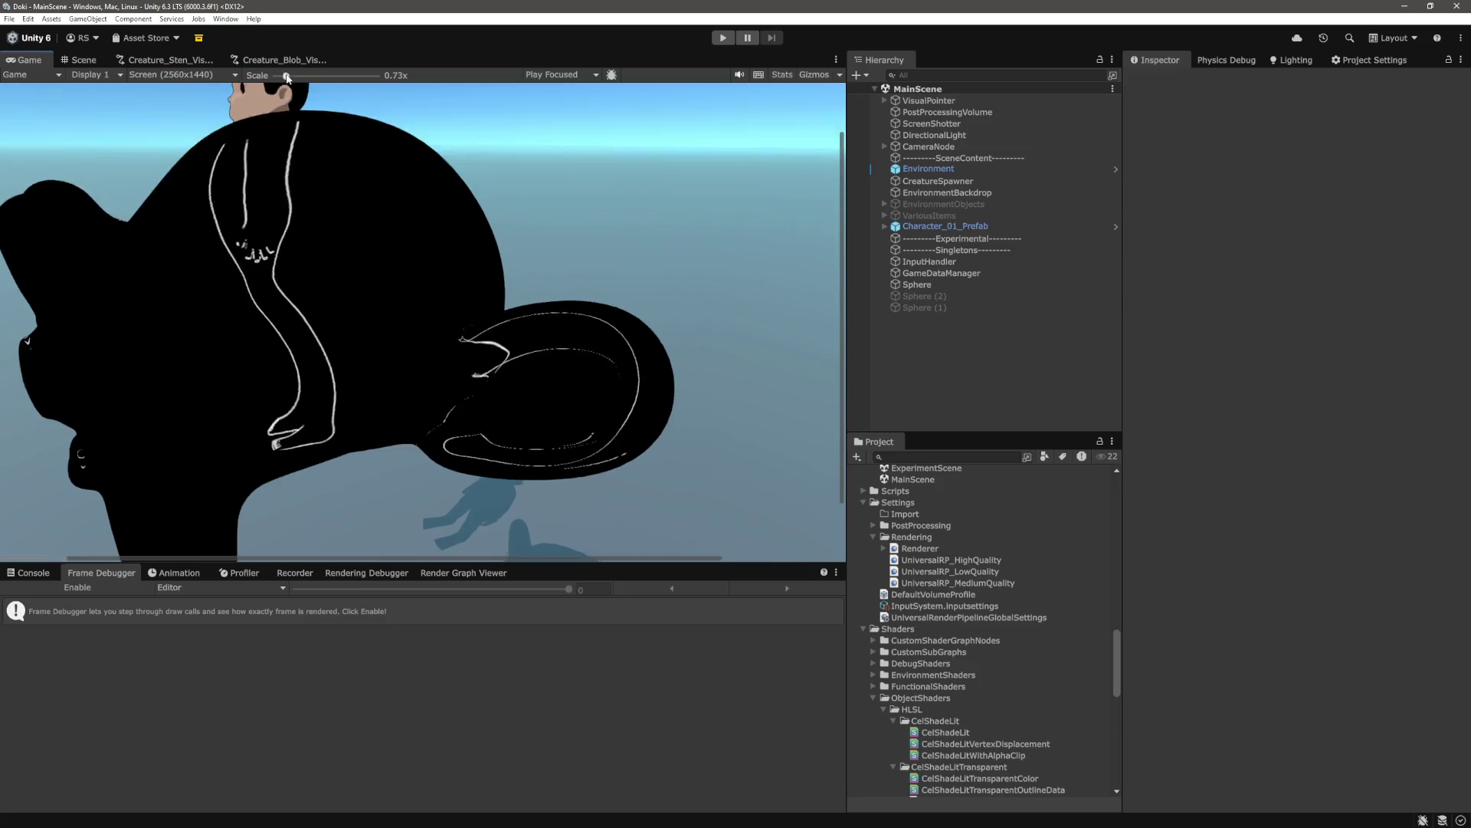
left_click_drag(477, 554, 383, 557)
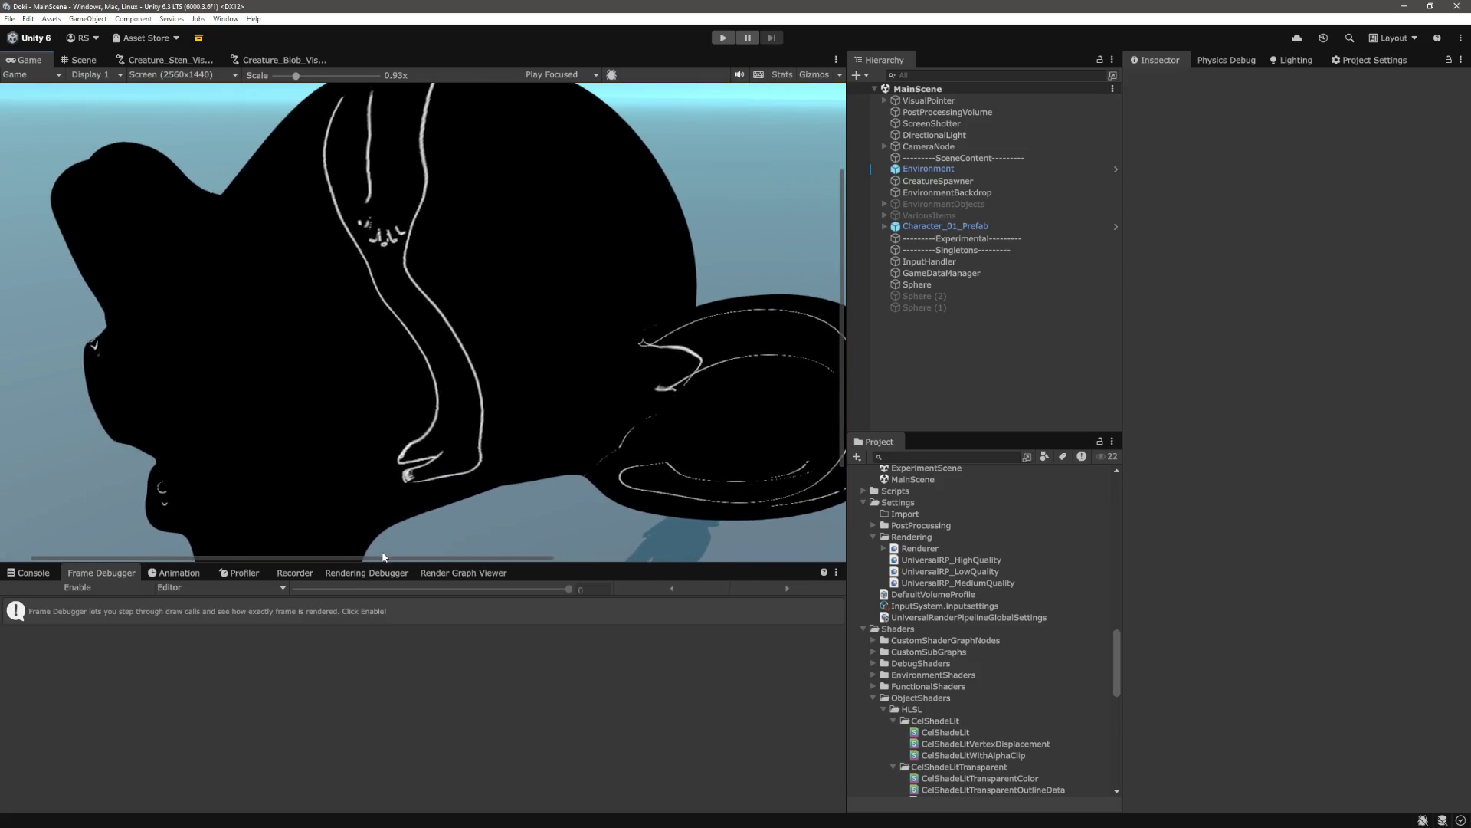
mouse_move(838, 381)
left_mouse_down()
mouse_move(837, 518)
mouse_move(823, 239)
left_mouse_up()
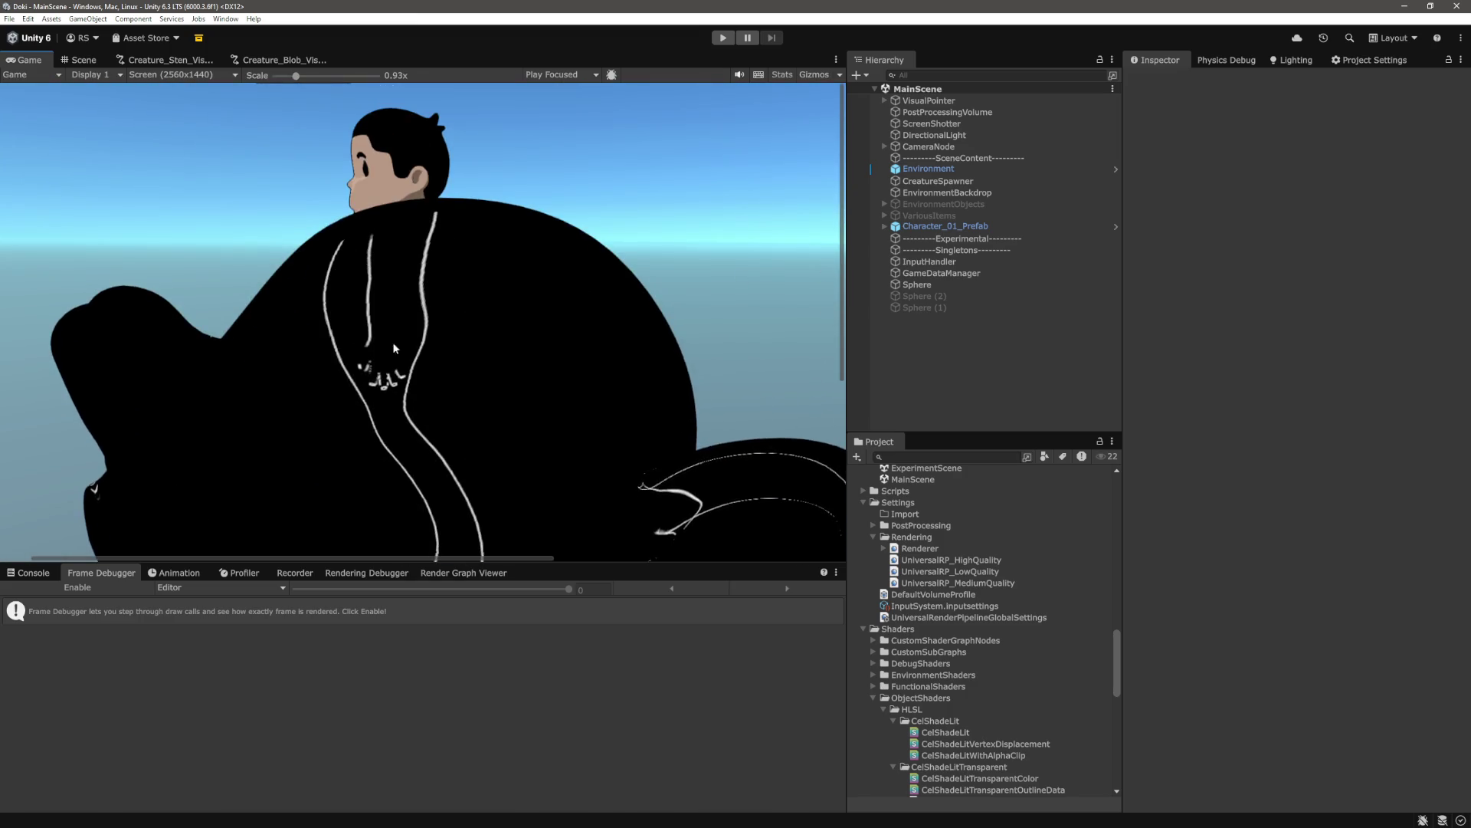
left_click_drag(841, 346, 838, 438)
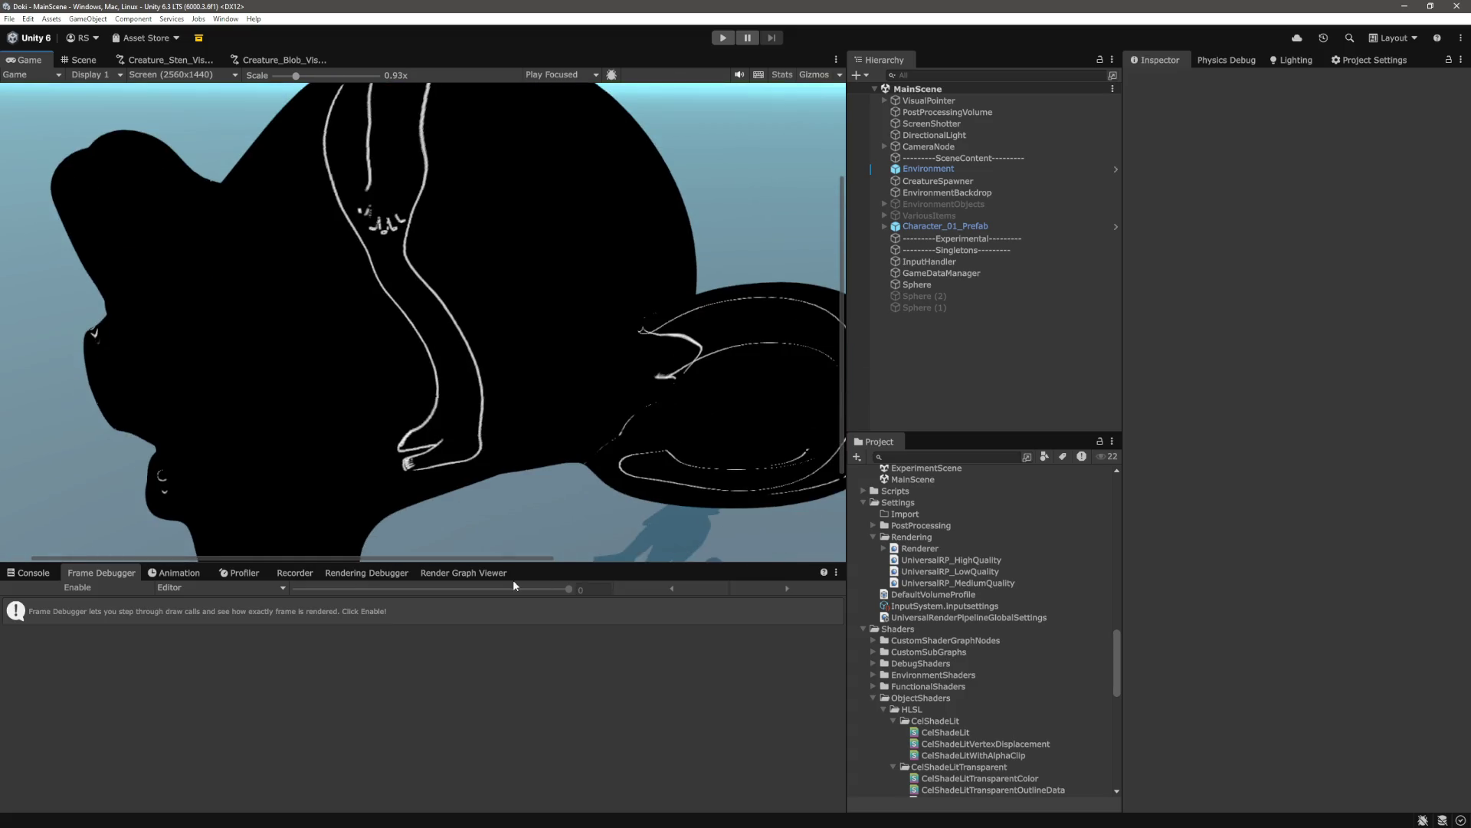
left_click_drag(513, 557, 571, 557)
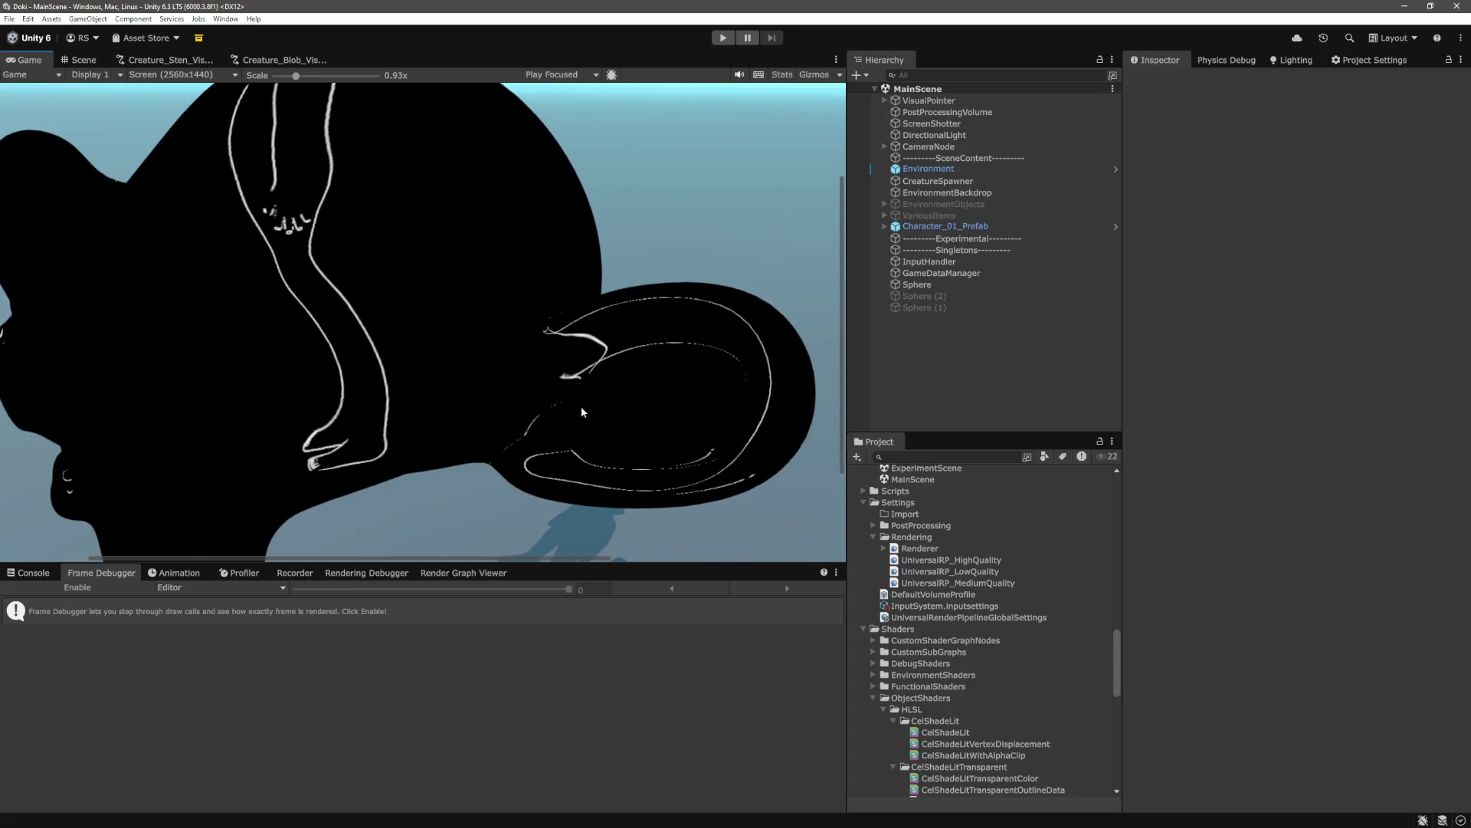
Delete the `return outline;` line after the blur loop and save the shader
key("alt+Tab")
left_click(863, 582)
scroll(863, 583, "down", 5)
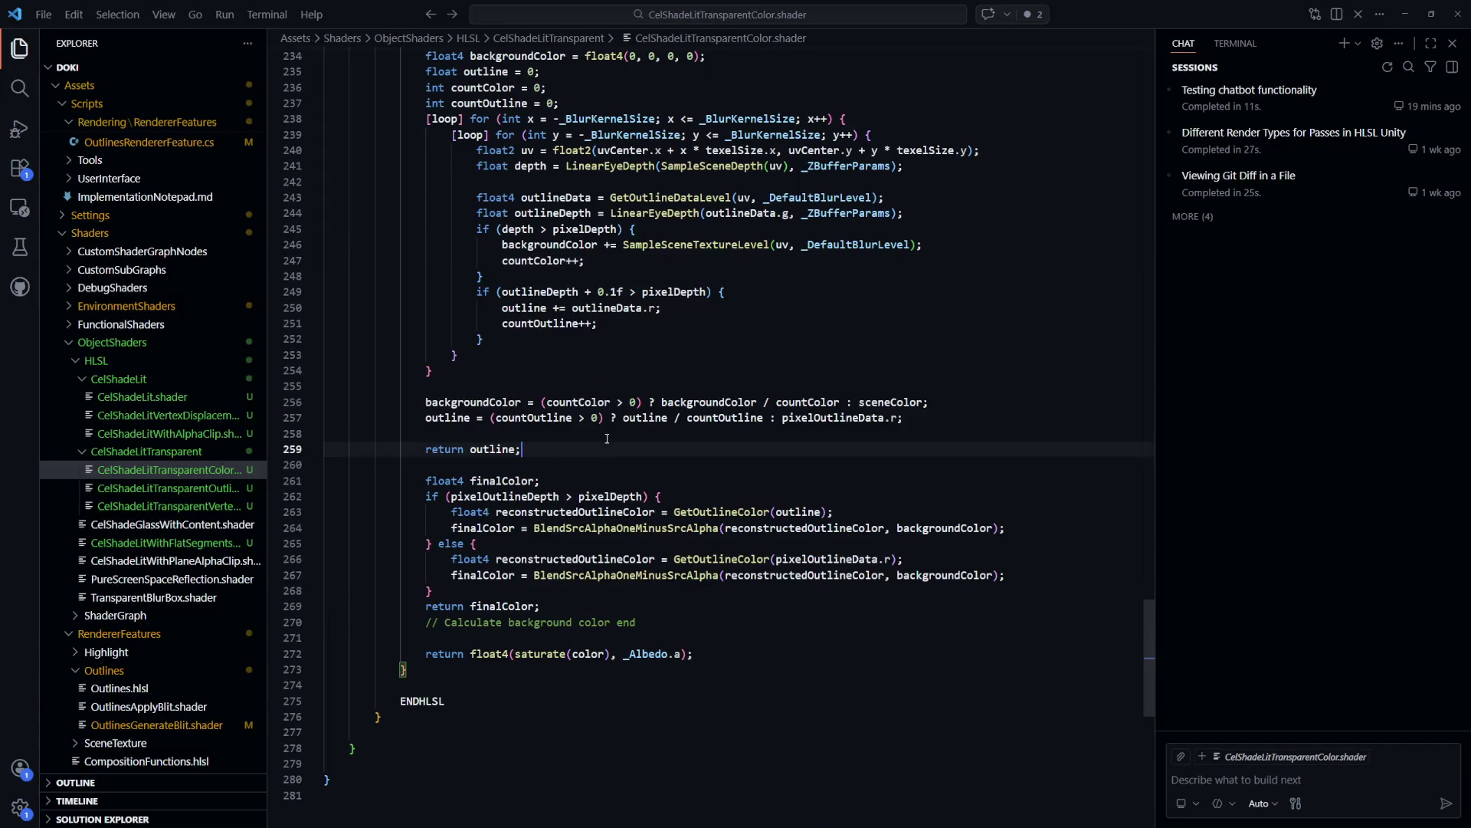
triple_click(452, 444)
key("BackSpace")
key("ctrl+s")
key("alt+Tab")
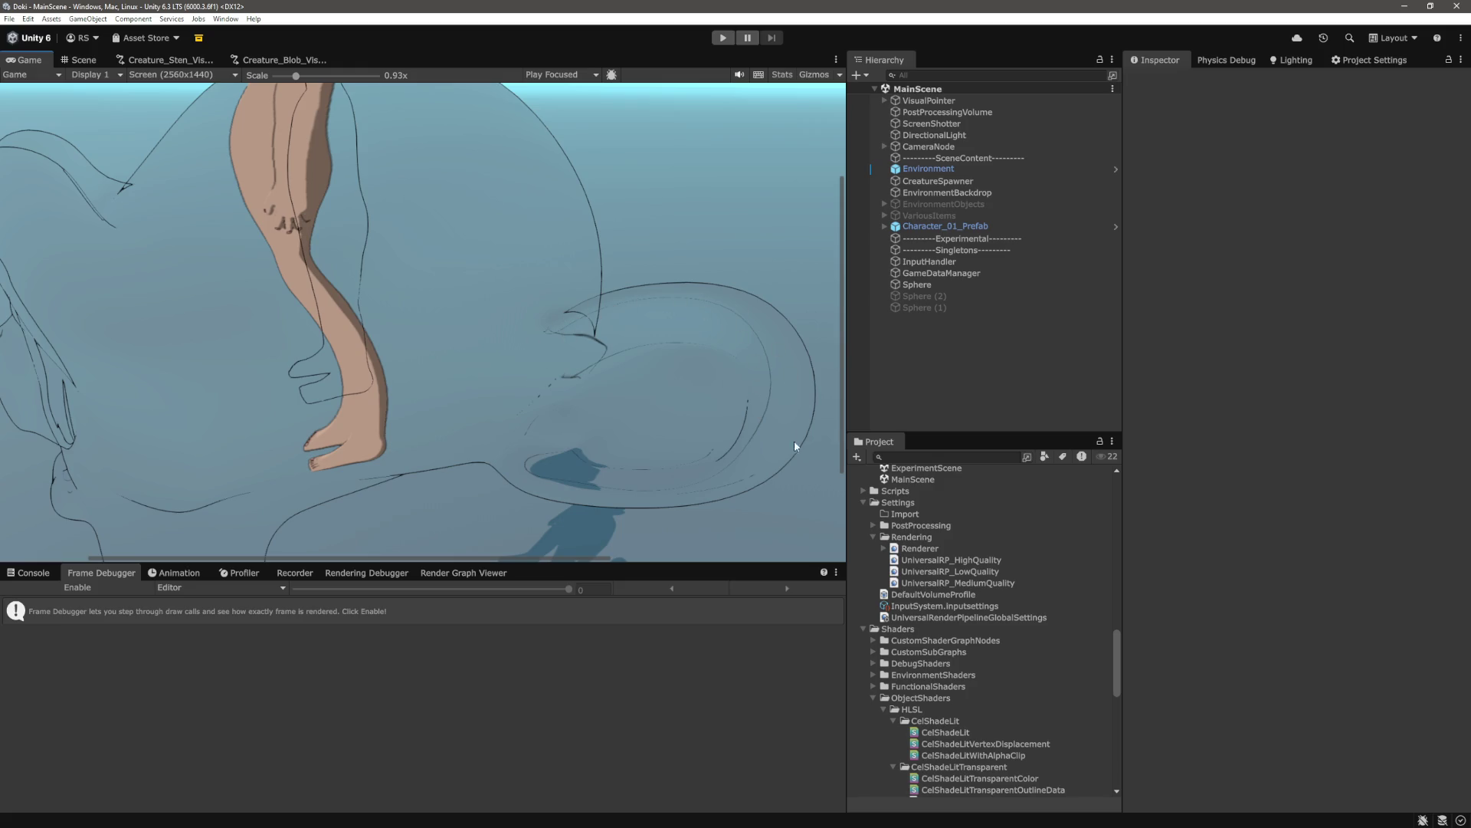
left_click_drag(569, 558, 499, 557)
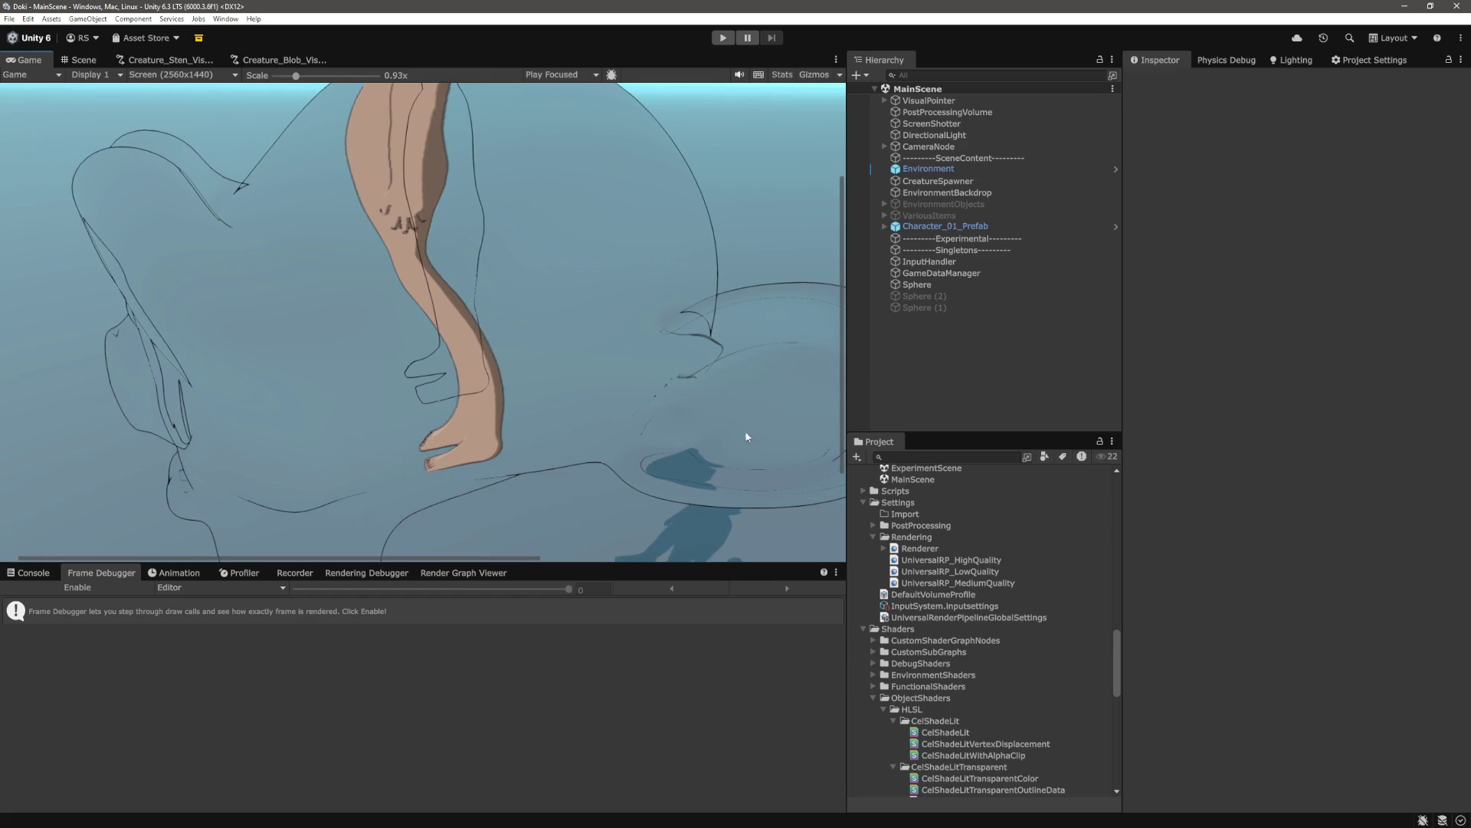
key("alt+Tab")
Add ' + 0.1f' after pixelOutlineDepth in line 260's if condition and save
left_click(840, 449)
scroll(613, 387, "up", 2)
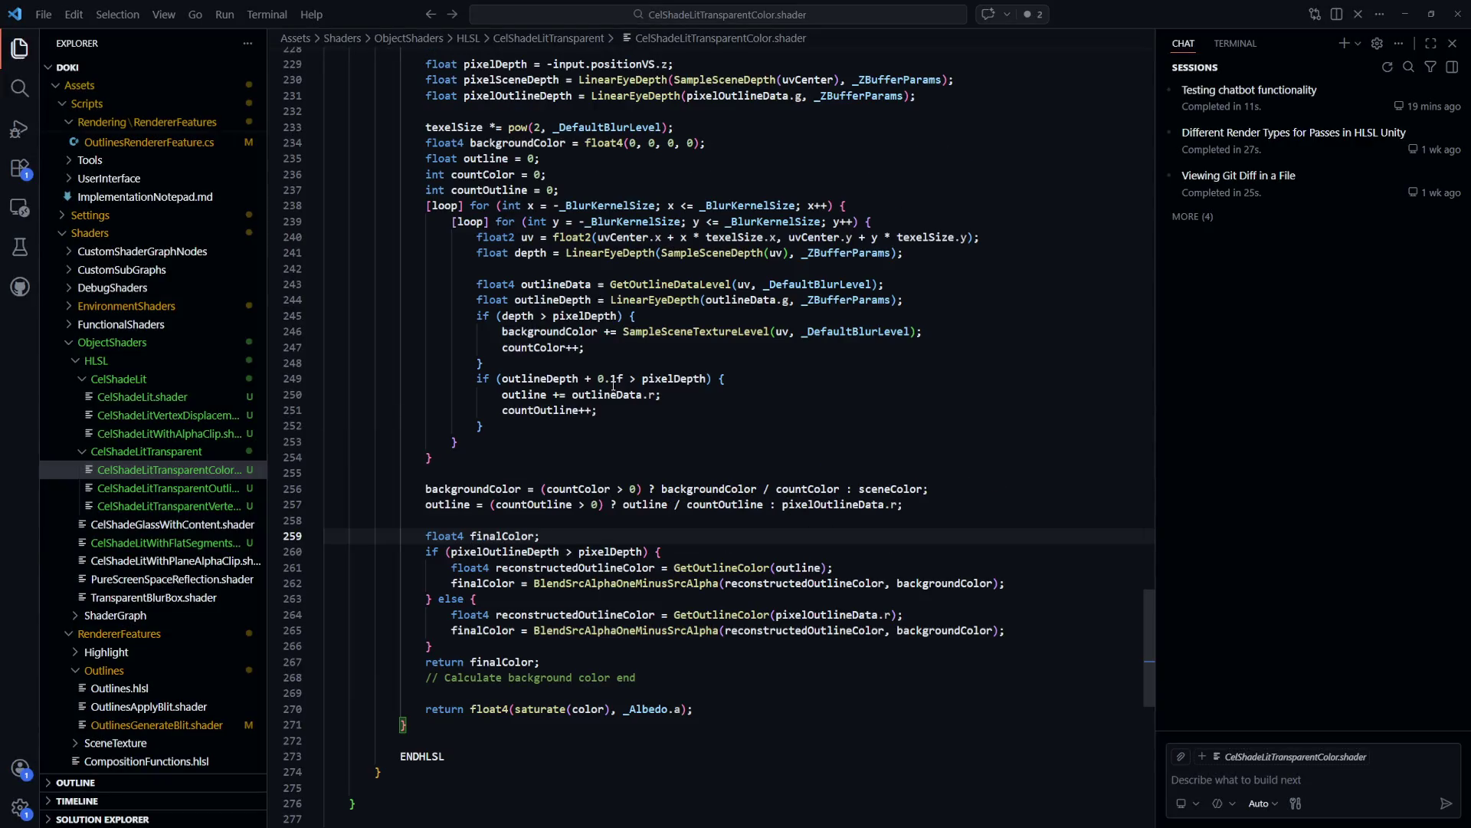
left_click(583, 377)
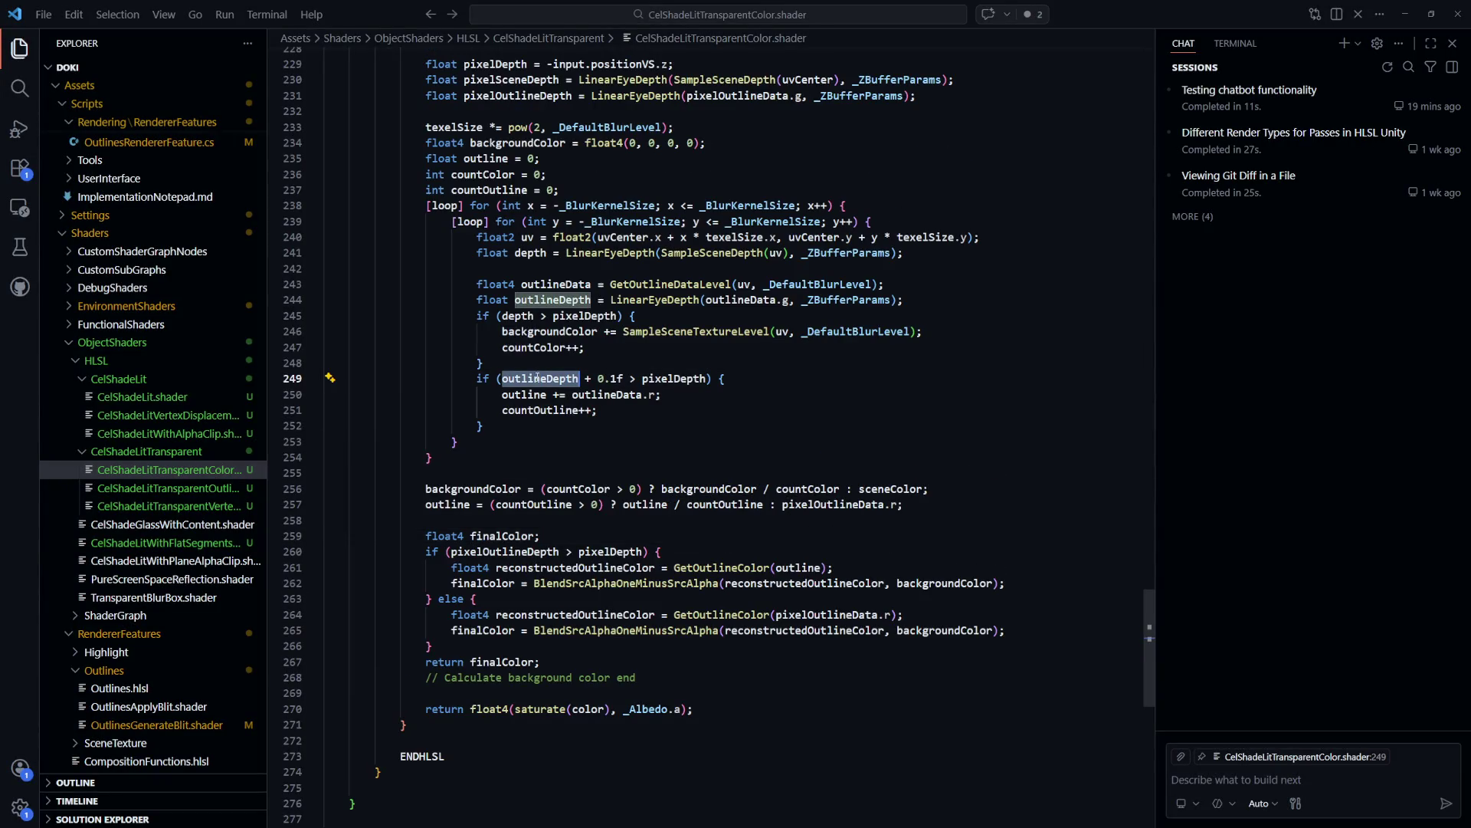
left_click(574, 551)
type("+ 0.1f")
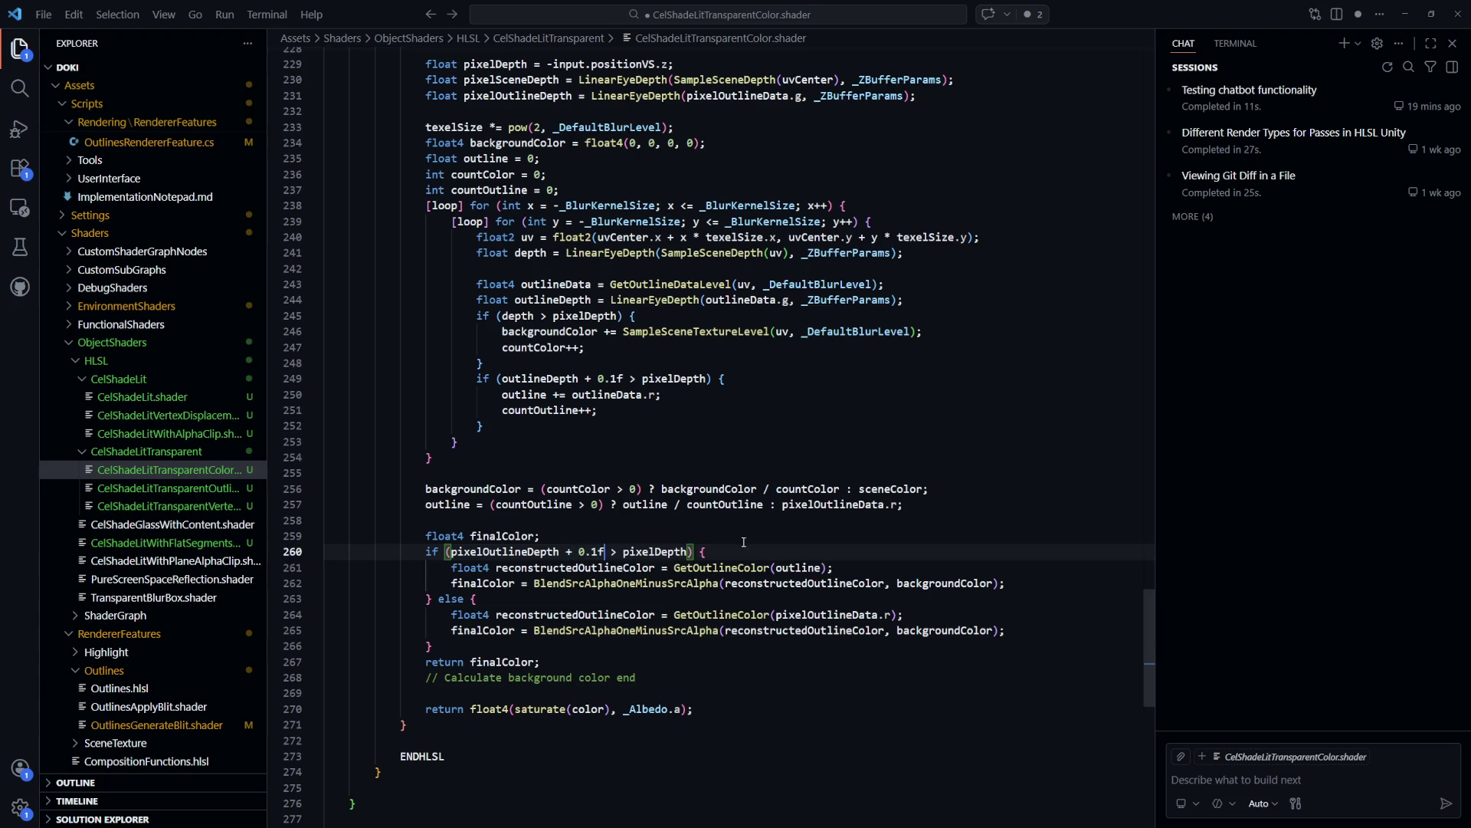
key("ctrl+s")
key("alt+Tab")
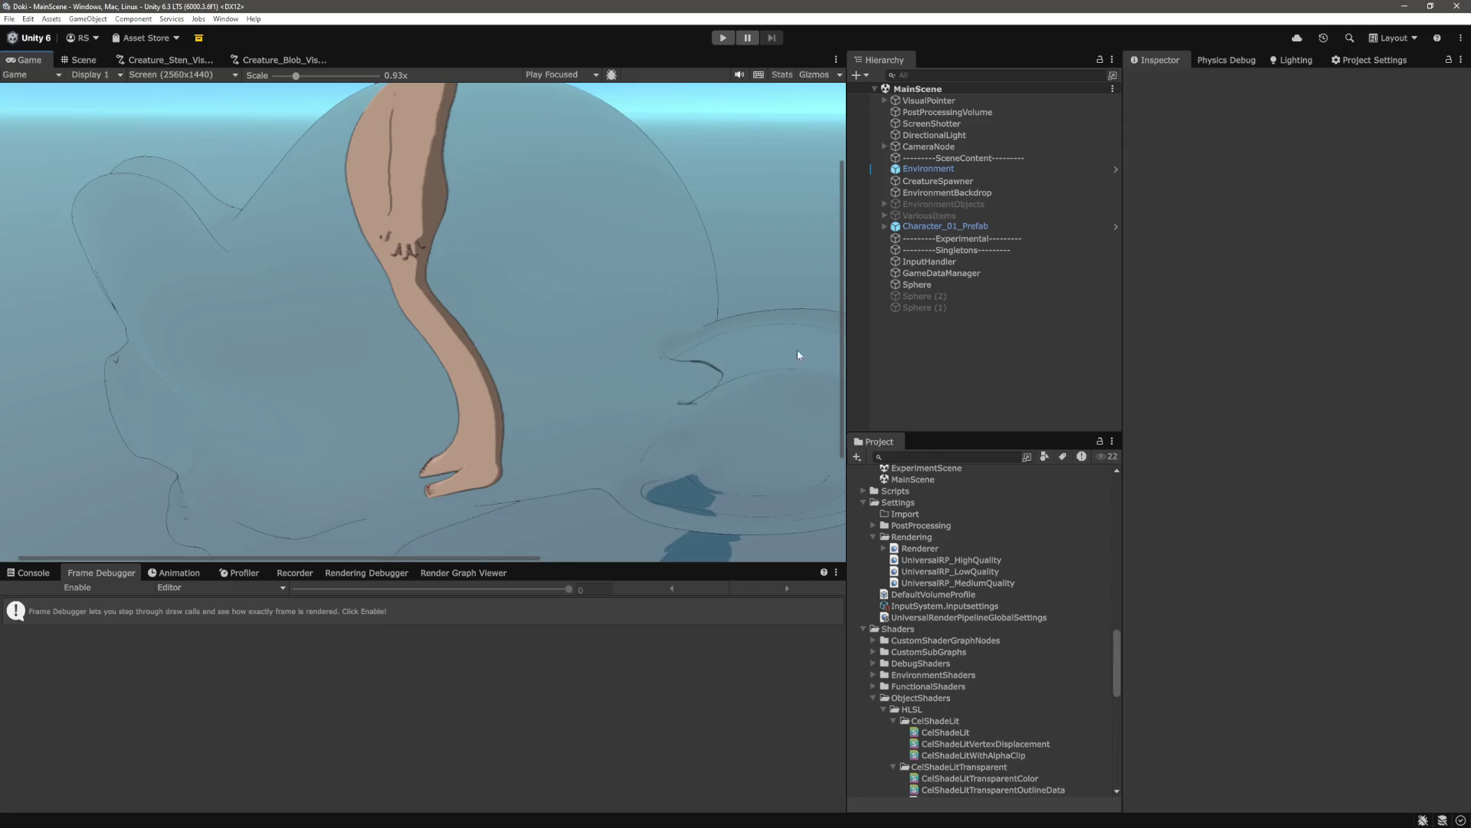
Undo the 0.1 biases on both outline depth comparisons, restoring `return outline;`
left_click_drag(296, 76, 278, 78)
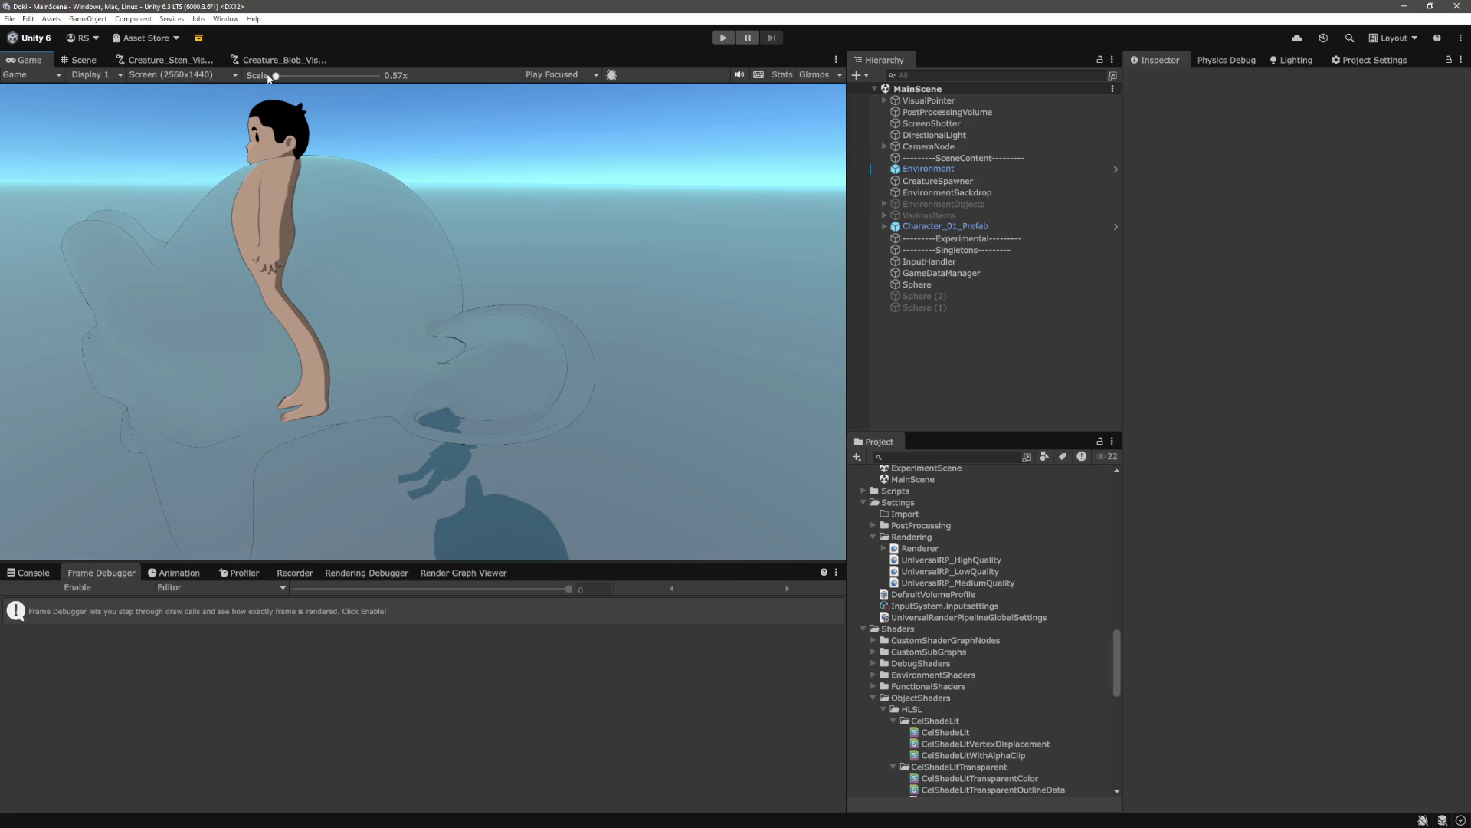
left_click_drag(278, 77, 314, 77)
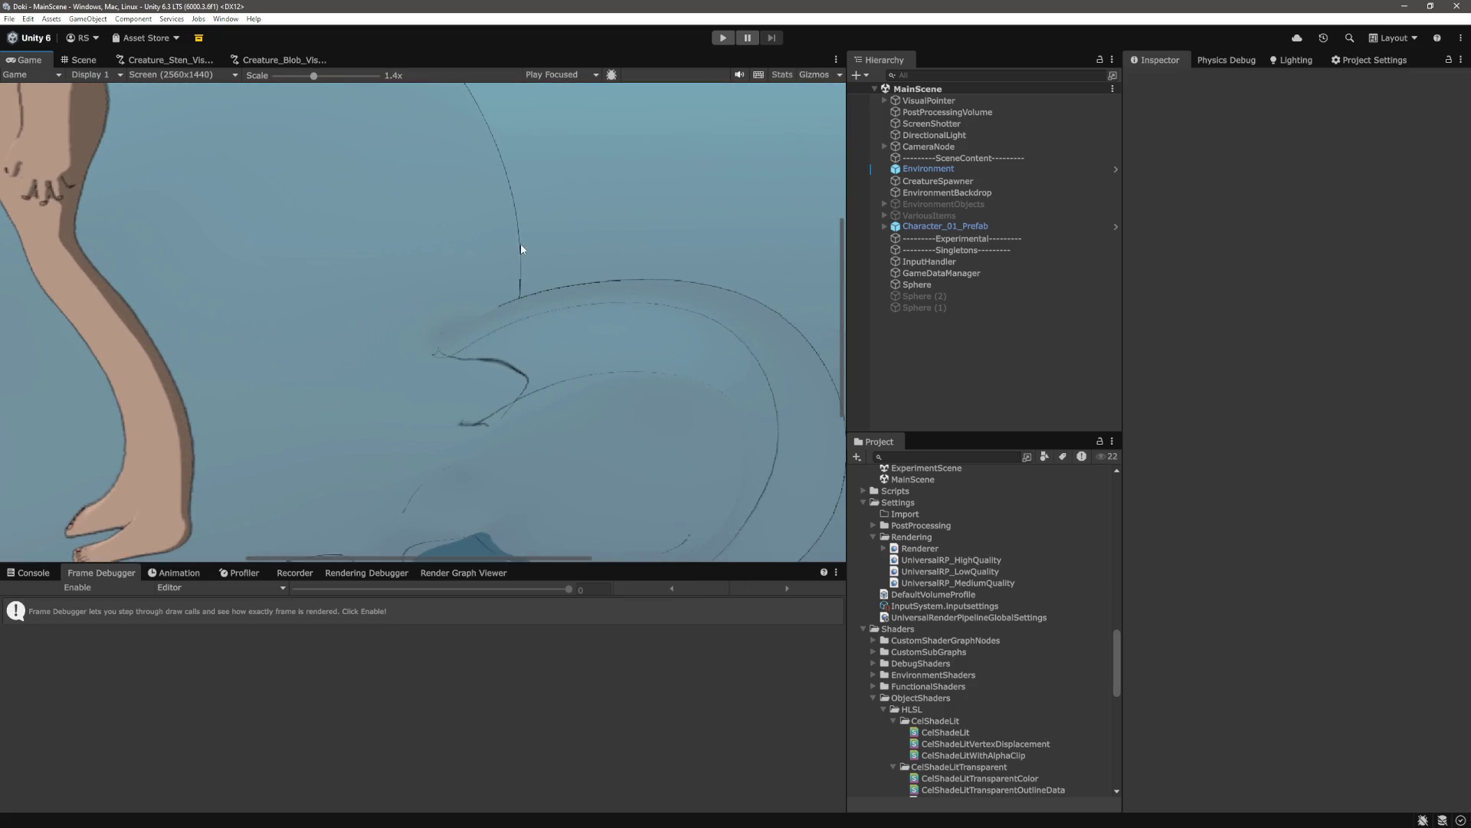
key("alt+Tab")
key("BackSpace")
key("BackSpace")
key("BackSpace")
key("BackSpace")
key("BackSpace")
key("Up")
key("Up")
key("Return")
key("Return")
key("Up")
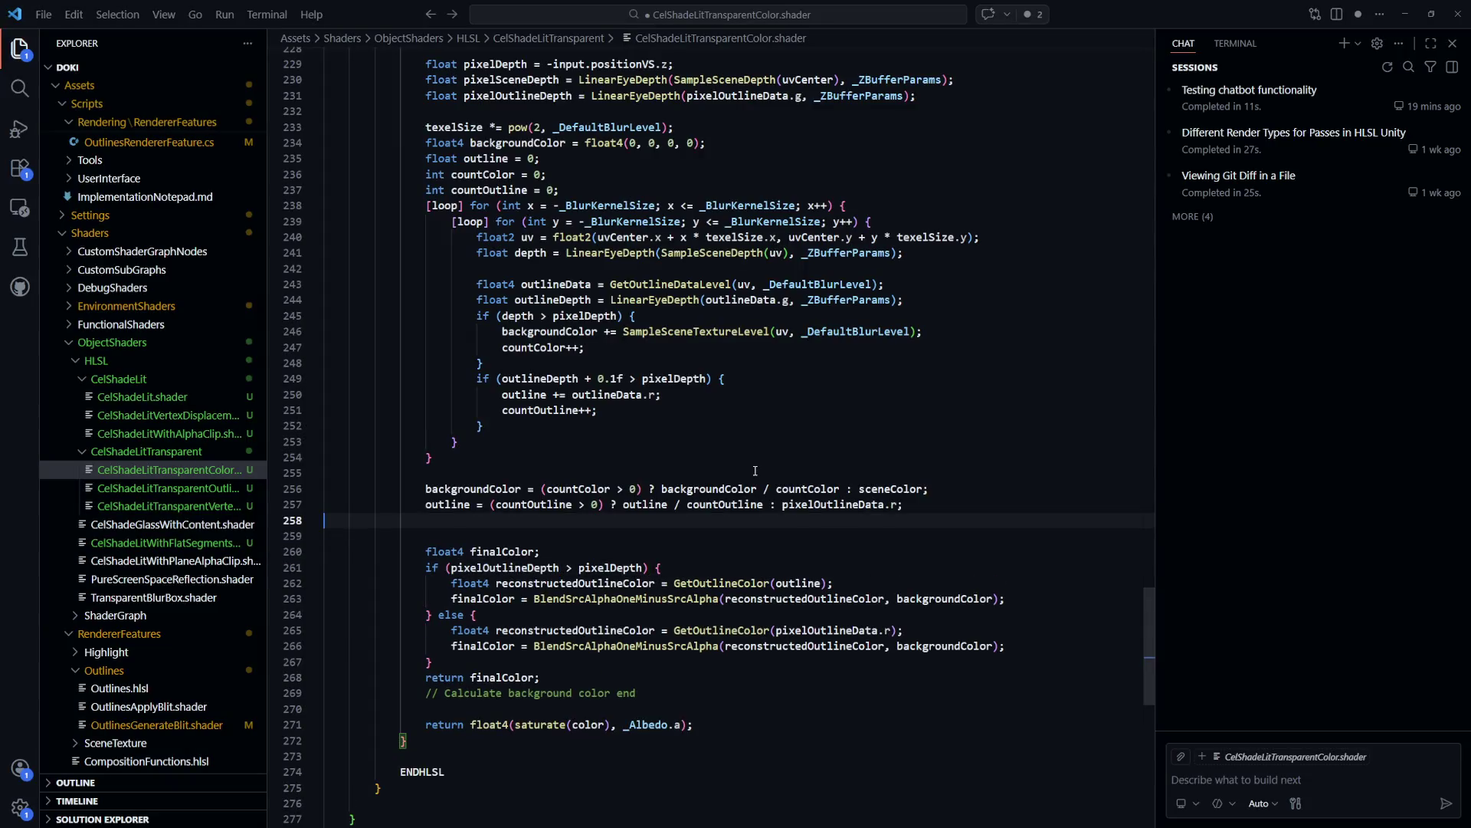
type("return outline;")
key("Tab")
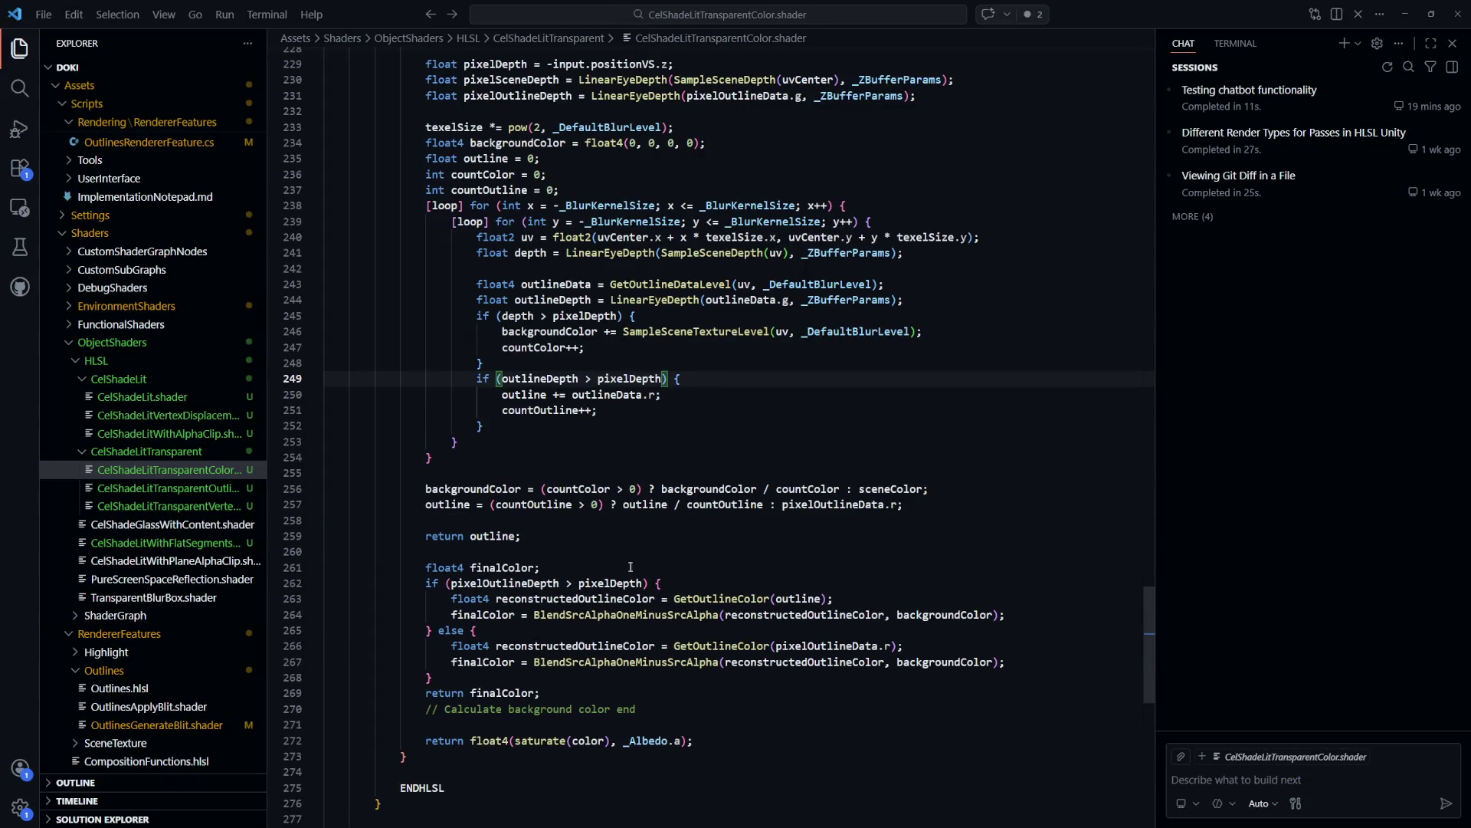
Remove the restored outline-only return line and save the shader
left_click_drag(521, 536, 325, 520)
key("BackSpace")
key("BackSpace")
key("ctrl+s")
key("alt+Tab")
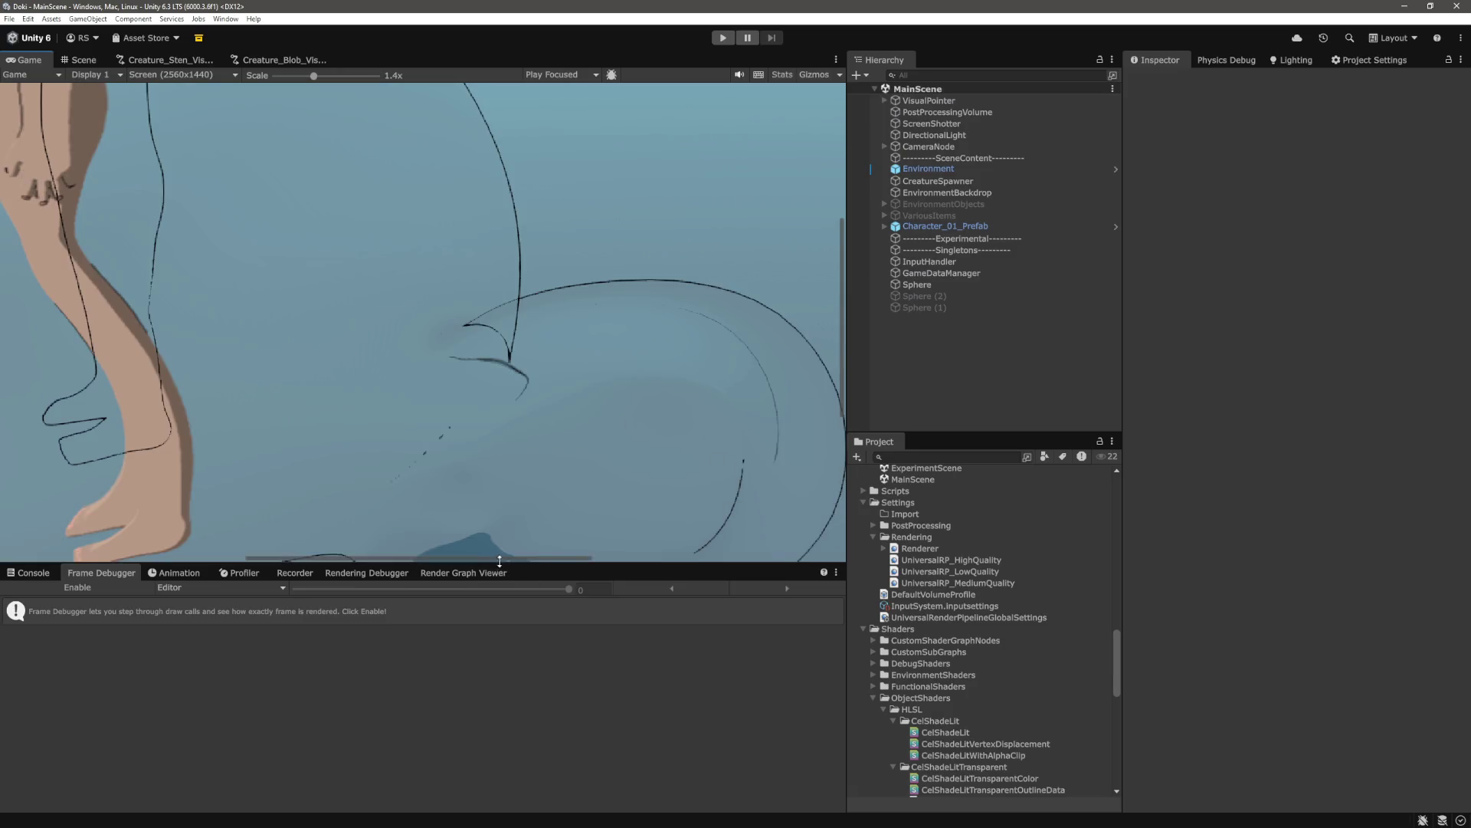
Zoom the Game view to 2.3x on the character's arm and pan to inspect the outlines
left_click_drag(505, 558, 370, 560)
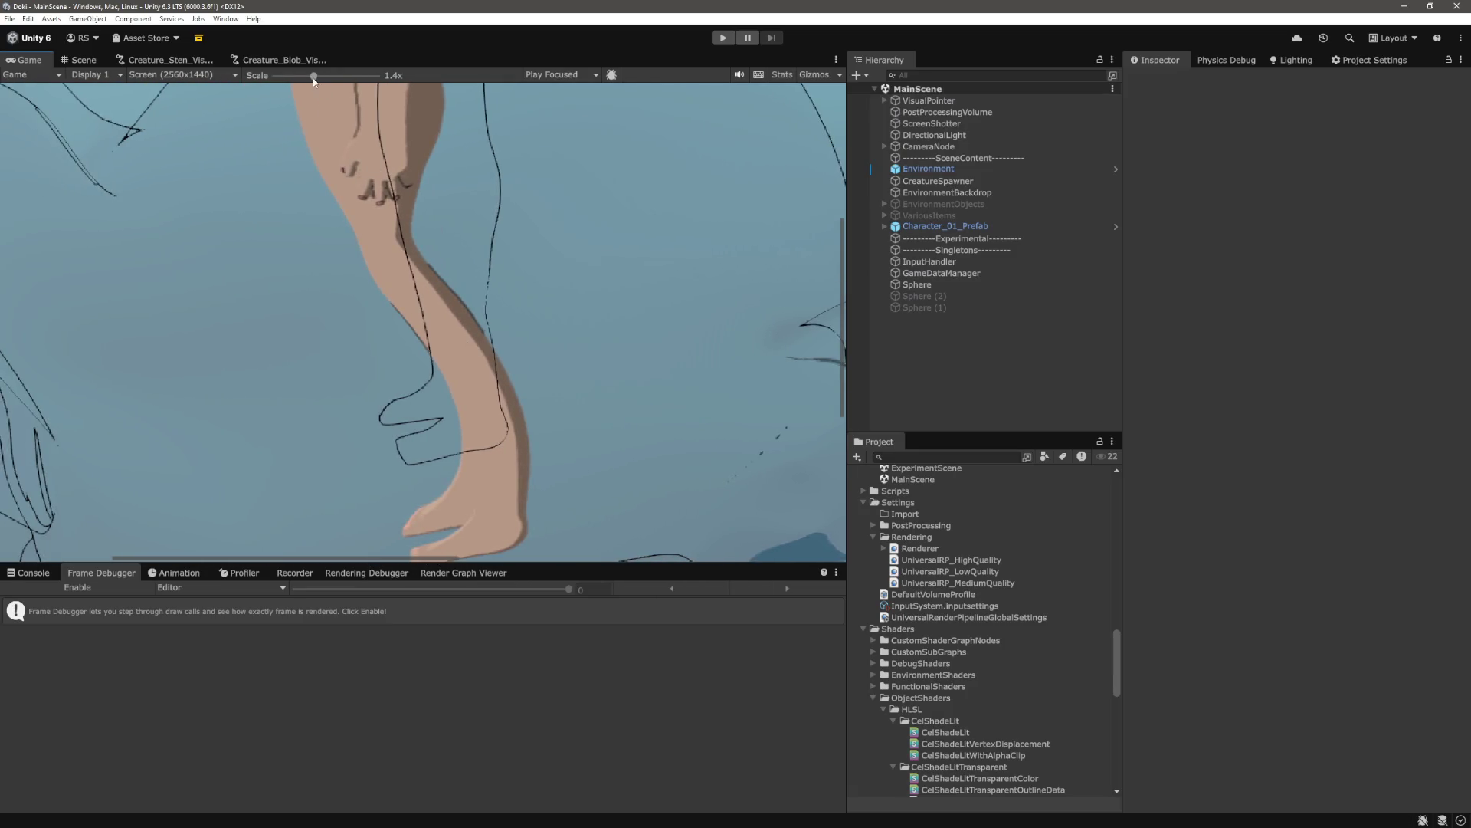
left_click_drag(314, 76, 283, 77)
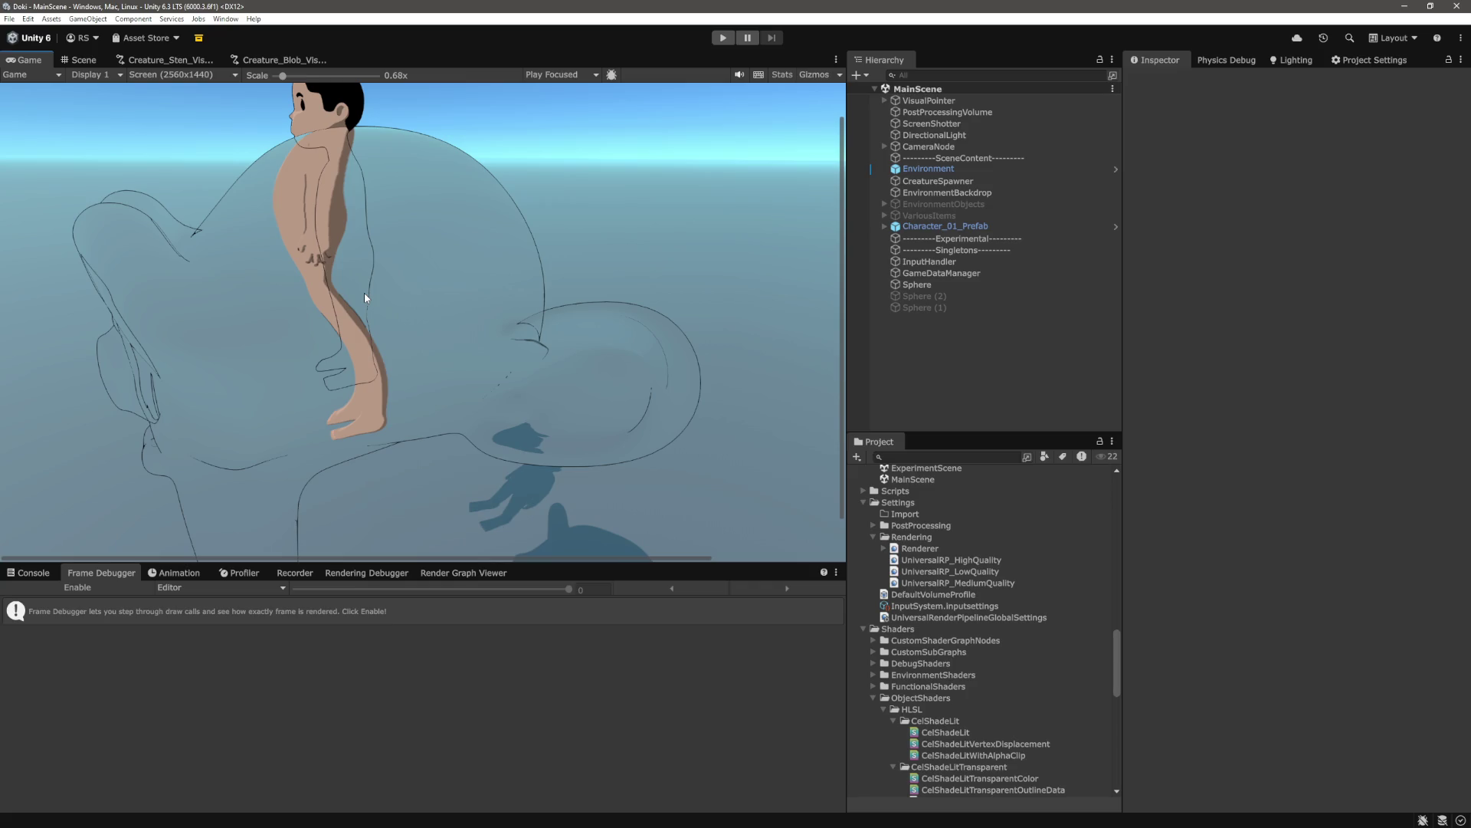
left_click_drag(282, 75, 335, 77)
left_click_drag(421, 558, 515, 581)
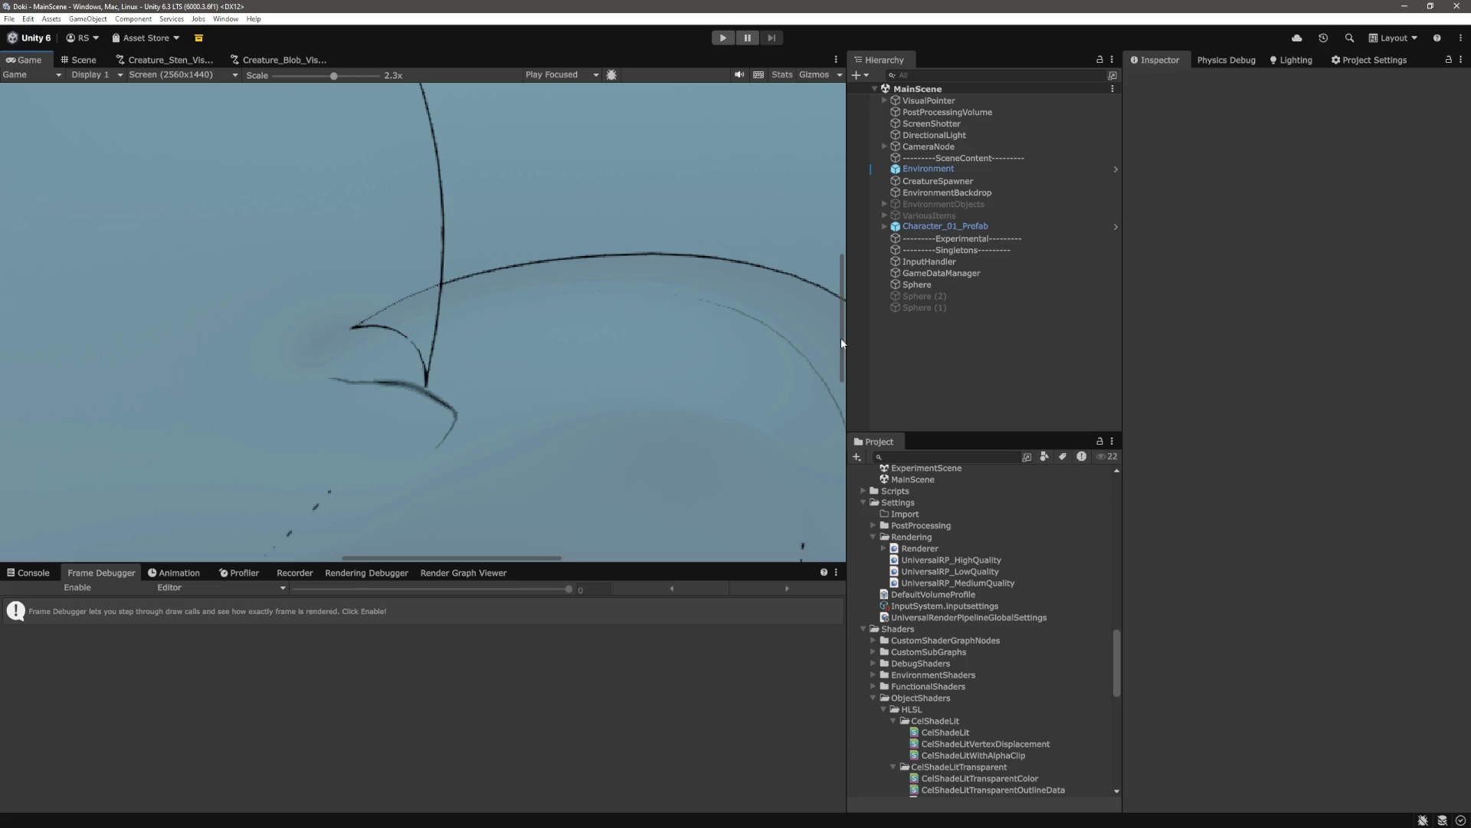
left_click_drag(842, 343, 831, 393)
key("alt+Tab")
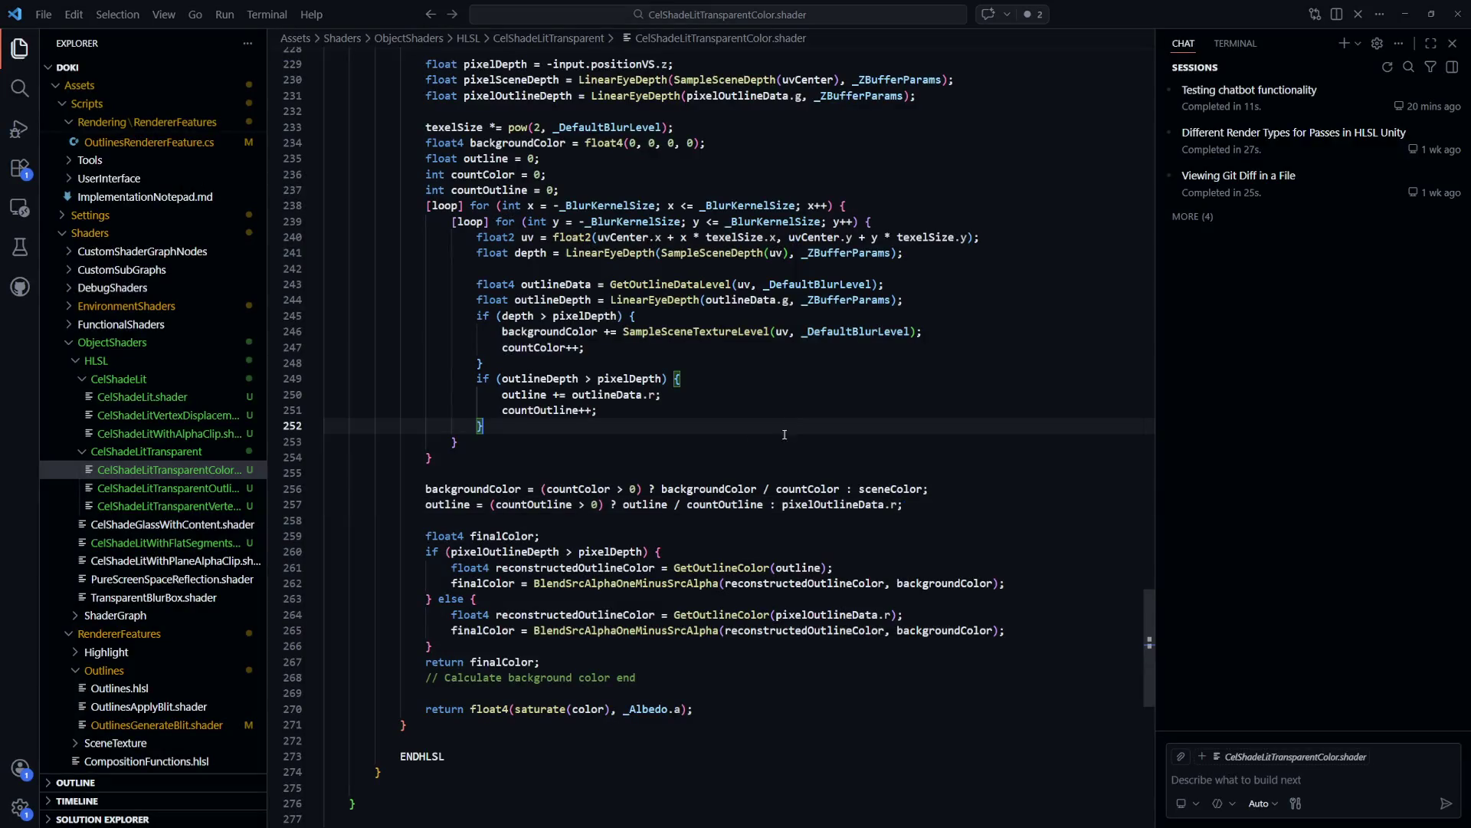
Insert `return pixelOutlineDepth > pixelDepth;` right after the blur loop's closing brace
left_click(523, 458)
key("Return")
key("Return")
type("return")
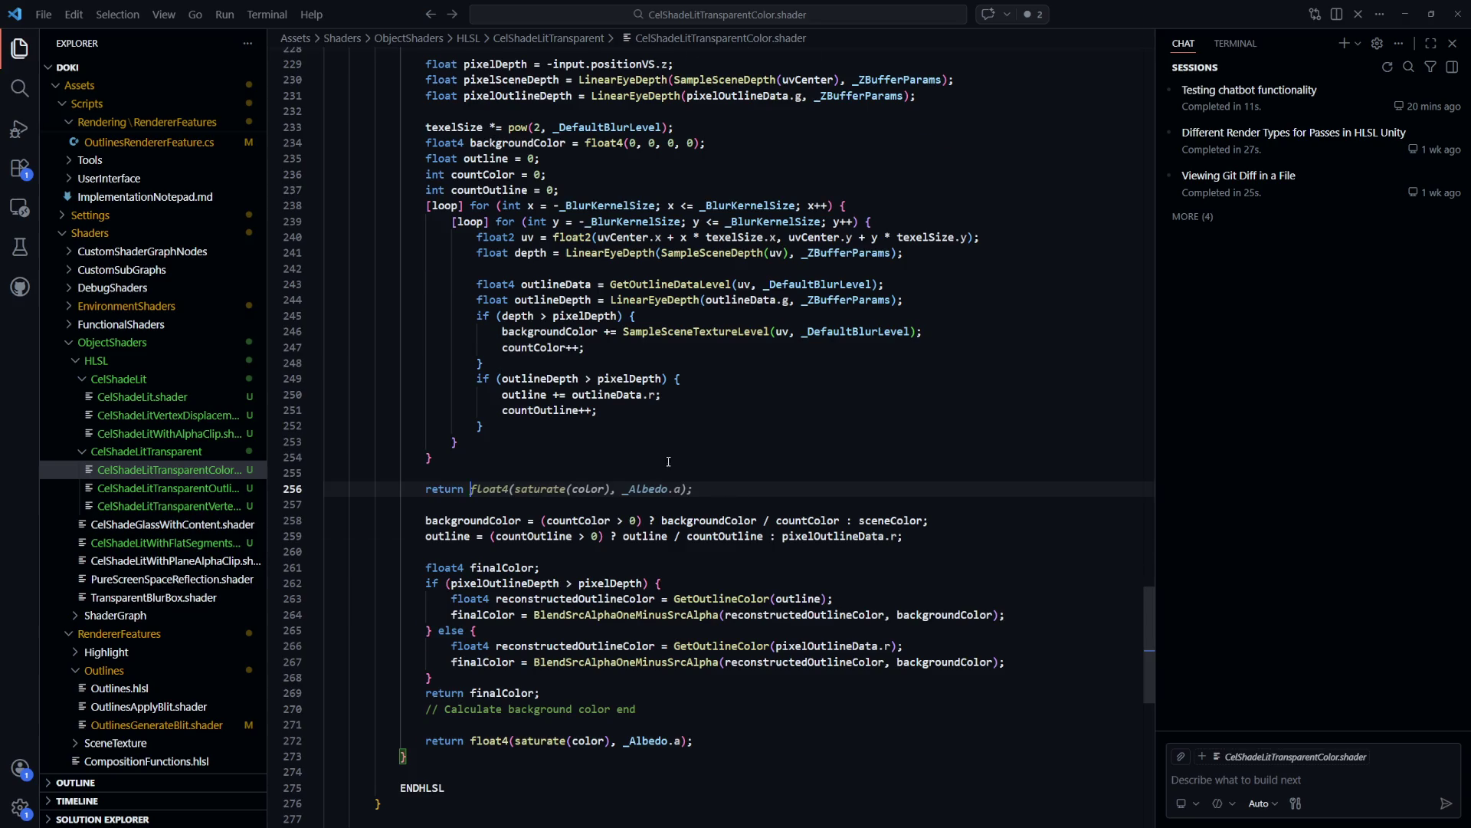
scroll(525, 232, "up", 3)
double_click(499, 241)
key("ctrl+c")
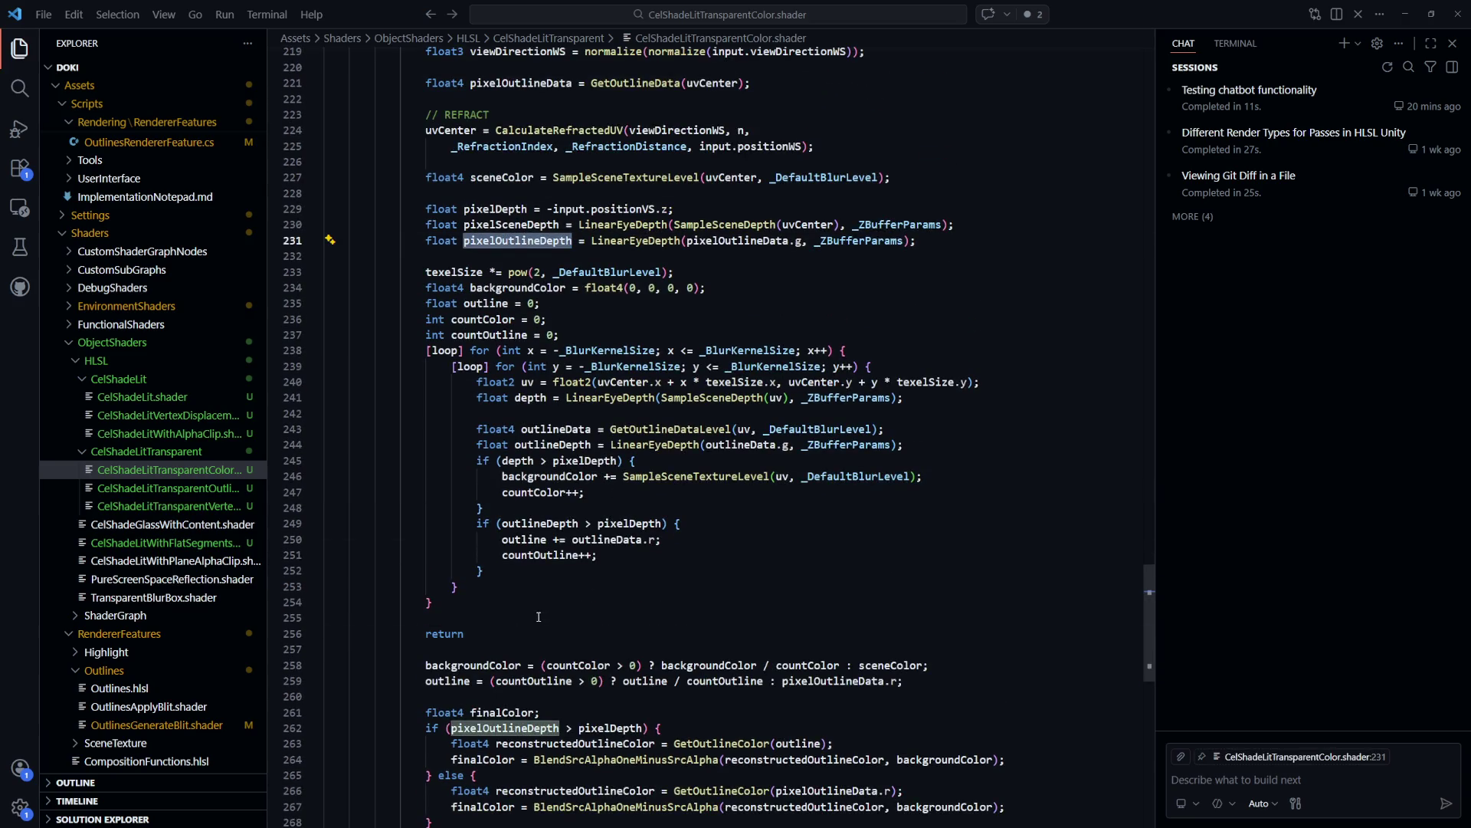
left_click(541, 633)
key("ctrl+v")
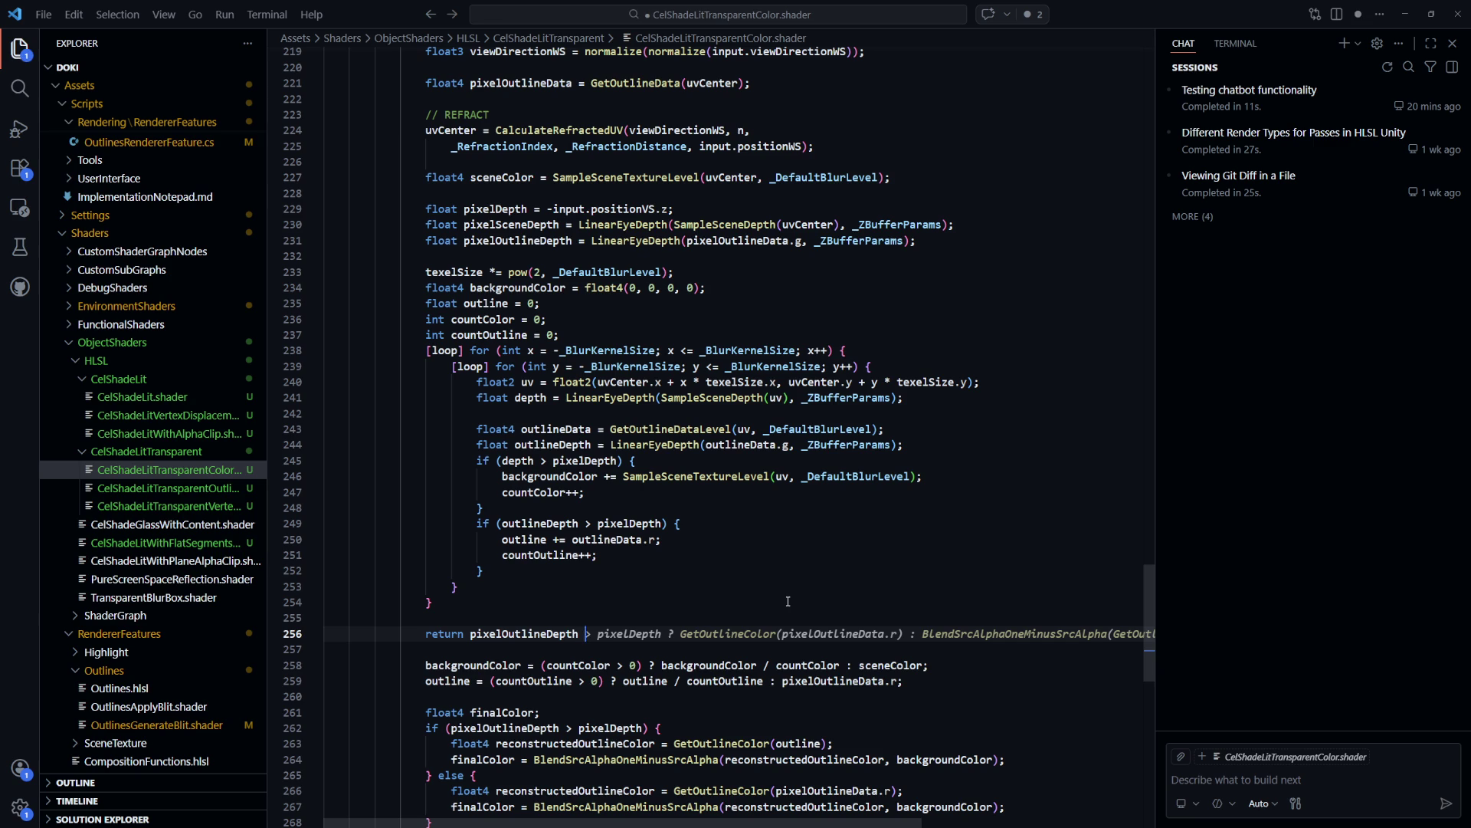
type("> pixelDe")
type("pth;")
scroll(777, 535, "down", 2)
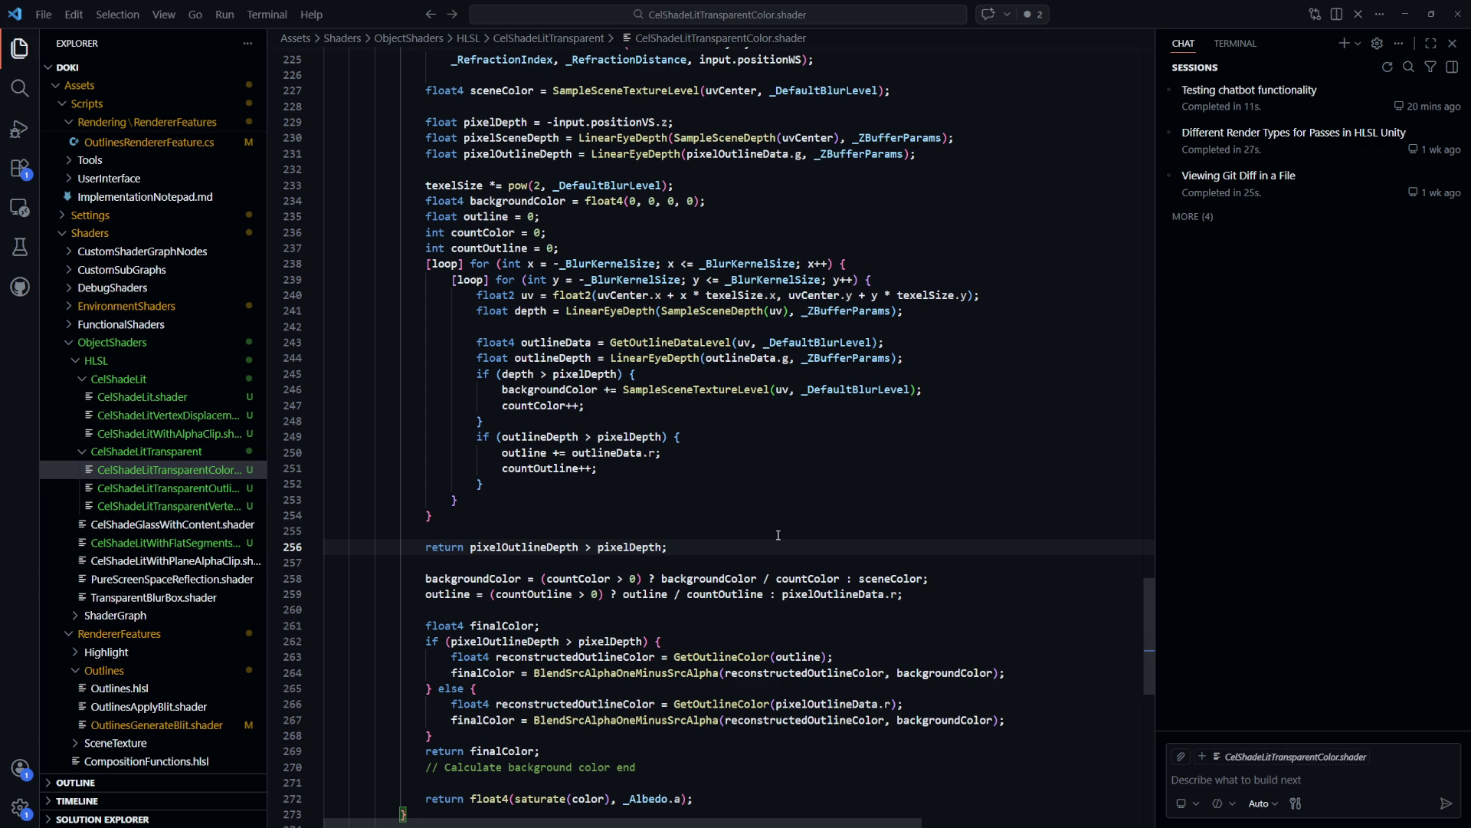
scroll(706, 559, "down", 1)
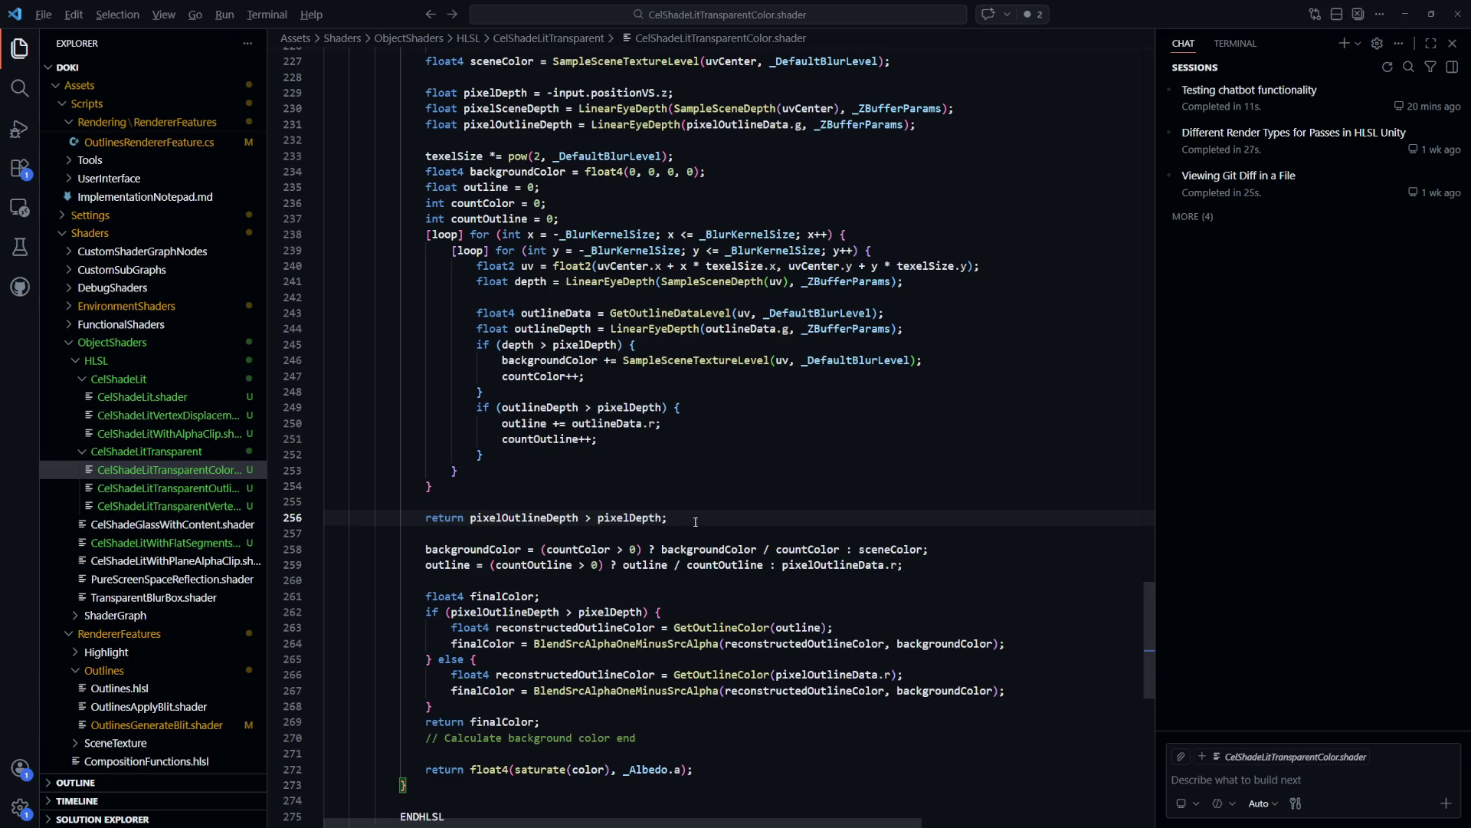
key("alt+Tab")
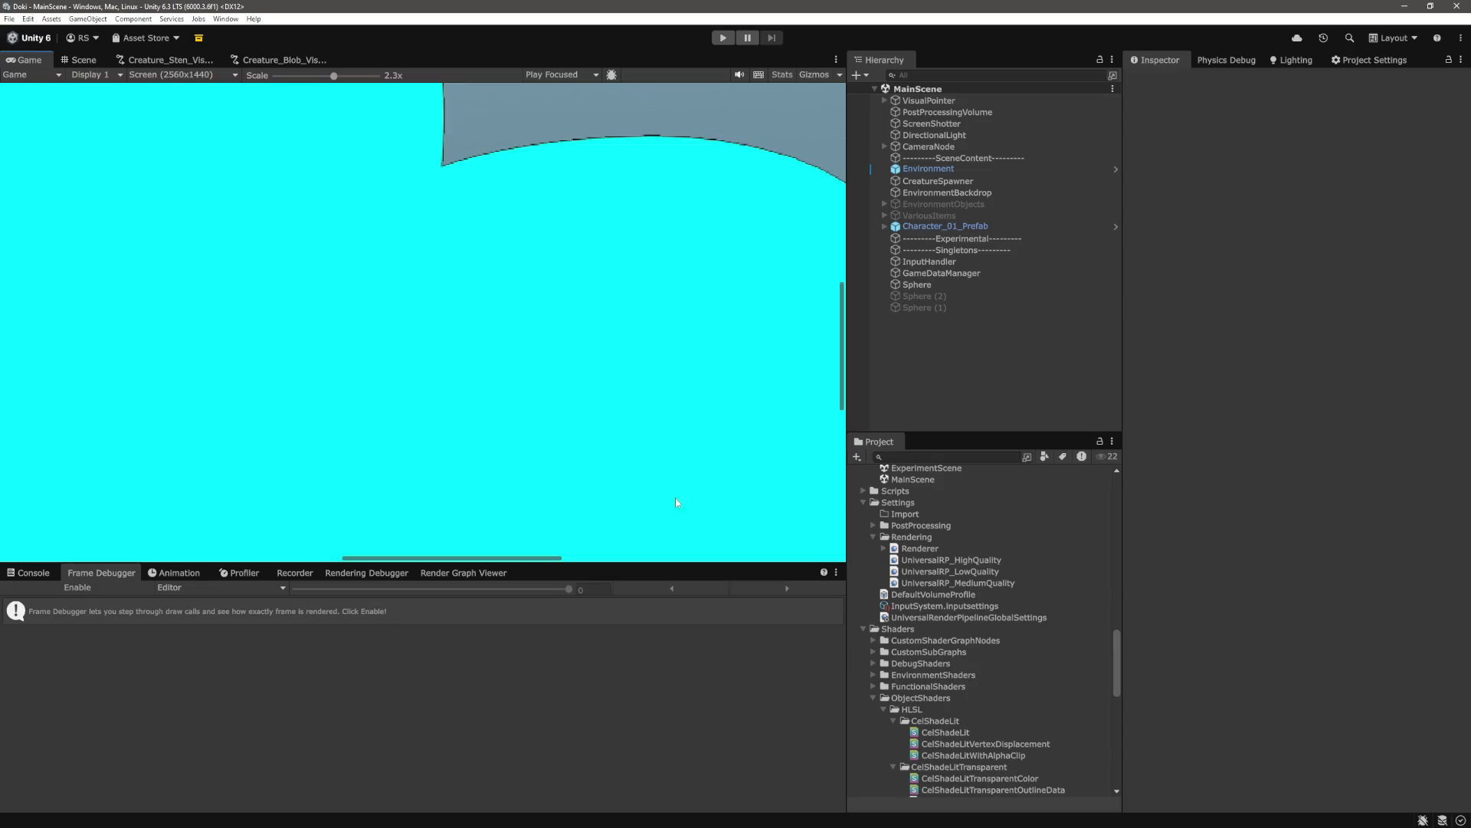
Zoom and pan over the white blob's broken outlines, then select pixelOutlineDepth in the shader
scroll(594, 393, "down", 10)
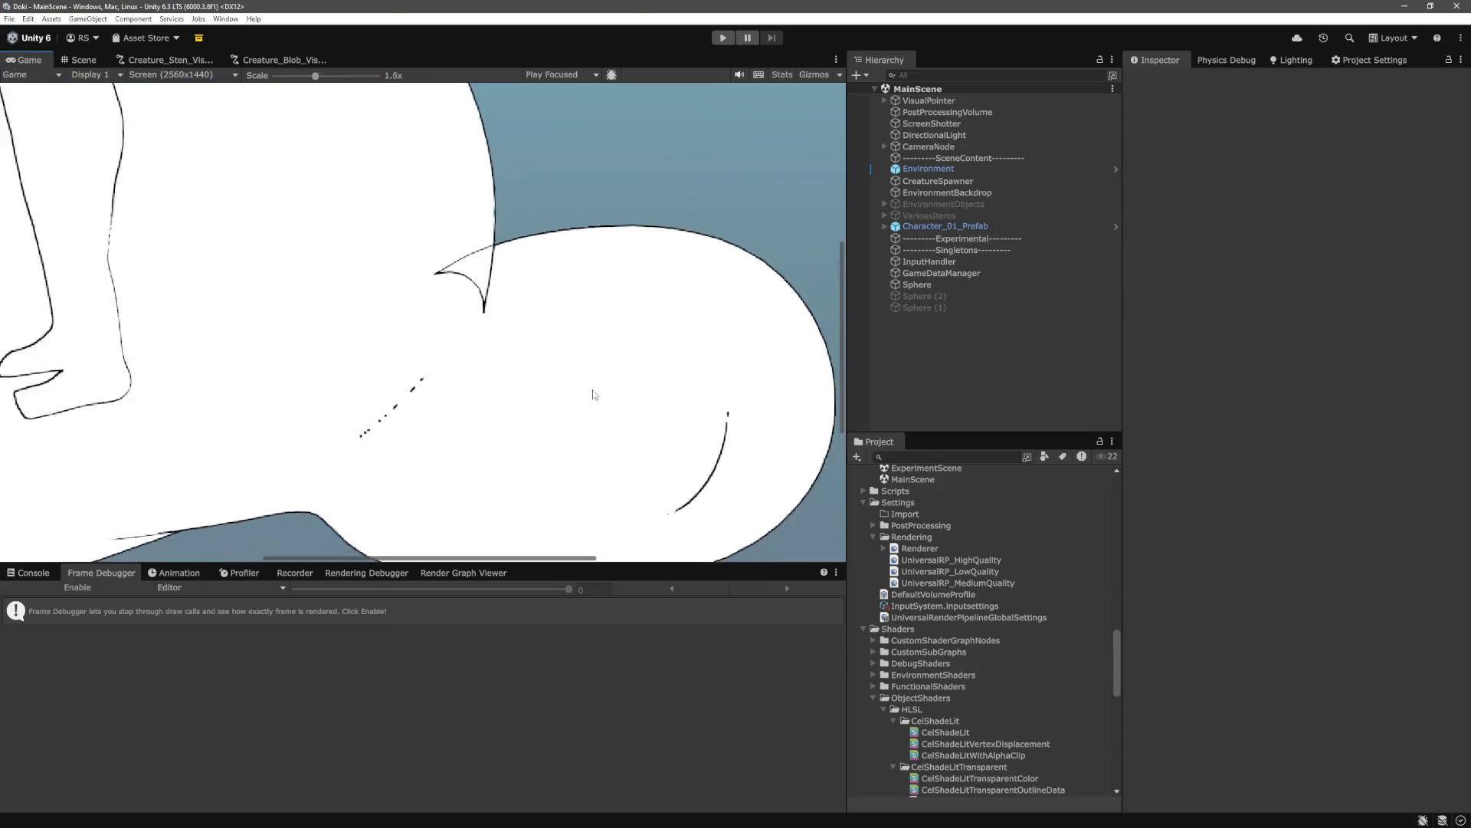
scroll(592, 393, "down", 2)
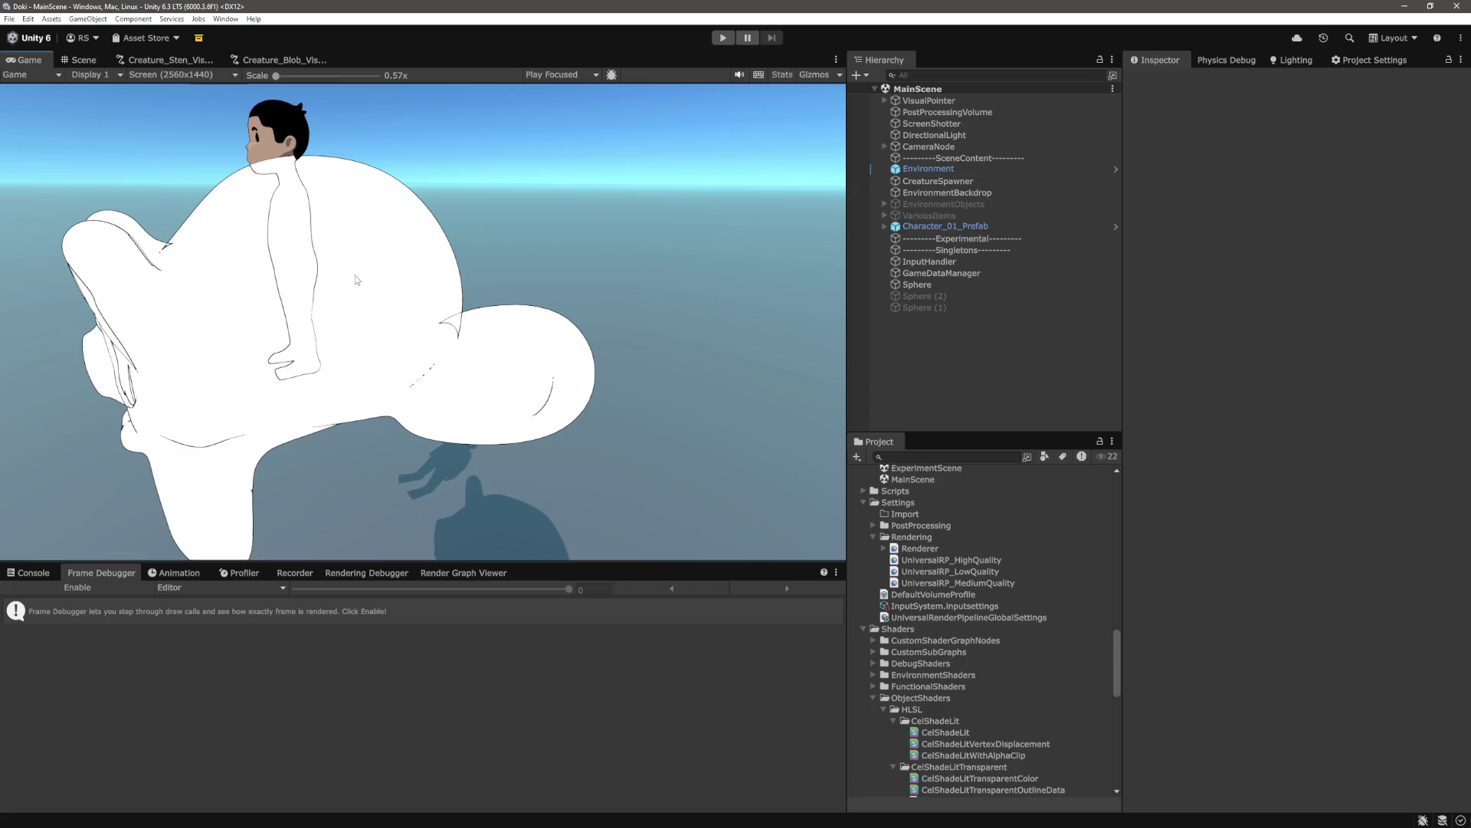
scroll(418, 329, "up", 7)
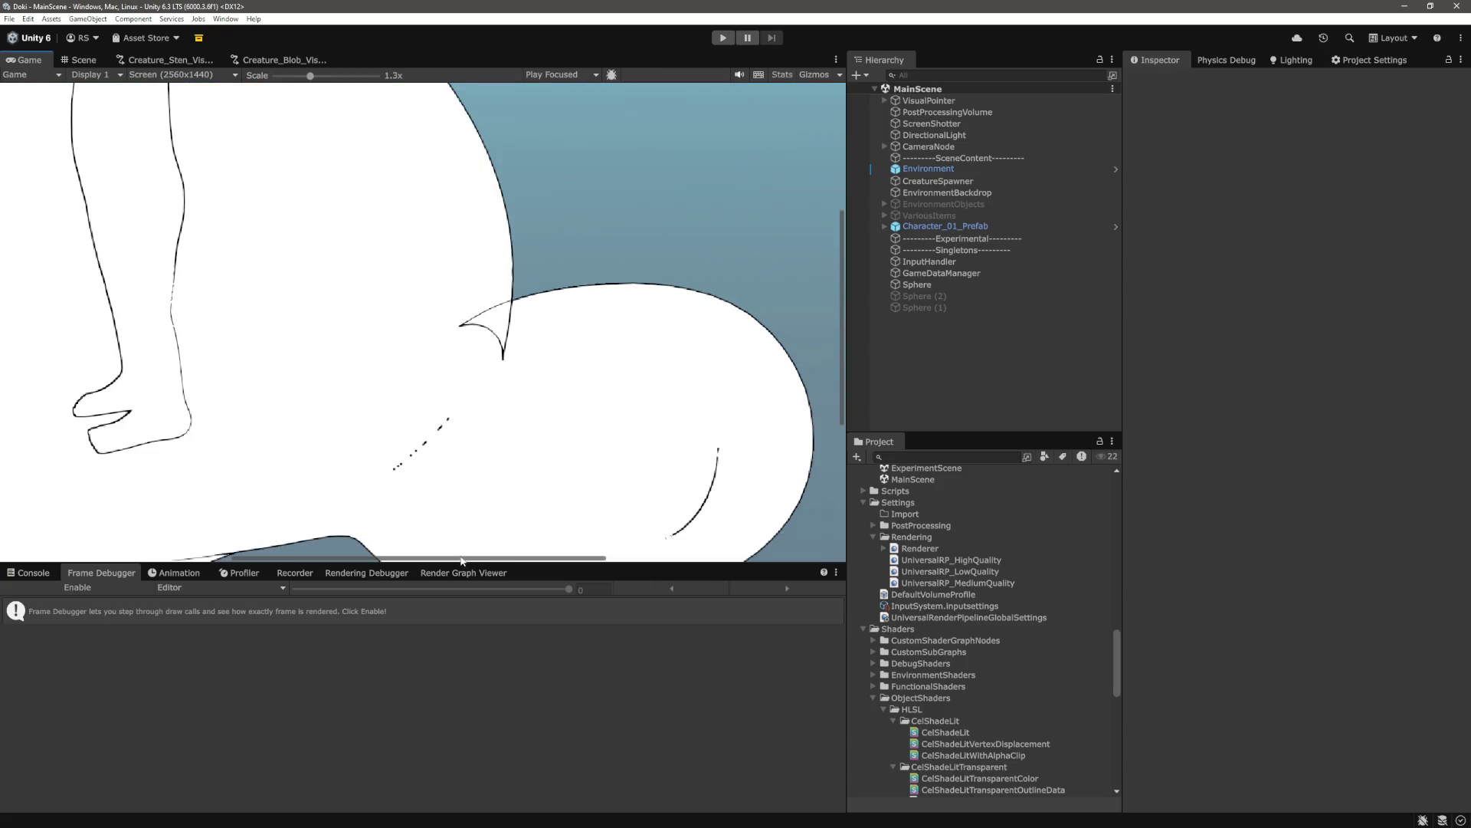
mouse_move(464, 558)
left_mouse_down()
mouse_move(303, 558)
mouse_move(367, 561)
left_mouse_up()
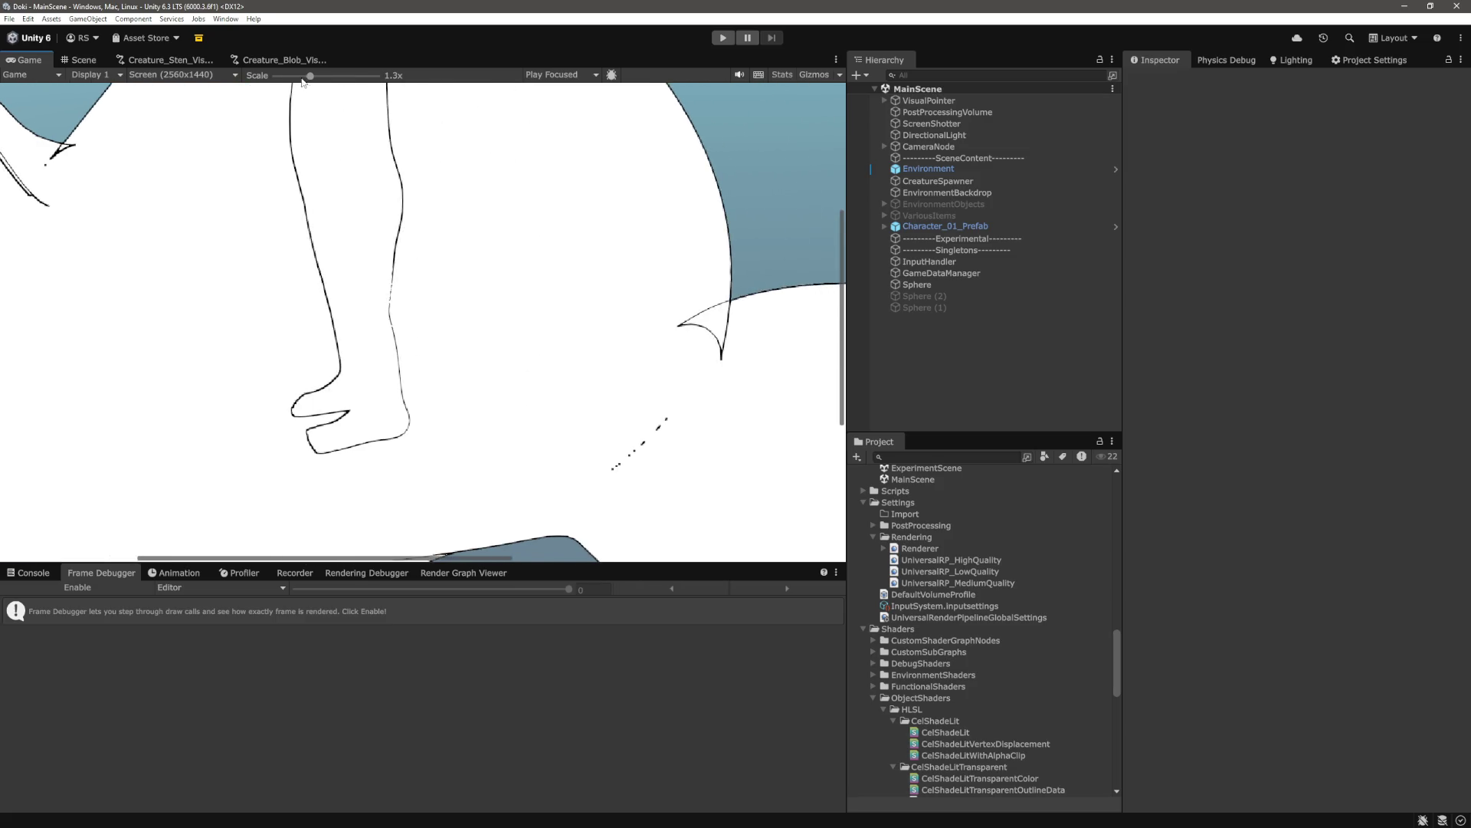
left_click_drag(309, 76, 280, 77)
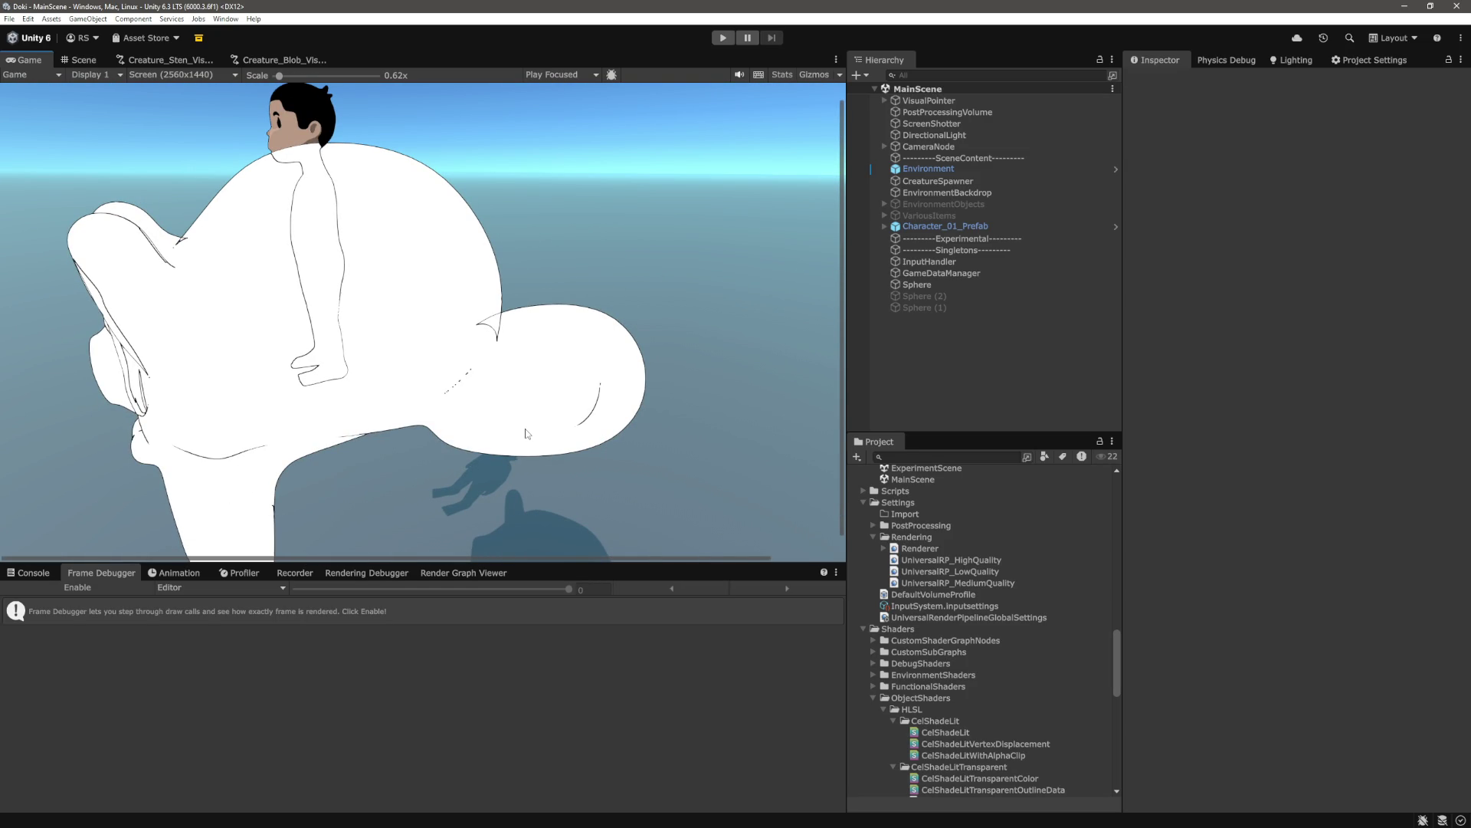
left_click(304, 75)
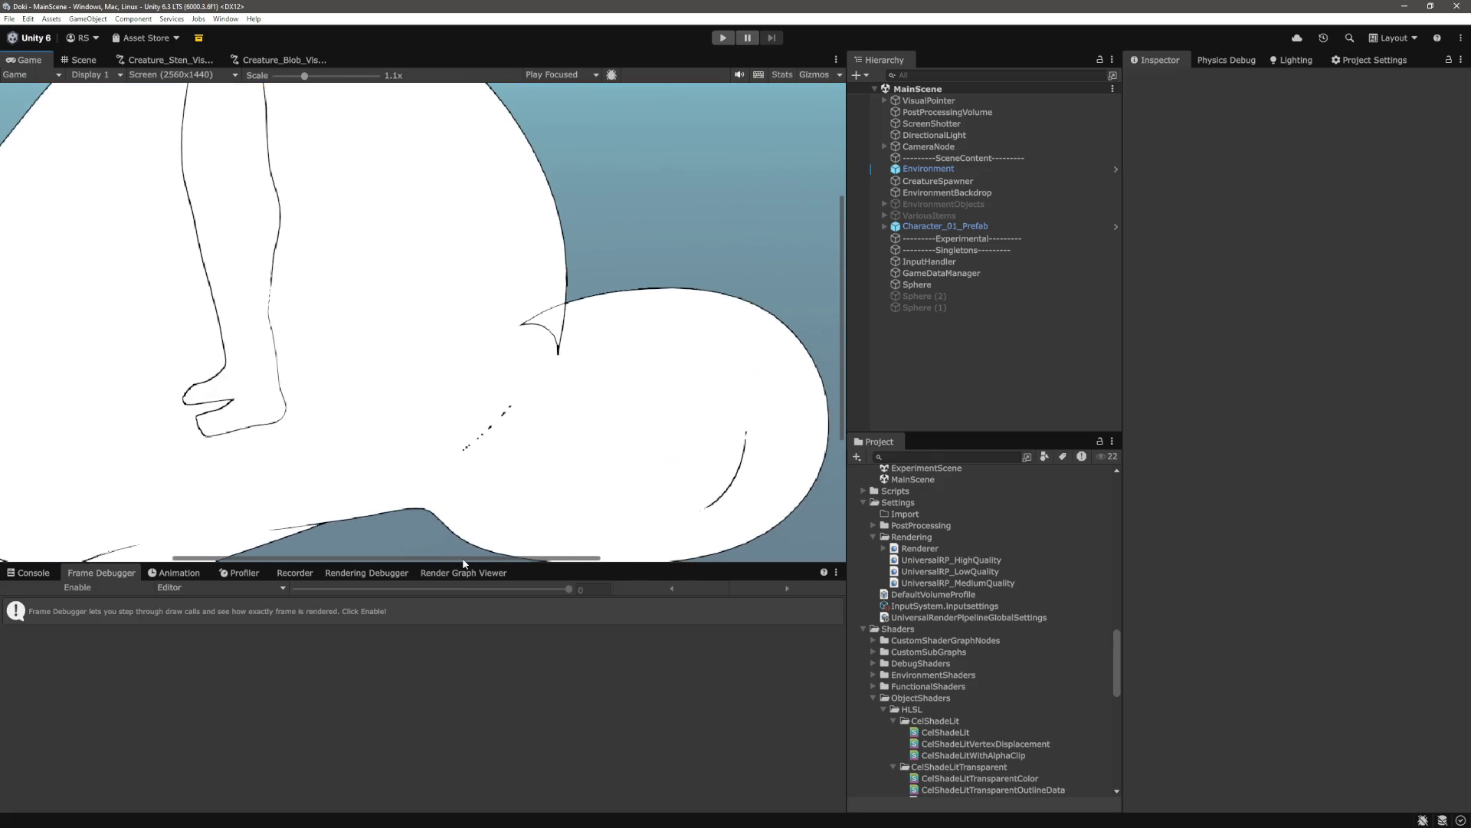
left_click_drag(460, 559, 371, 554)
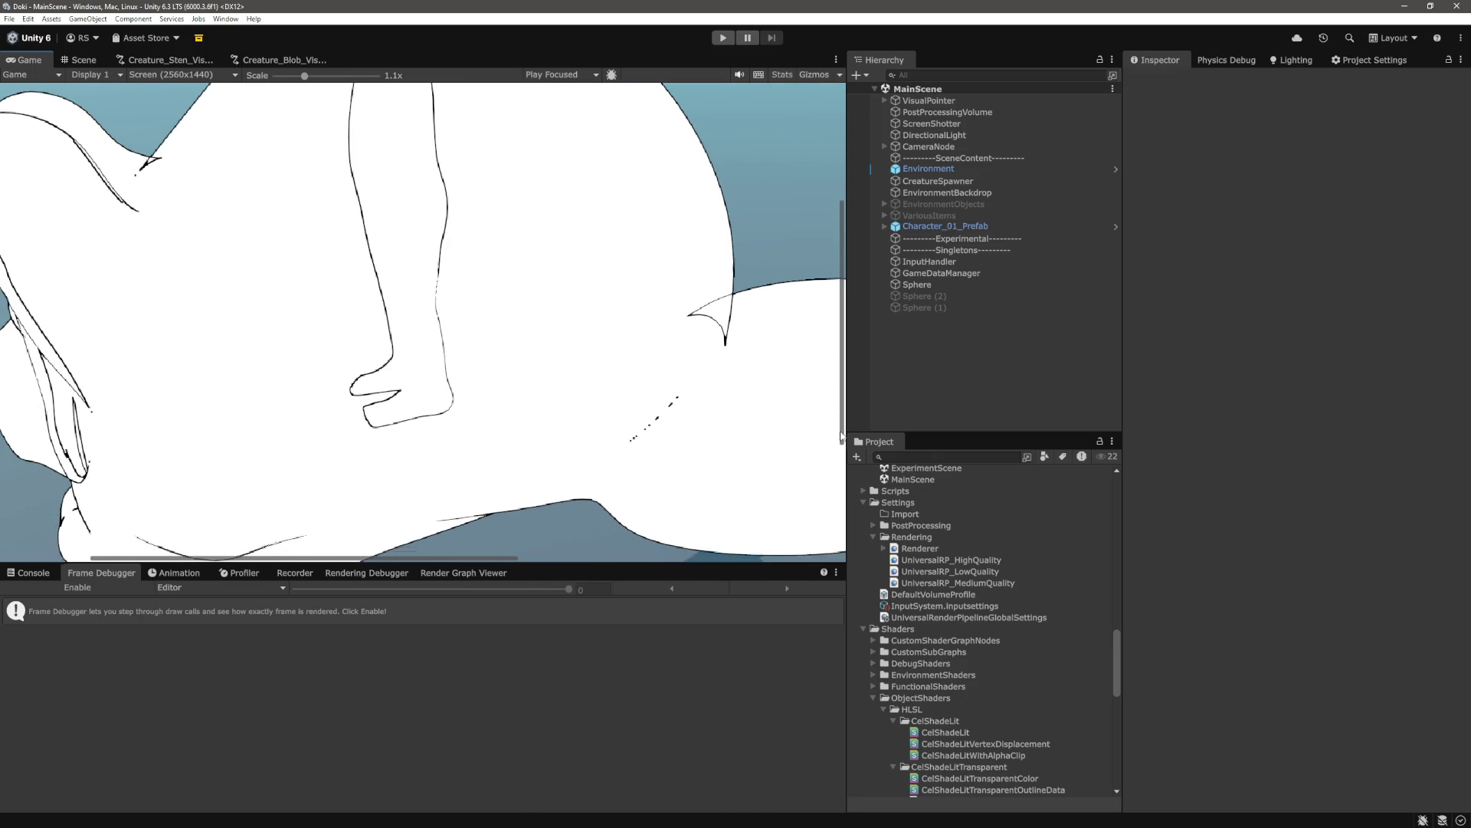
mouse_move(841, 428)
left_mouse_down()
mouse_move(834, 515)
mouse_move(834, 390)
left_mouse_up()
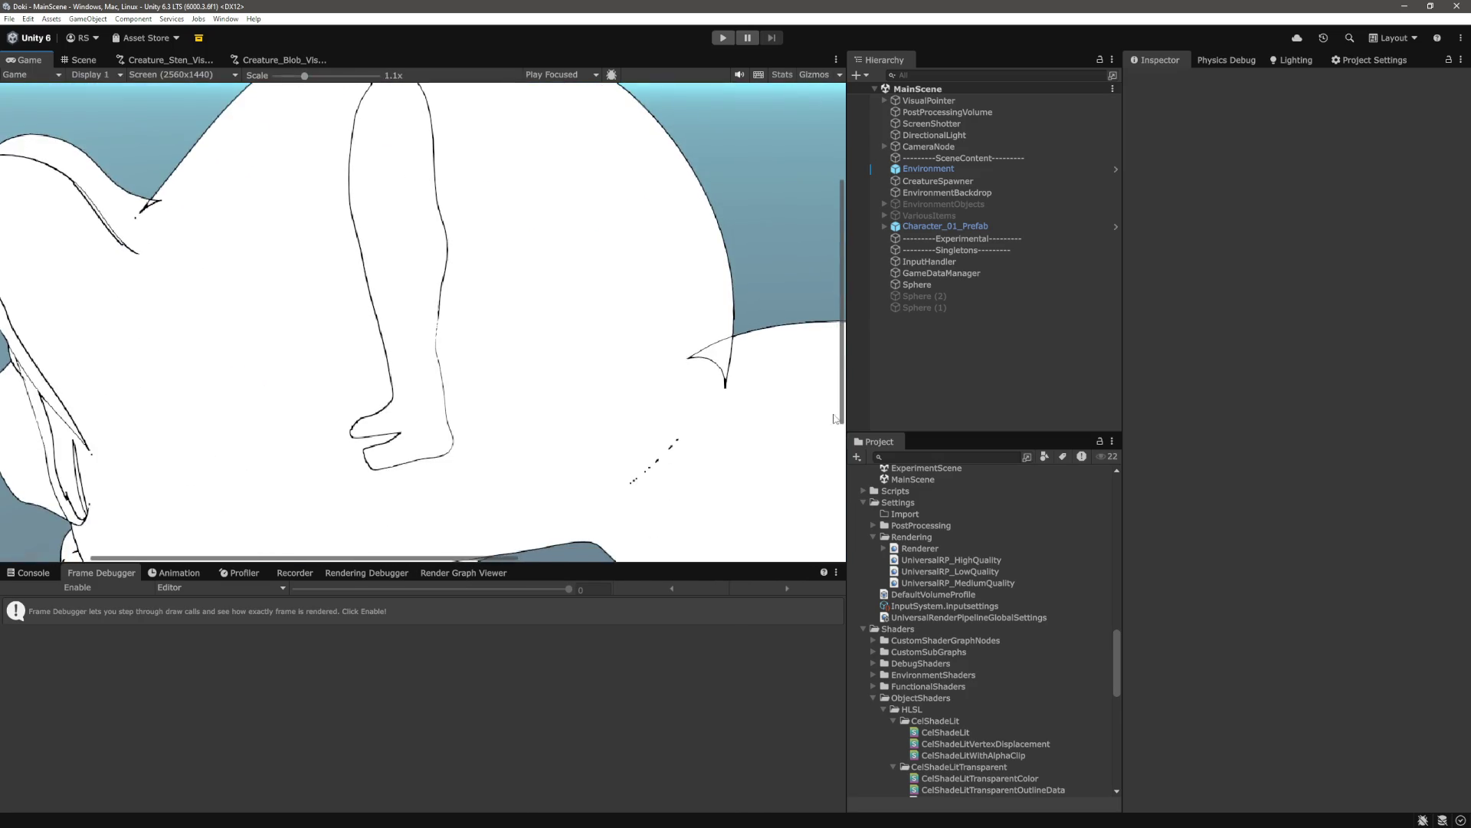
key("alt+Tab")
double_click(511, 519)
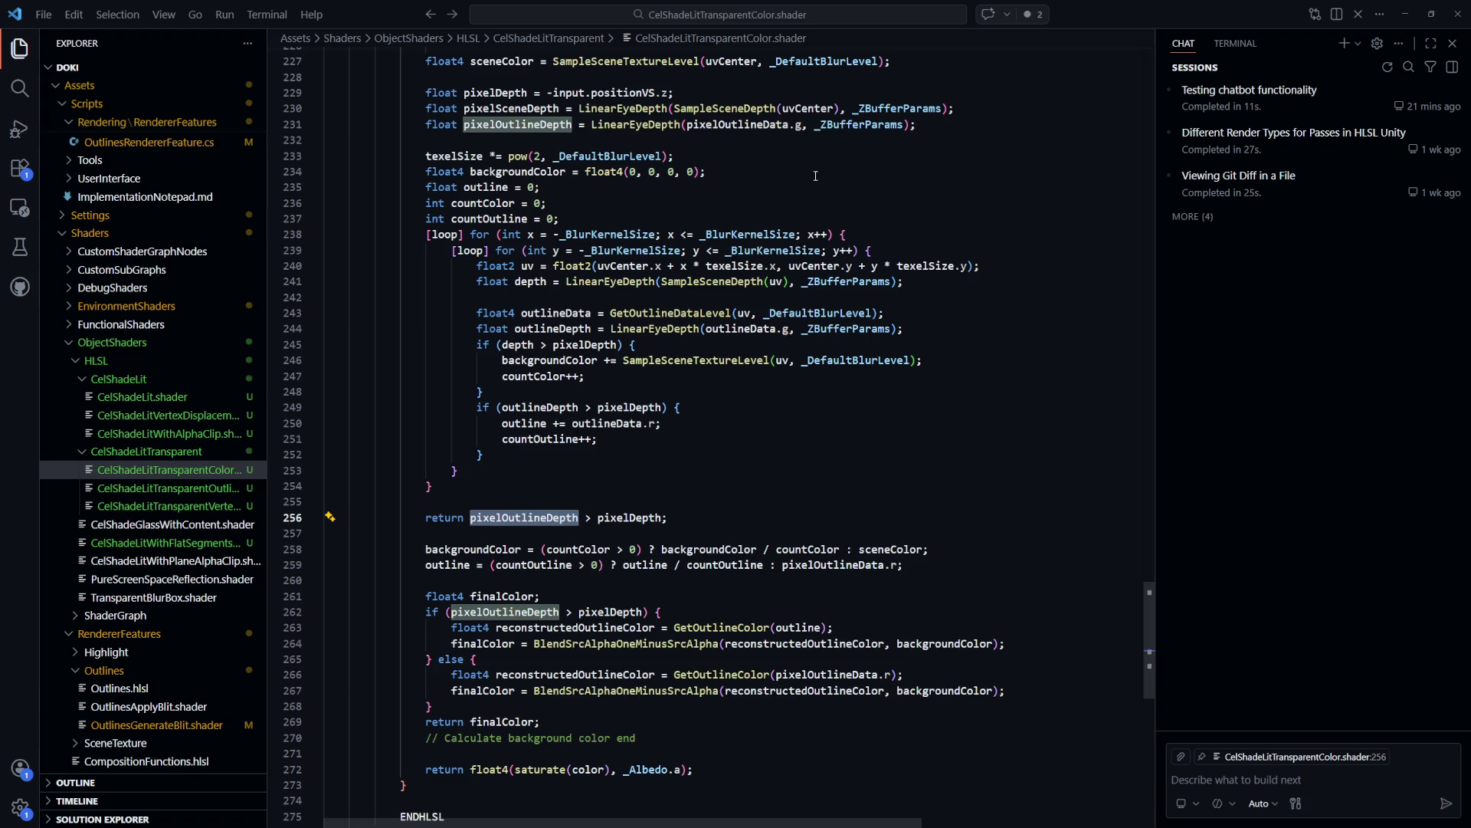
Insert 'if (pixelOutlineData.g == 0.0) return 0.5;' above the pixelOutlineDepth return on line 256
left_click_drag(802, 124, 688, 124)
key("ctrl+c")
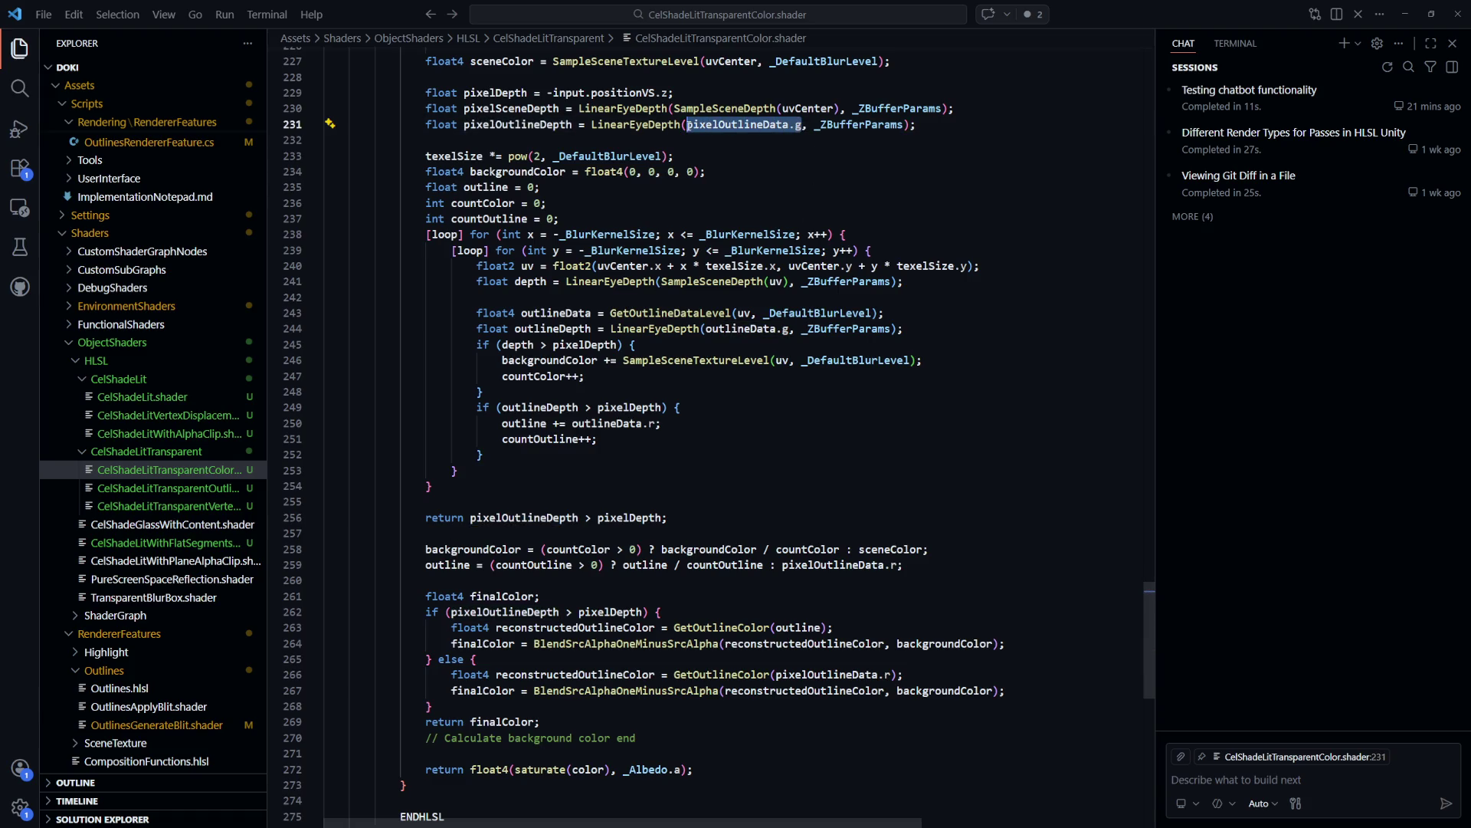
left_click(764, 504)
key("Tab")
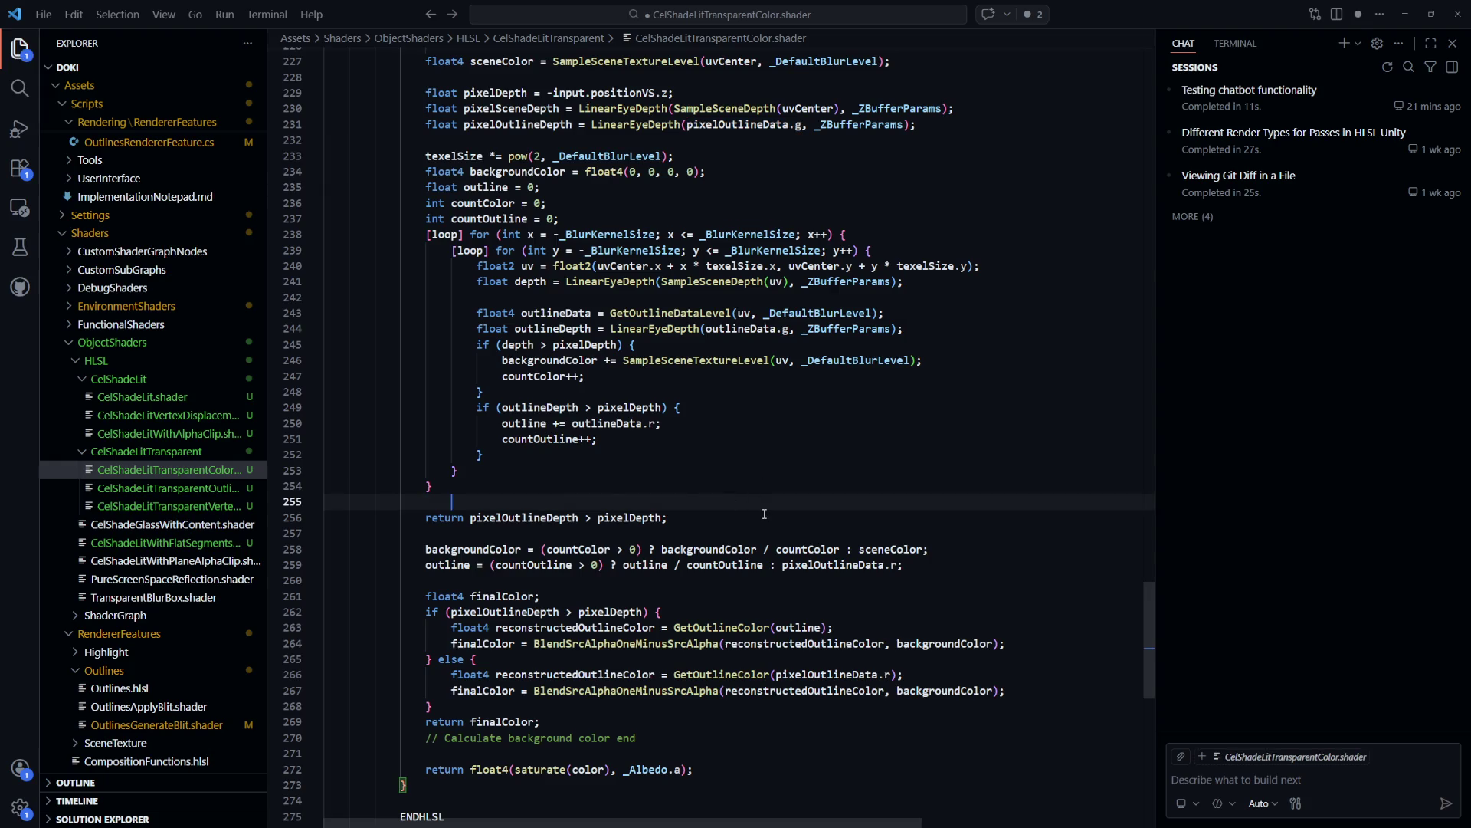
key("Return")
type("if (")
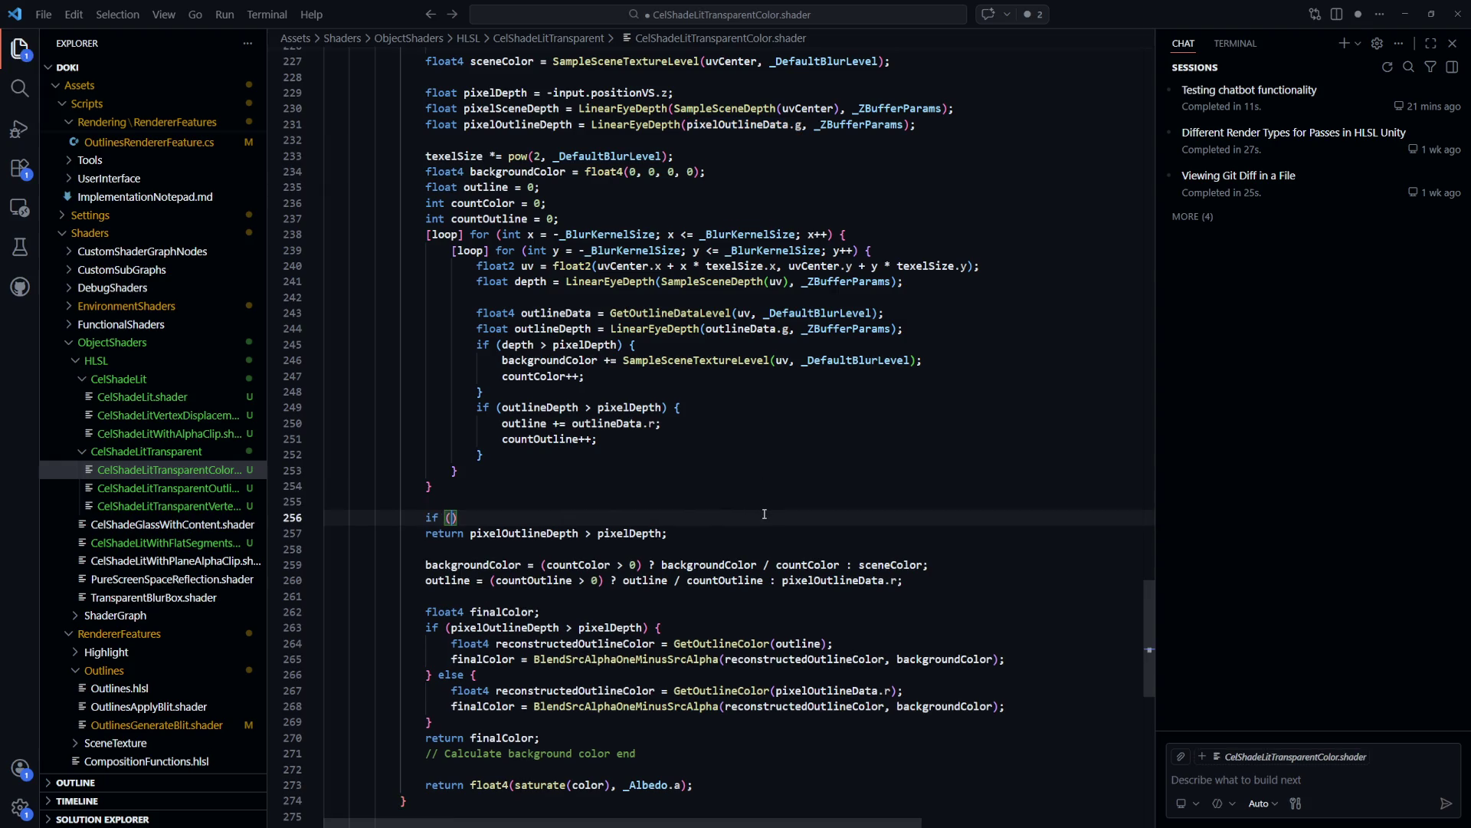
key("ctrl+v")
type("== 0.0f")
key("BackSpace")
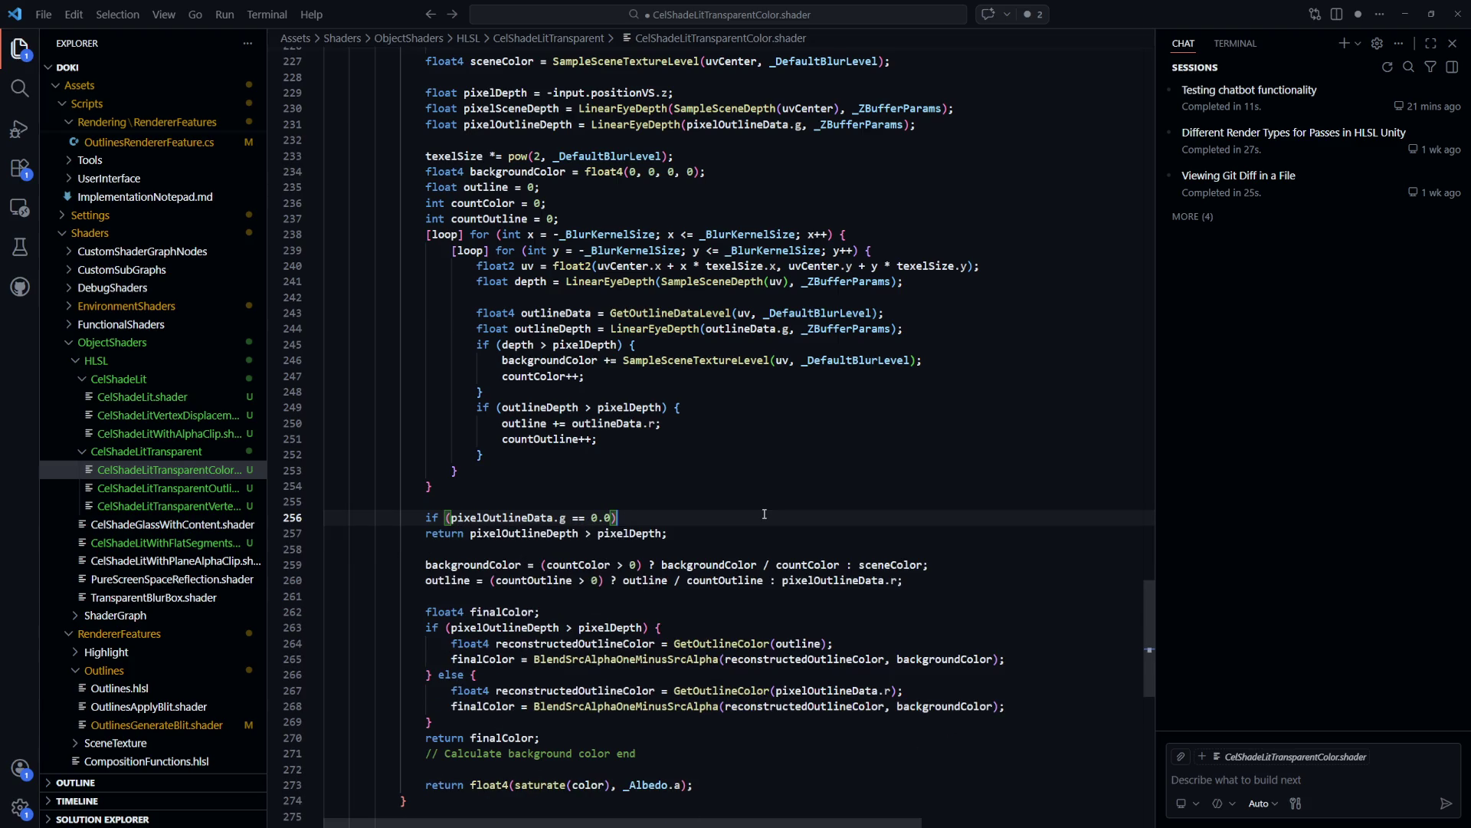
key("End")
key("Return")
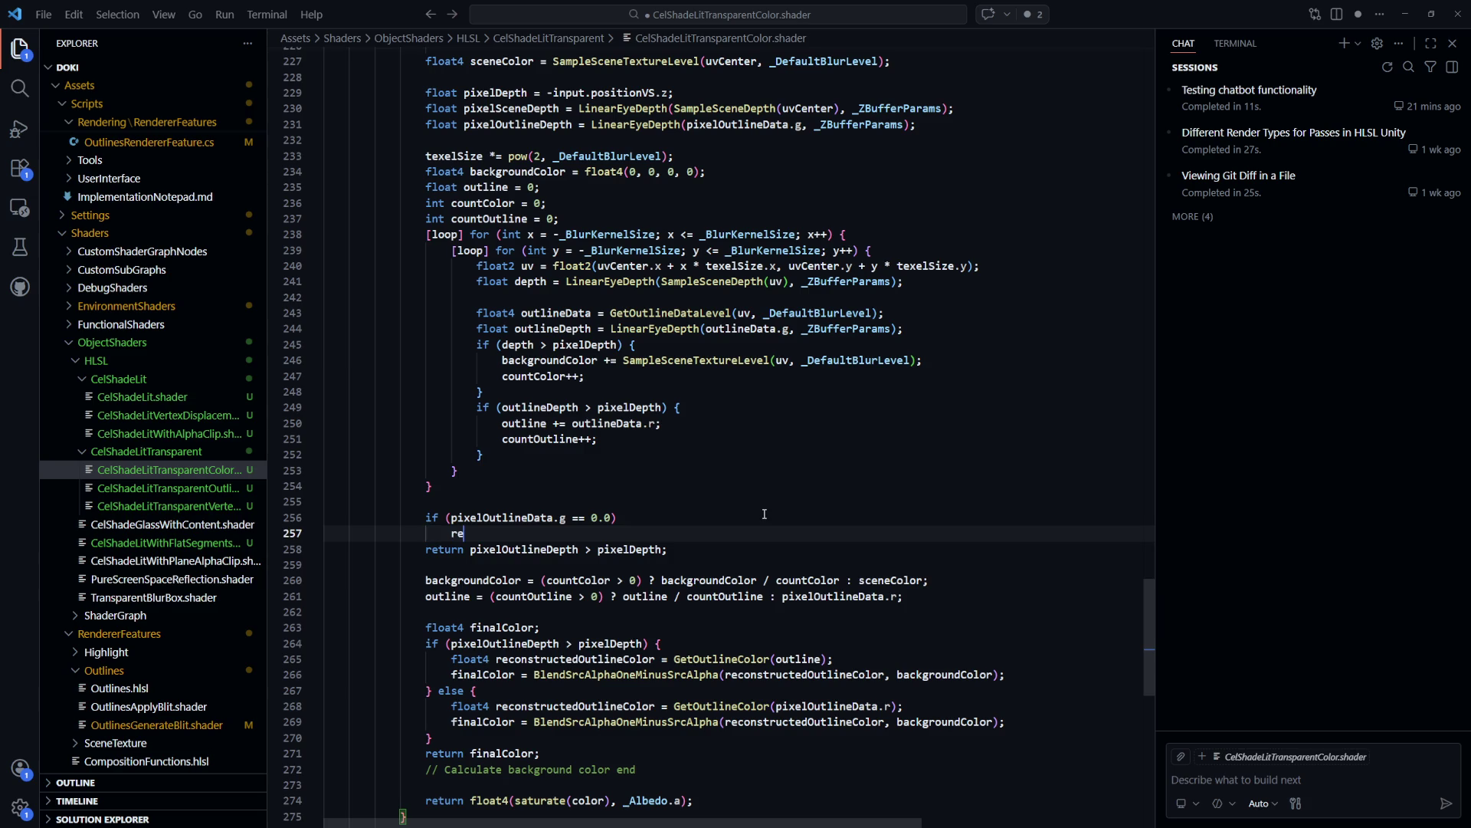
type("return 0.5;")
key("alt+Tab")
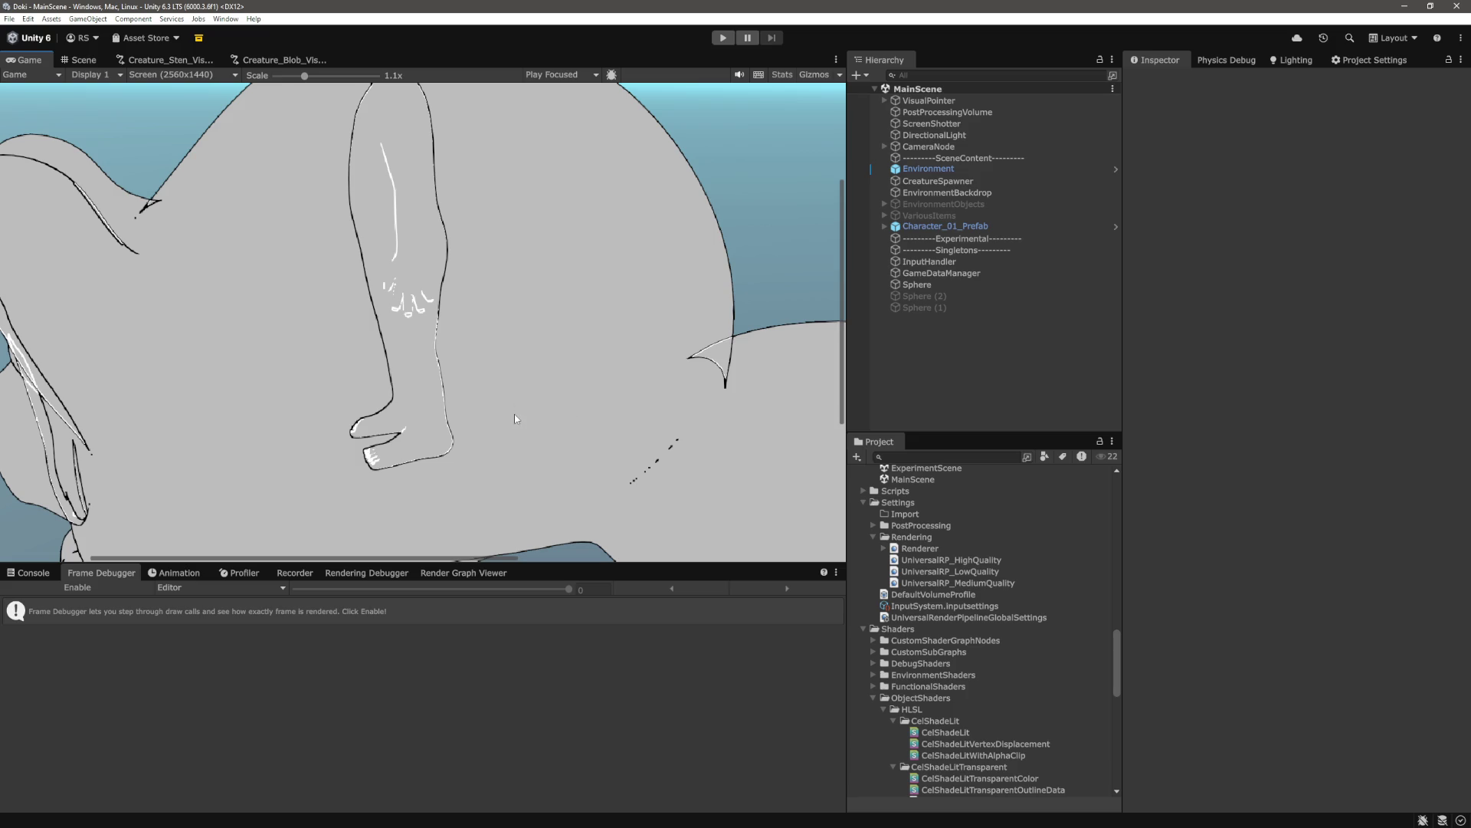
Zoom the Game view in on the grey blob's fin to check its outlines, then back out
scroll(308, 89, "down", 5)
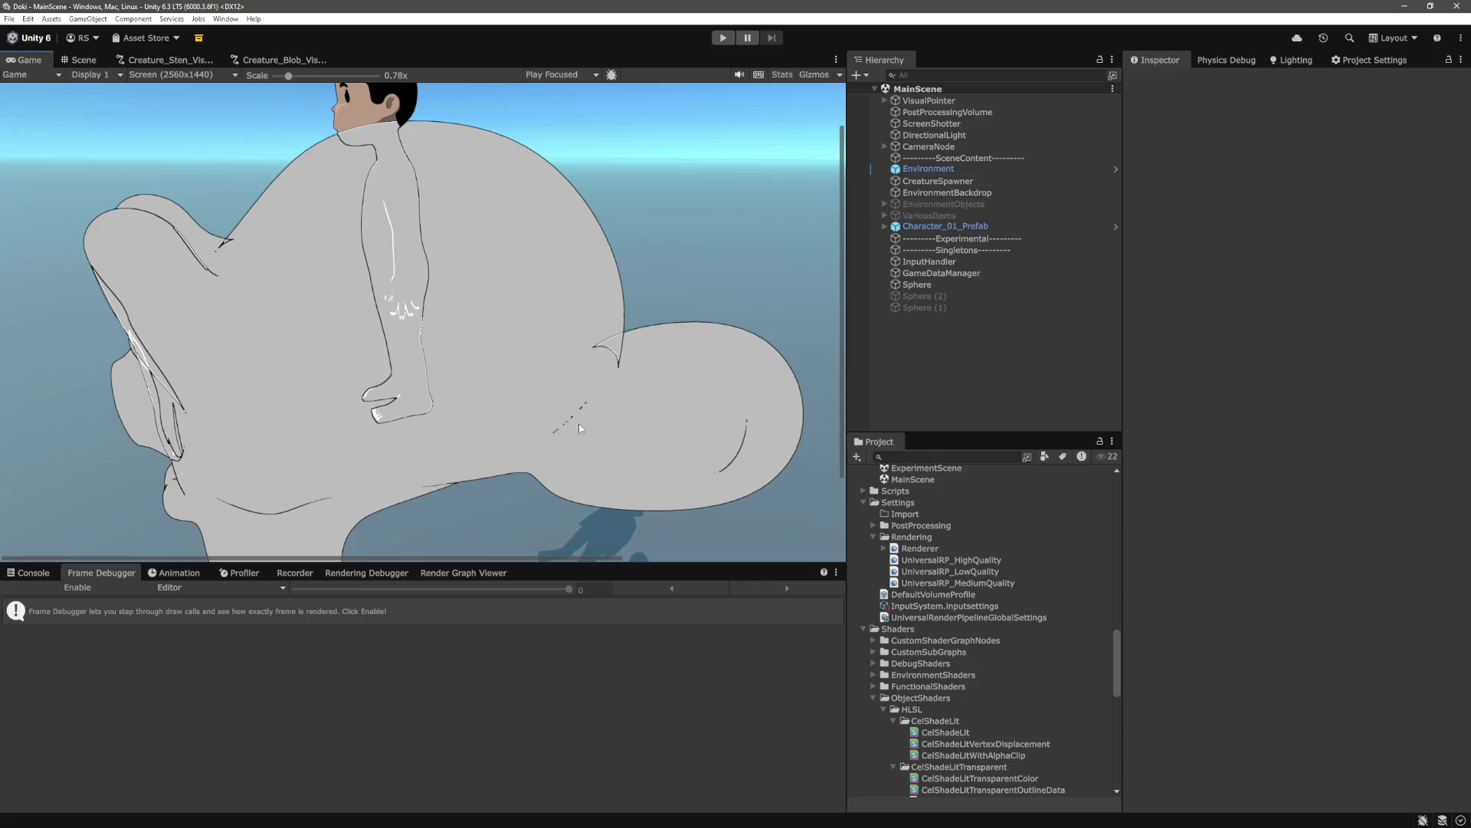
scroll(570, 416, "up", 5)
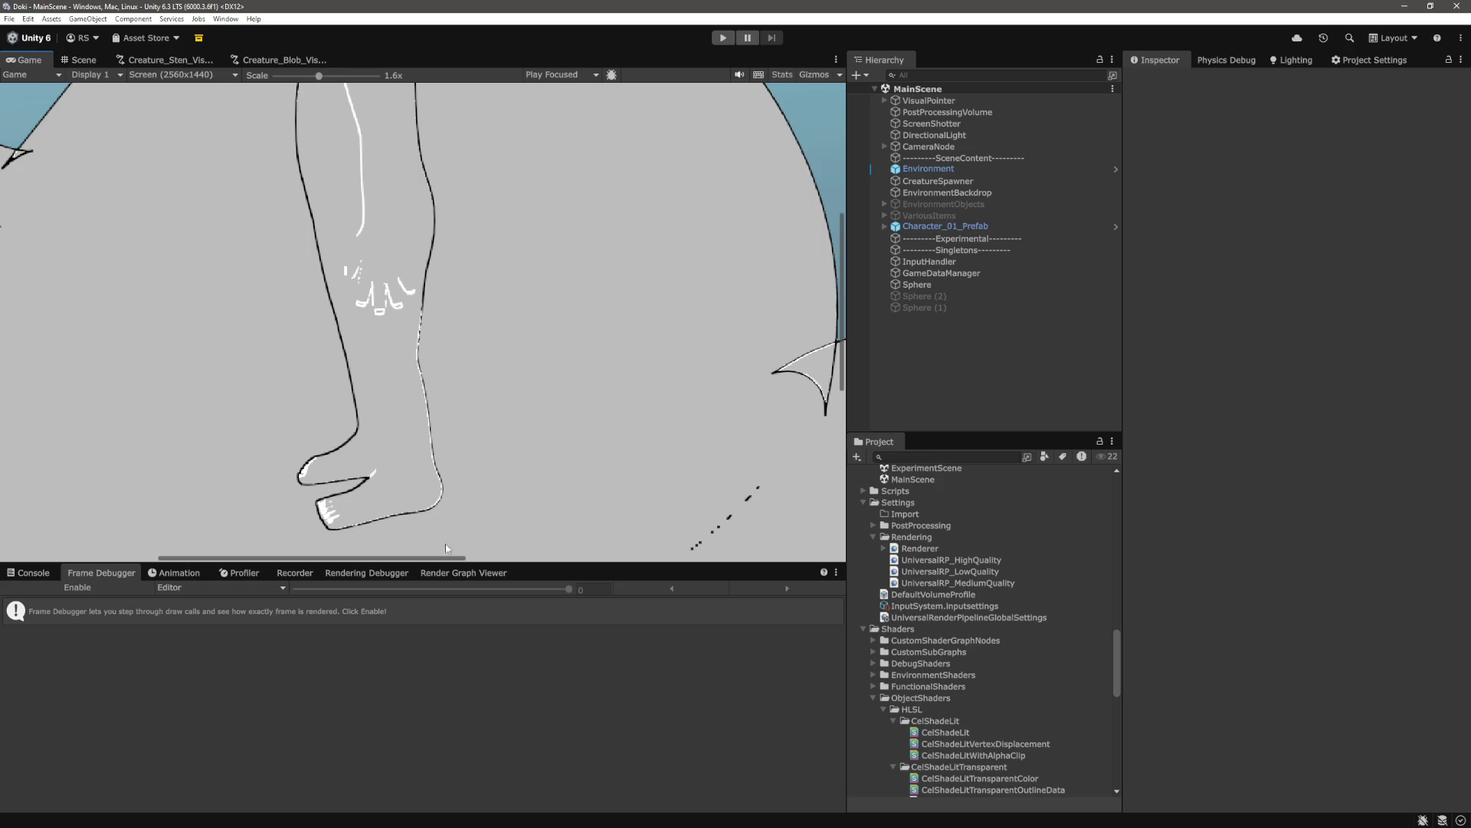
left_click_drag(431, 558, 551, 561)
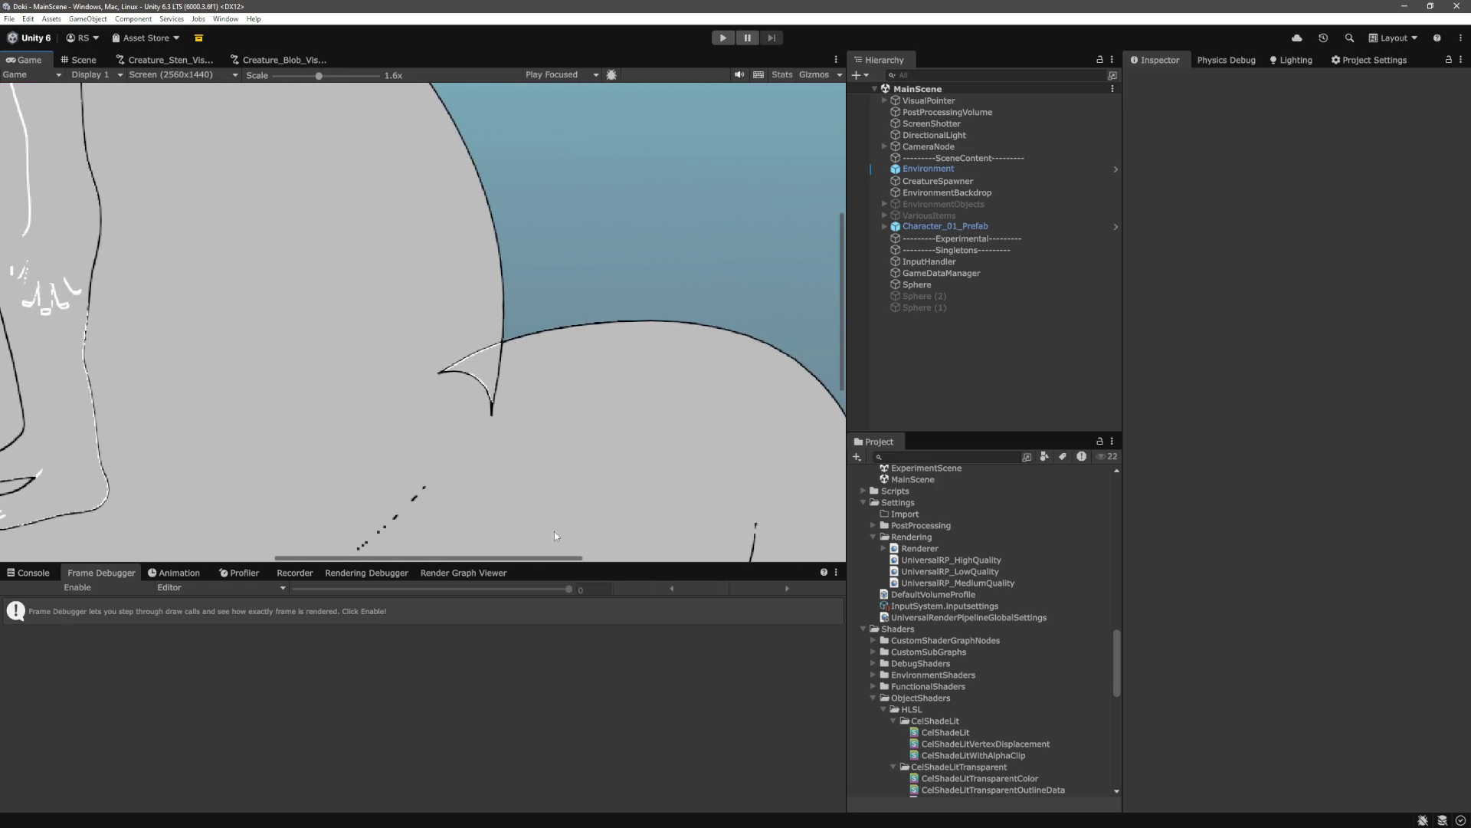
left_click(316, 75)
left_click_drag(316, 77, 345, 75)
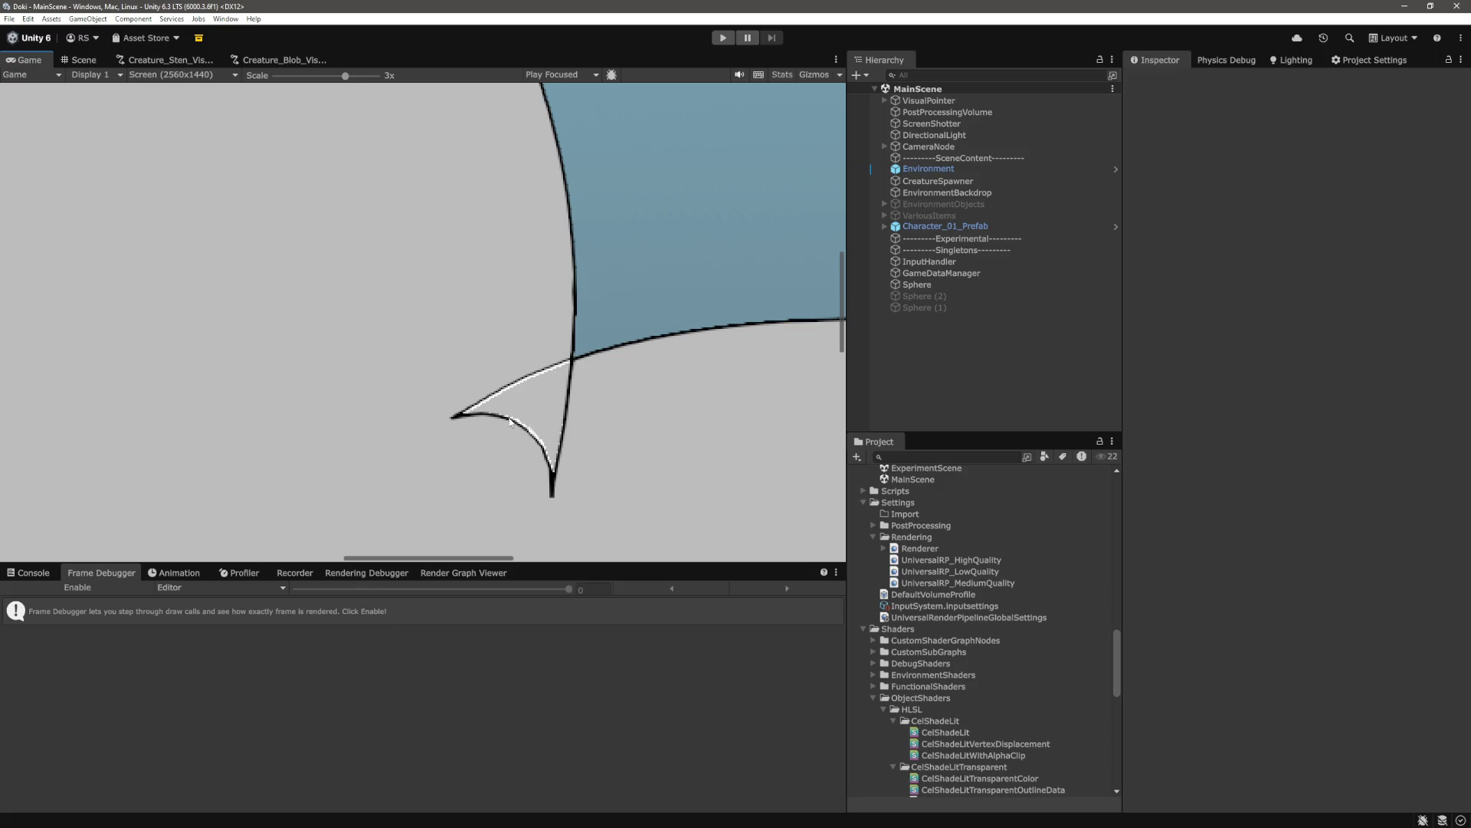
mouse_move(345, 75)
left_mouse_down()
mouse_move(281, 73)
mouse_move(332, 75)
left_mouse_up()
Pan across the grey blob's leg and shoulders, then return to the shader in VS Code
left_click_drag(522, 561, 361, 544)
scroll(473, 439, "down", 1)
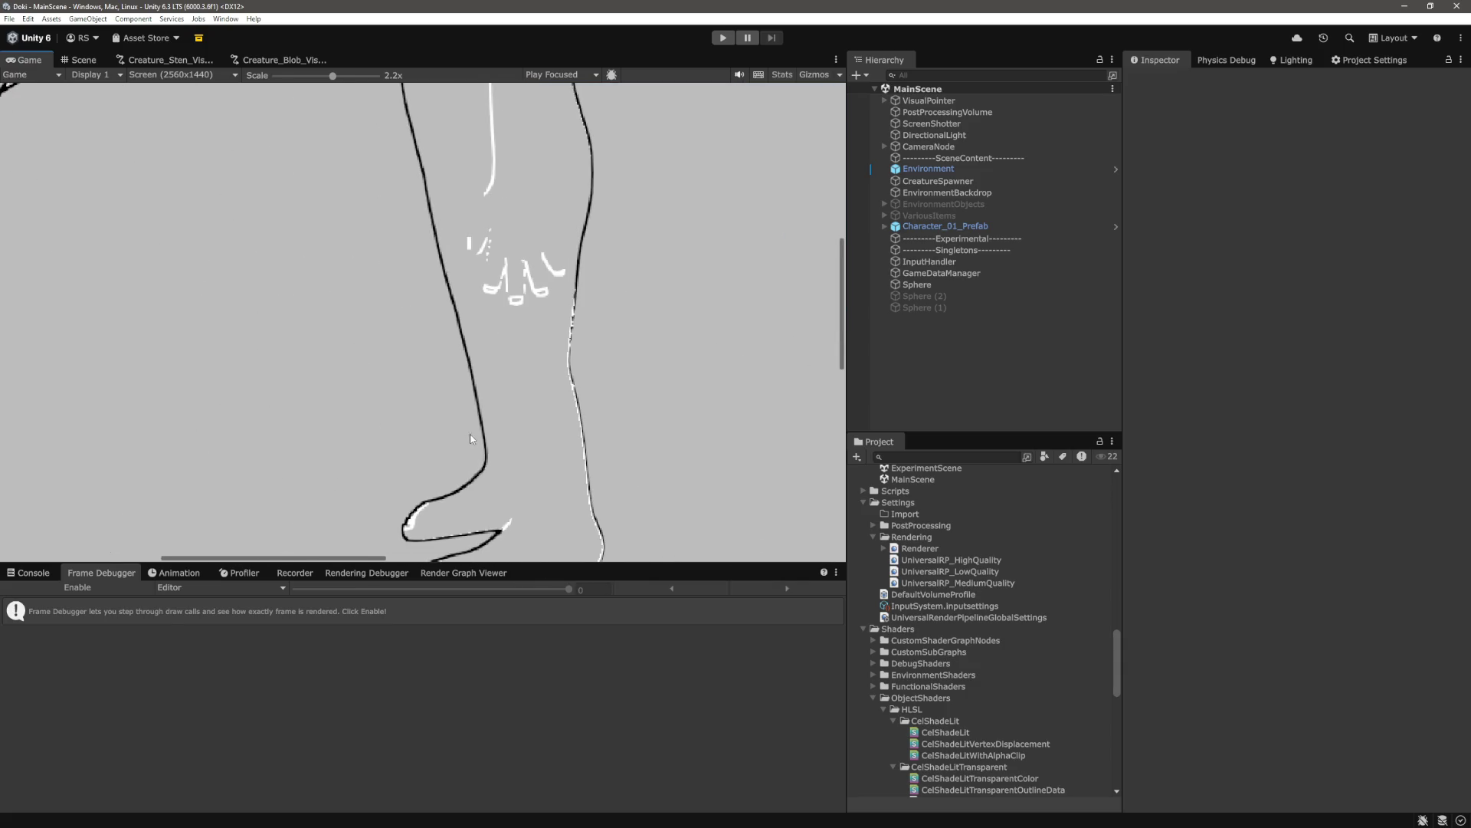
left_click_drag(841, 361, 841, 391)
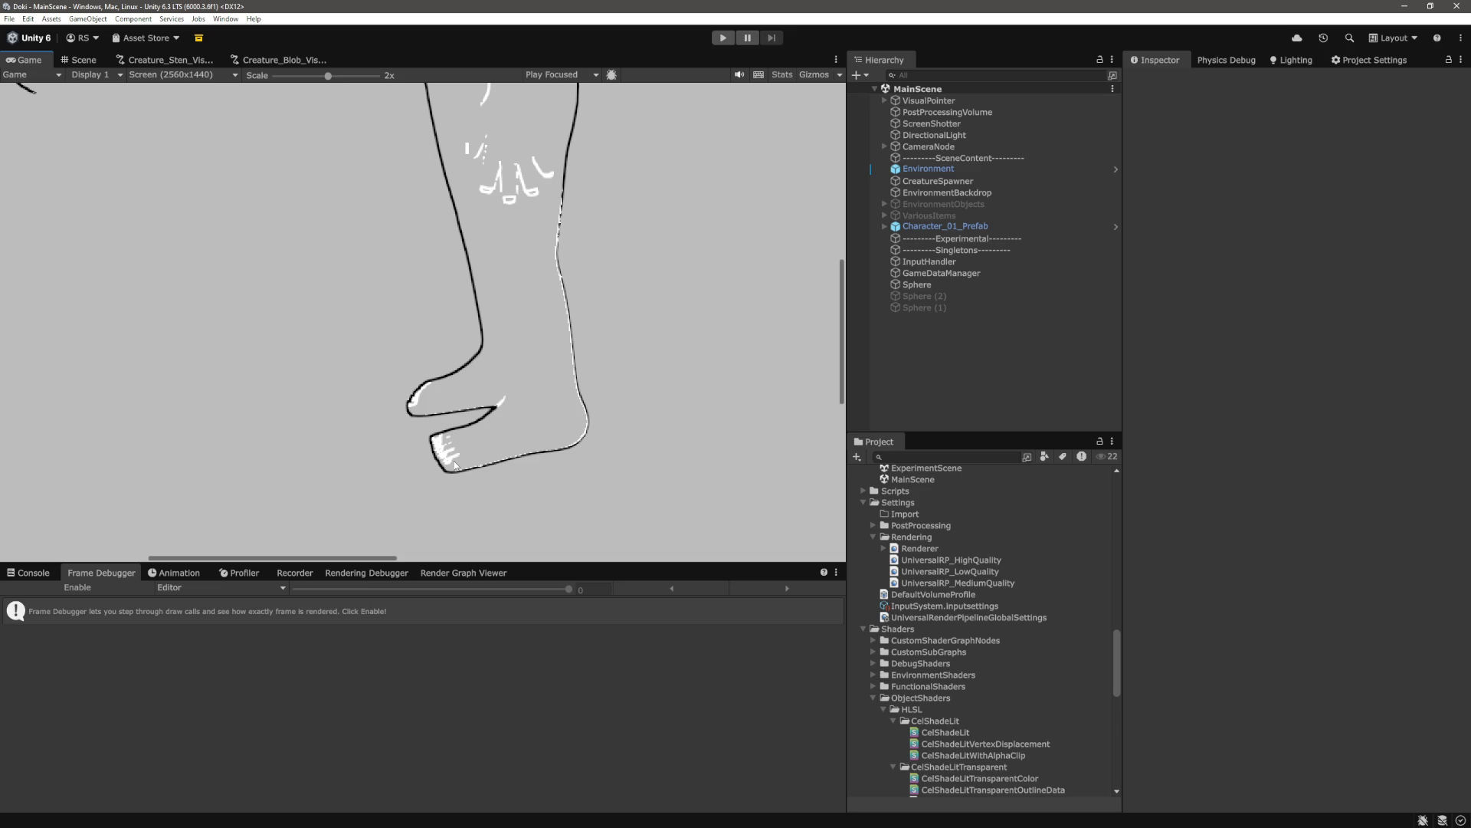
left_click_drag(843, 376, 827, 249)
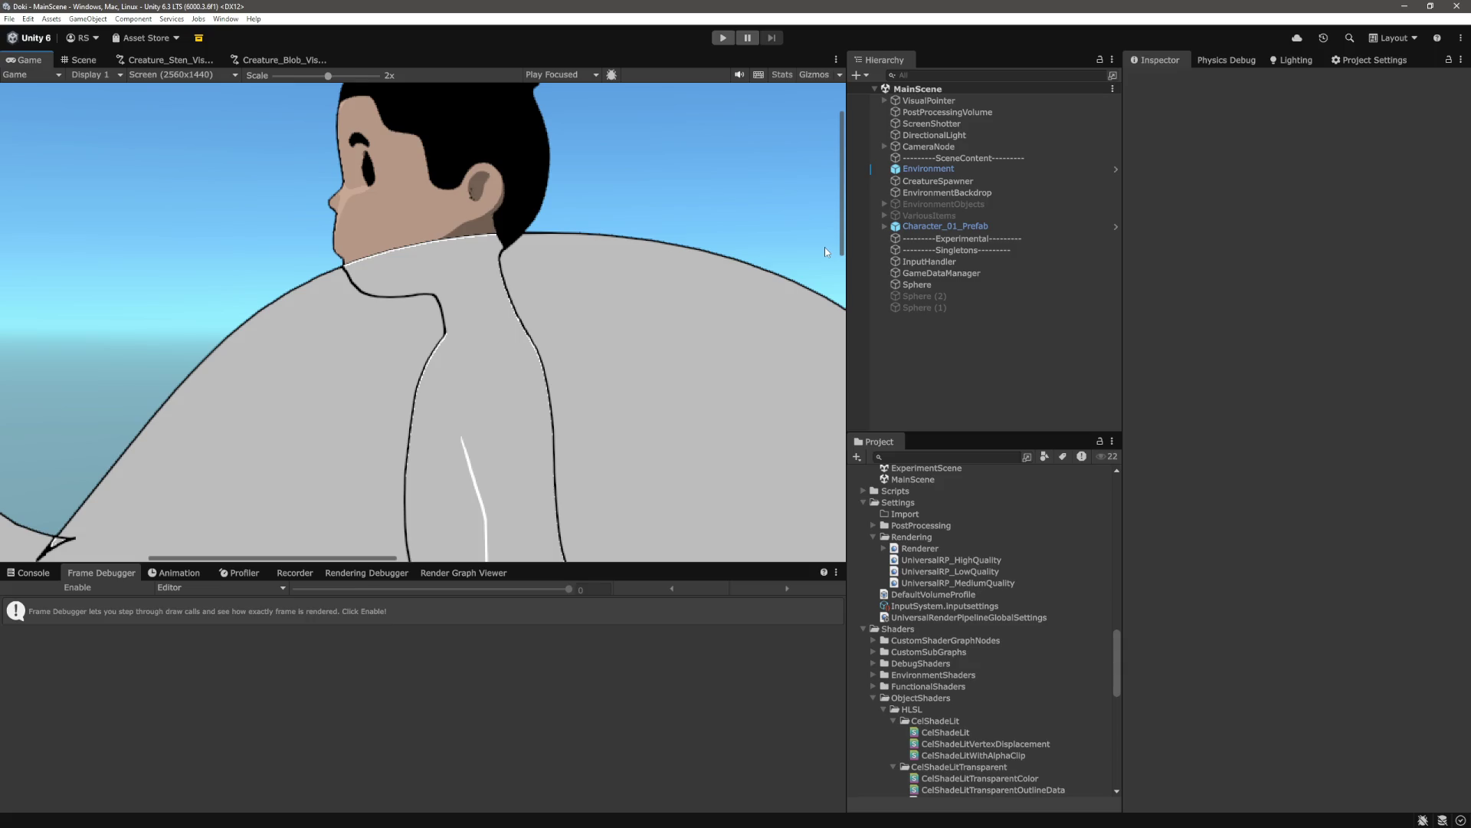
left_click_drag(840, 258, 824, 393)
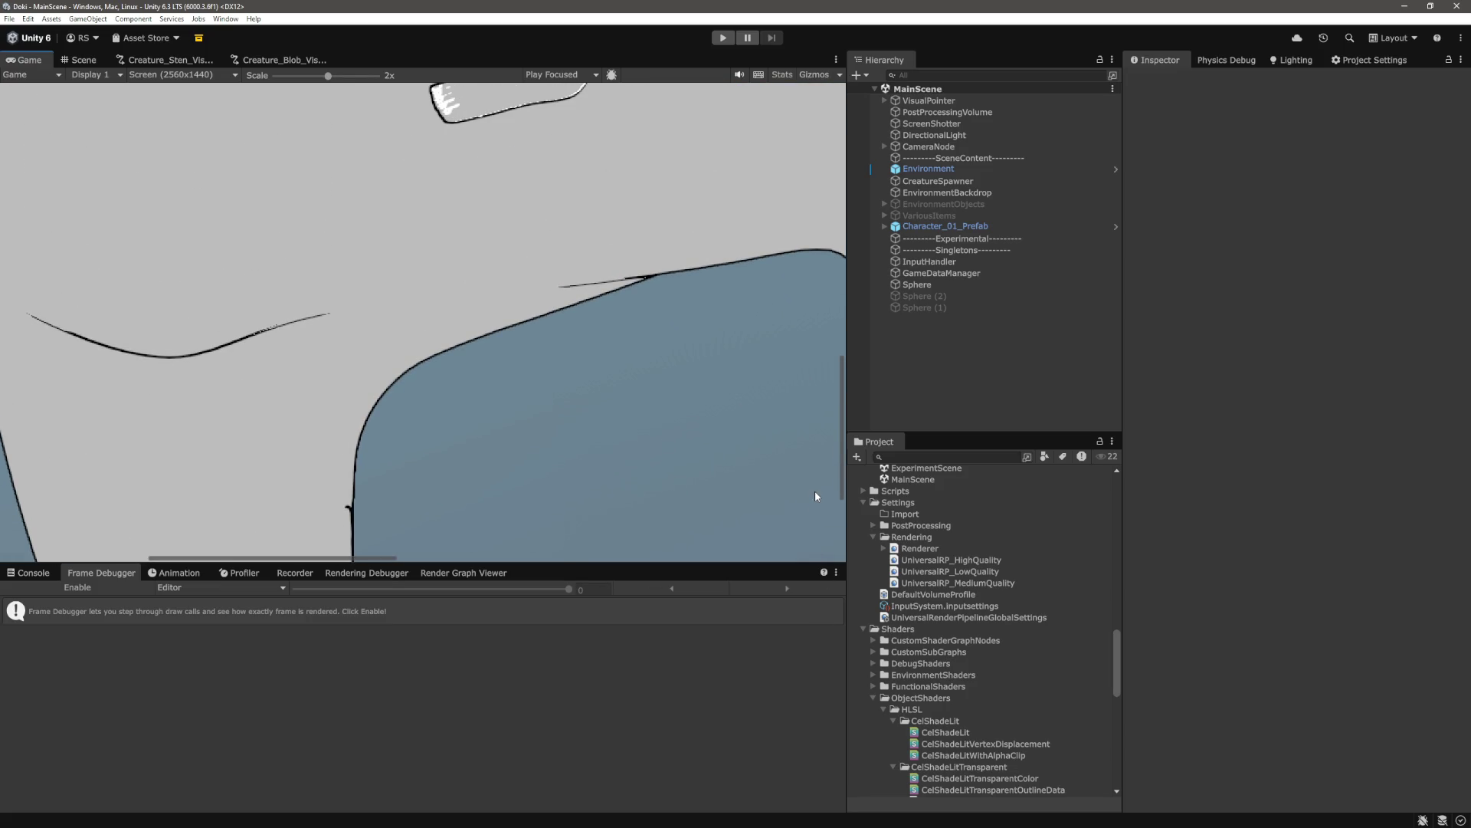
scroll(813, 427, "up", 3)
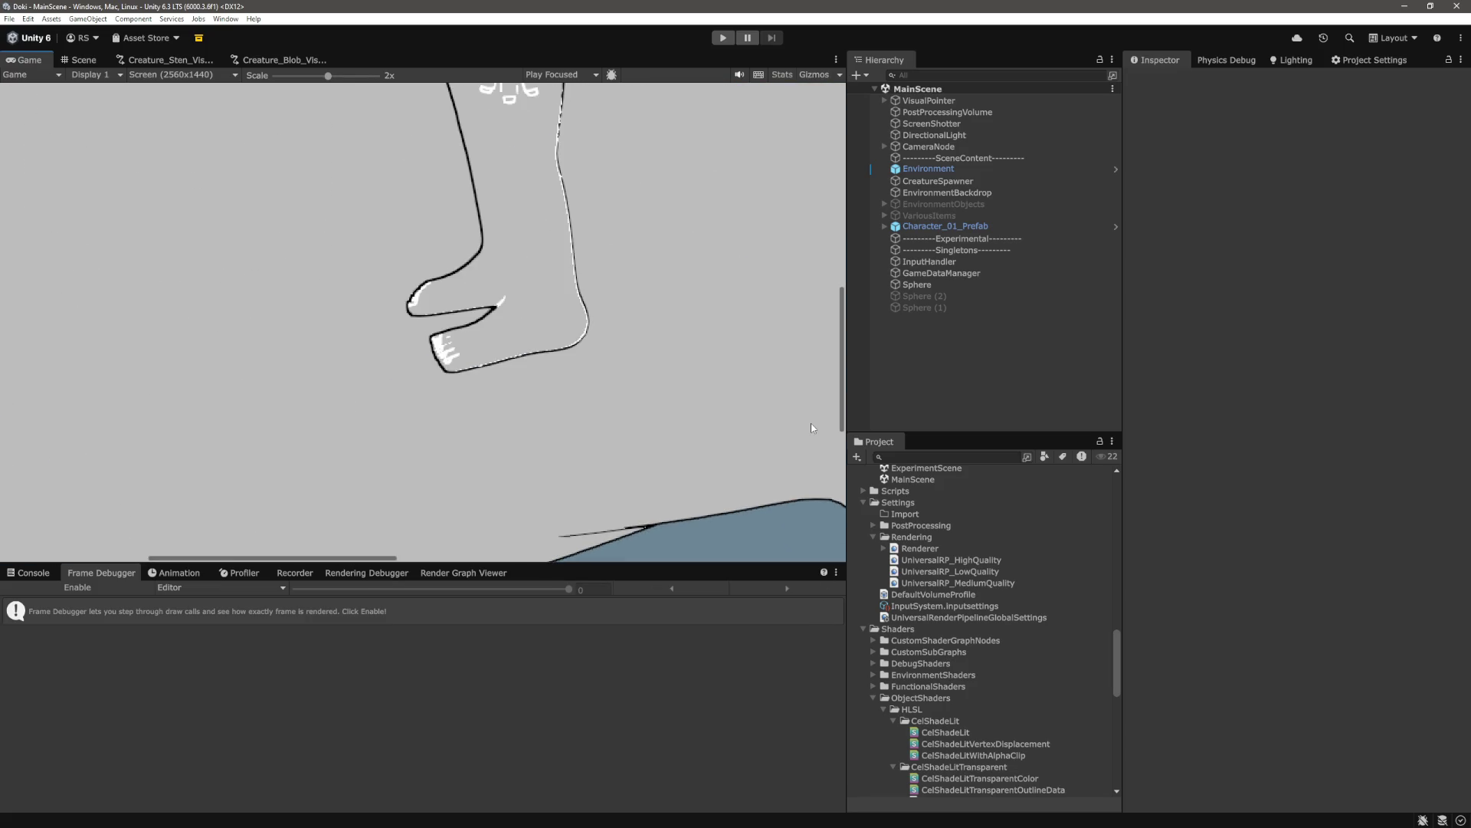
scroll(811, 428, "up", 3)
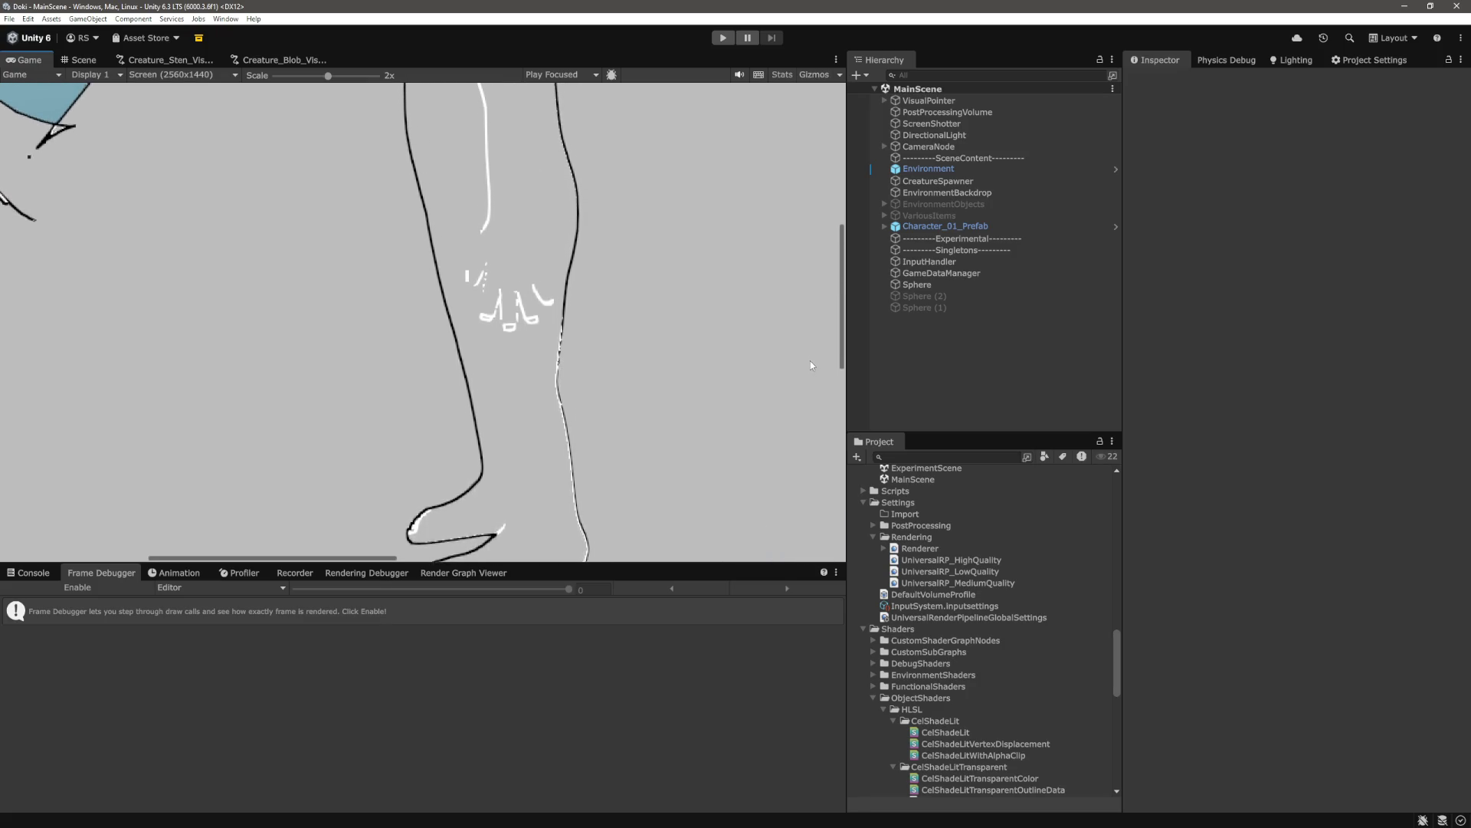
scroll(809, 350, "up", 6)
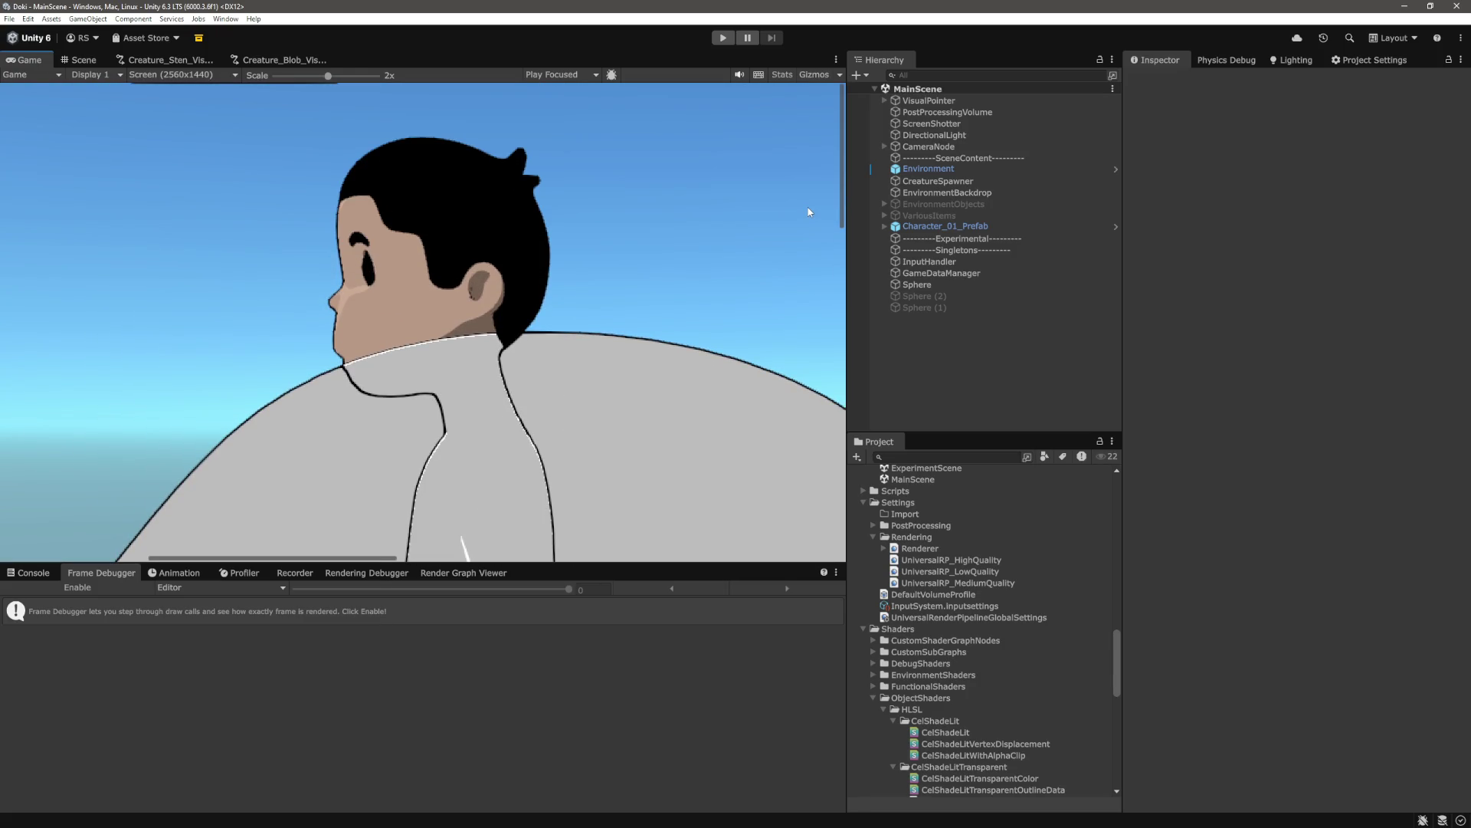
scroll(809, 223, "down", 1)
scroll(812, 266, "down", 2)
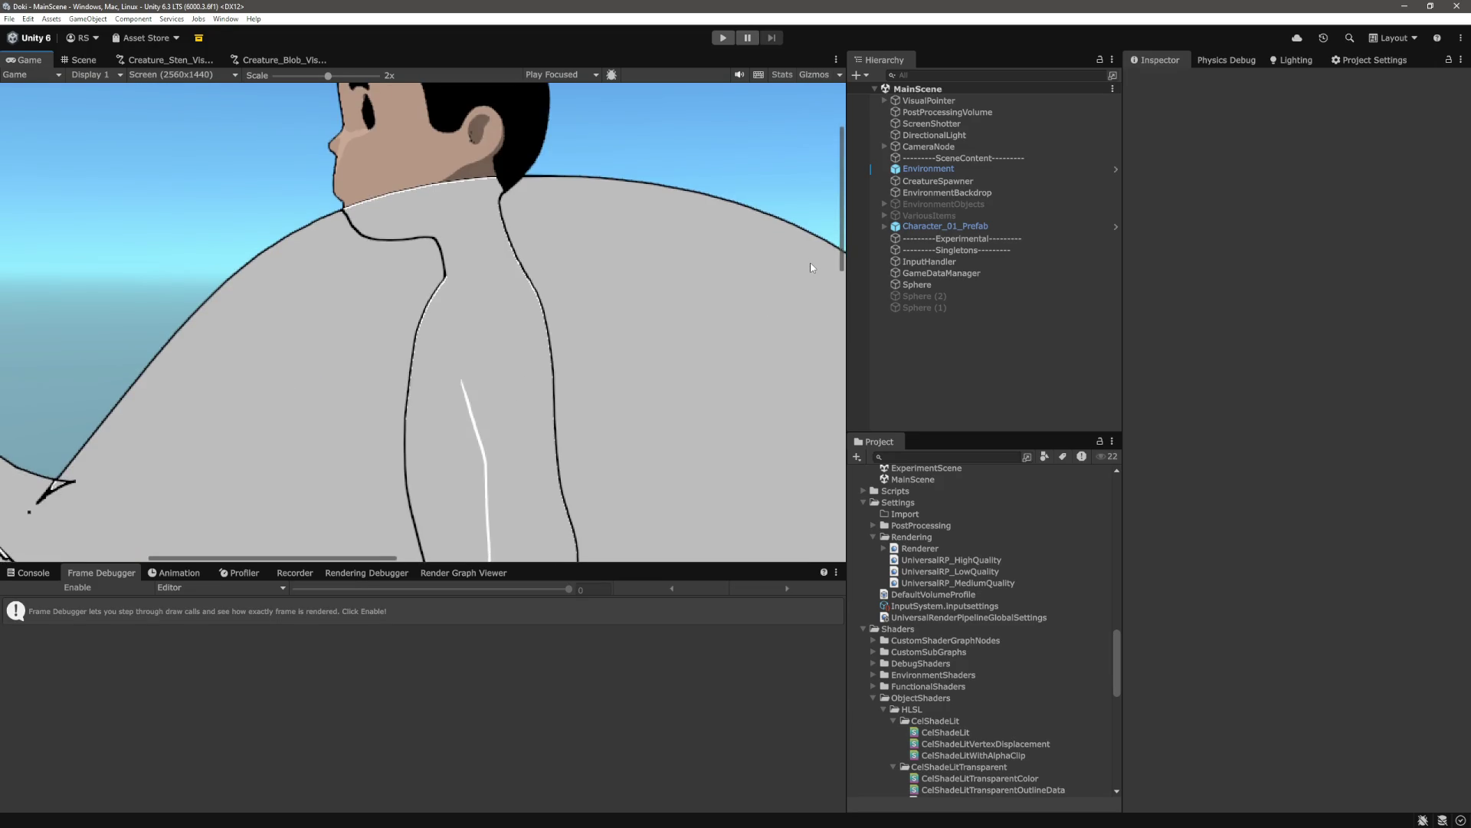
scroll(812, 268, "down", 1)
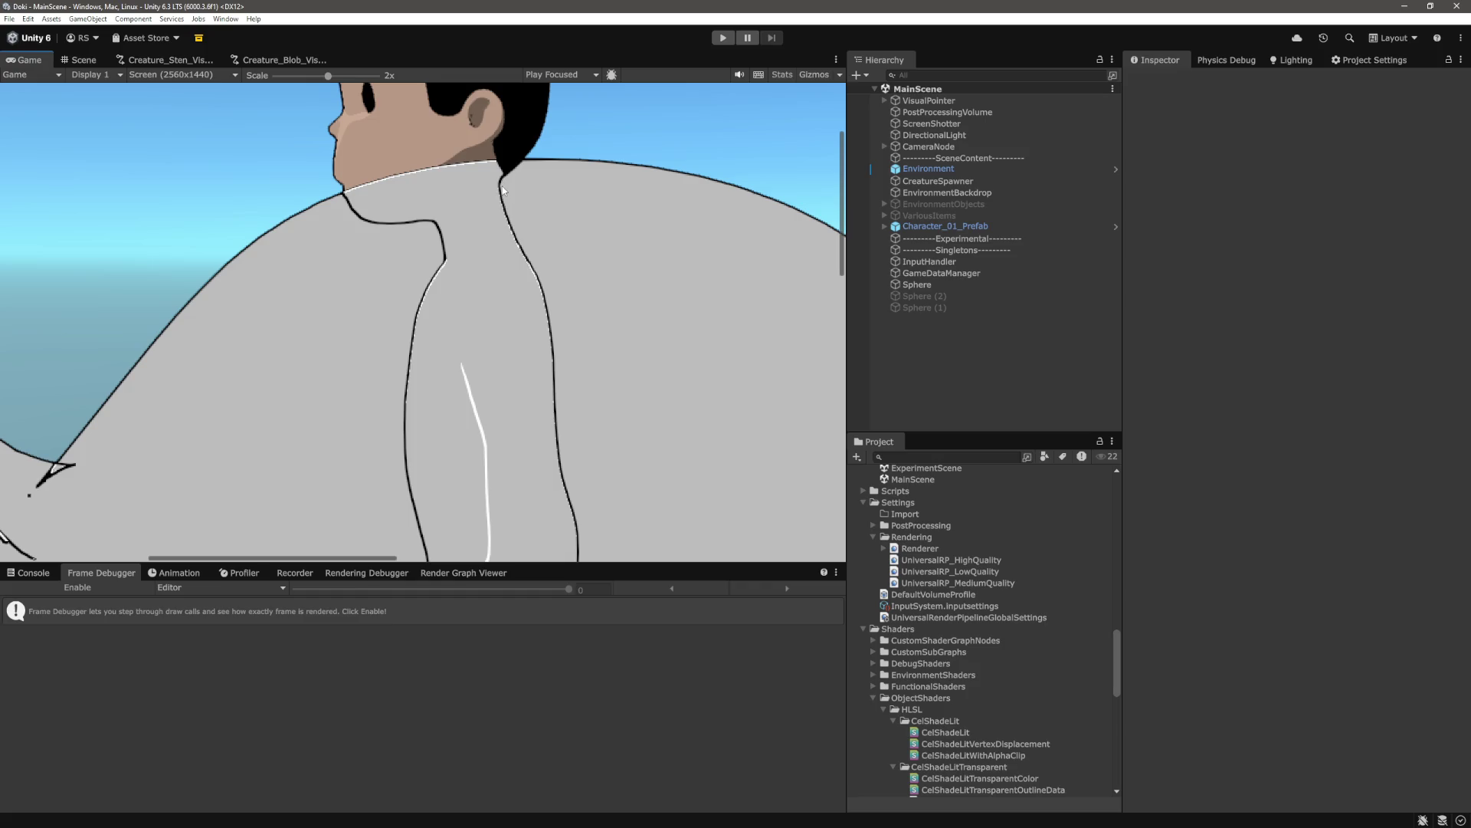
key("alt+Tab")
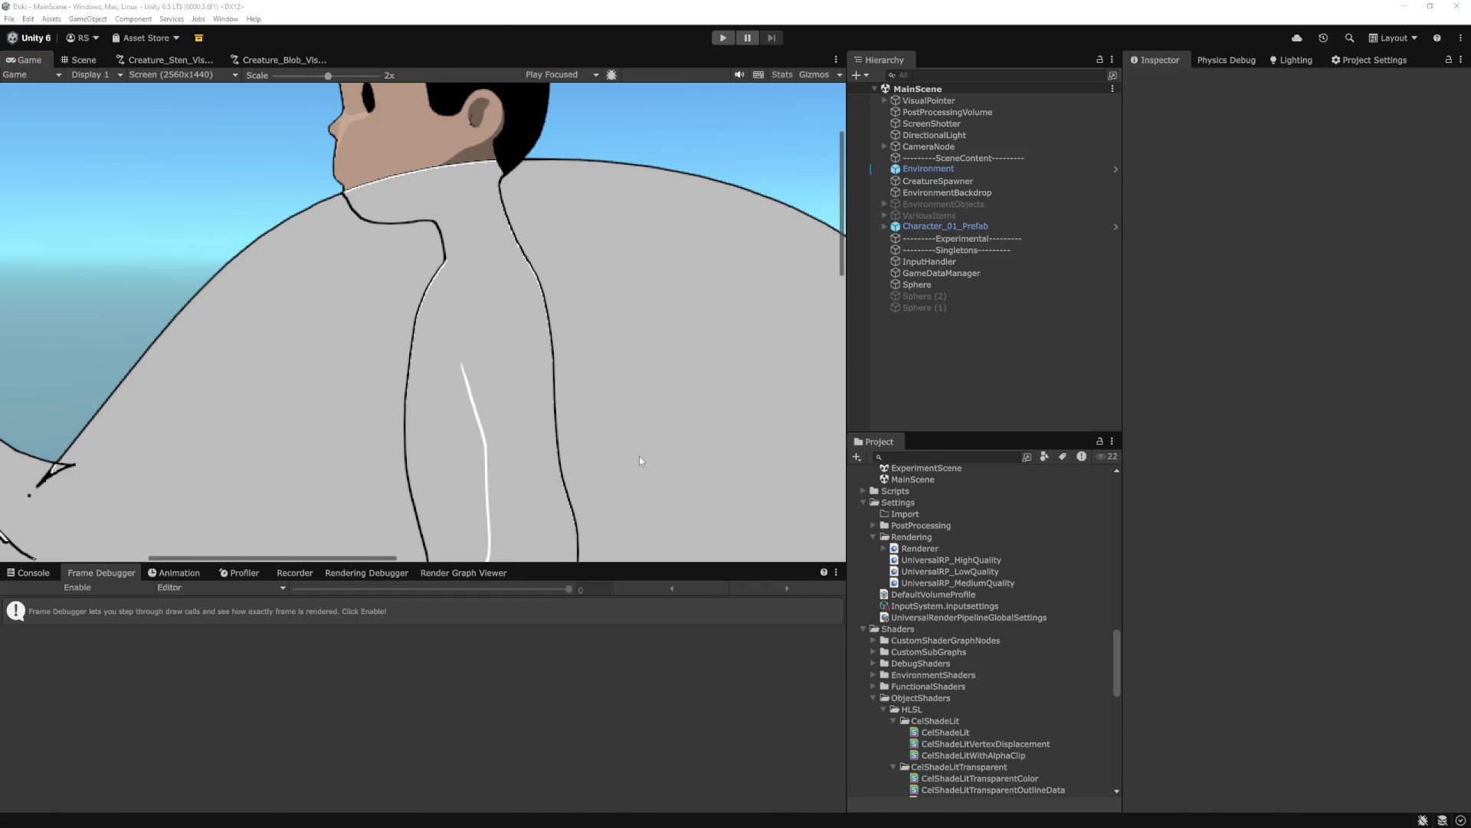
scroll(692, 489, "up", 1)
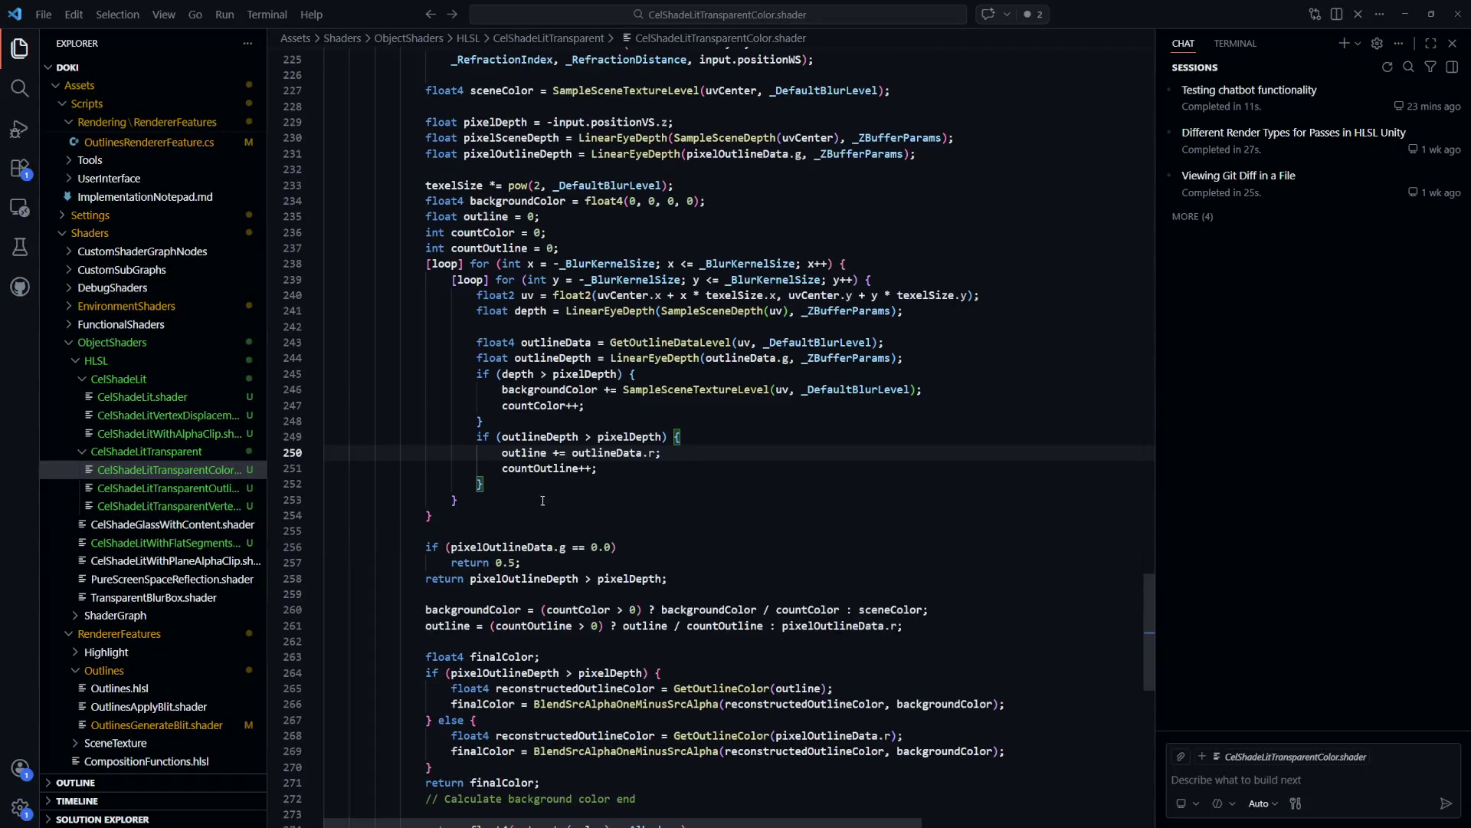
Uncomment line 136's early return in OutlinesGenerateBlit.shader, then enable Unity's Frame Debugger
left_click(655, 511)
key("ctrl+p")
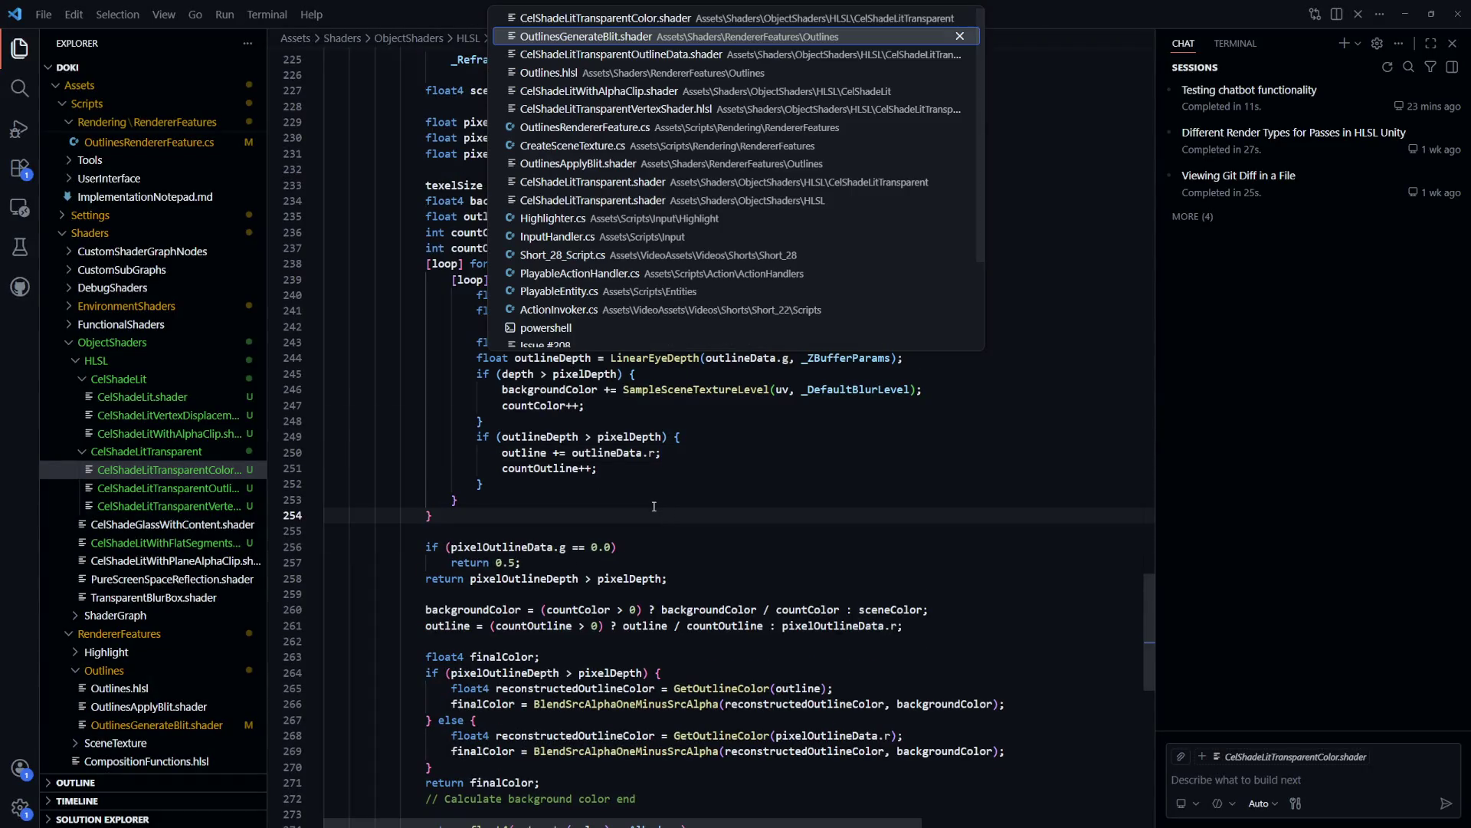
key("Return")
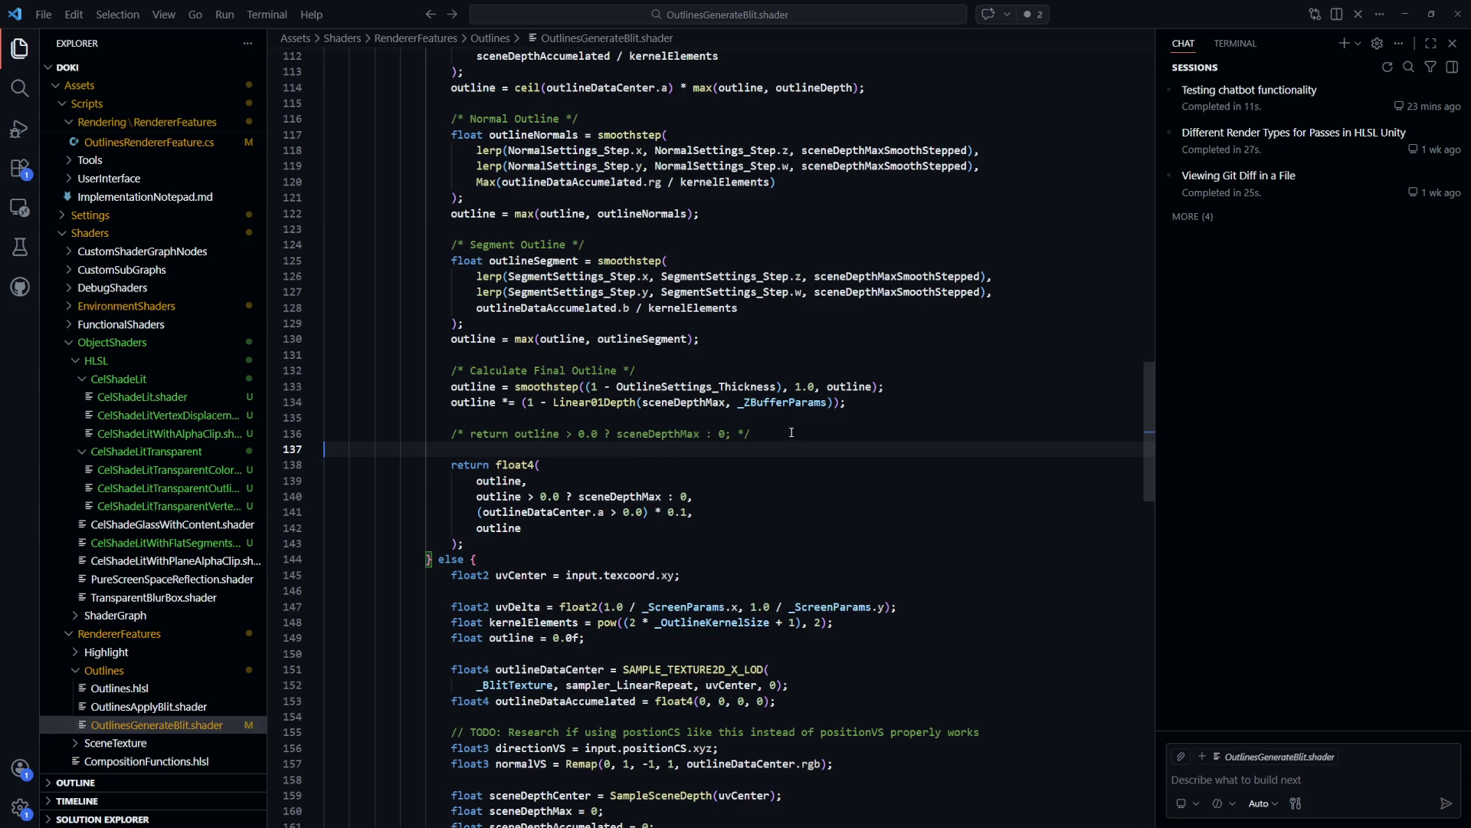
left_click_drag(751, 434, 450, 434)
key("shift+alt+a")
left_click(792, 497)
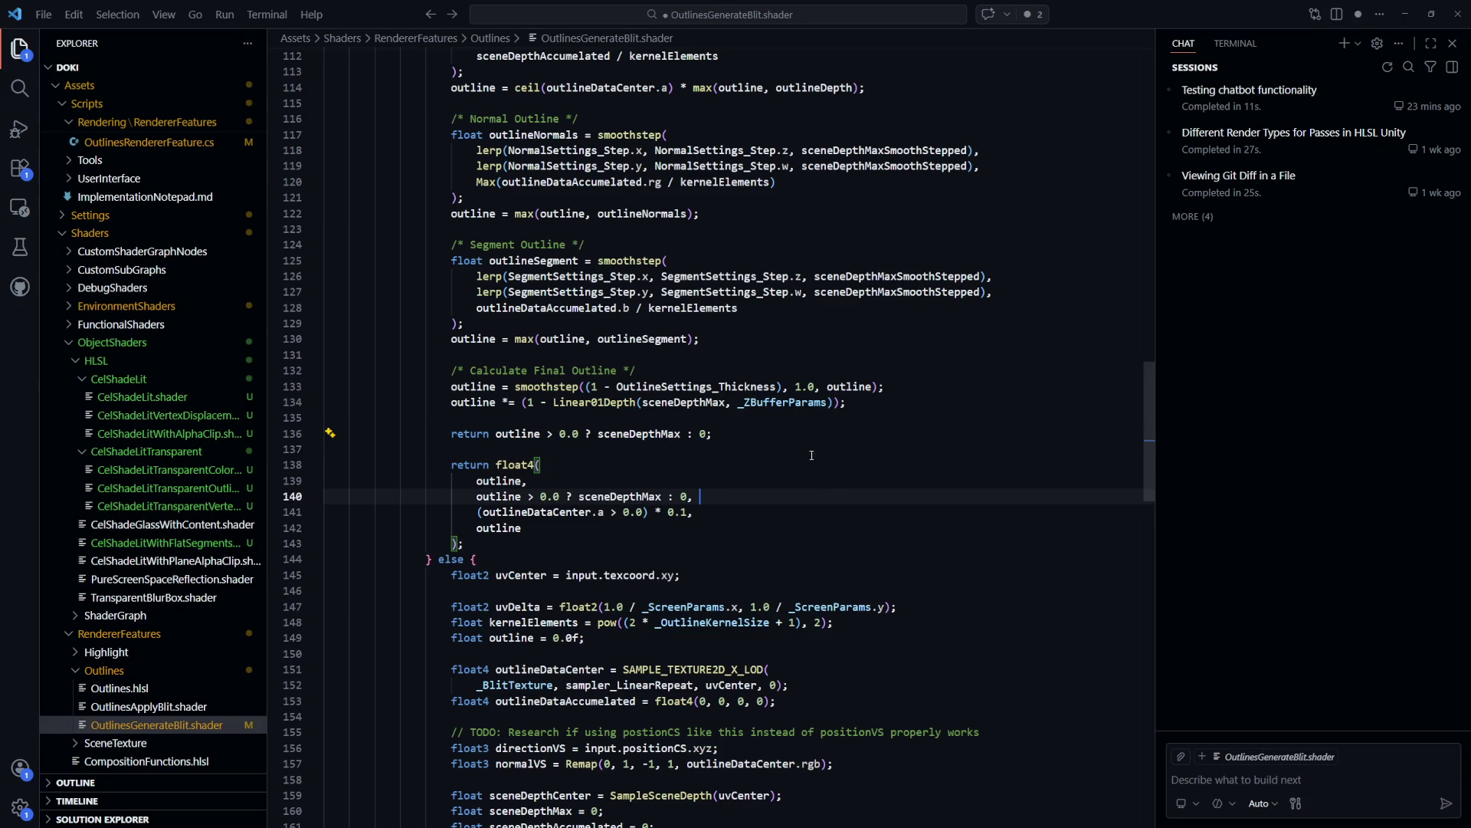
key("alt+Tab")
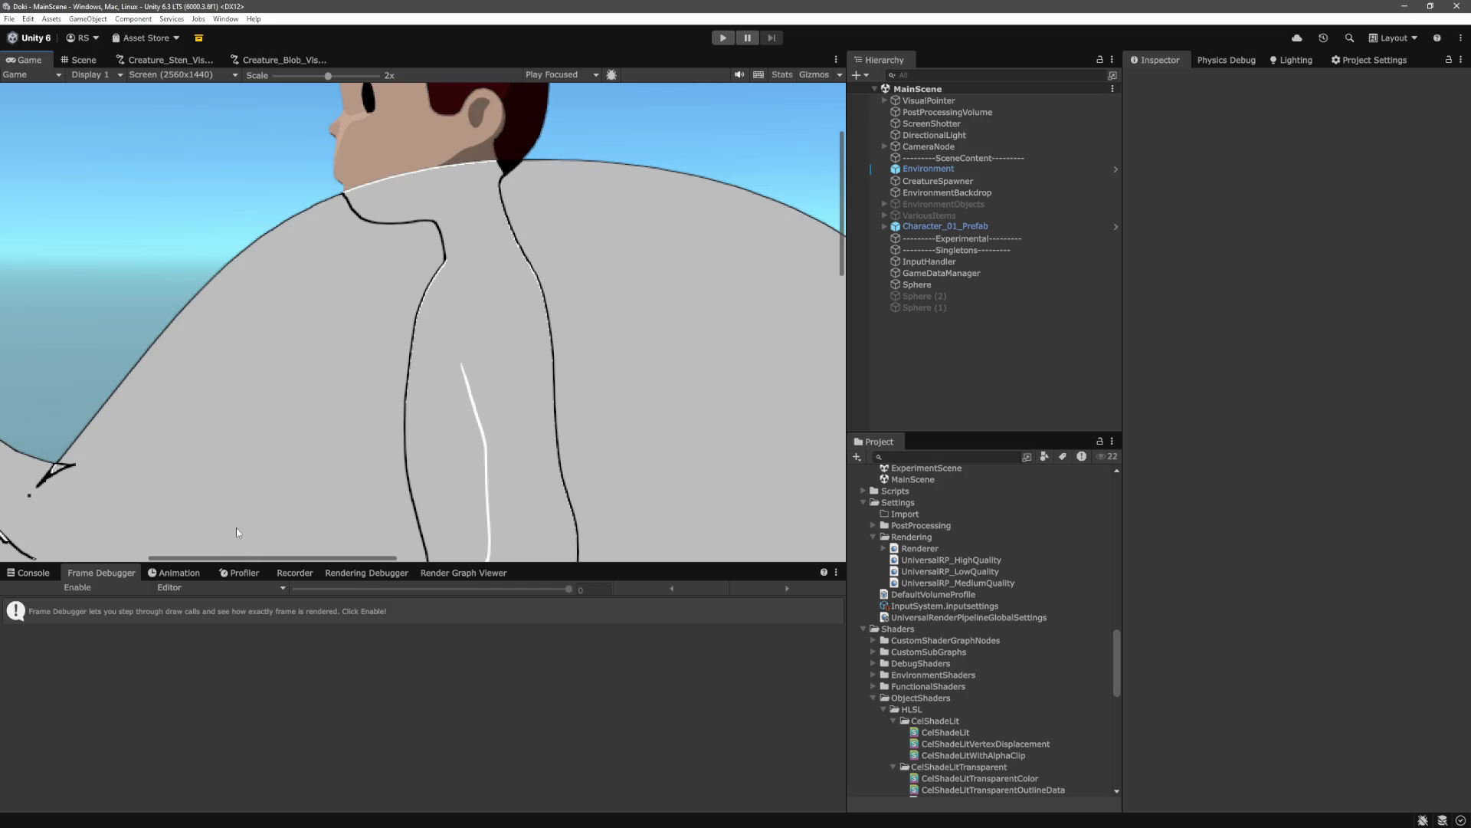
left_click(103, 591)
Toggle the Frame Debugger between OutlinesToTexturePass and OutlinesToCameraTargetPass to compare their outputs
scroll(143, 633, "down", 3)
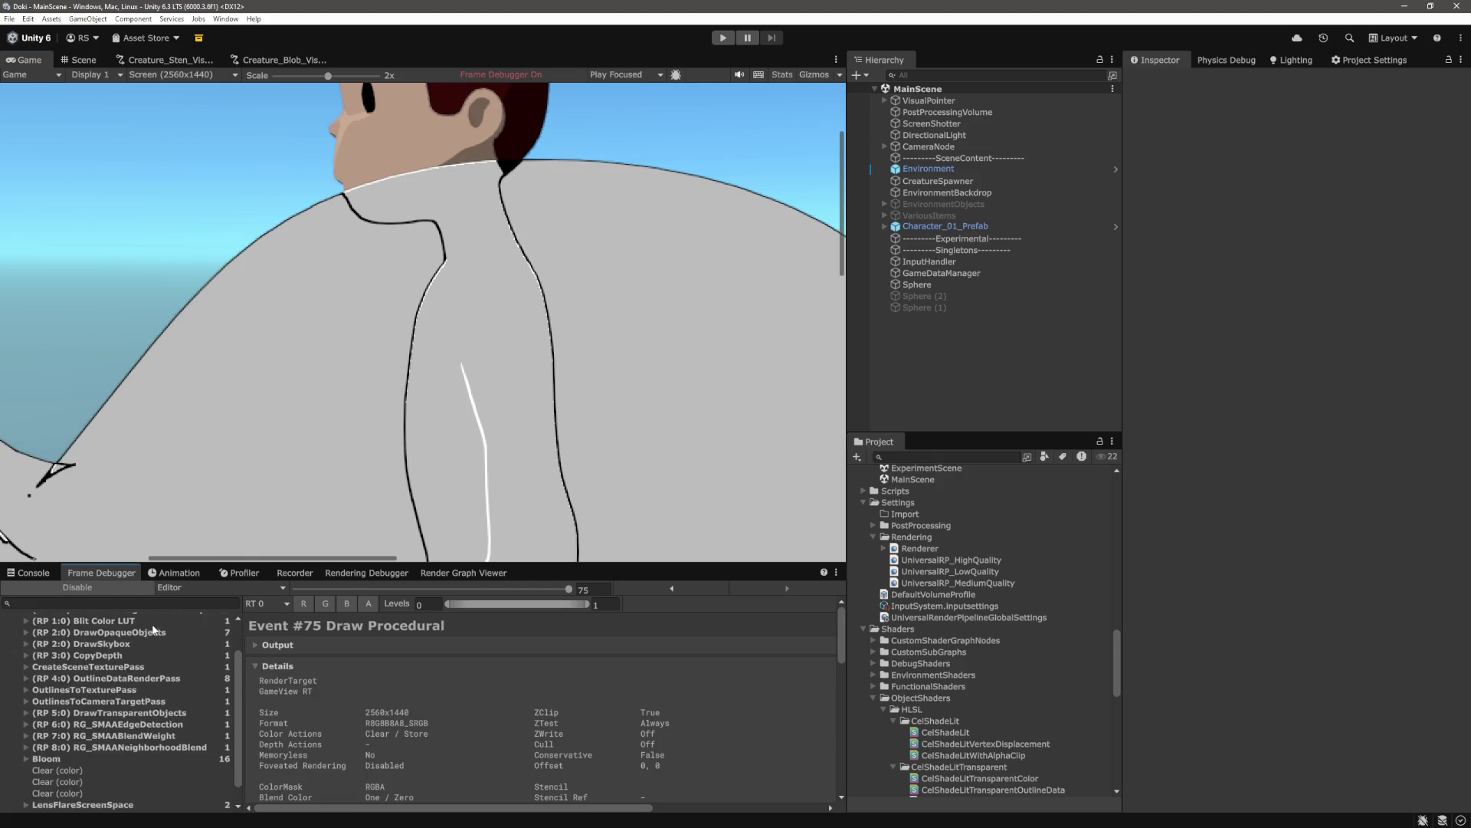
left_click(148, 702)
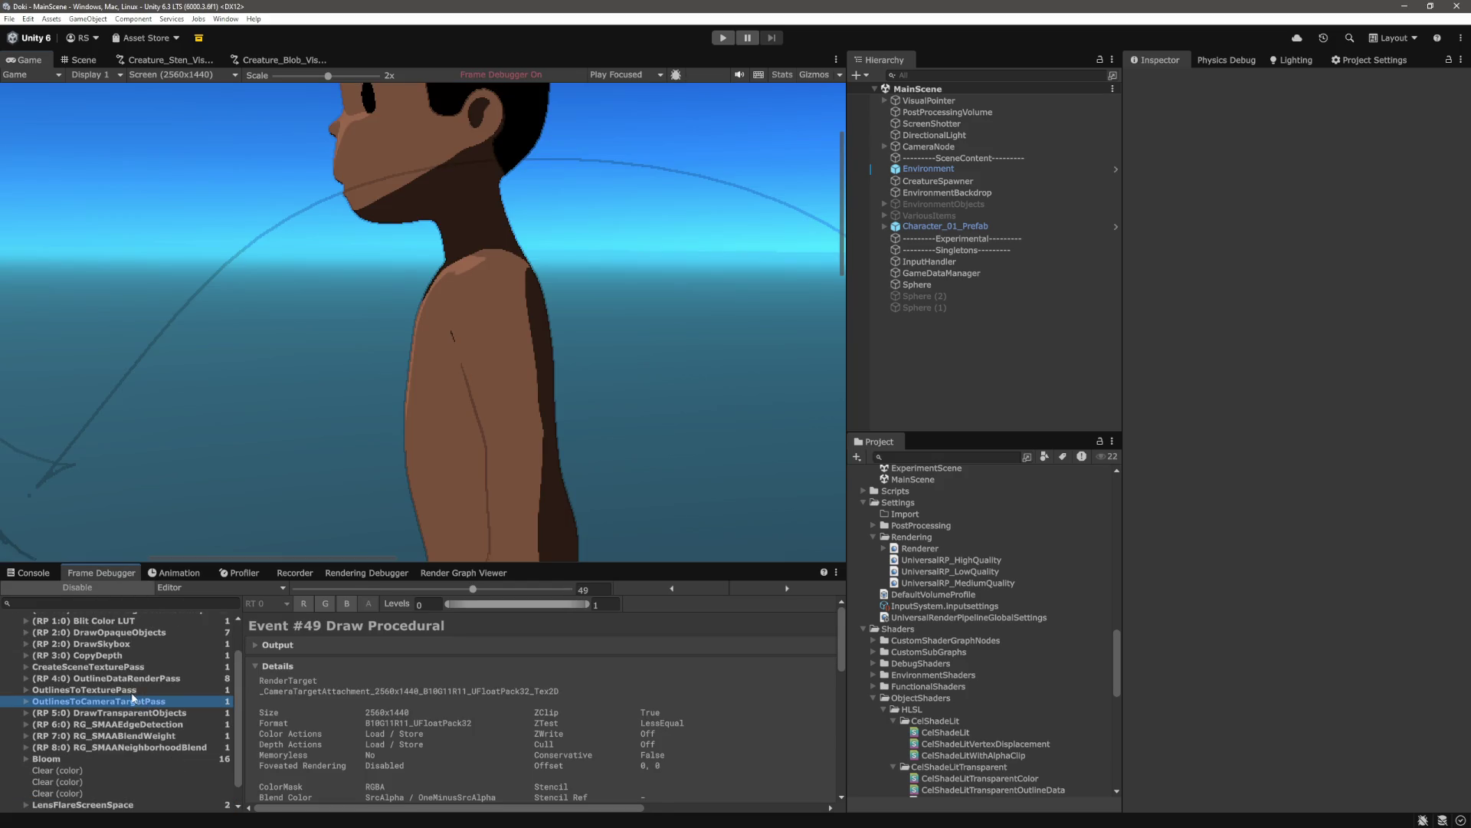
left_click(129, 692)
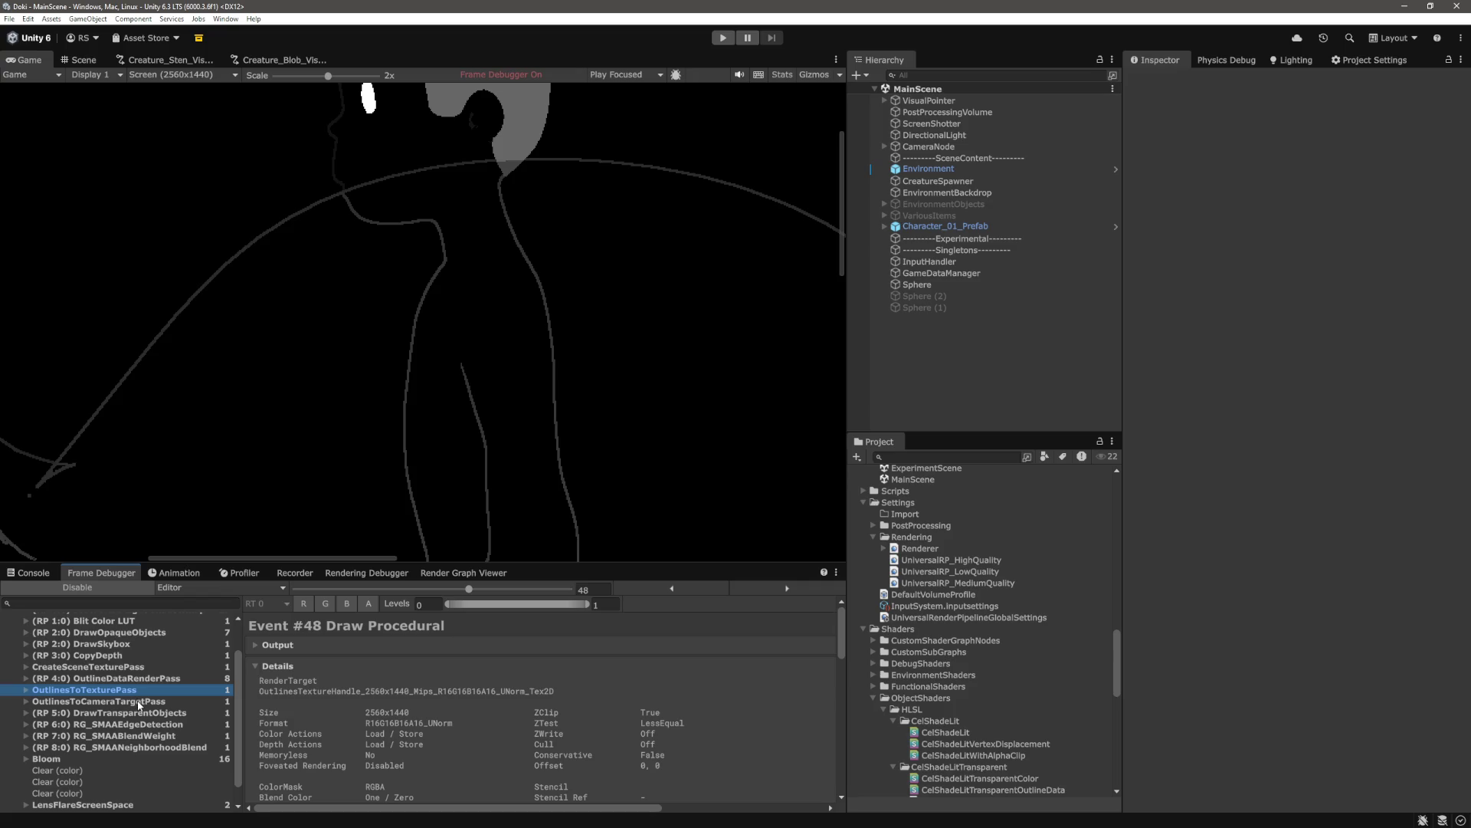
left_click(140, 702)
left_click(138, 691)
Zoom the Game view to 4x and beyond on the outline lines, then back out
left_click_drag(330, 78, 357, 78)
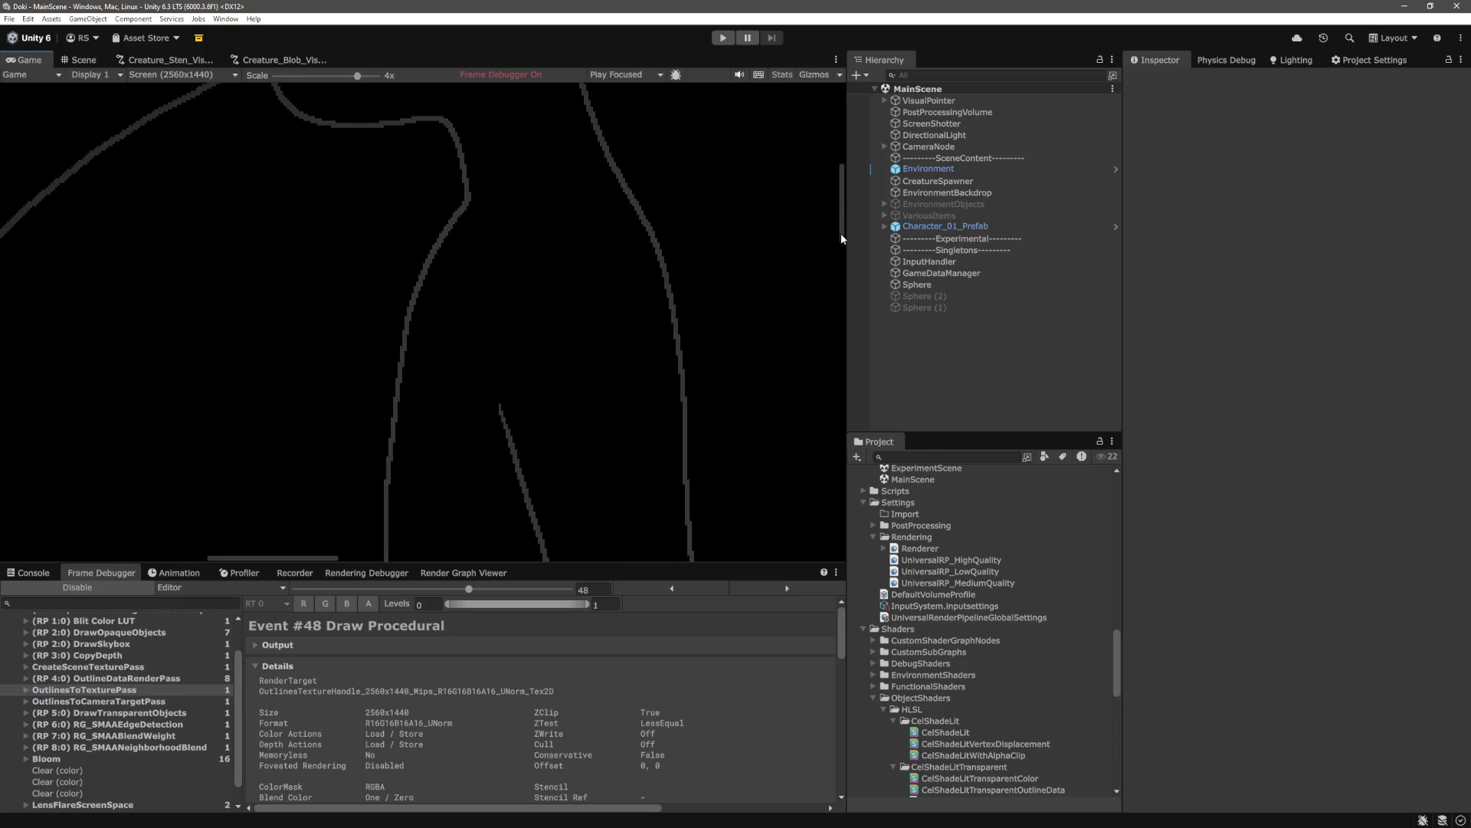
left_click_drag(841, 238, 844, 187)
left_click_drag(361, 75, 375, 75)
left_click_drag(315, 554, 292, 554)
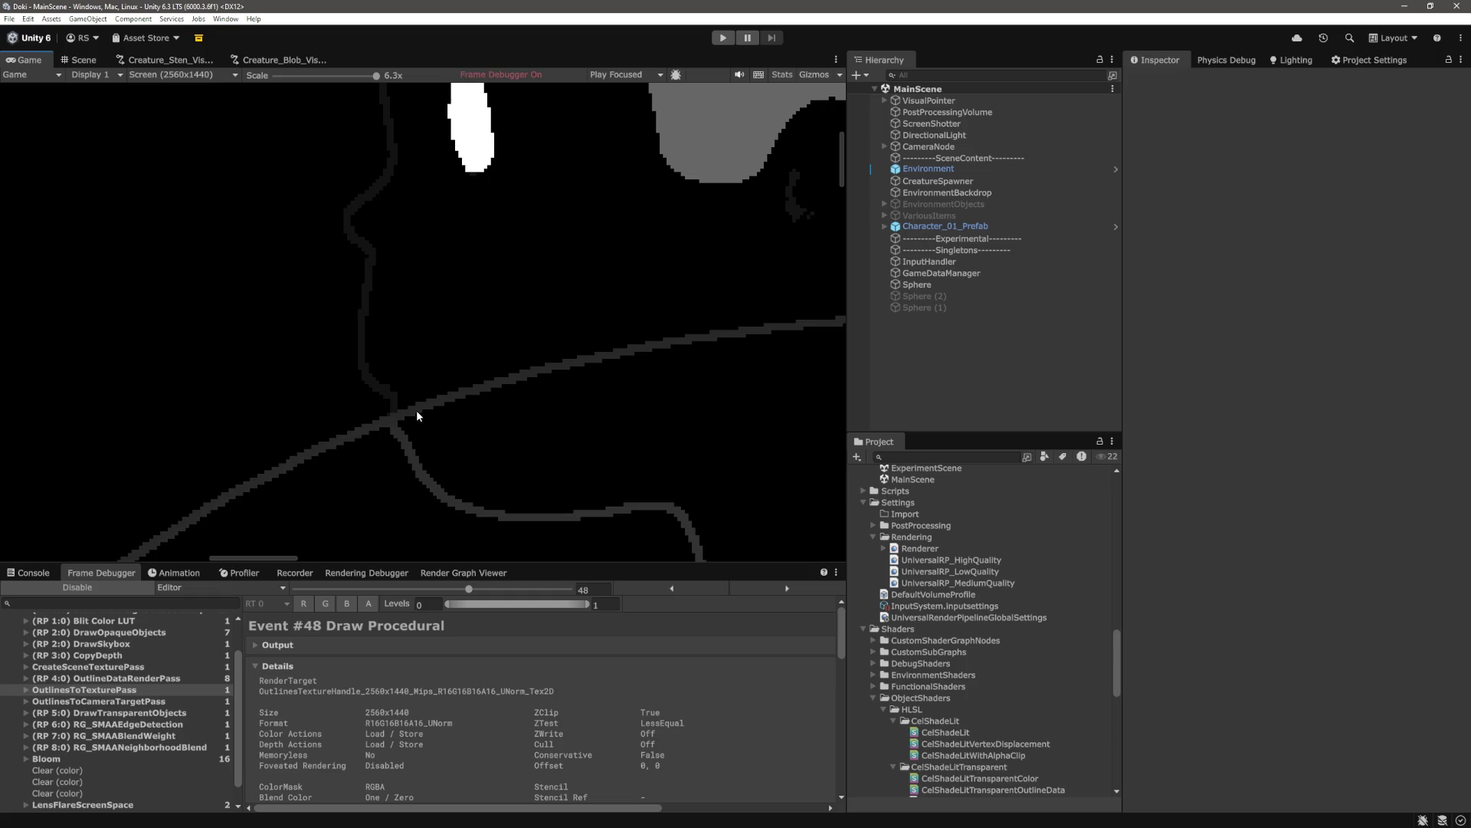
mouse_move(336, 76)
left_mouse_down()
mouse_move(298, 77)
mouse_move(365, 86)
mouse_move(282, 84)
mouse_move(355, 103)
left_mouse_up()
Zoom in on the character's face outlines, then return to the shader code
left_click_drag(449, 559, 368, 559)
left_click_drag(841, 329, 841, 208)
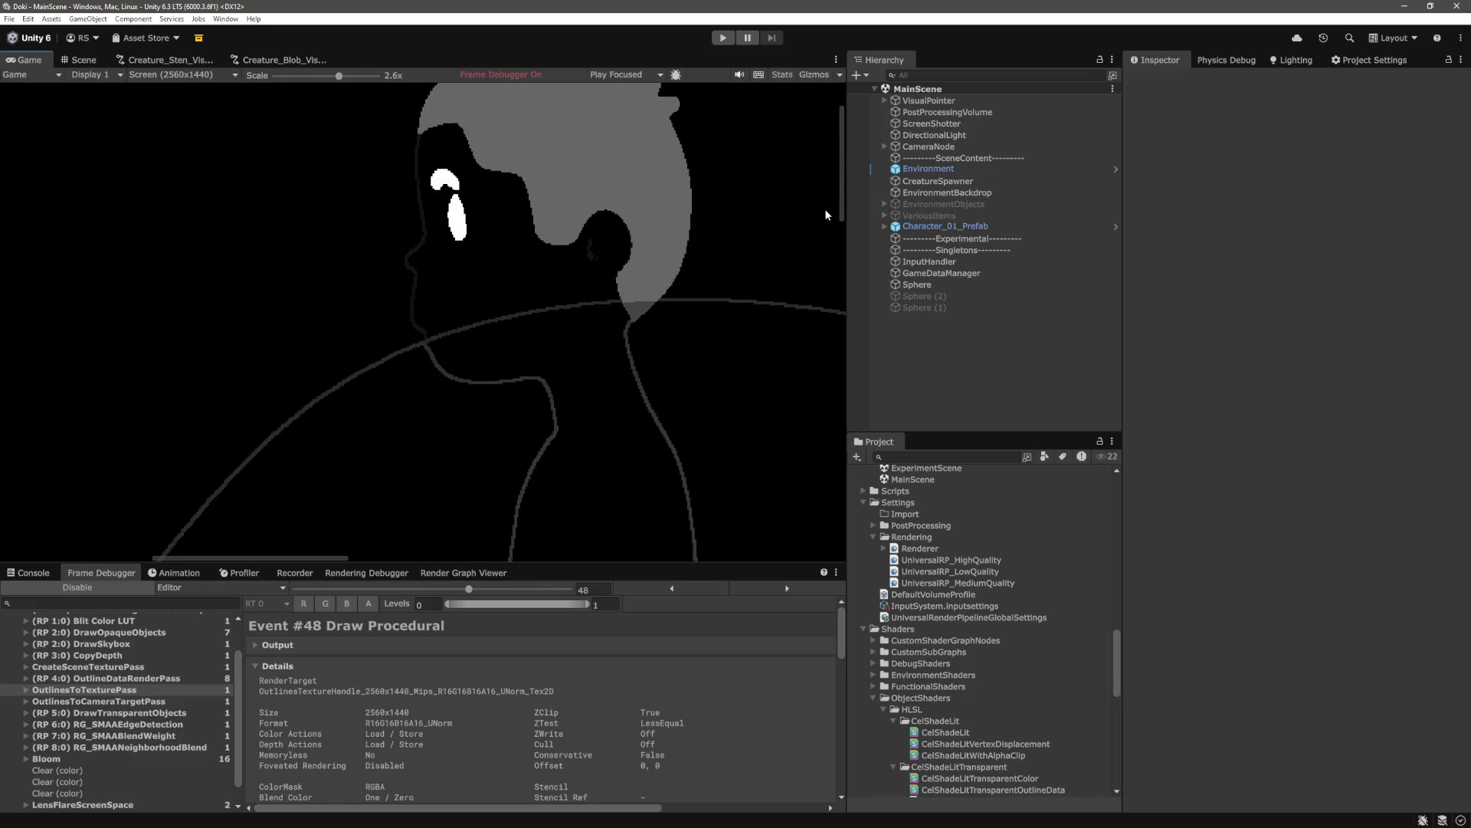
left_click_drag(344, 75, 360, 75)
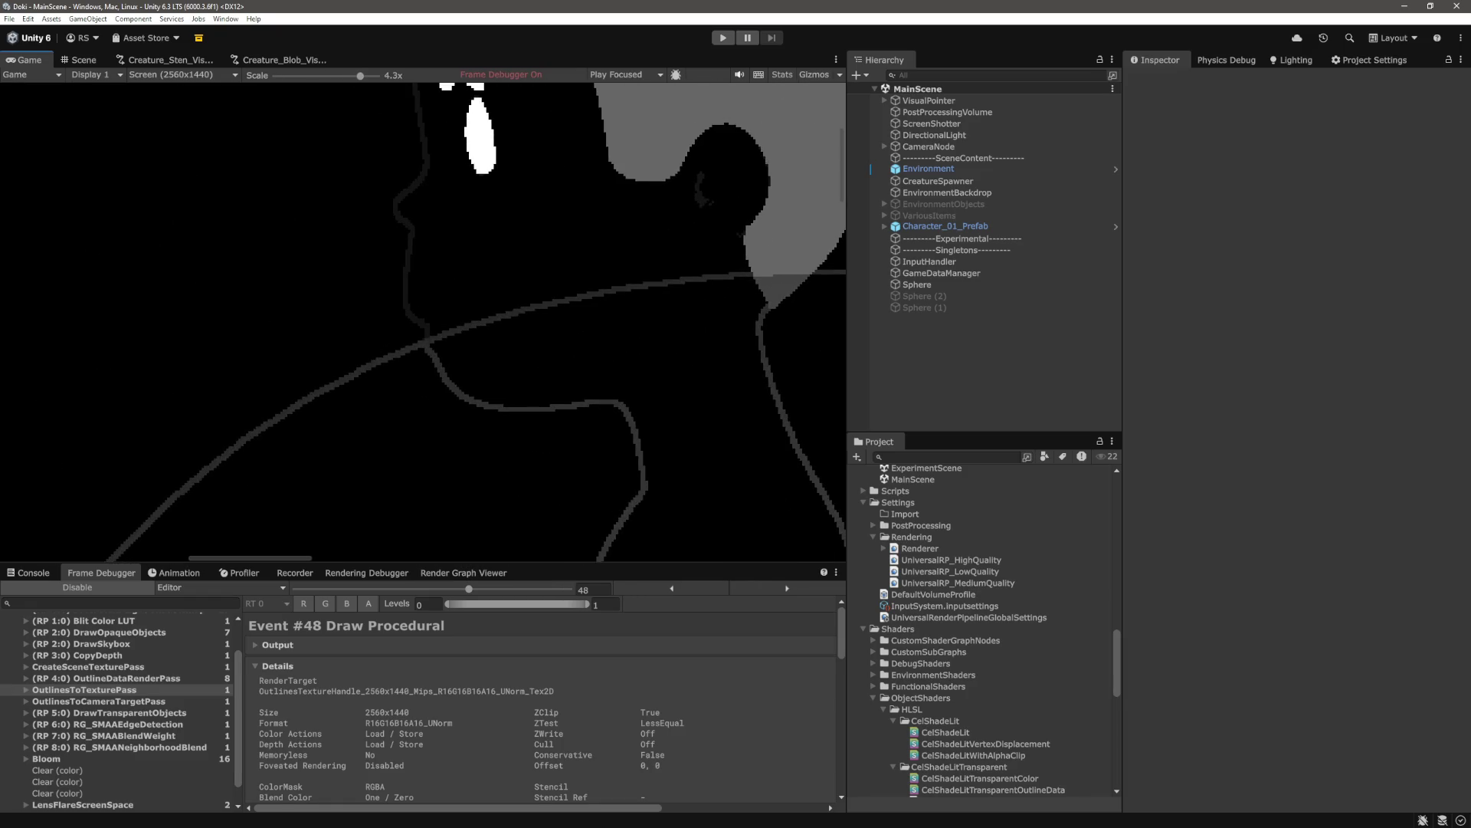
key("alt+Tab")
left_click(719, 497)
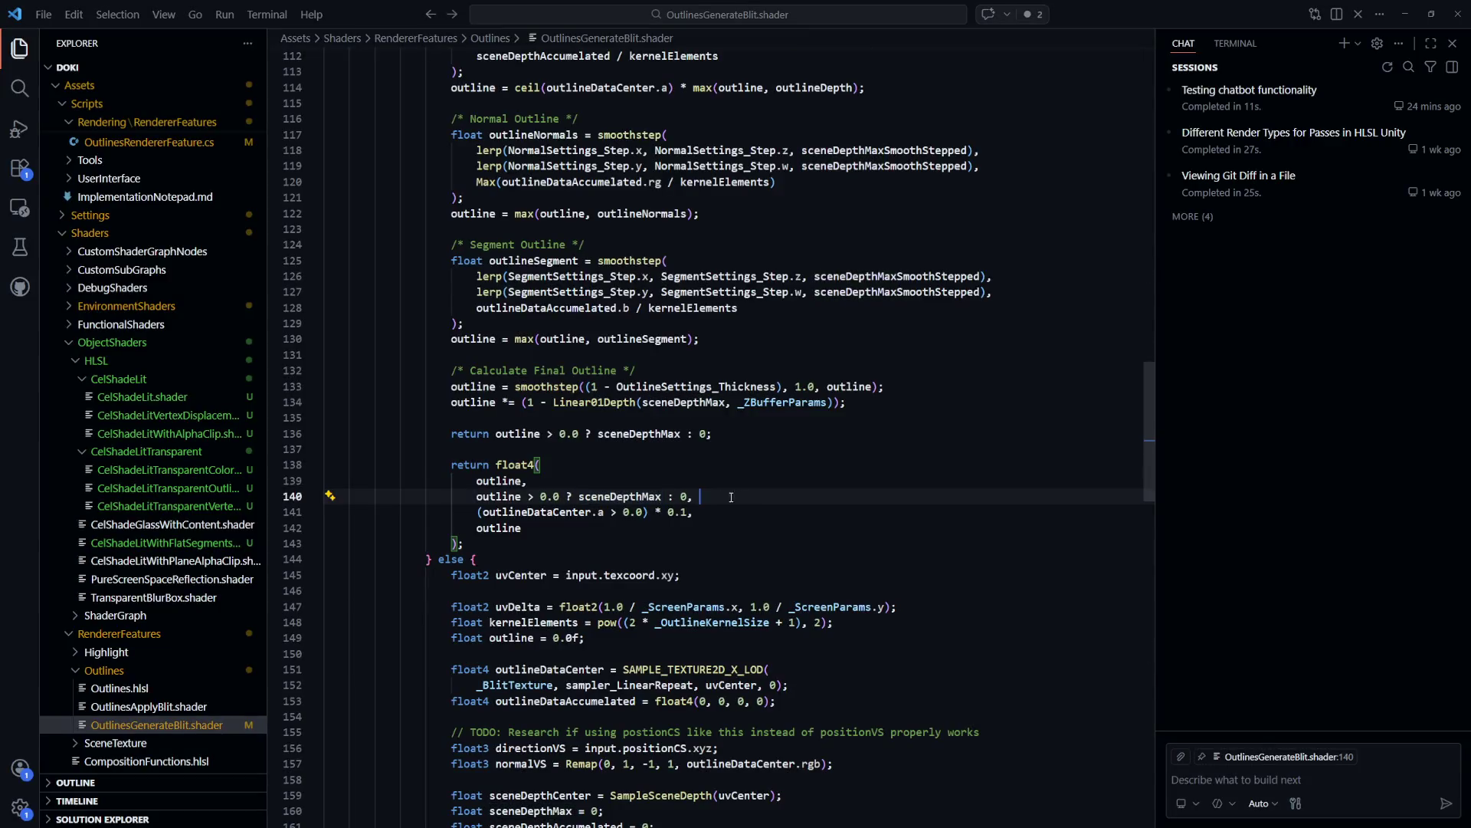
double_click(619, 496)
scroll(918, 572, "up", 4)
scroll(918, 572, "up", 5)
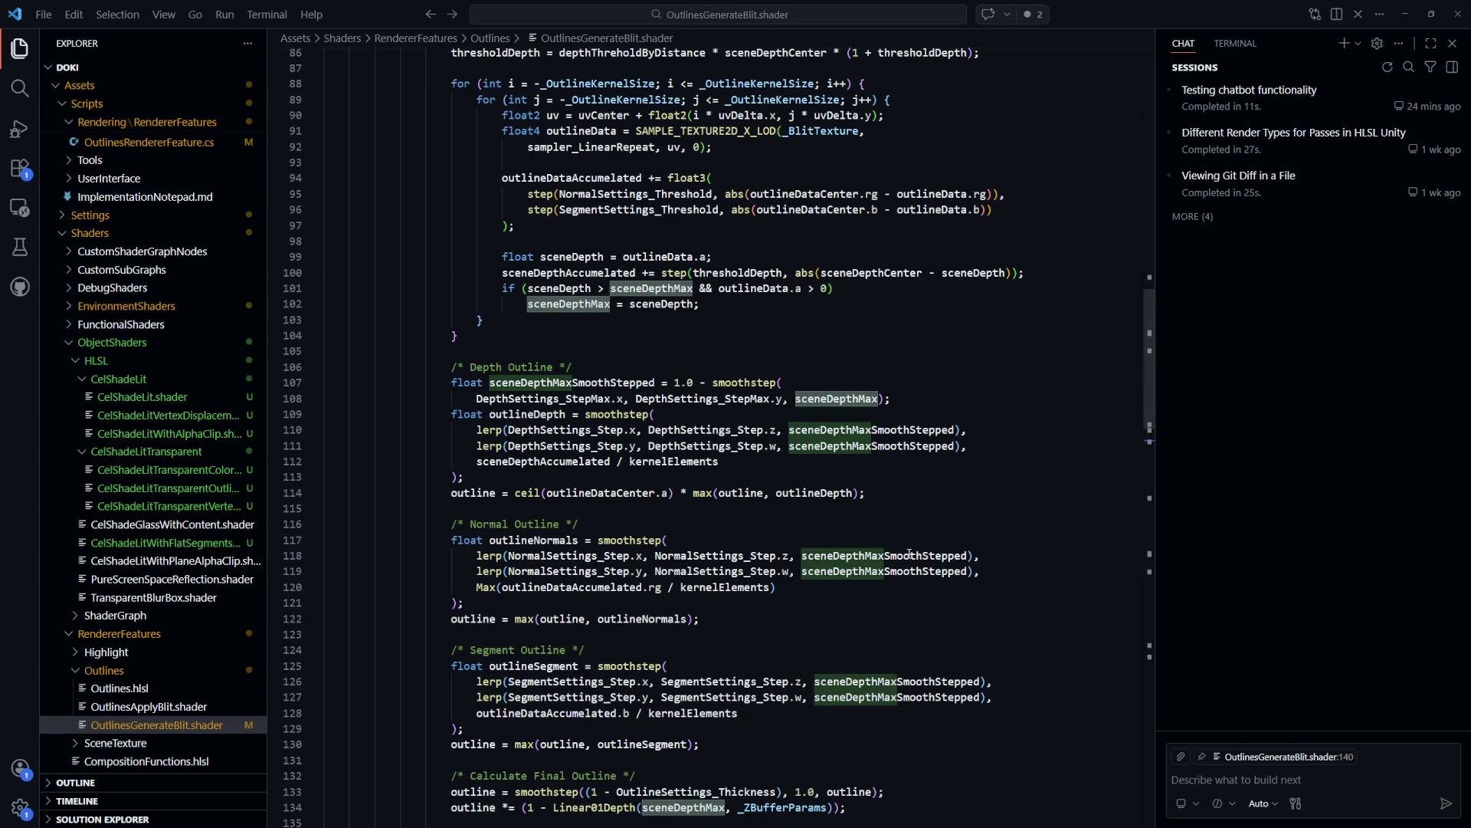
scroll(908, 551, "up", 6)
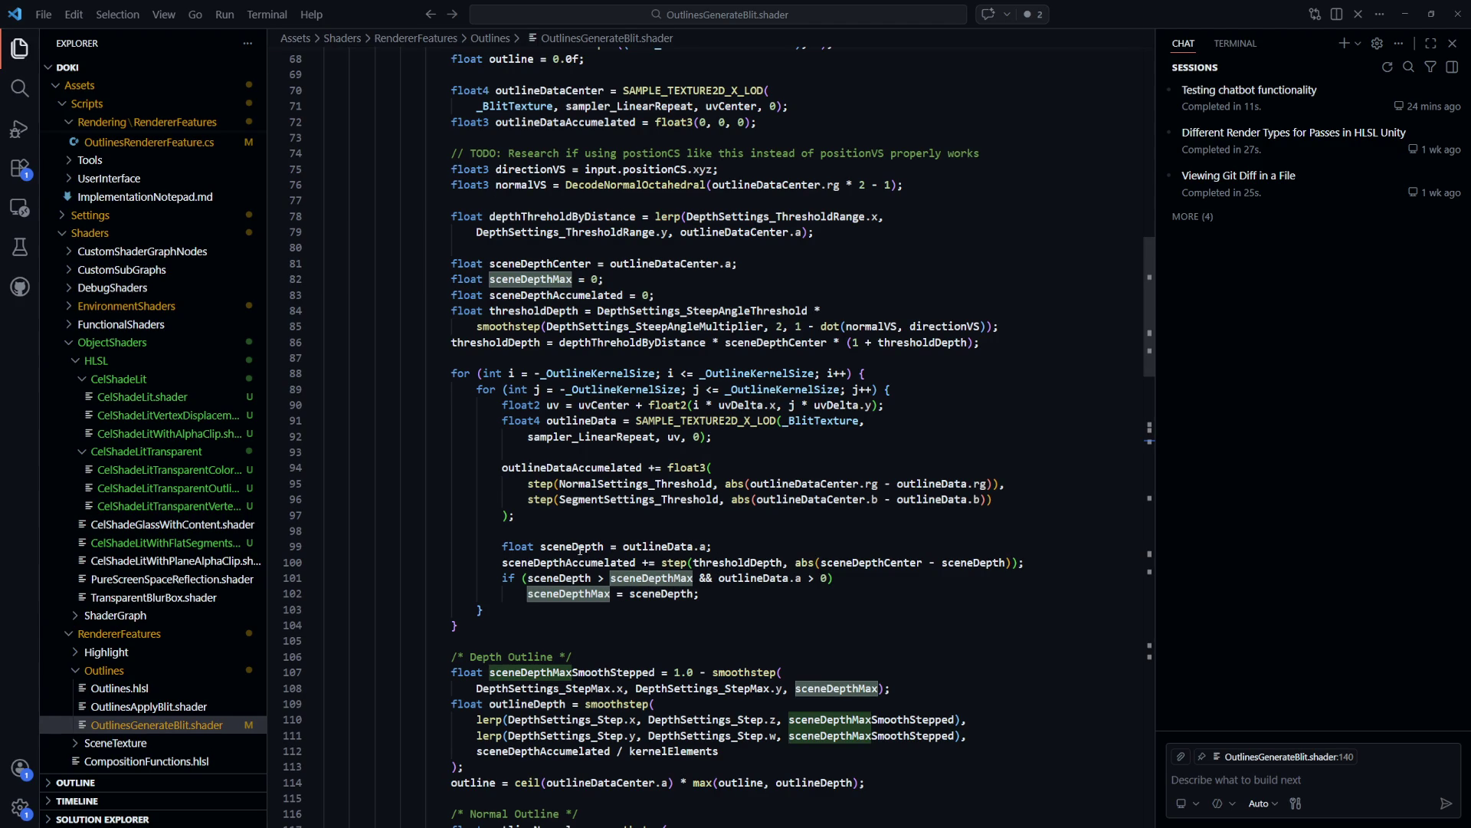
double_click(658, 546)
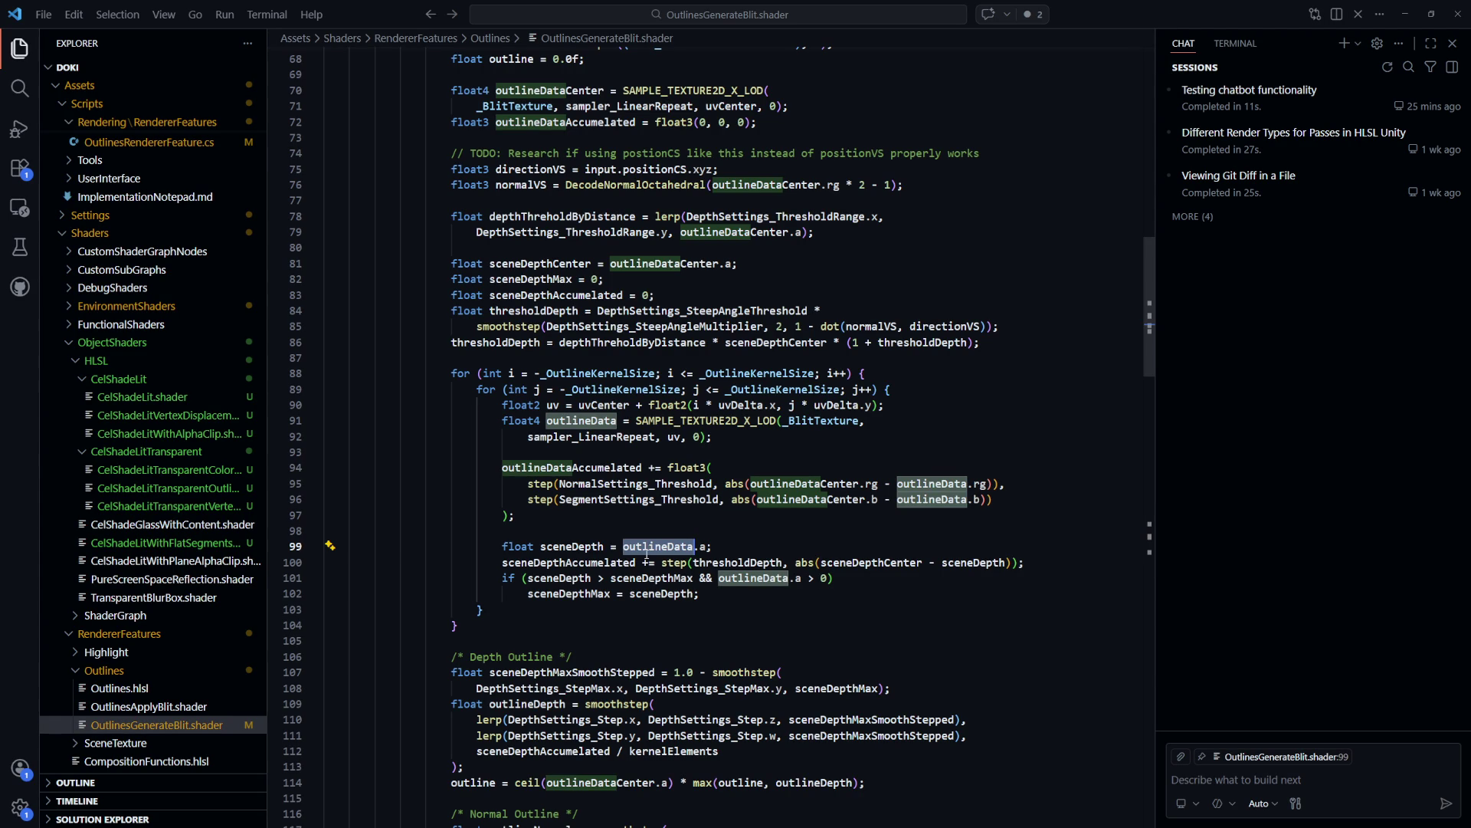
left_click(805, 548)
left_click_drag(805, 547, 503, 546)
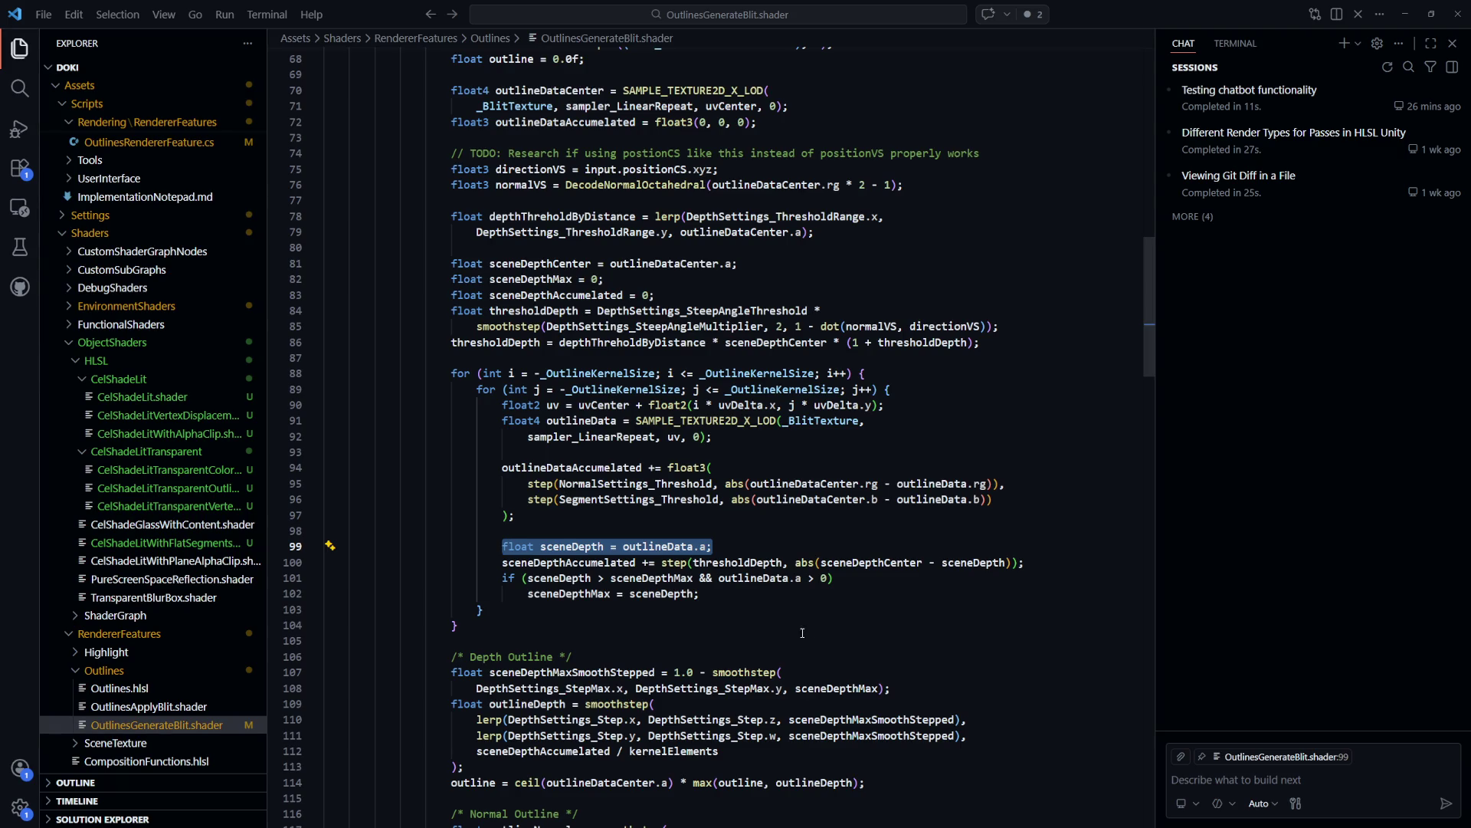
Review the 'Calculate Final Outline' block of OutlinesGenerateBlit.shader, then return to Unity
scroll(802, 632, "down", 12)
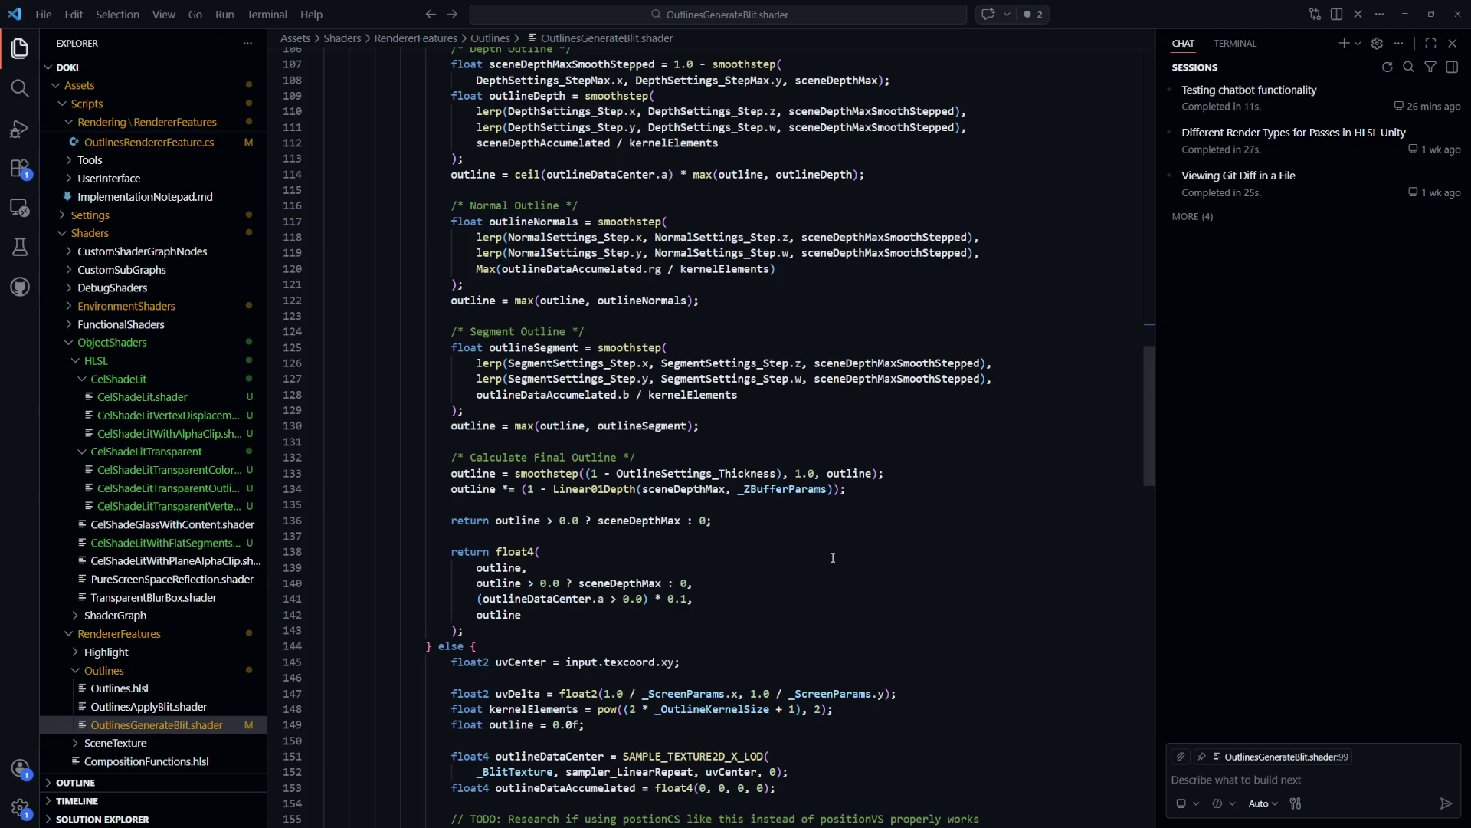
scroll(833, 559, "down", 1)
scroll(832, 557, "up", 2)
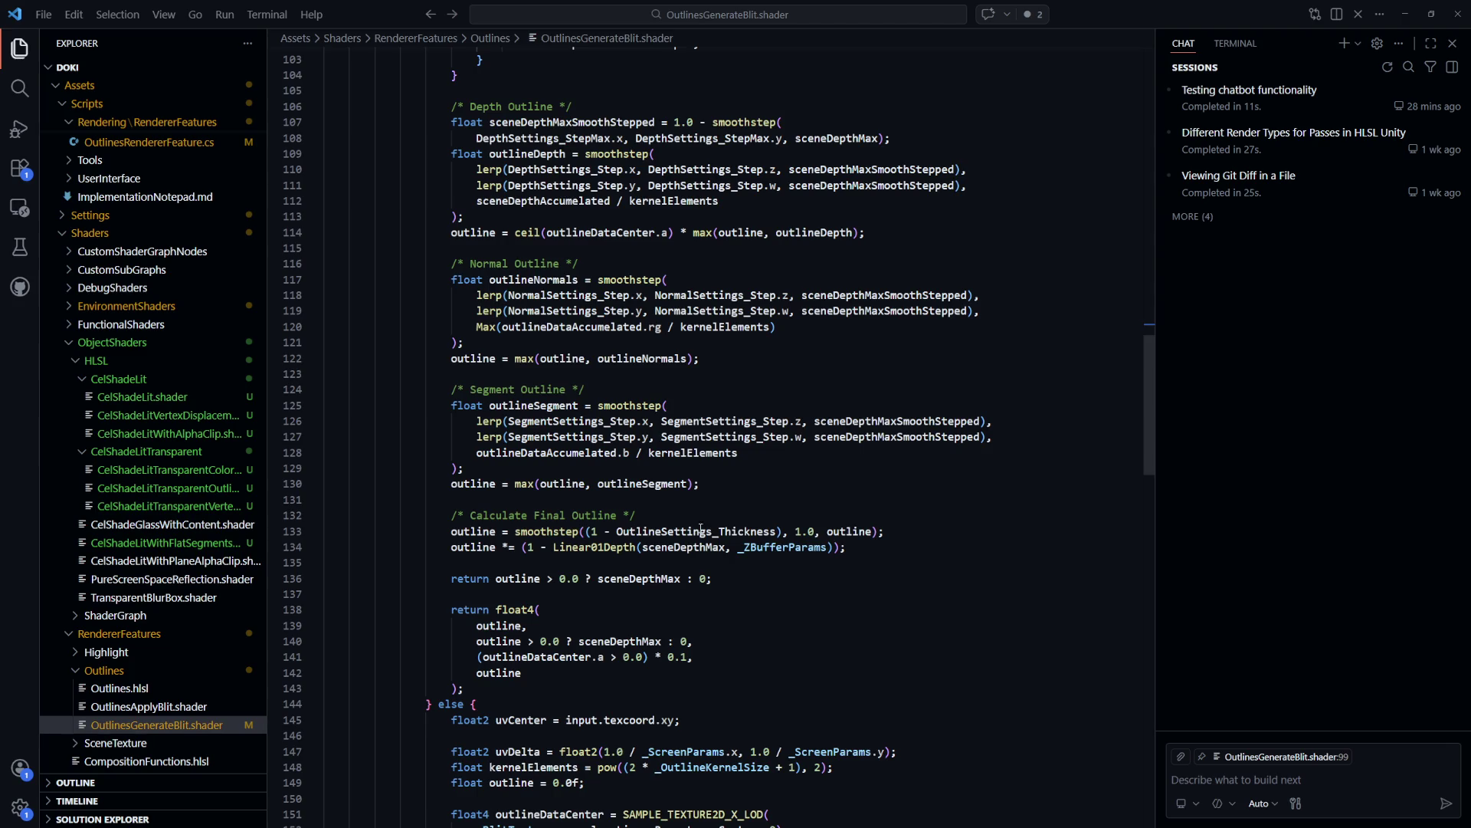
key("alt+Tab")
mouse_move(360, 76)
left_mouse_down()
mouse_move(327, 77)
mouse_move(345, 92)
left_mouse_up()
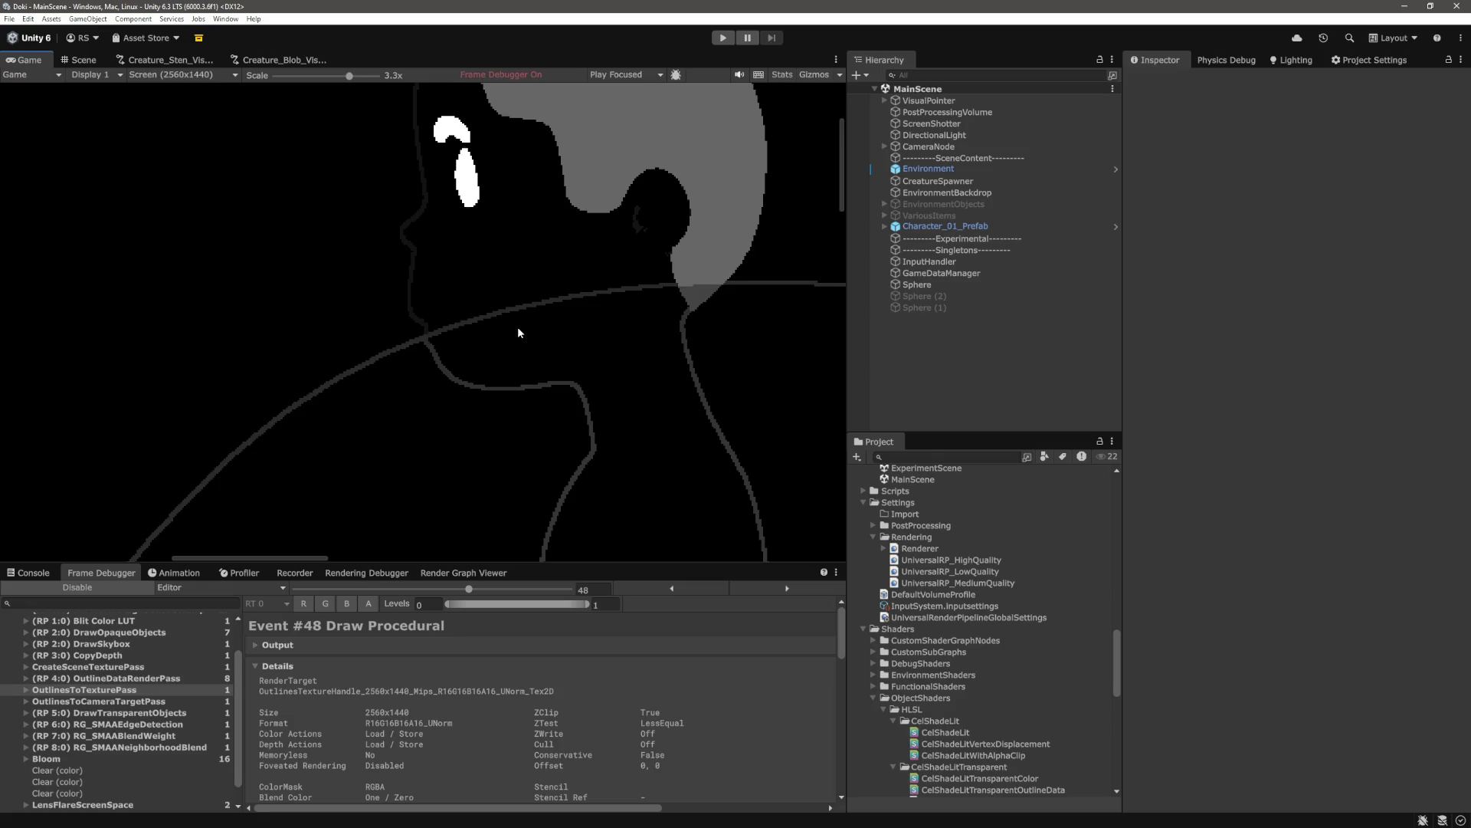
left_click_drag(332, 92, 364, 75)
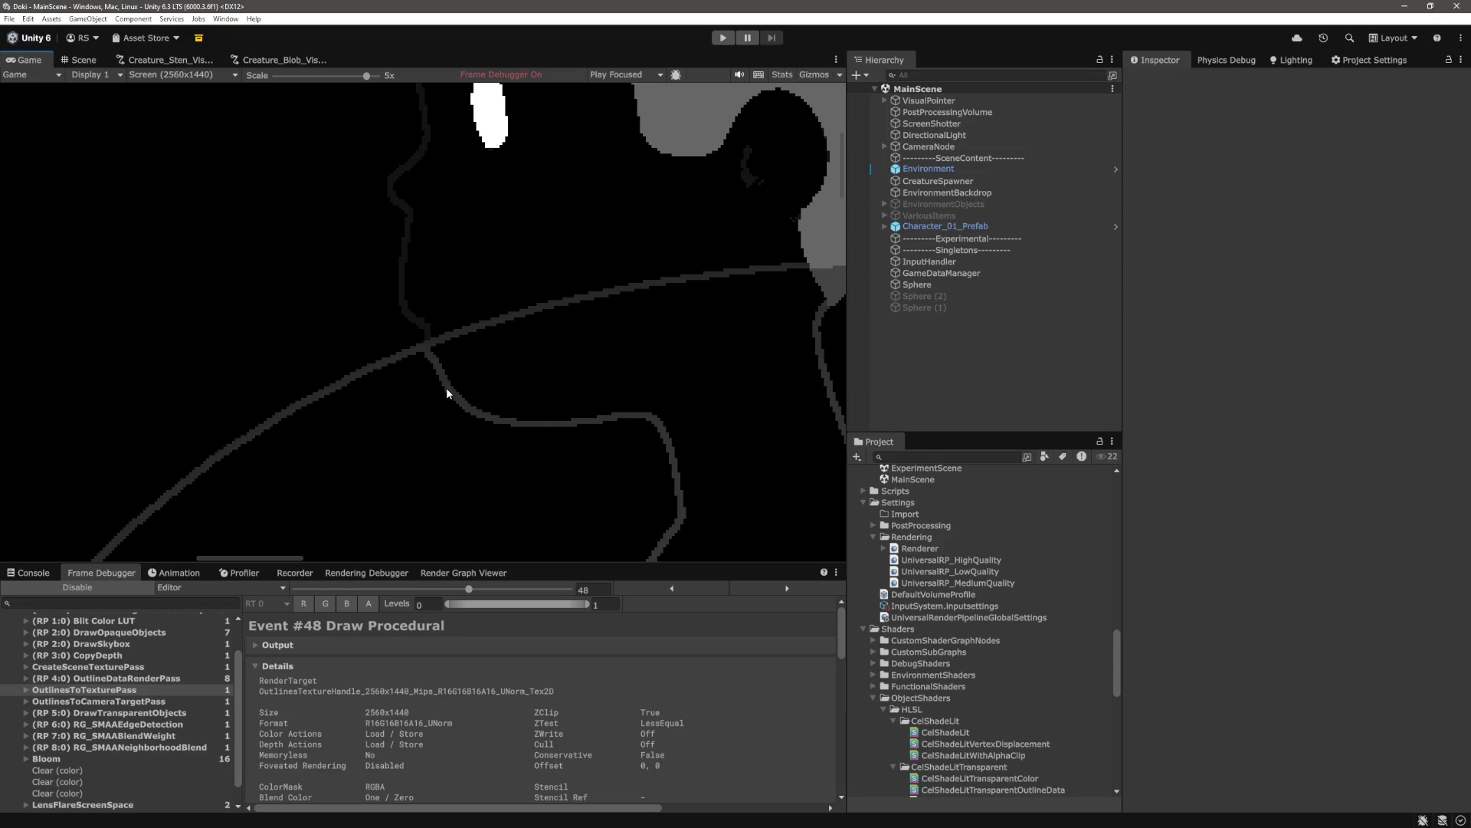
scroll(448, 389, "down", 5)
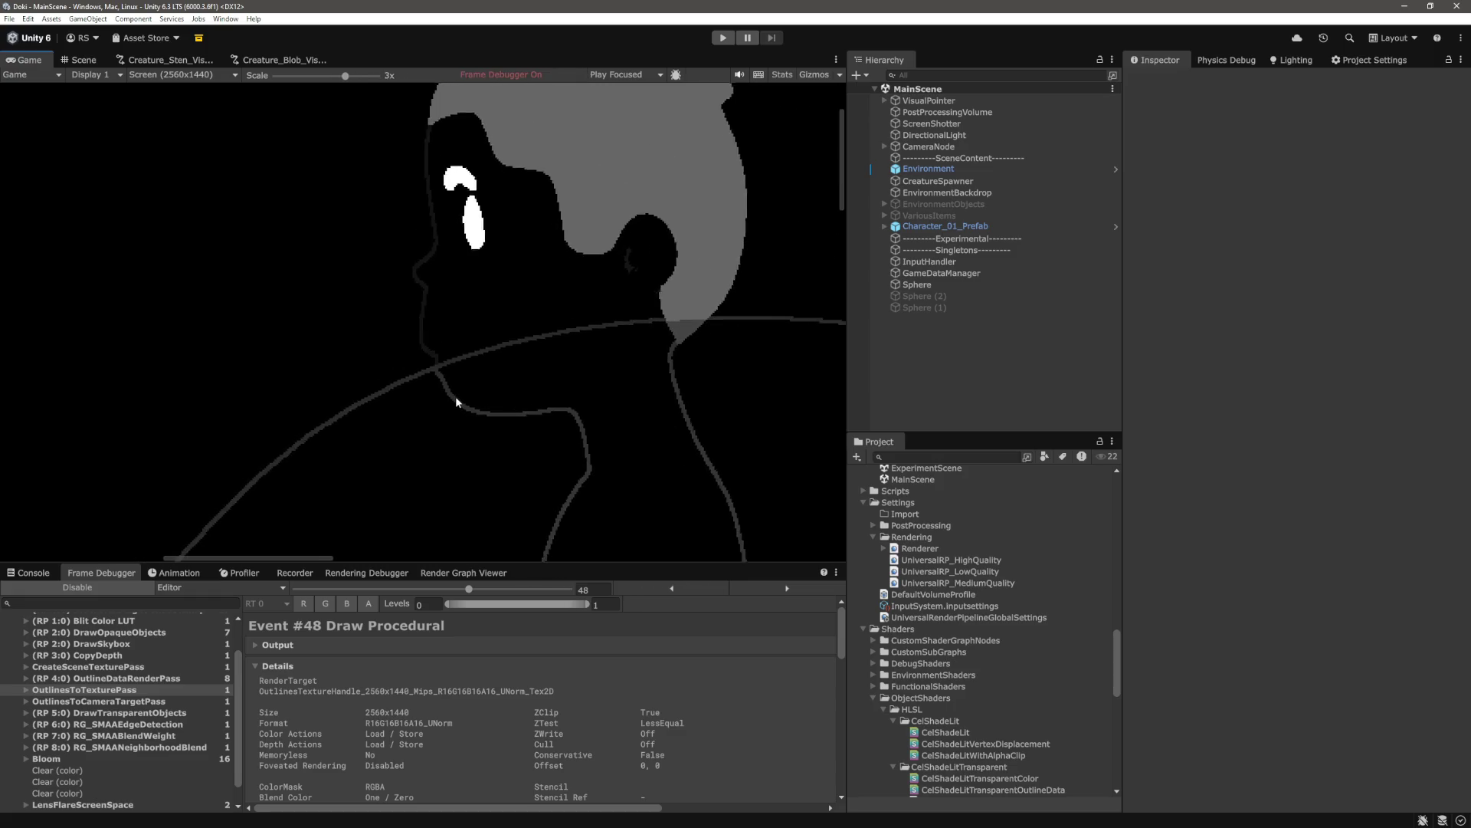
scroll(456, 397, "down", 8)
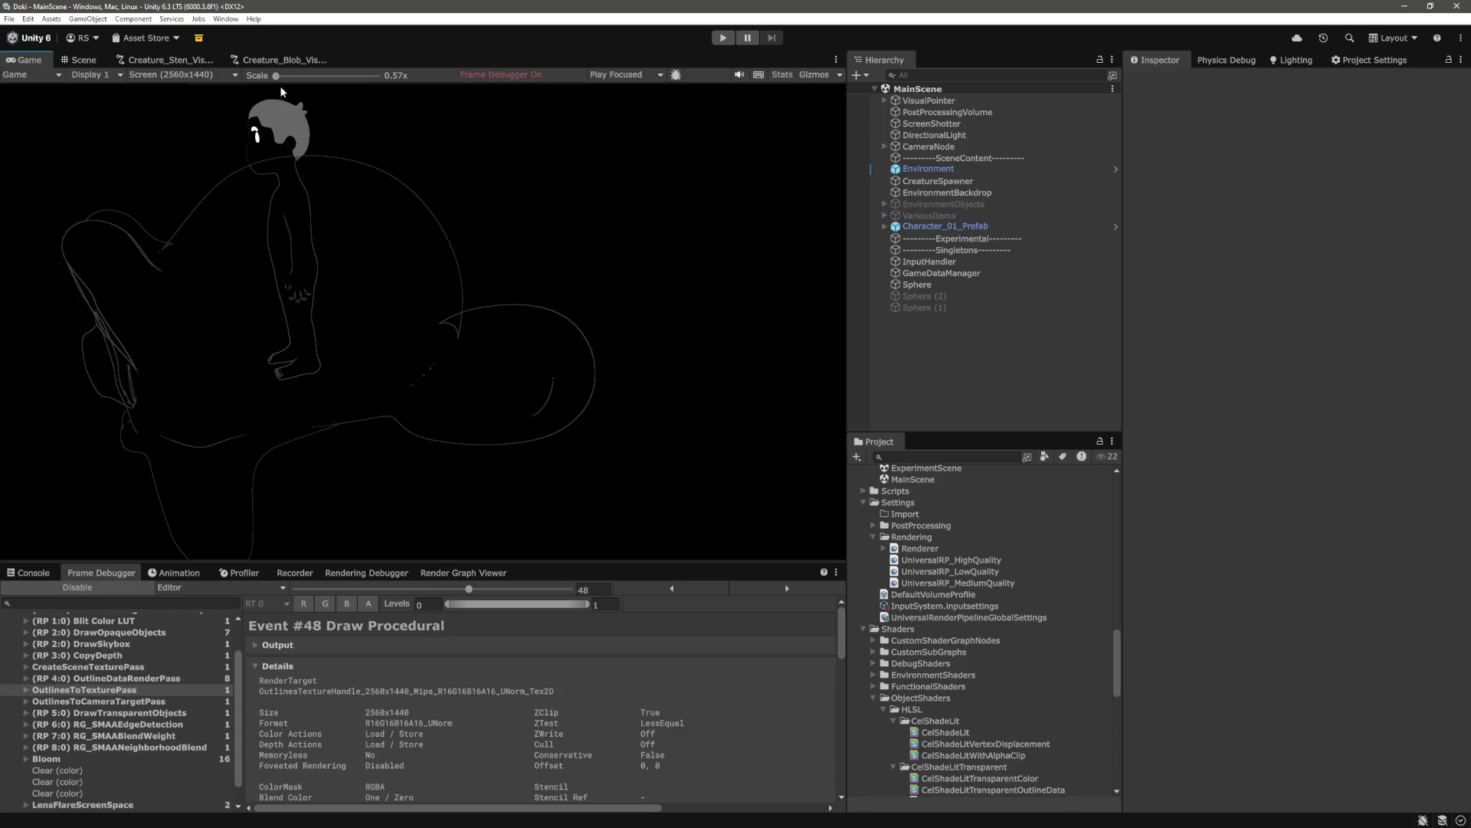
scroll(280, 91, "up", 5)
scroll(590, 516, "up", 4)
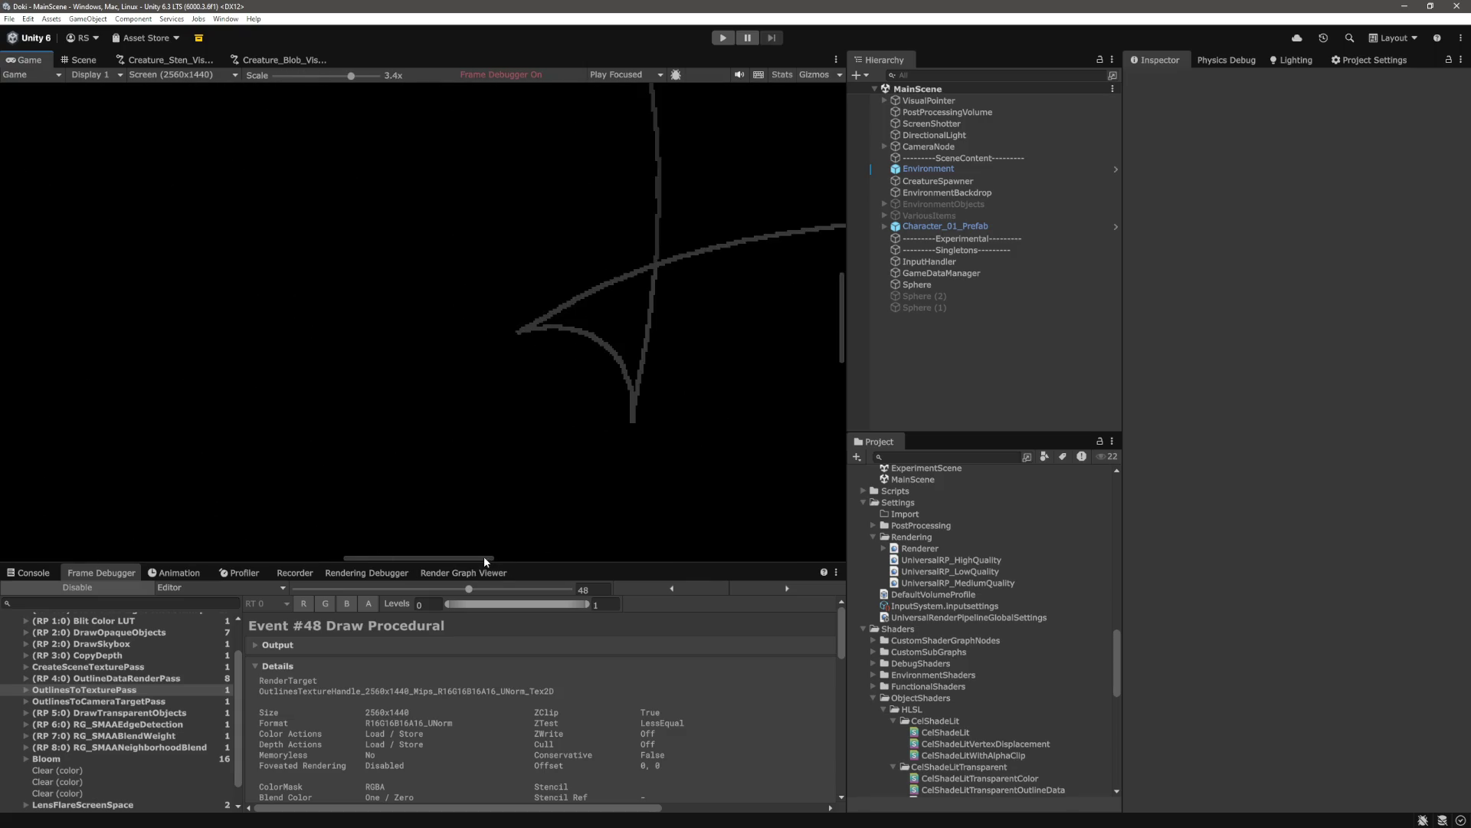
left_click_drag(485, 555, 351, 555)
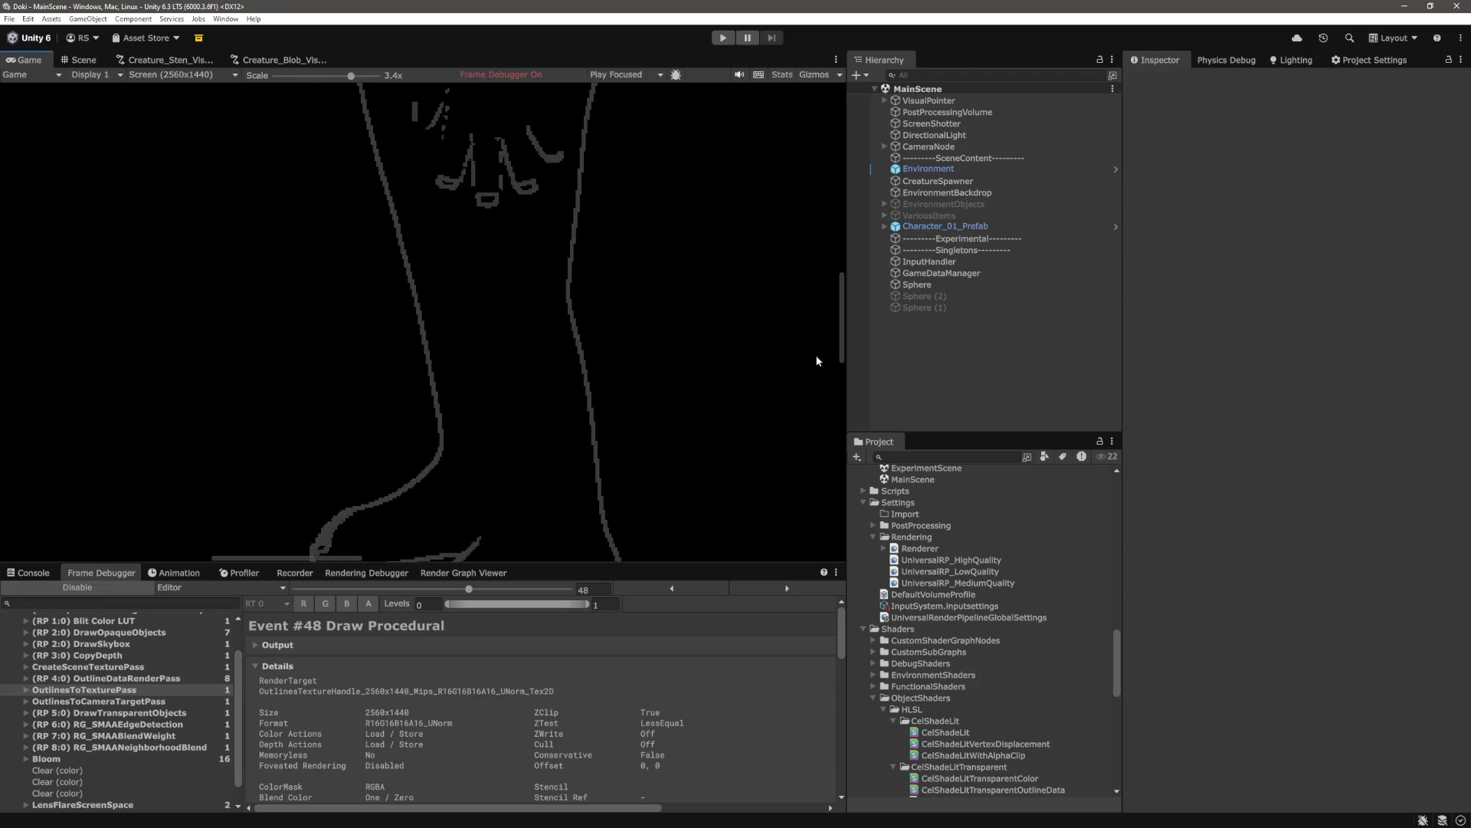
left_click_drag(840, 351, 835, 200)
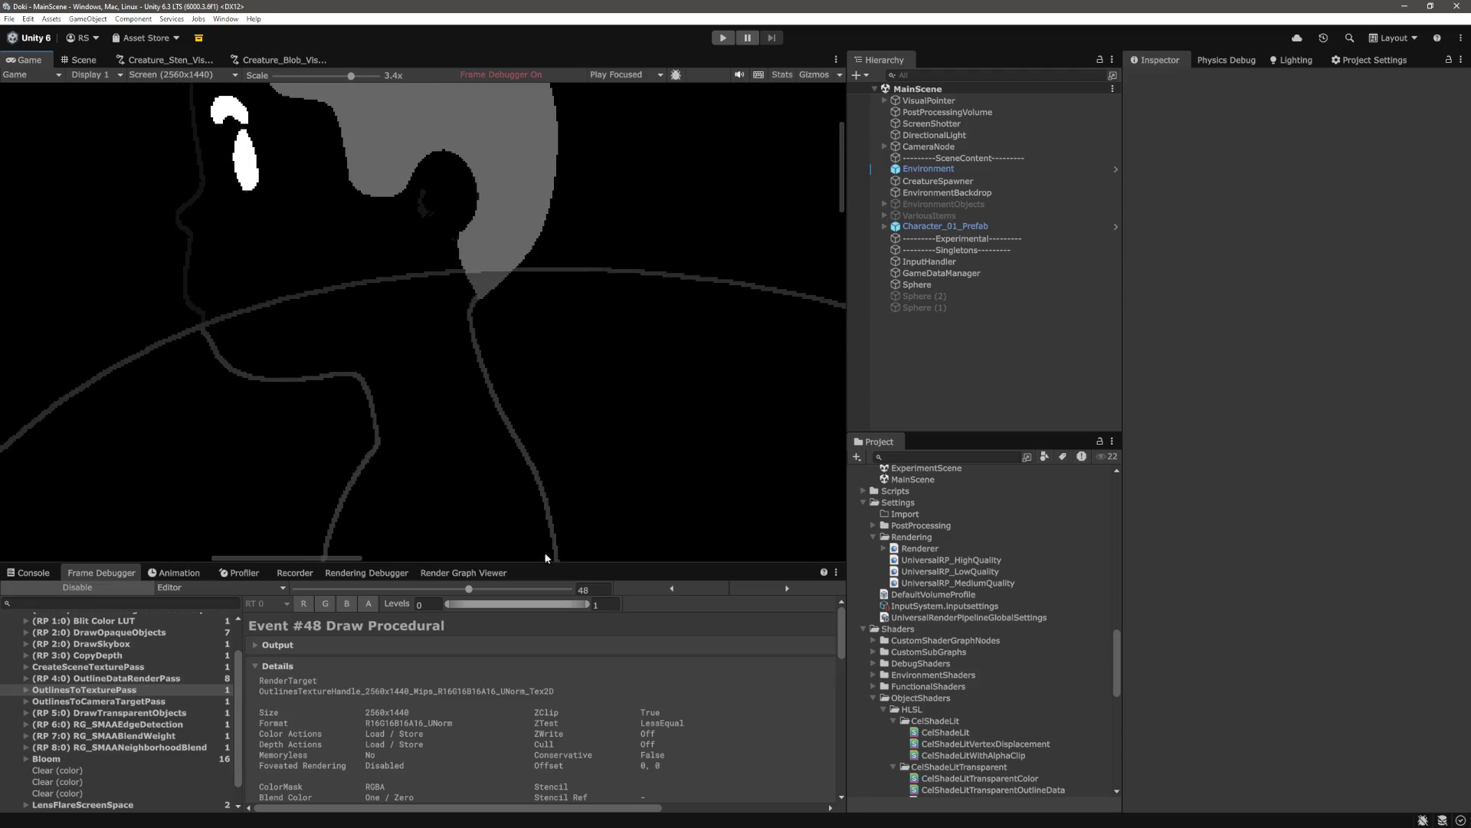
left_click_drag(287, 557, 246, 557)
scroll(414, 232, "up", 4)
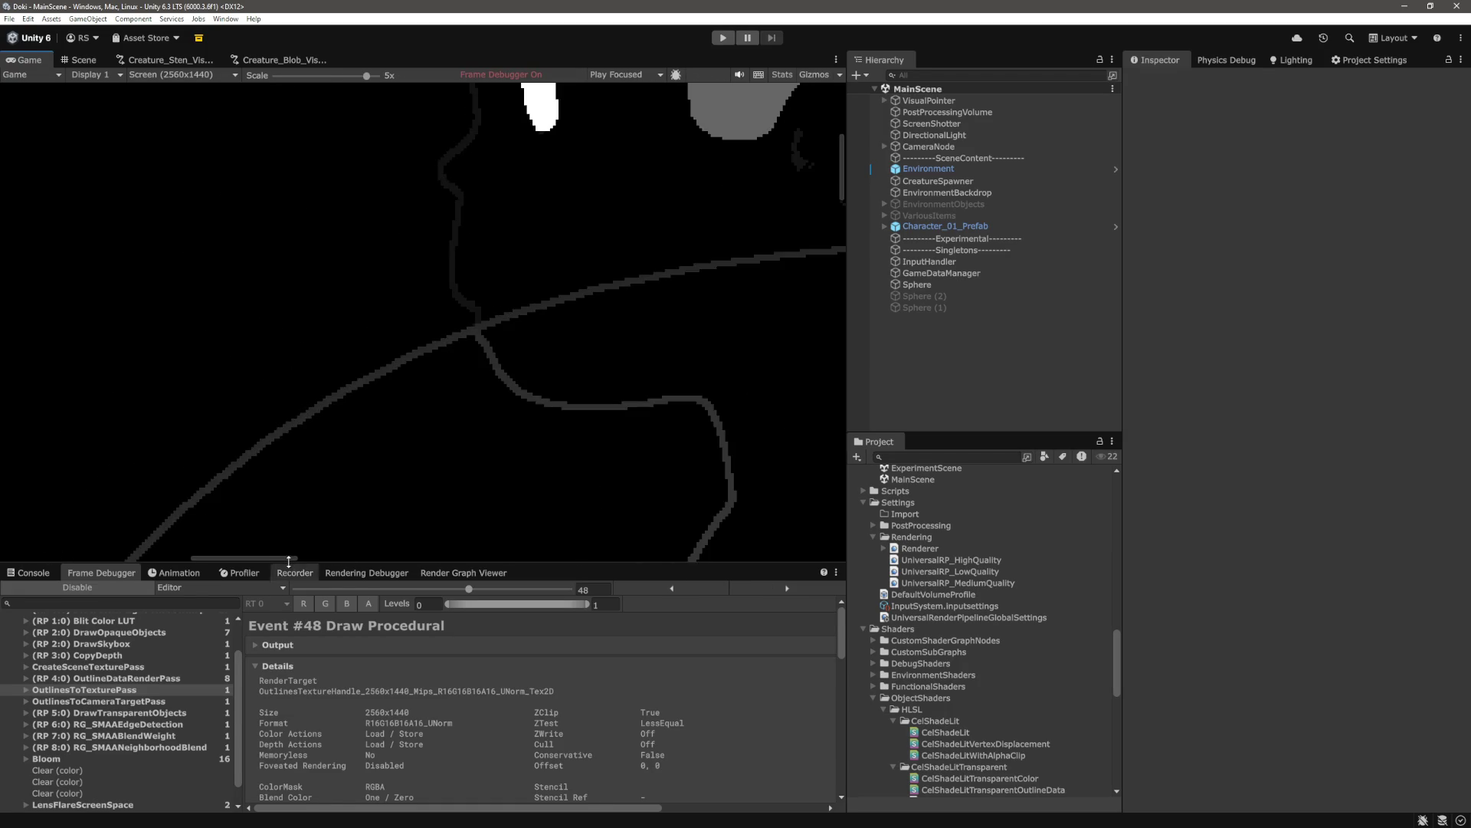
left_click_drag(284, 557, 302, 557)
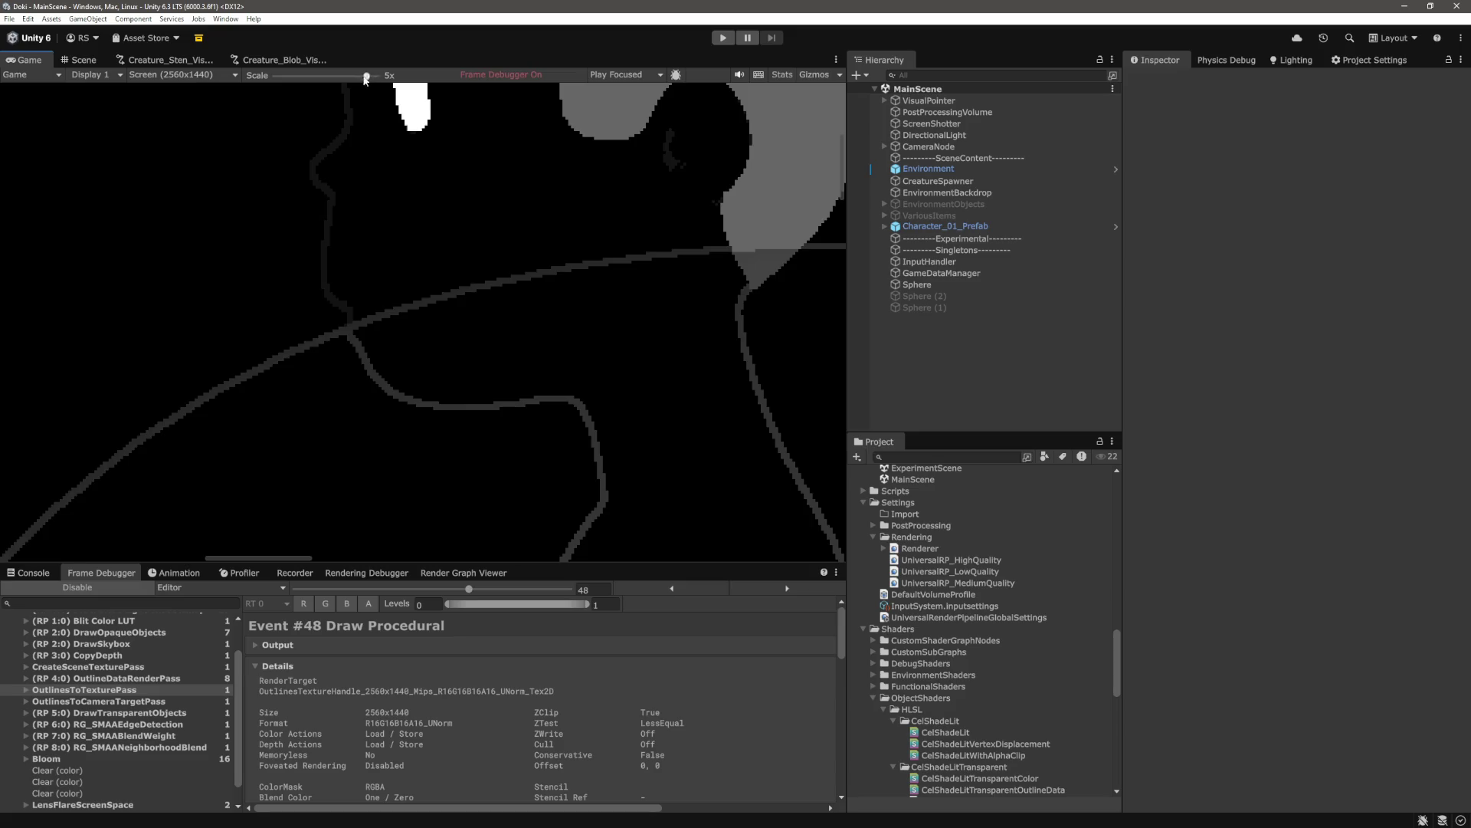
left_click_drag(366, 75, 254, 76)
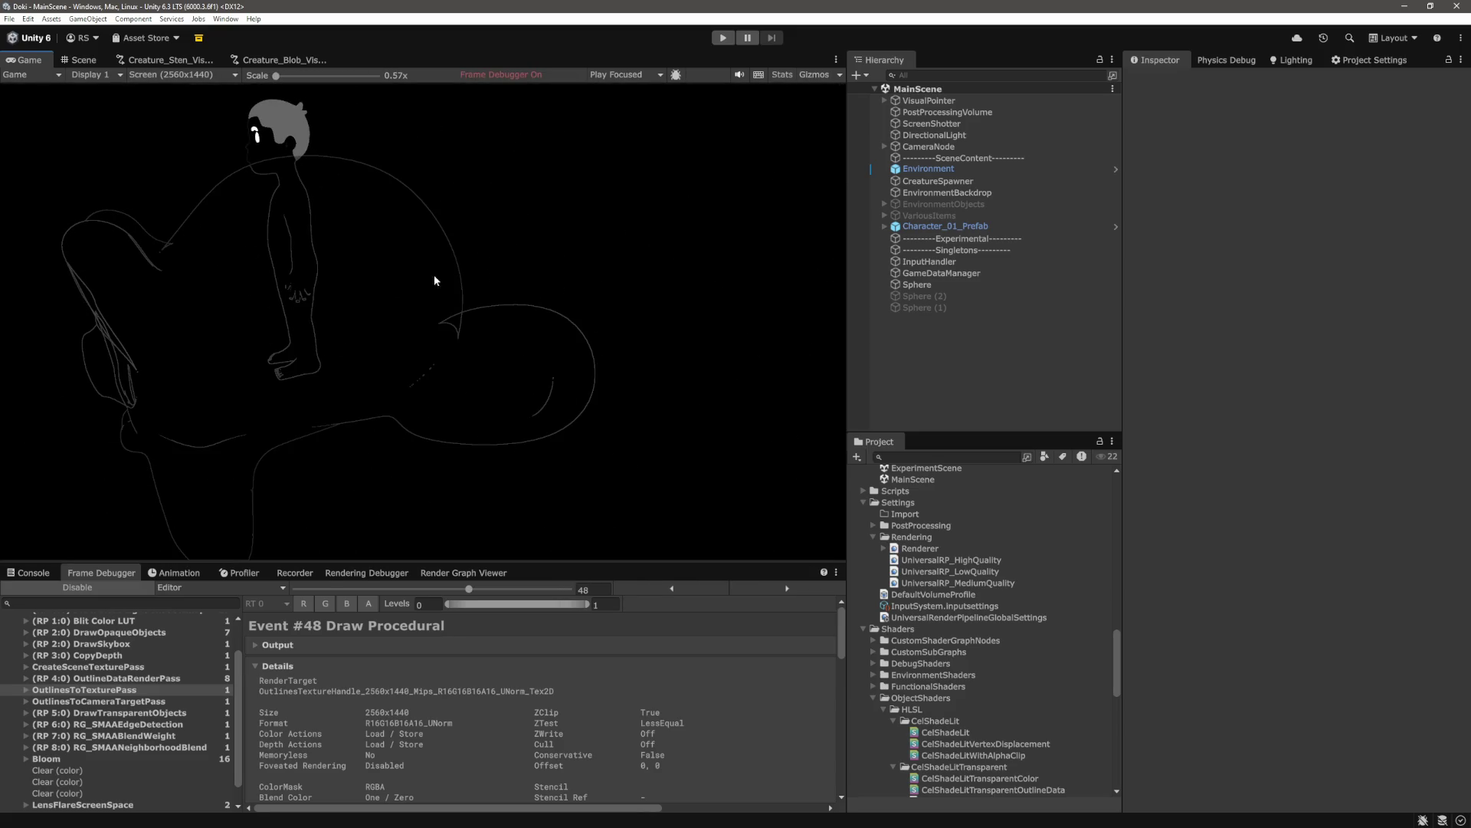
scroll(371, 127, "up", 5)
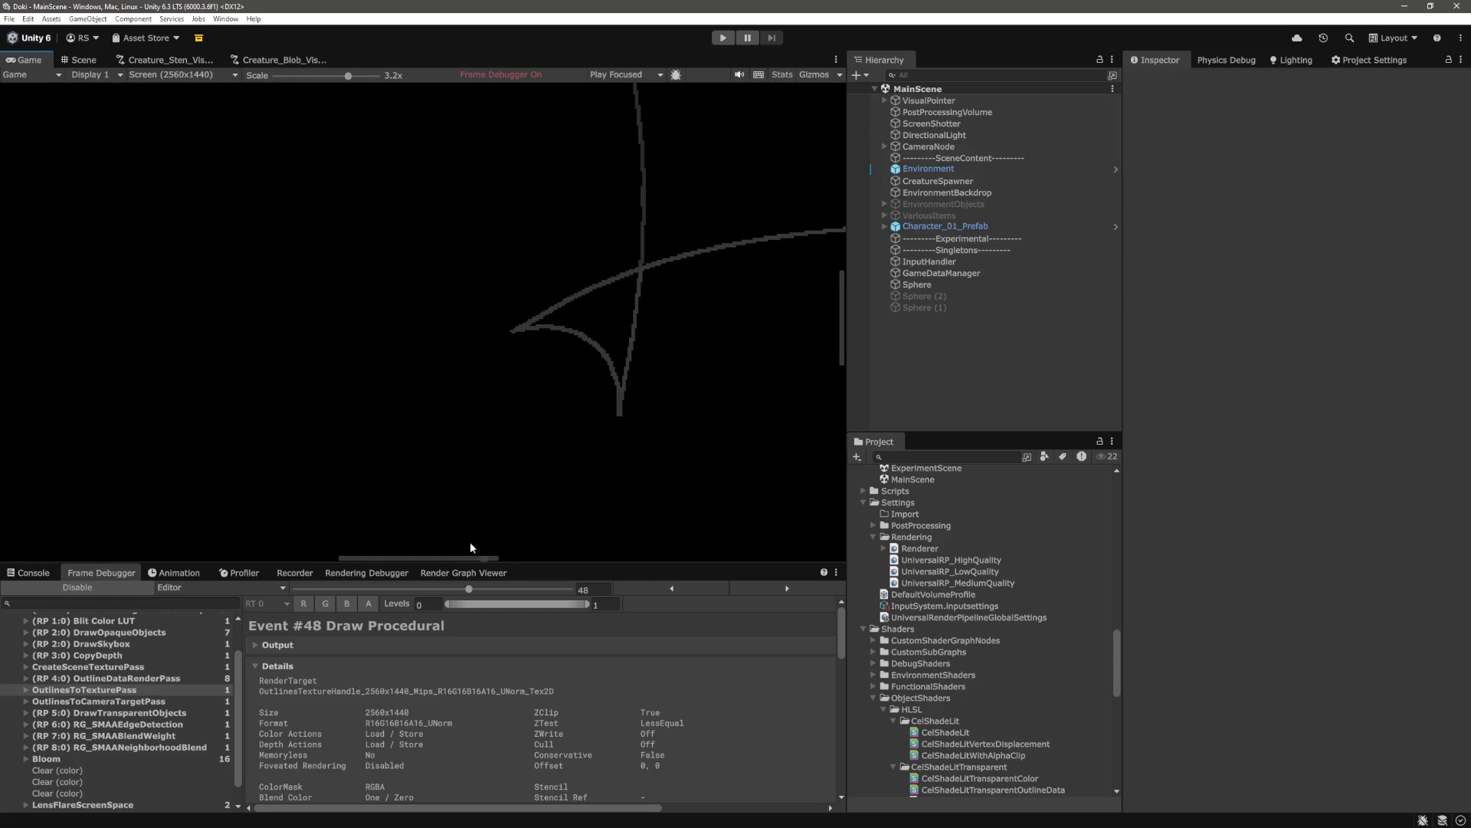
left_click_drag(458, 559, 341, 558)
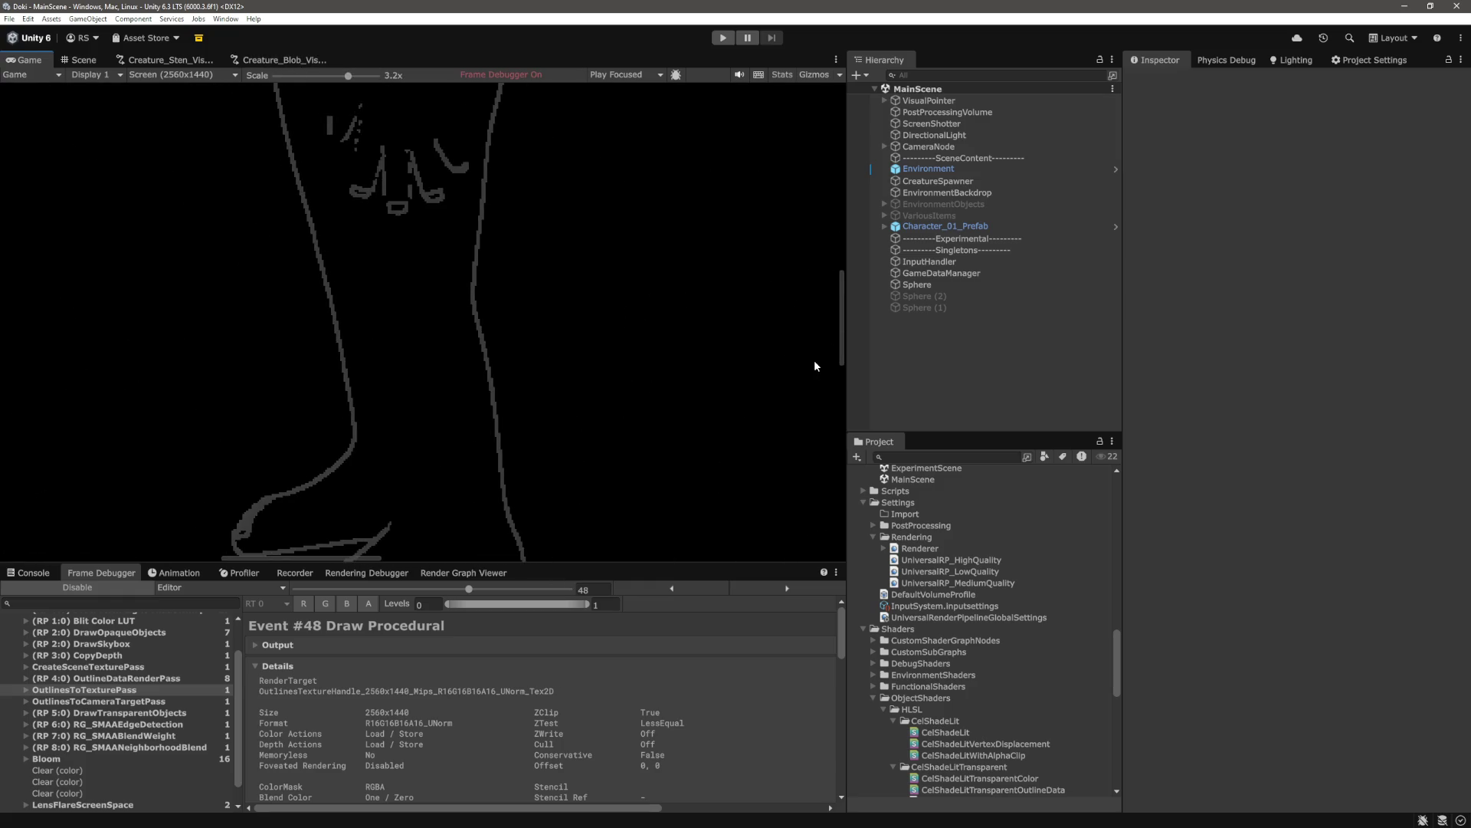
left_click_drag(839, 361, 848, 213)
left_click_drag(371, 558, 335, 559)
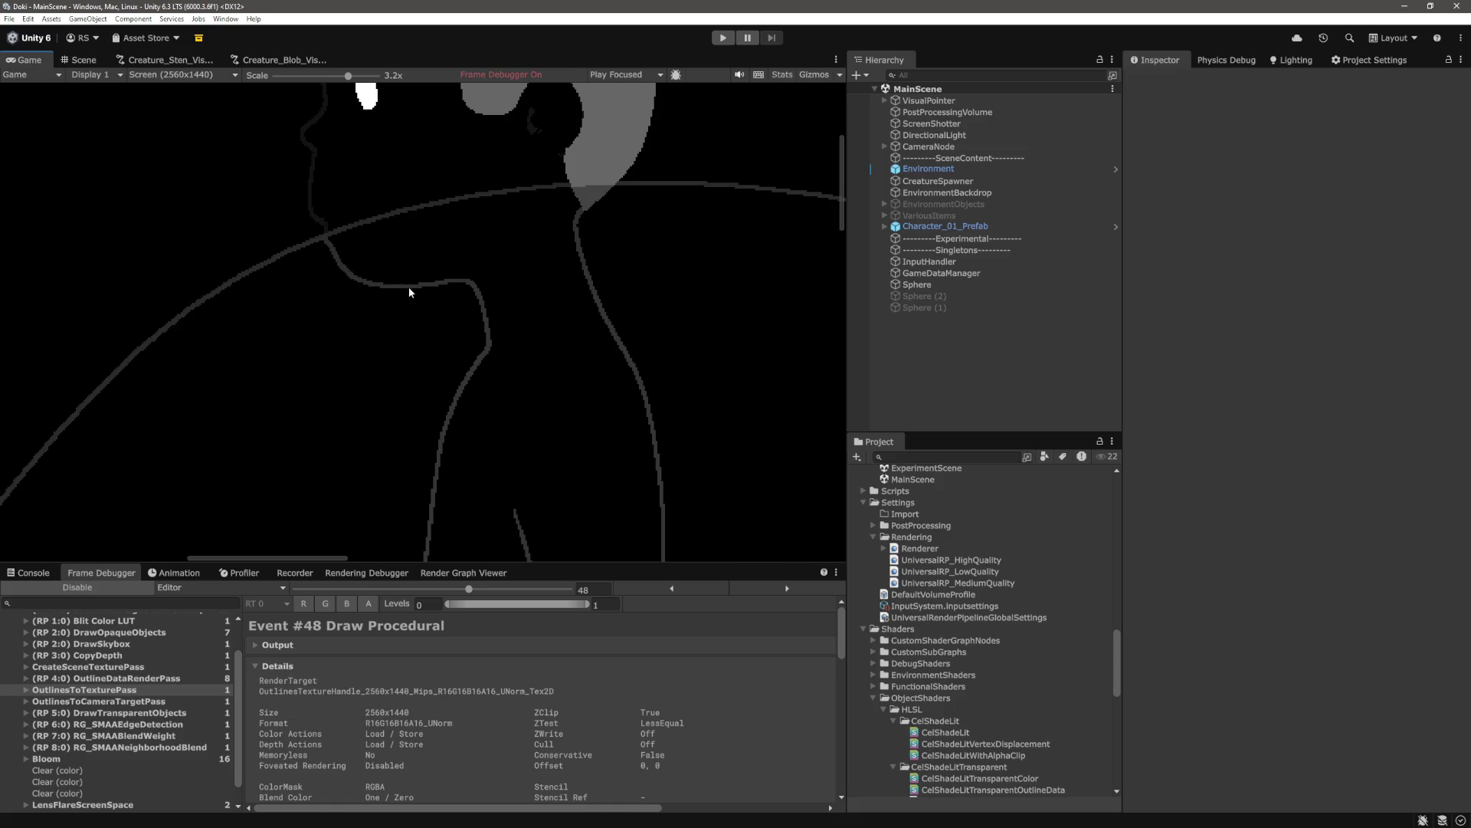
Switch the Frame Debugger to the OutlineDataRenderPass event #47
left_click(132, 679)
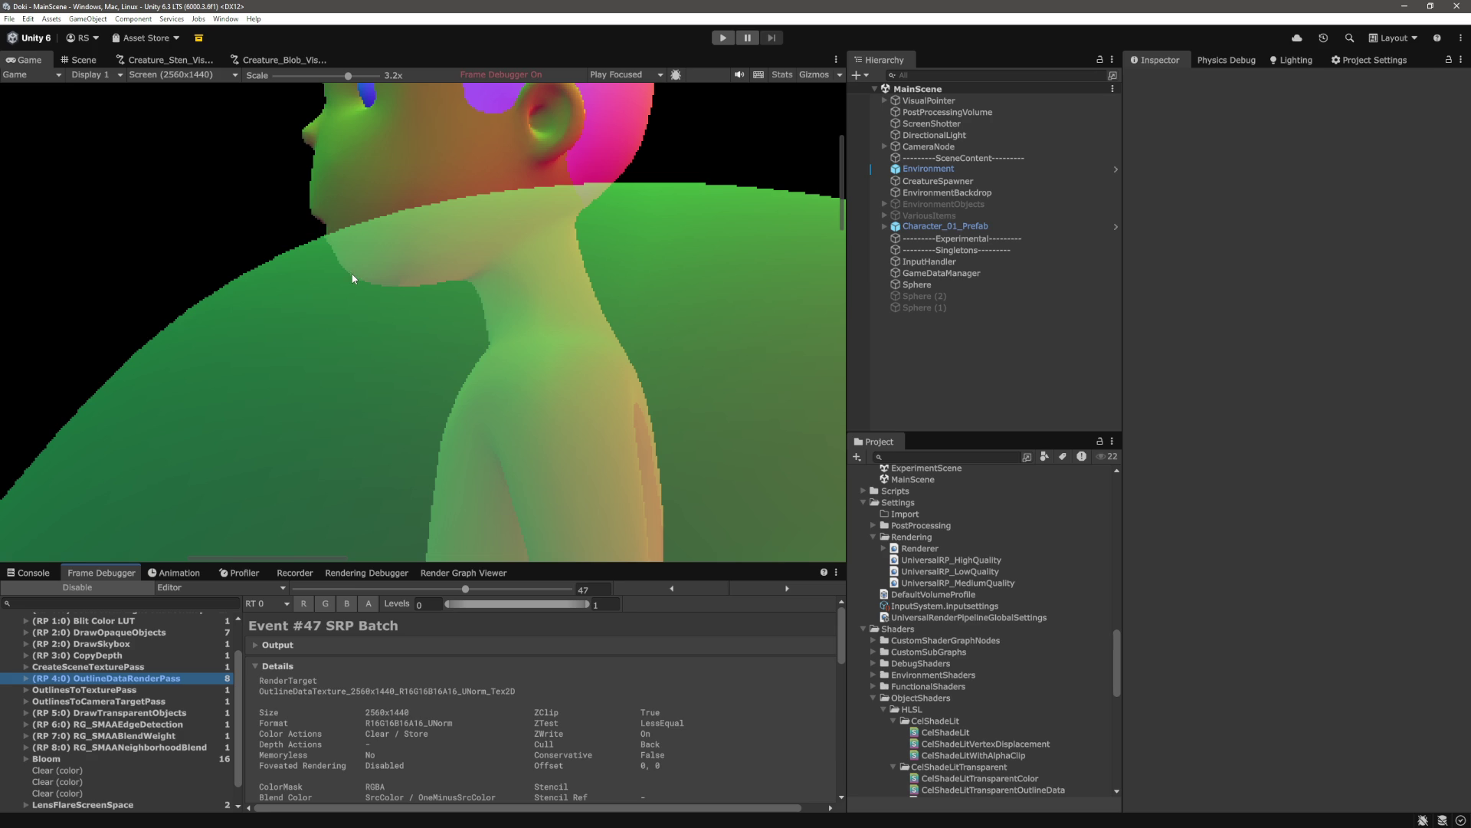
Zoom out and pan across event #47's green, red and purple normals render of the creature
left_click_drag(337, 79, 272, 81)
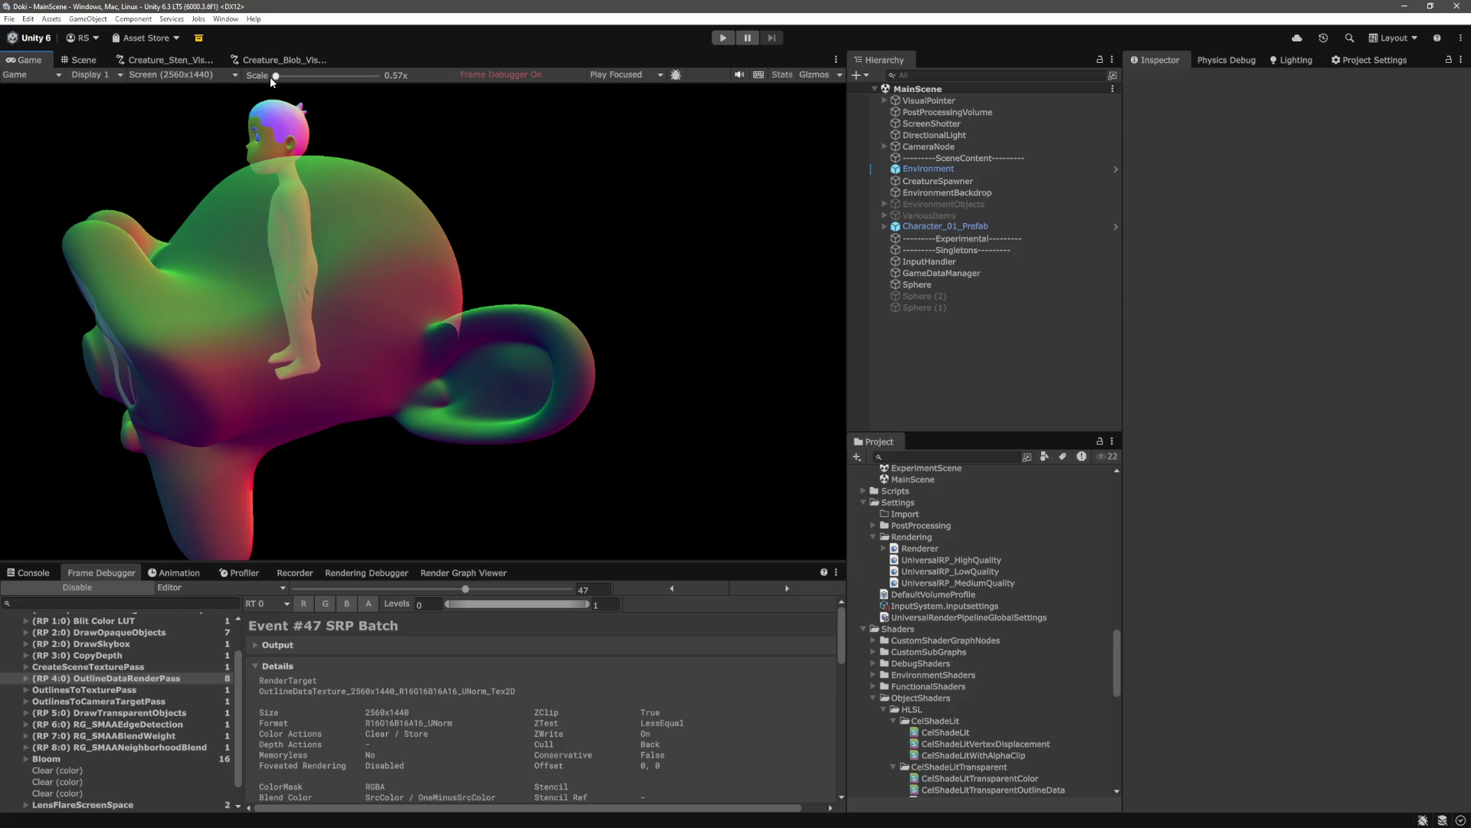
scroll(393, 187, "up", 5)
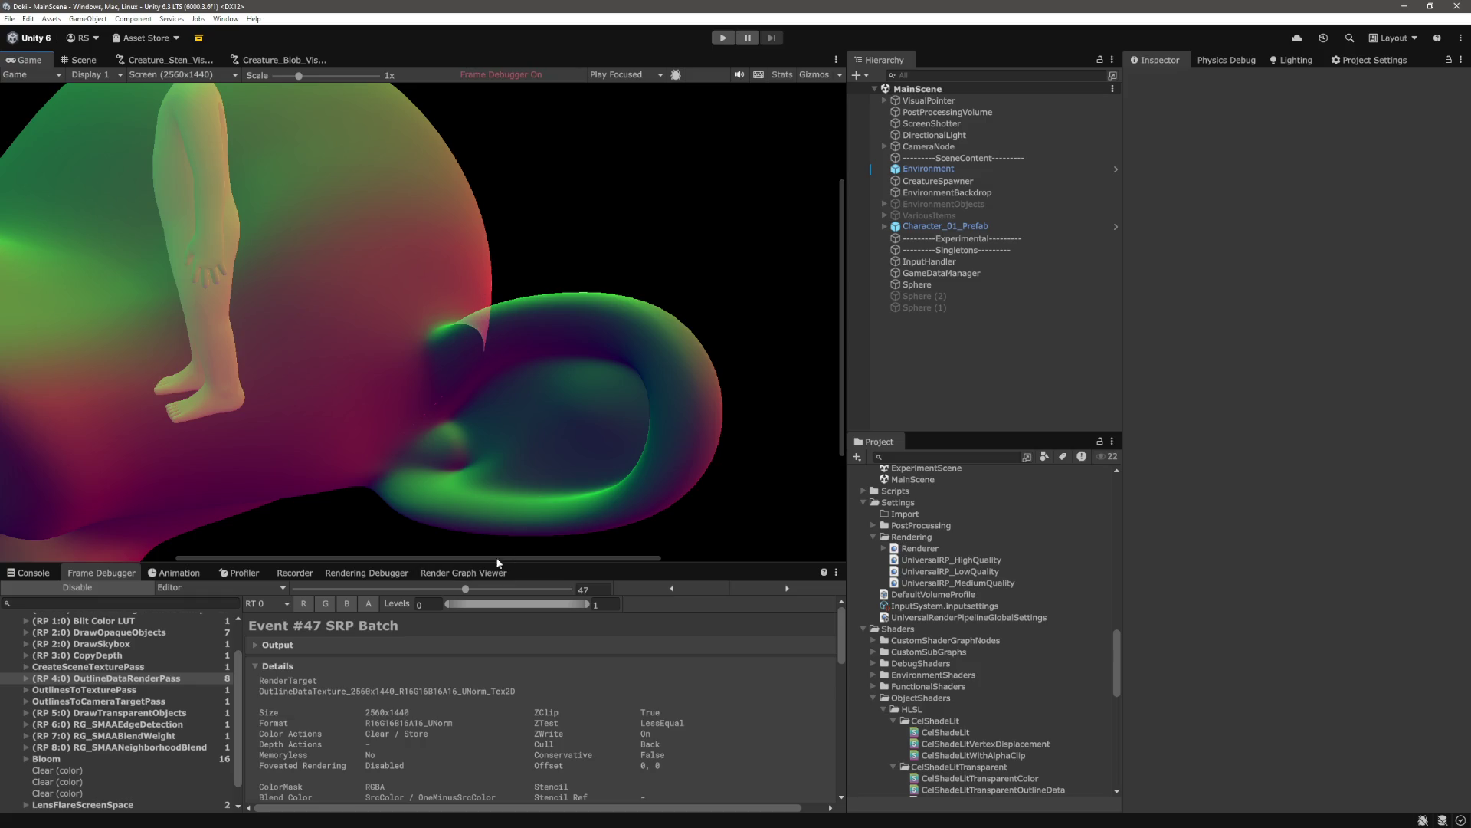
left_click_drag(508, 559, 355, 542)
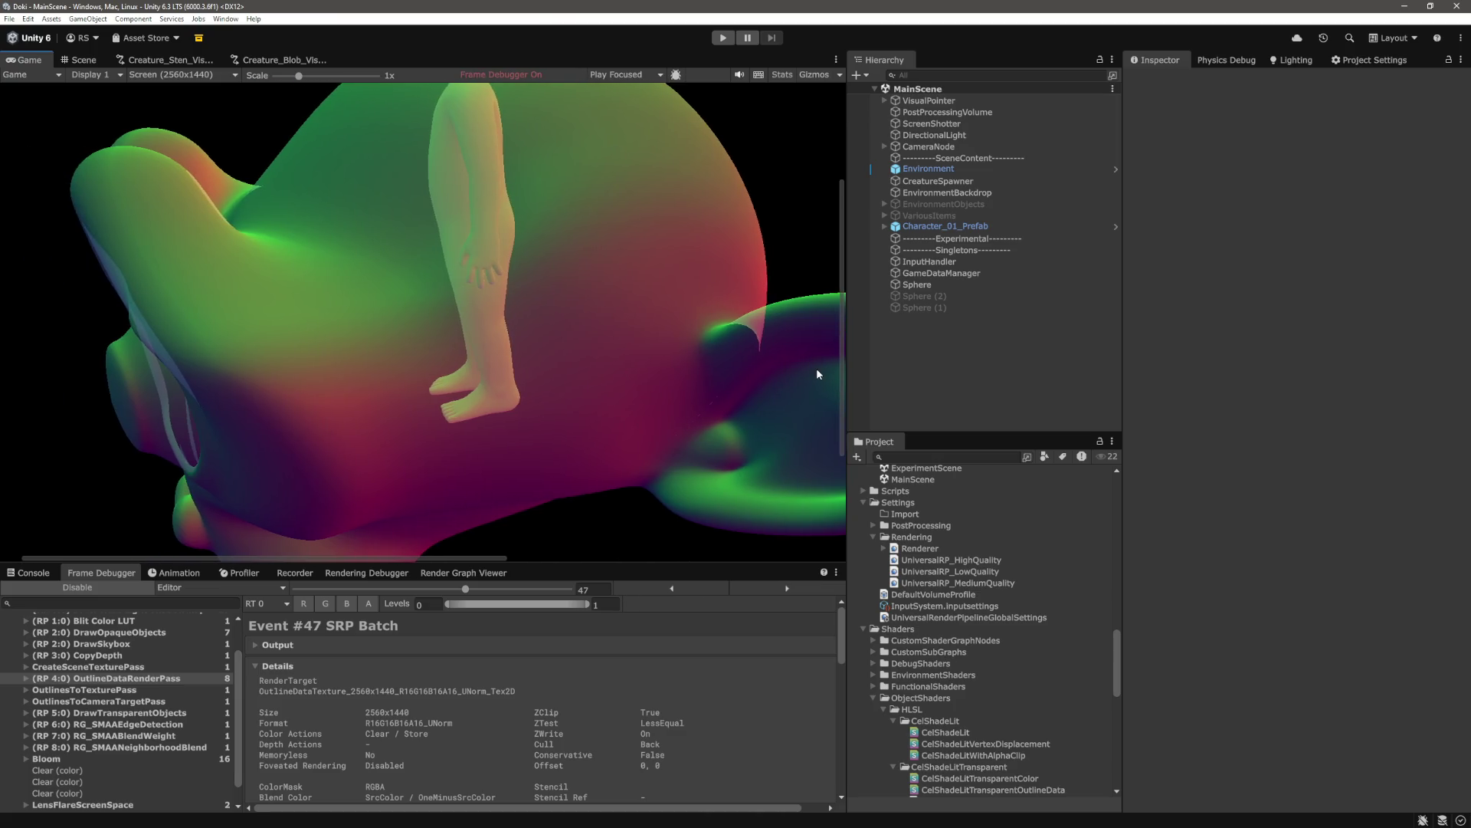
left_click_drag(839, 386, 829, 532)
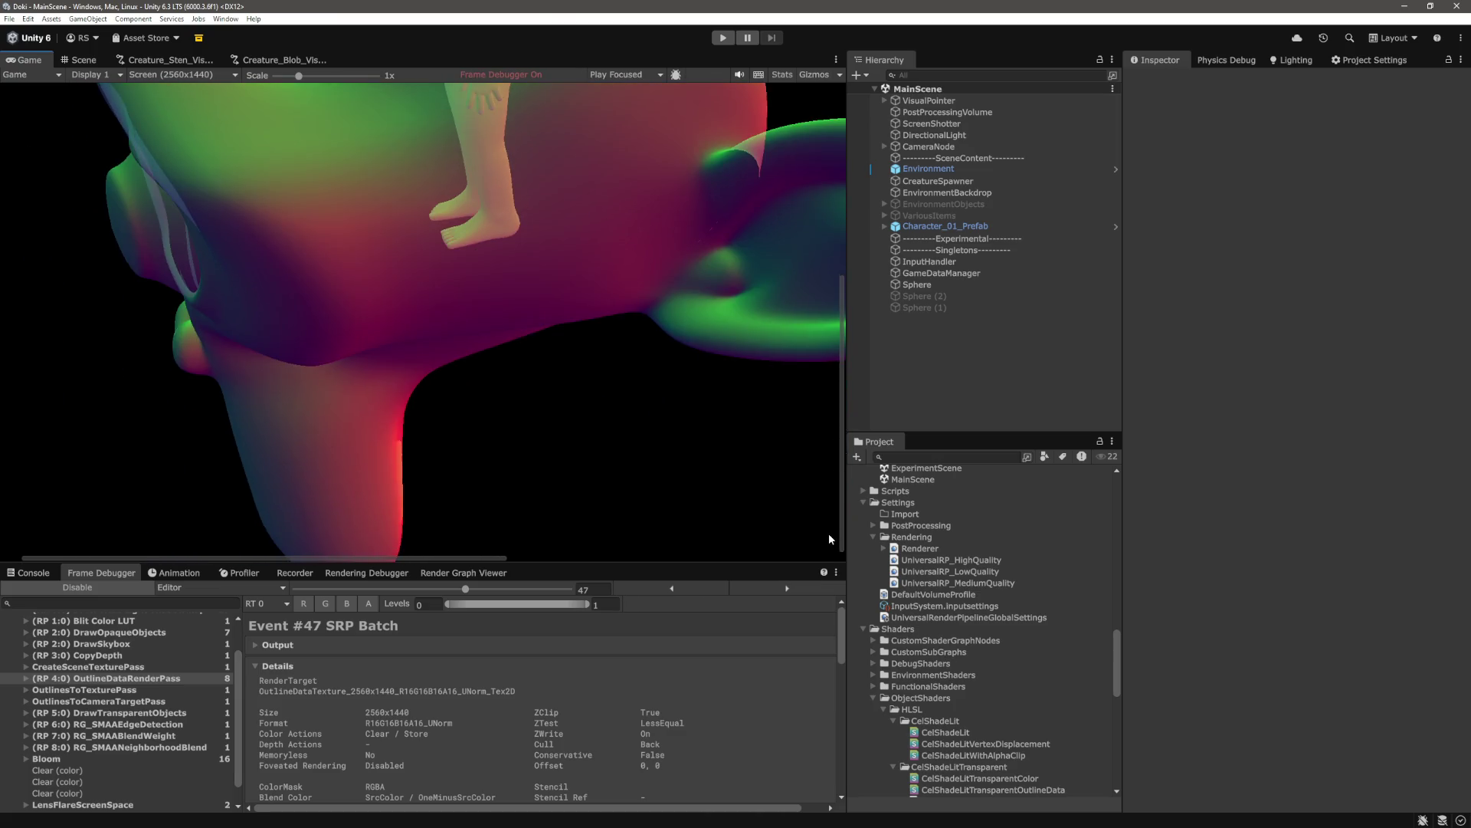
left_click_drag(829, 434, 828, 369)
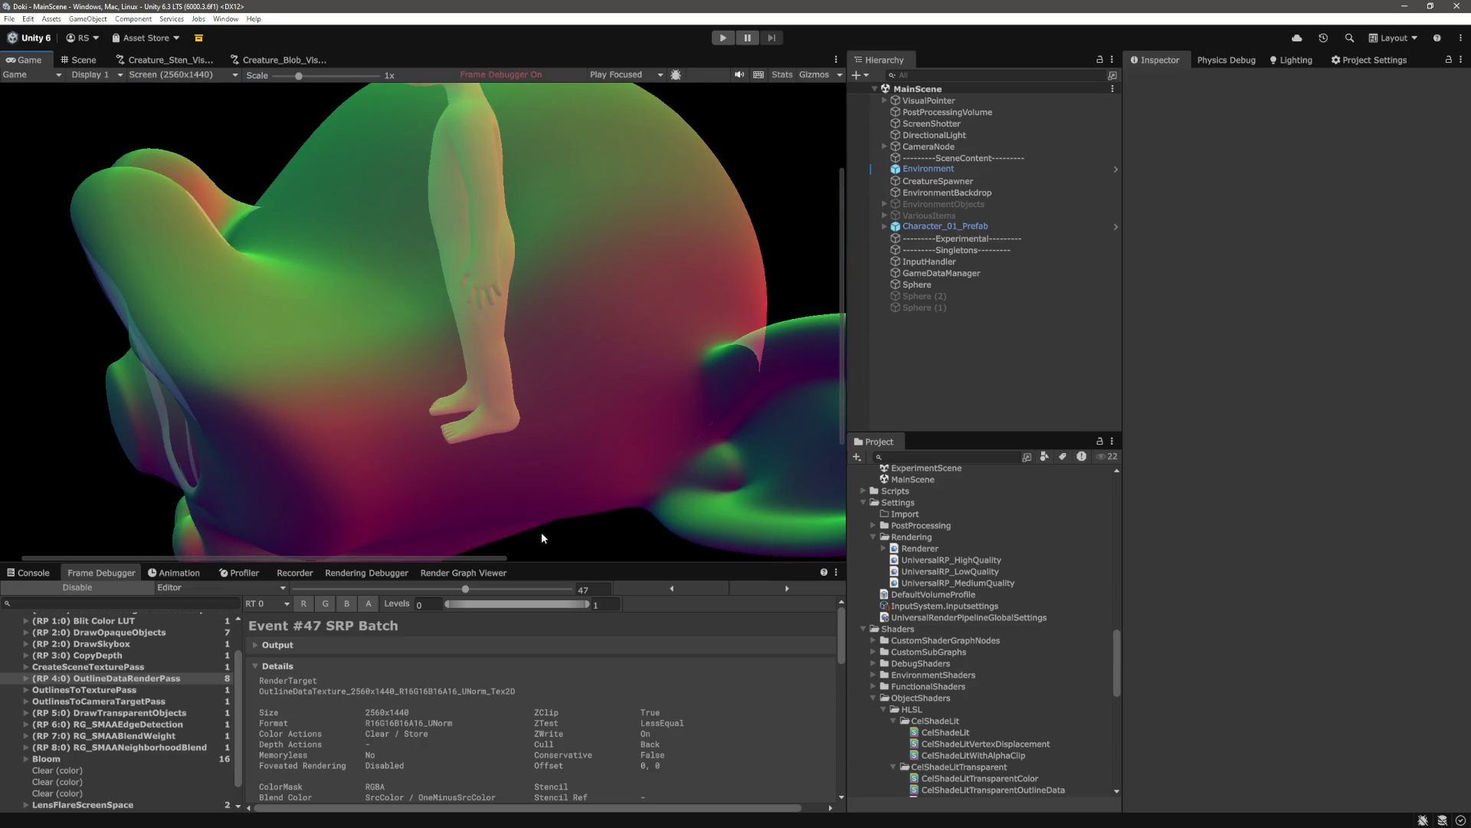
mouse_move(490, 563)
left_mouse_down()
mouse_move(596, 564)
mouse_move(501, 560)
left_mouse_up()
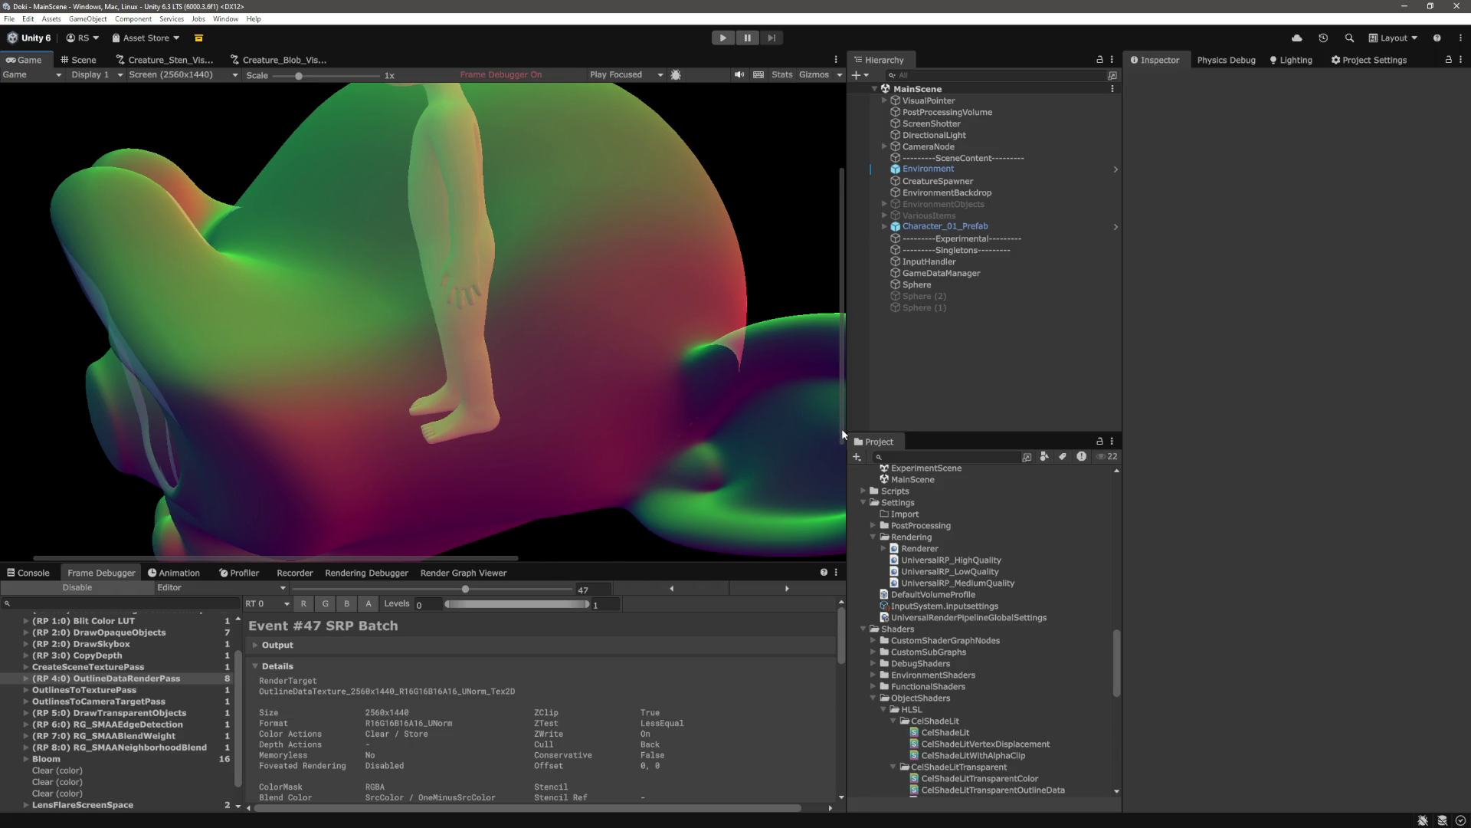
left_click_drag(840, 429, 838, 396)
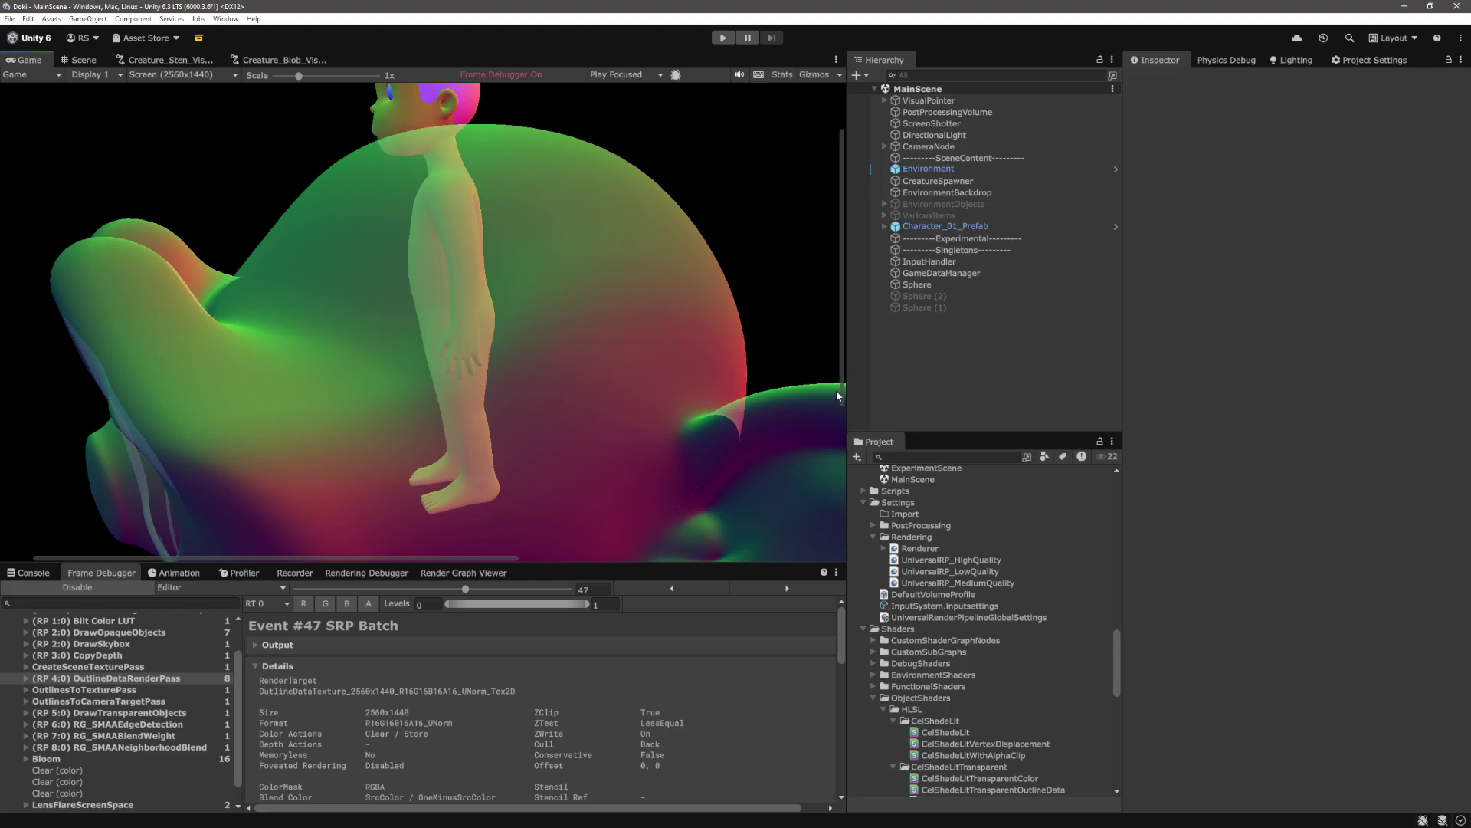
View the OutlinesToCameraTargetPass and OutlinesToTexturePass outputs, then disable the Frame Debugger
left_click(144, 702)
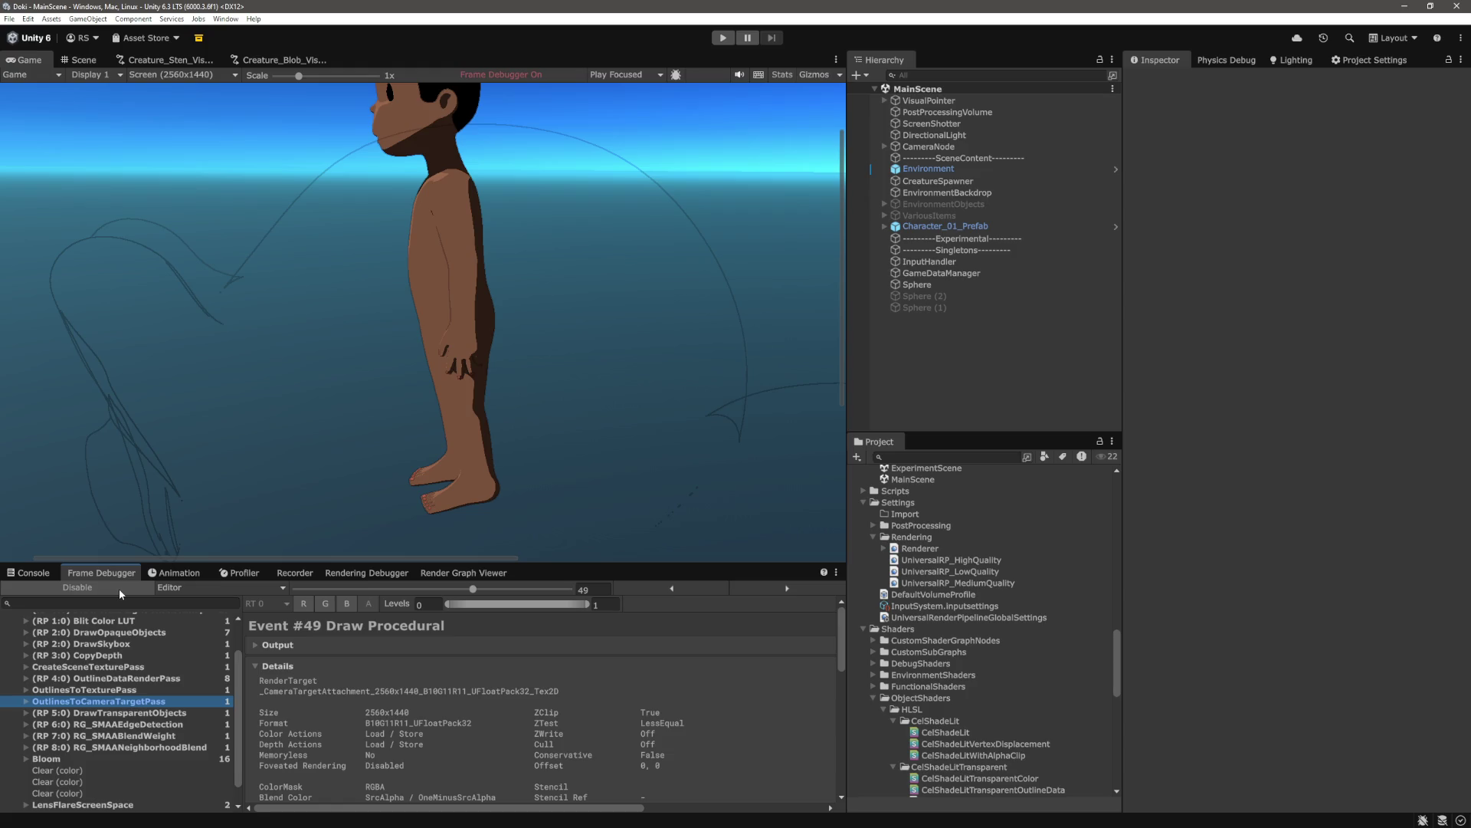
left_click(126, 690)
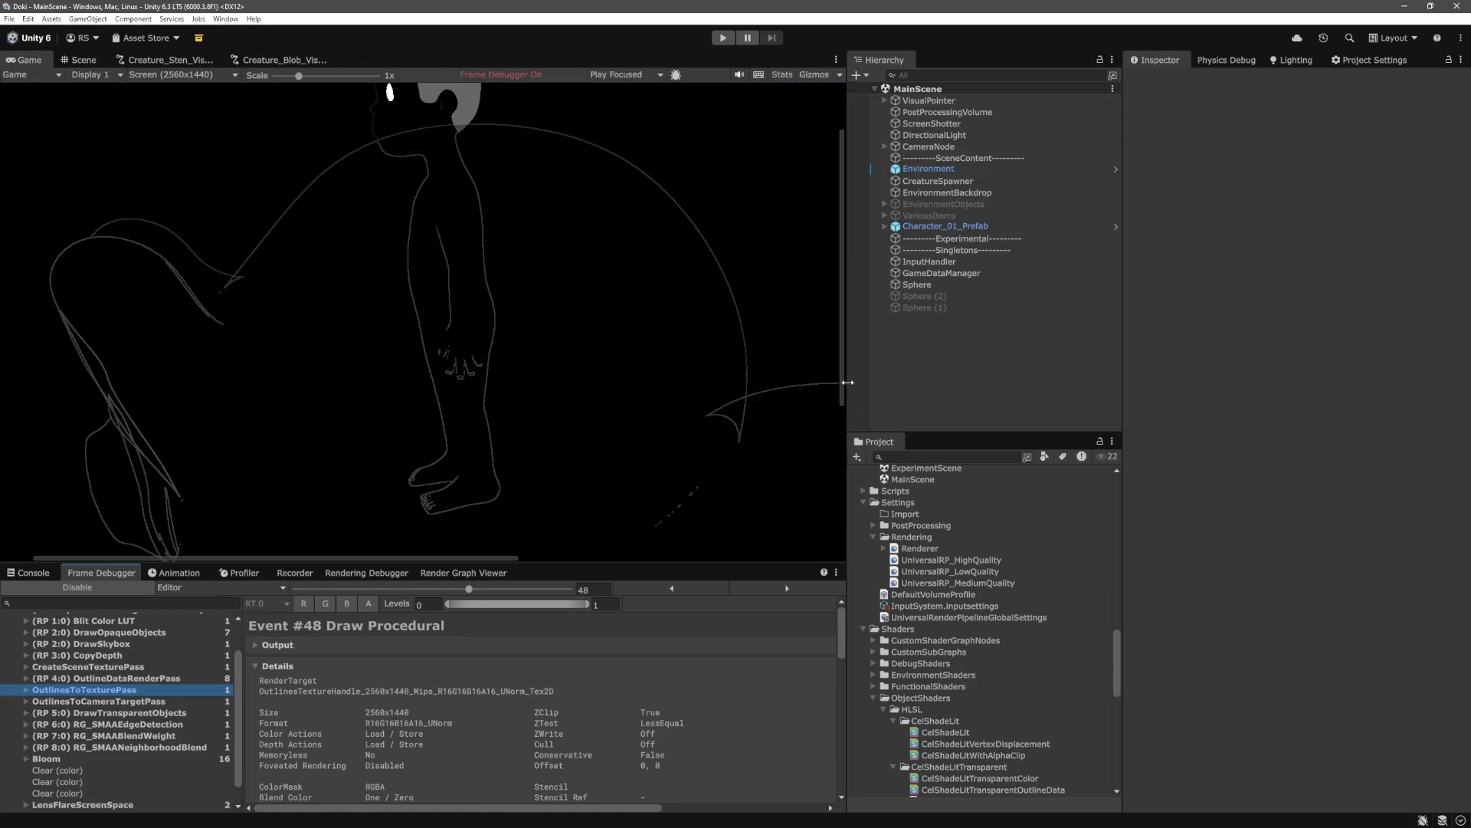
mouse_move(841, 377)
left_mouse_down()
mouse_move(839, 468)
mouse_move(839, 438)
left_mouse_up()
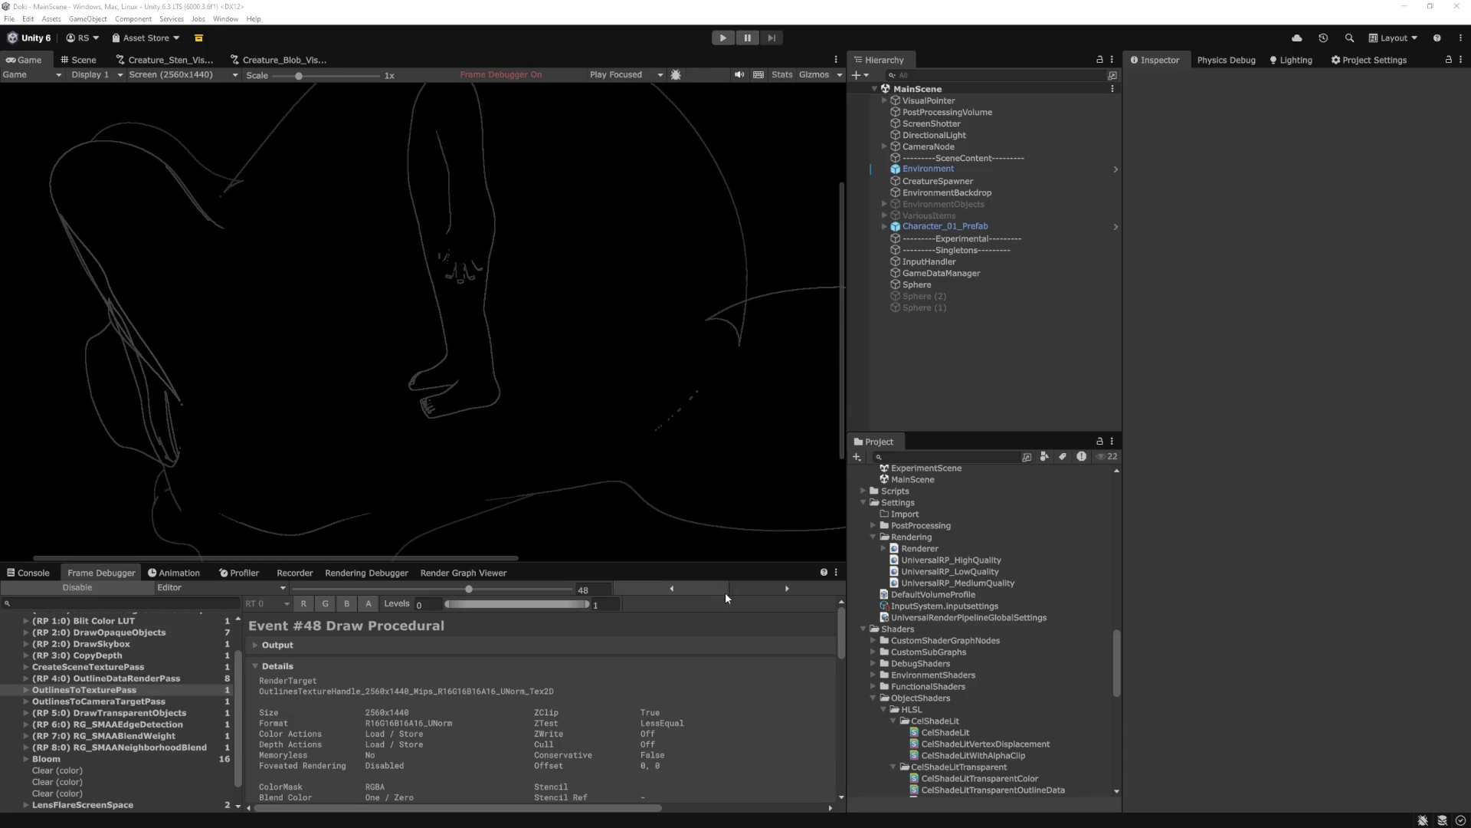
left_click(124, 586)
scroll(469, 411, "down", 4)
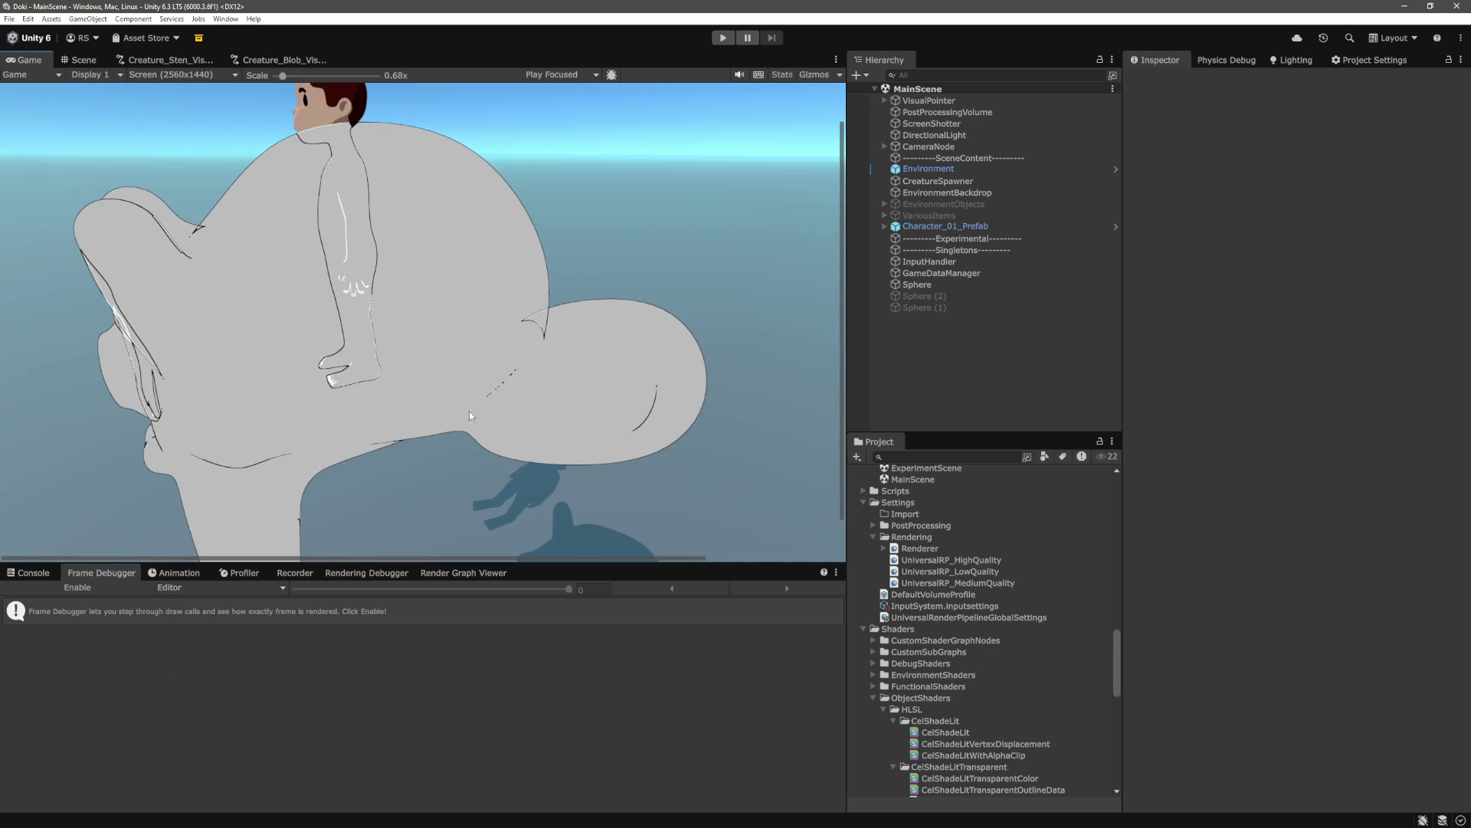
Replace the outlines data pass's OneMinusDstAlpha blend factors on line 75 with One Zero
key("alt+Tab")
scroll(757, 539, "down", 10)
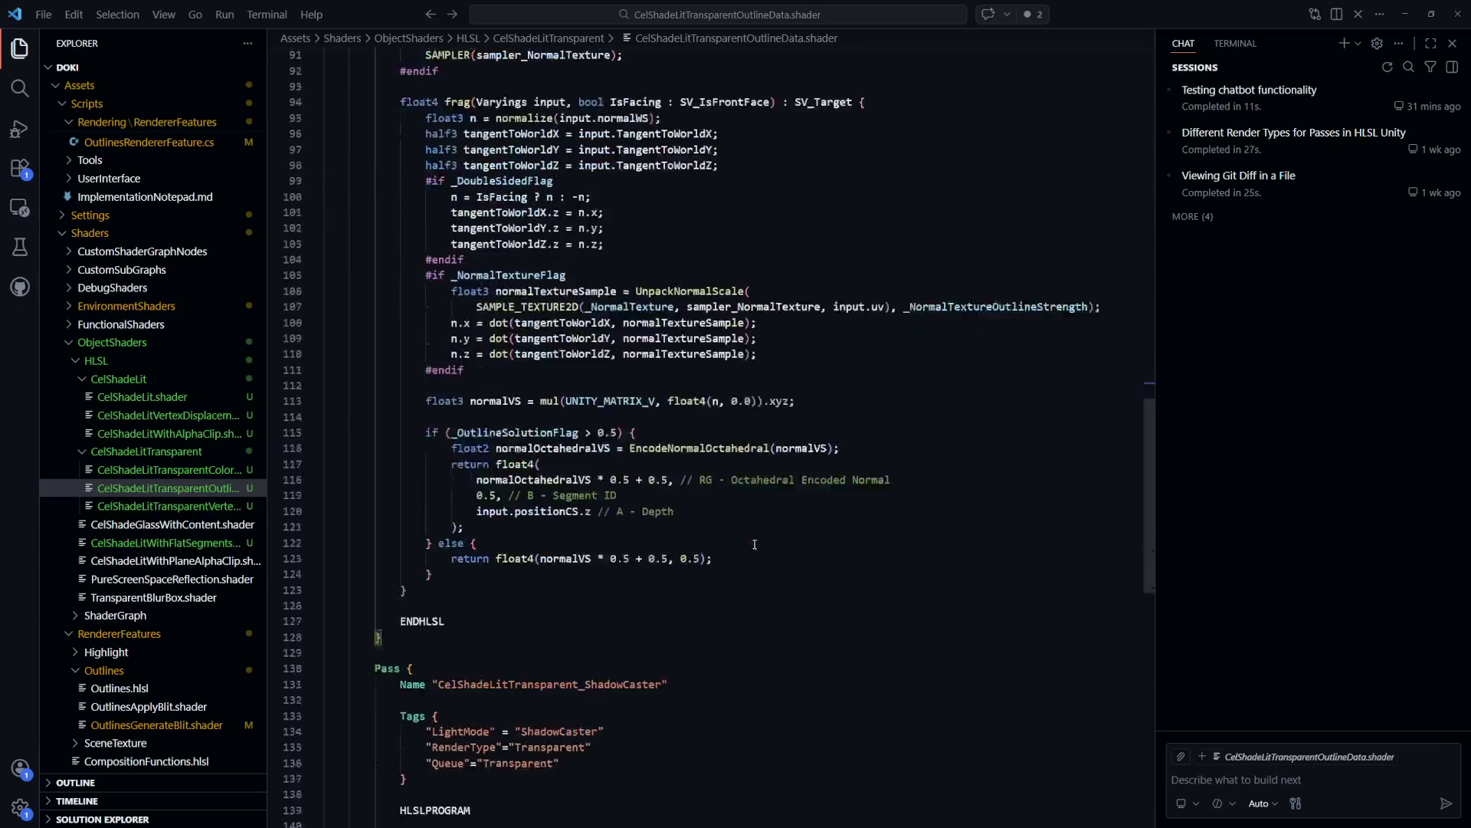
scroll(756, 539, "up", 2)
scroll(757, 539, "up", 12)
left_click(774, 427)
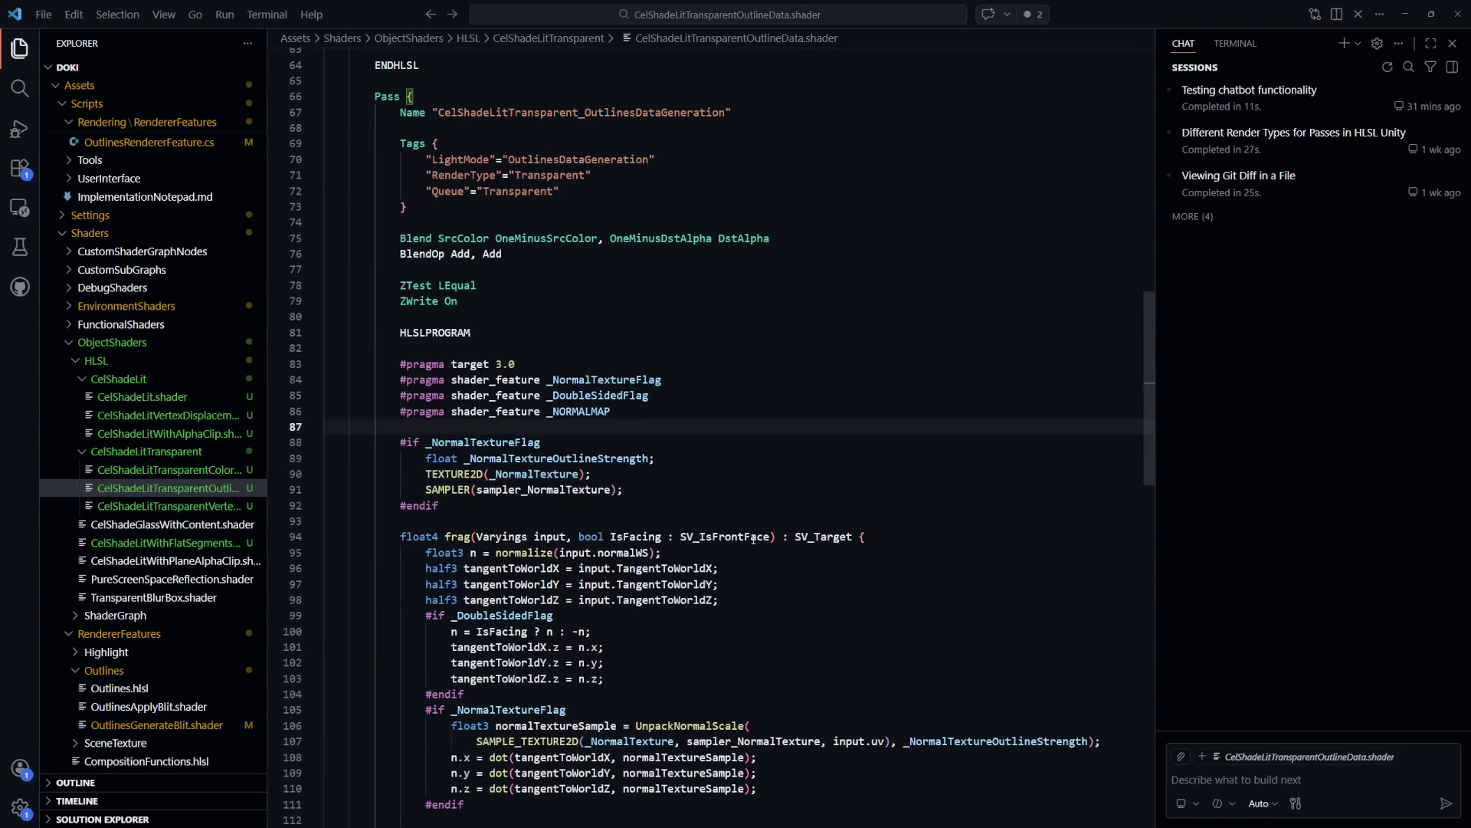
scroll(777, 453, "up", 1)
left_click(634, 311)
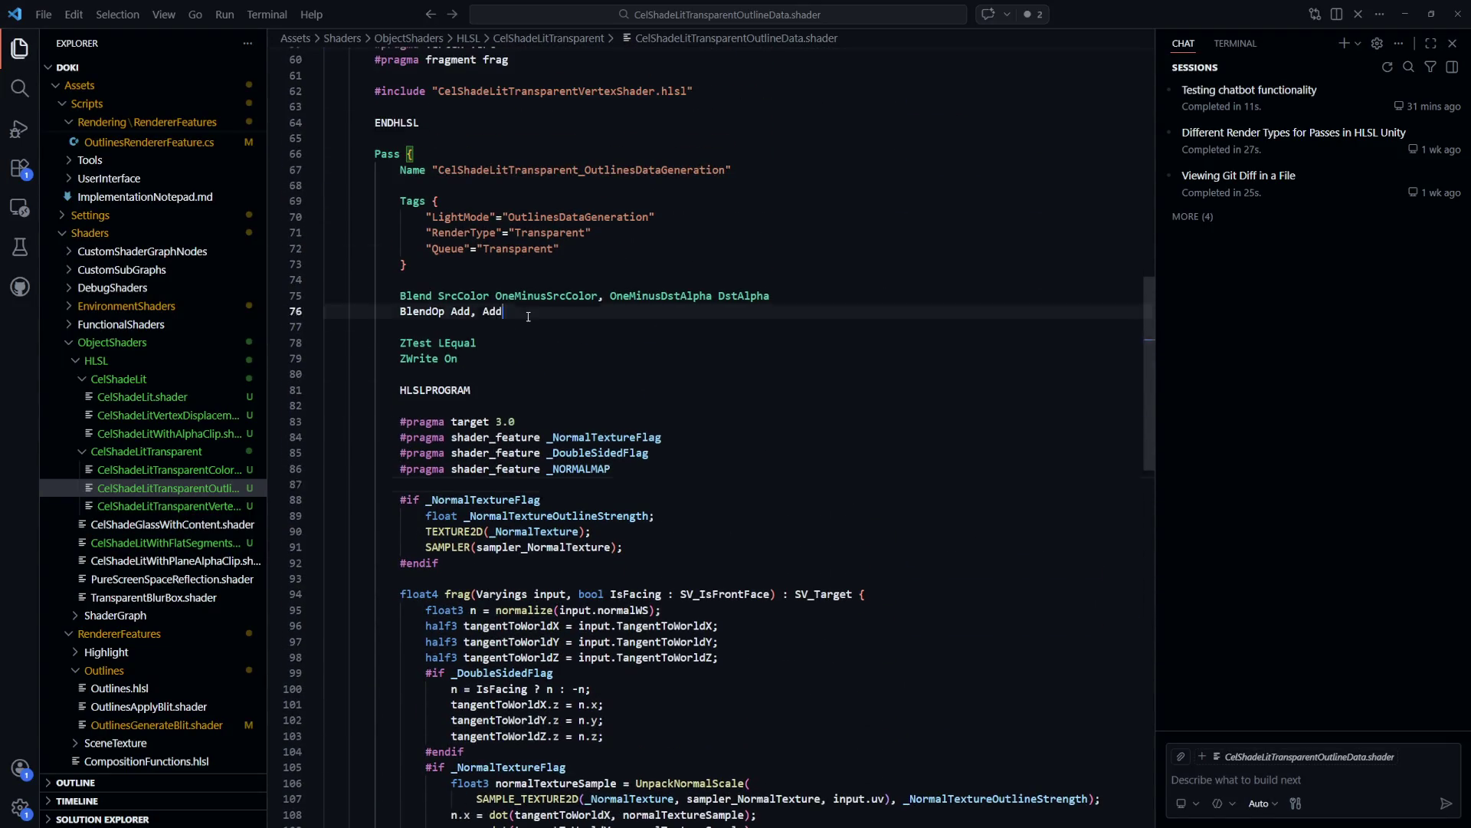
left_click(635, 374)
scroll(635, 440, "up", 2)
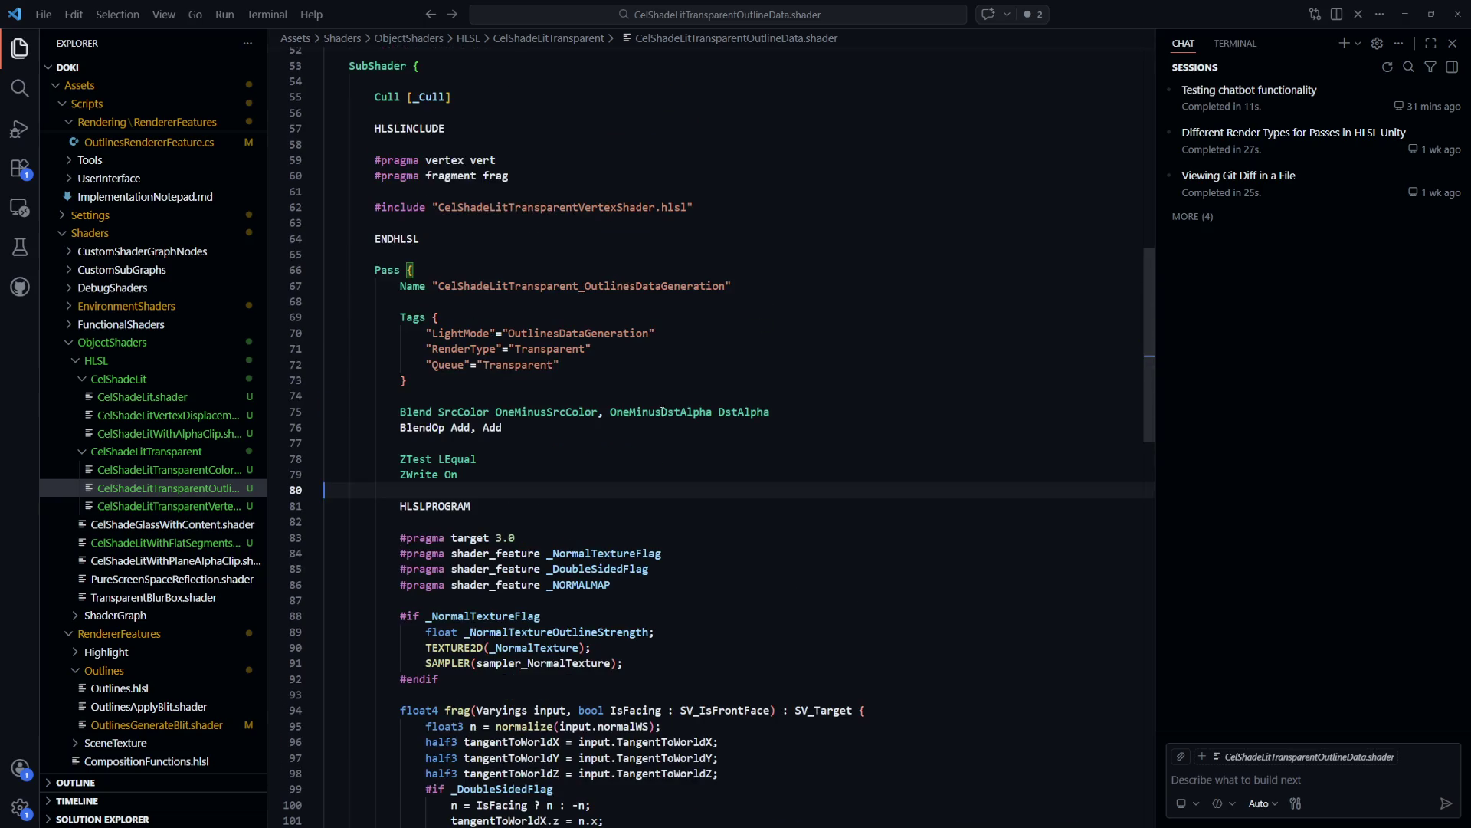
double_click(661, 412)
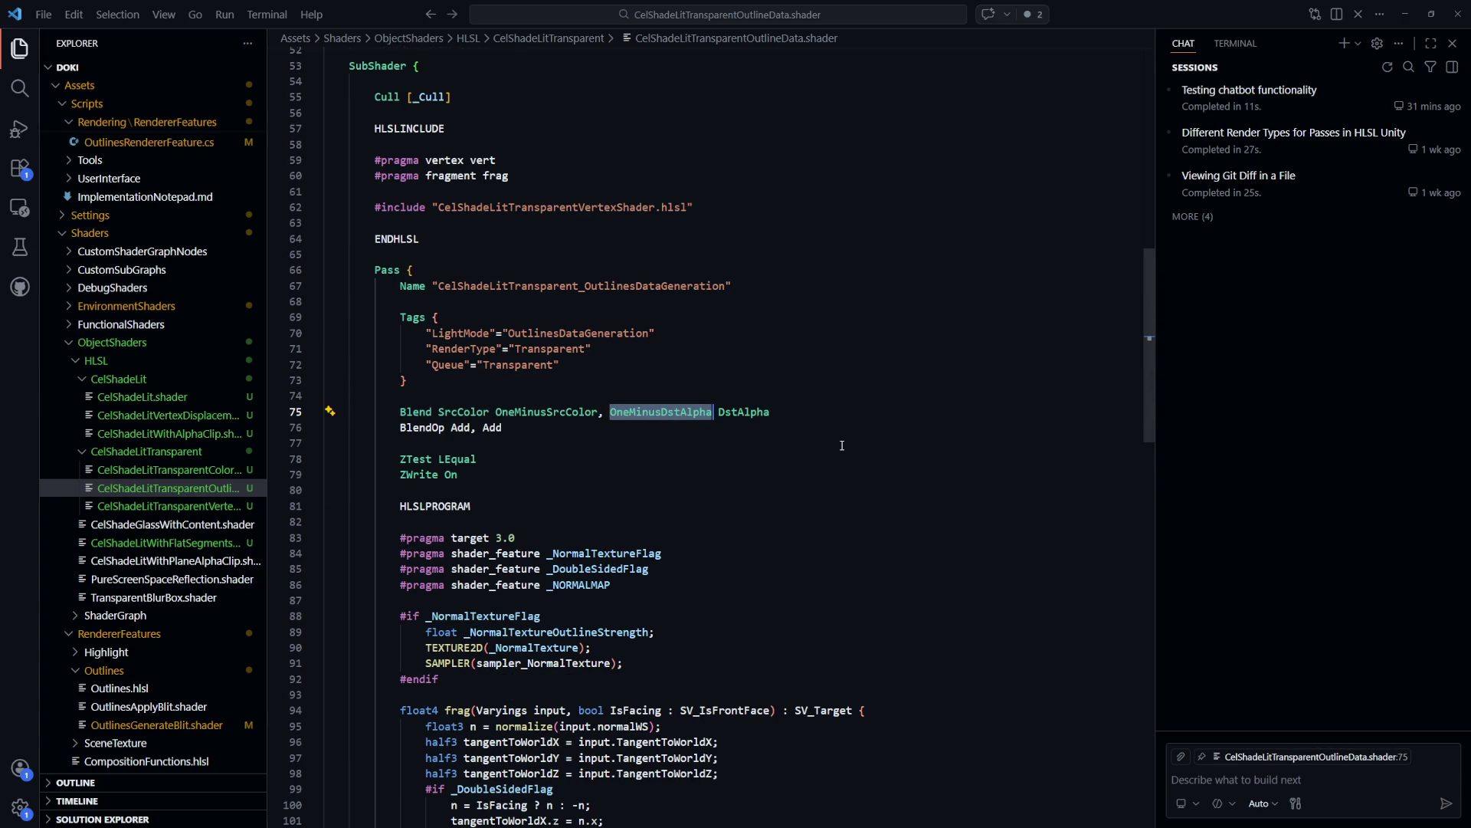
key("BackSpace")
type("One")
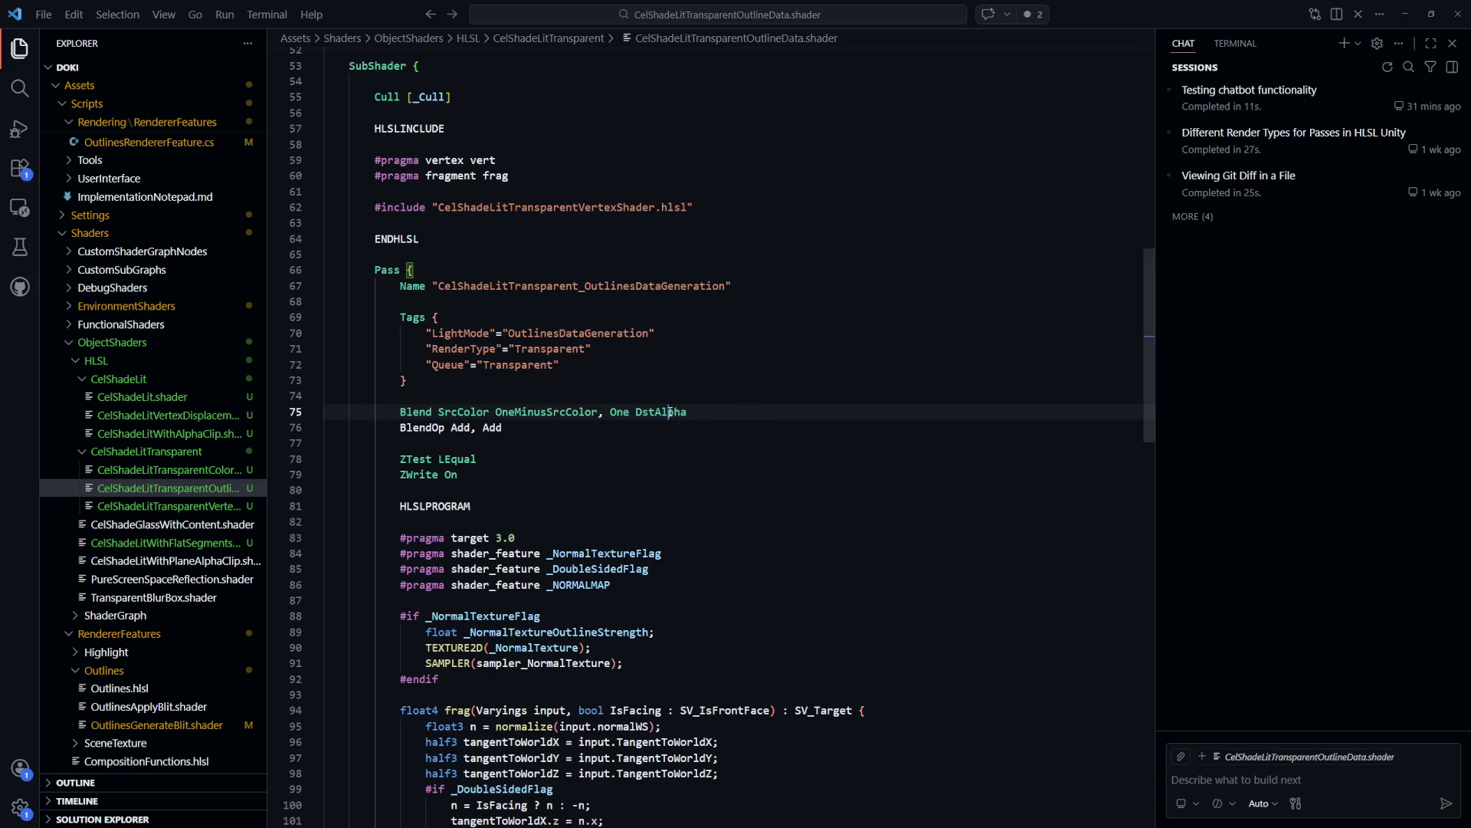
type(" Zero")
Change the SrcColor, OneMinusSrcColor factors to One Zero and save the shader
double_click(463, 411)
type("One")
key("ctrl+s")
left_click(543, 424)
double_click(513, 411)
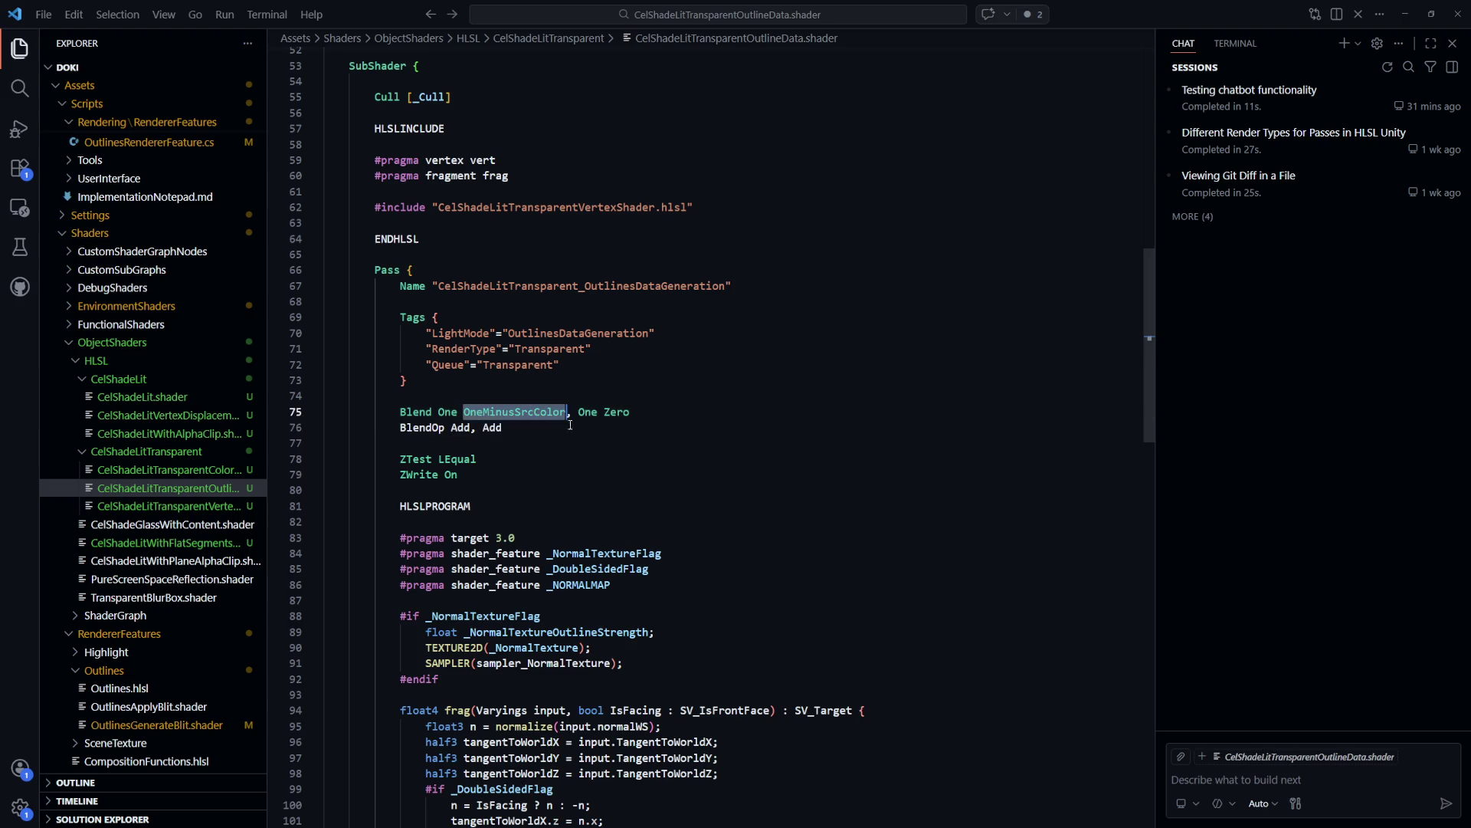
type("Zero")
key("ctrl+s")
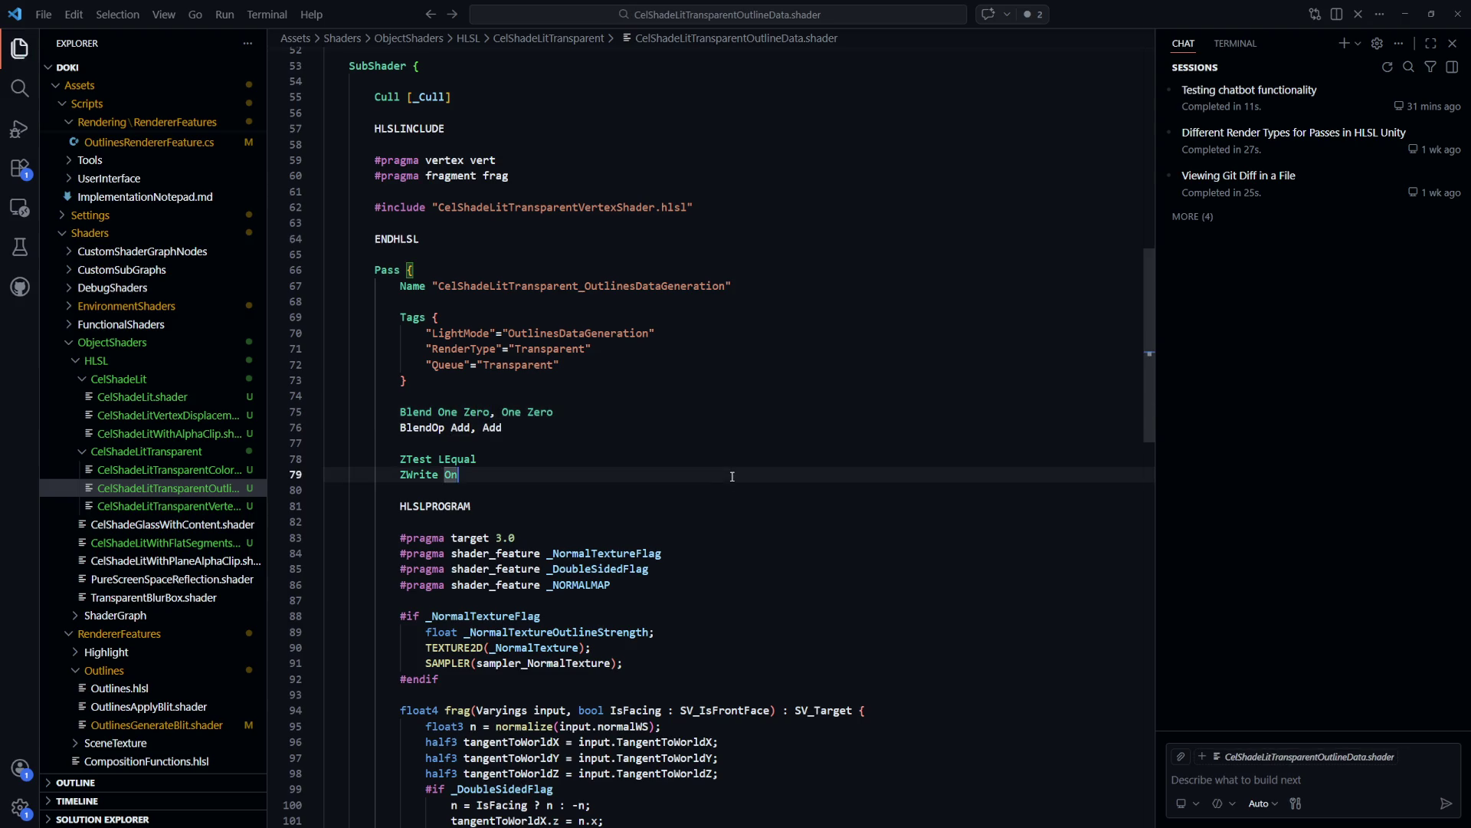
key("alt+Tab")
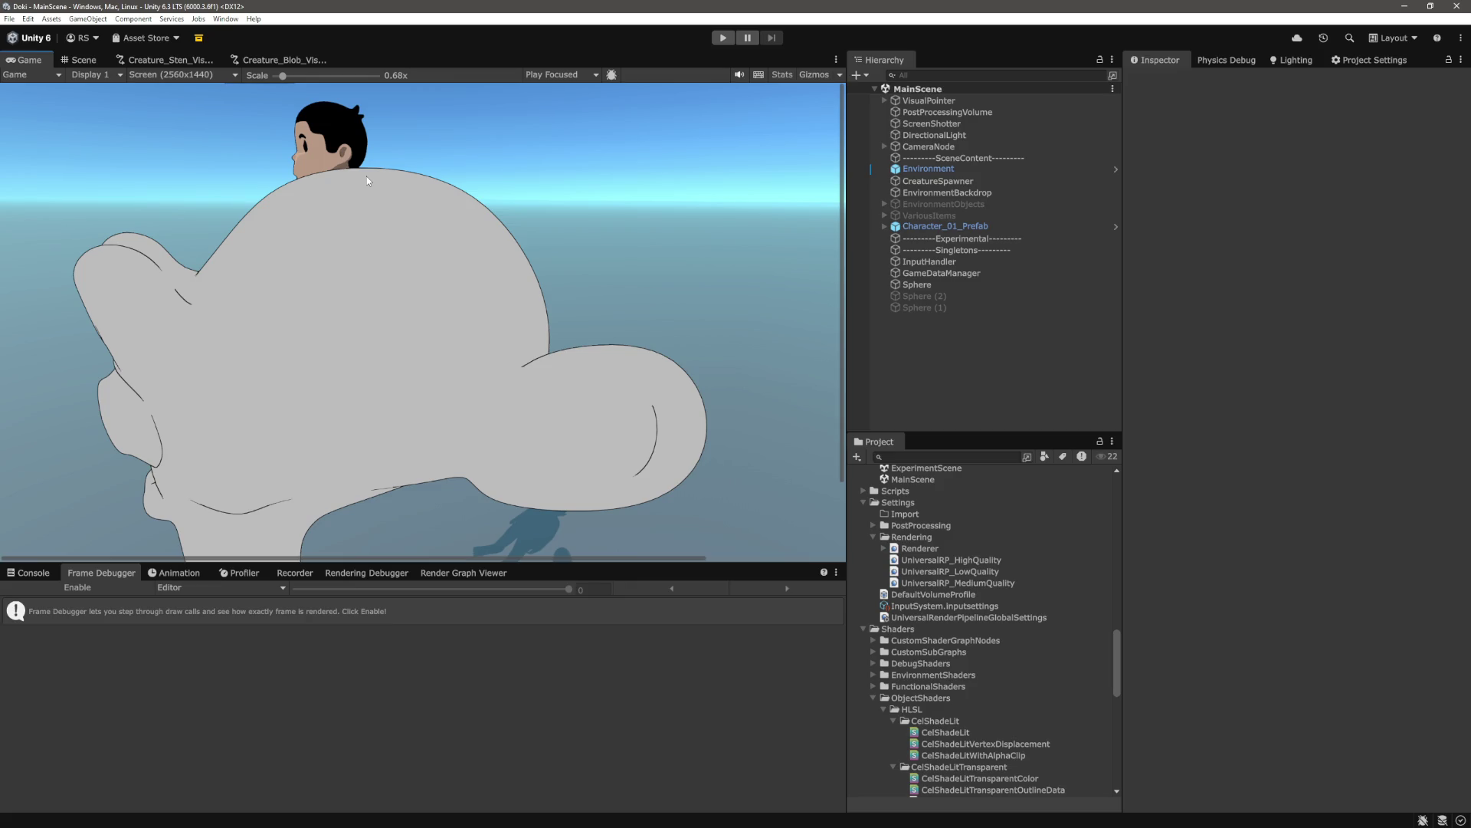
Return to VS Code and go to line 84, where _NormalTextureFlag is used
left_click(682, 818)
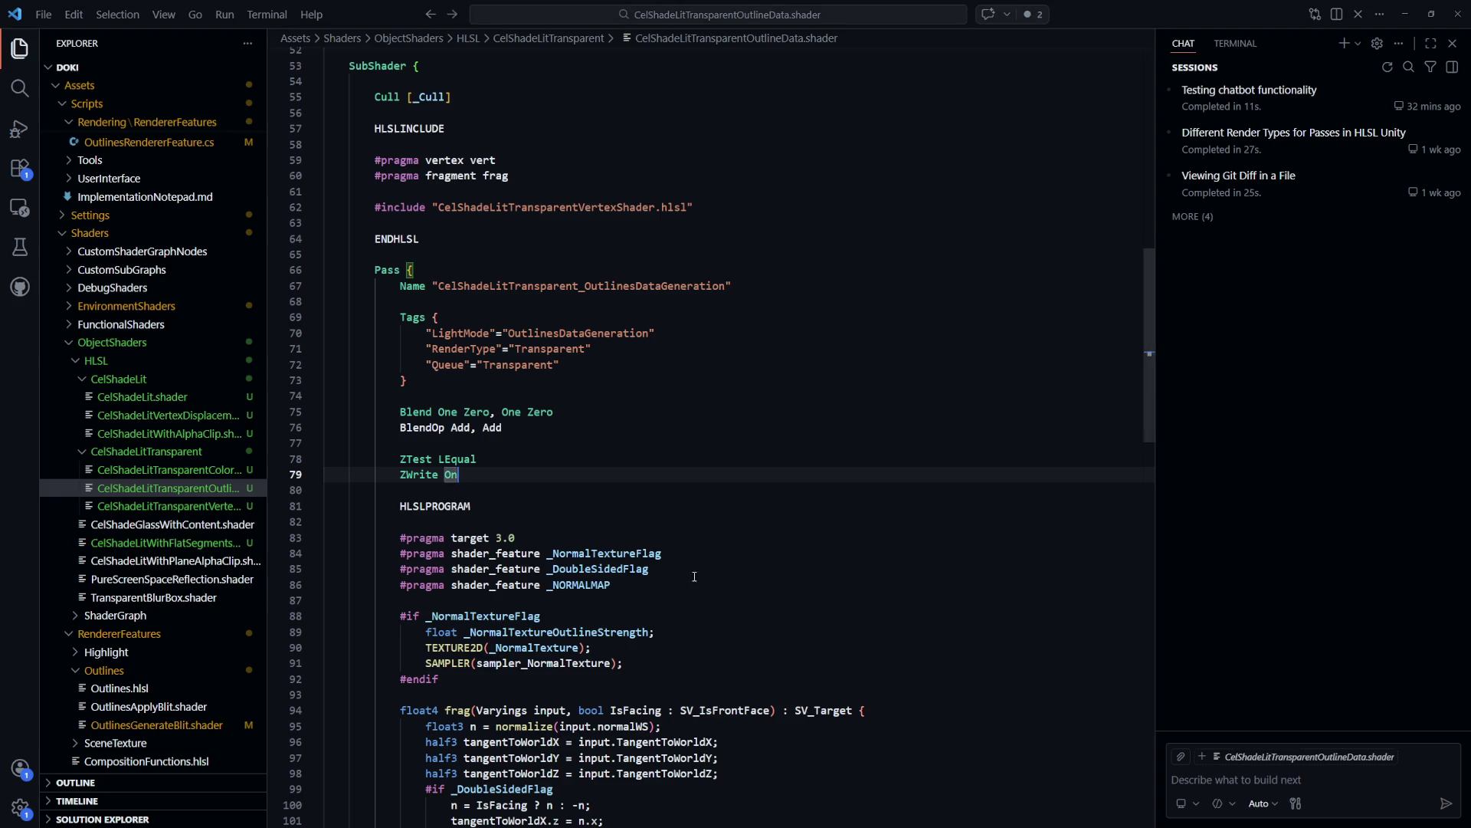
left_click(694, 555)
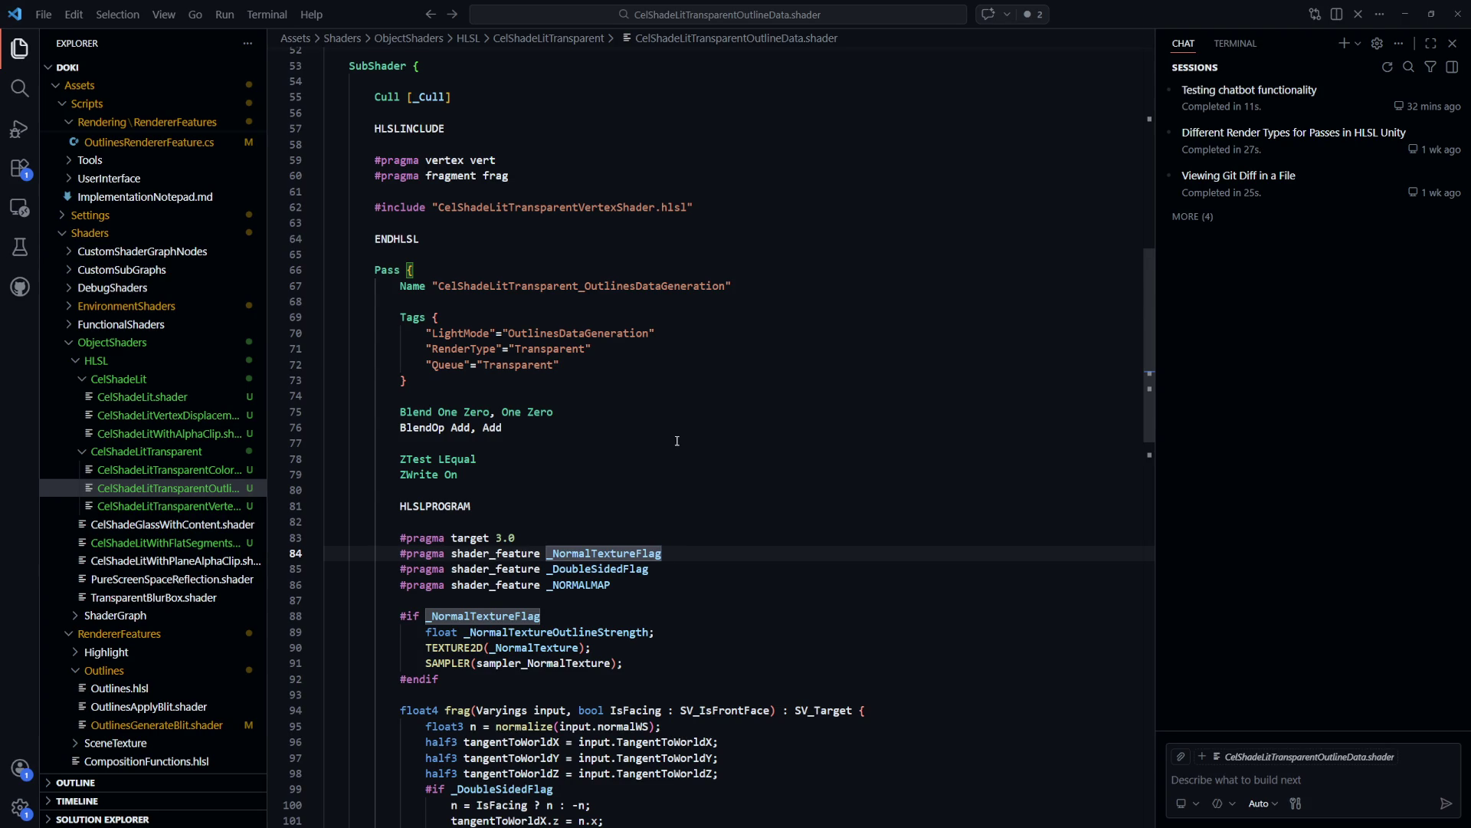
Review the pass's ZTest and ZWrite depth lines
mouse_move(457, 474)
left_mouse_down()
mouse_move(405, 474)
mouse_move(404, 457)
left_mouse_up()
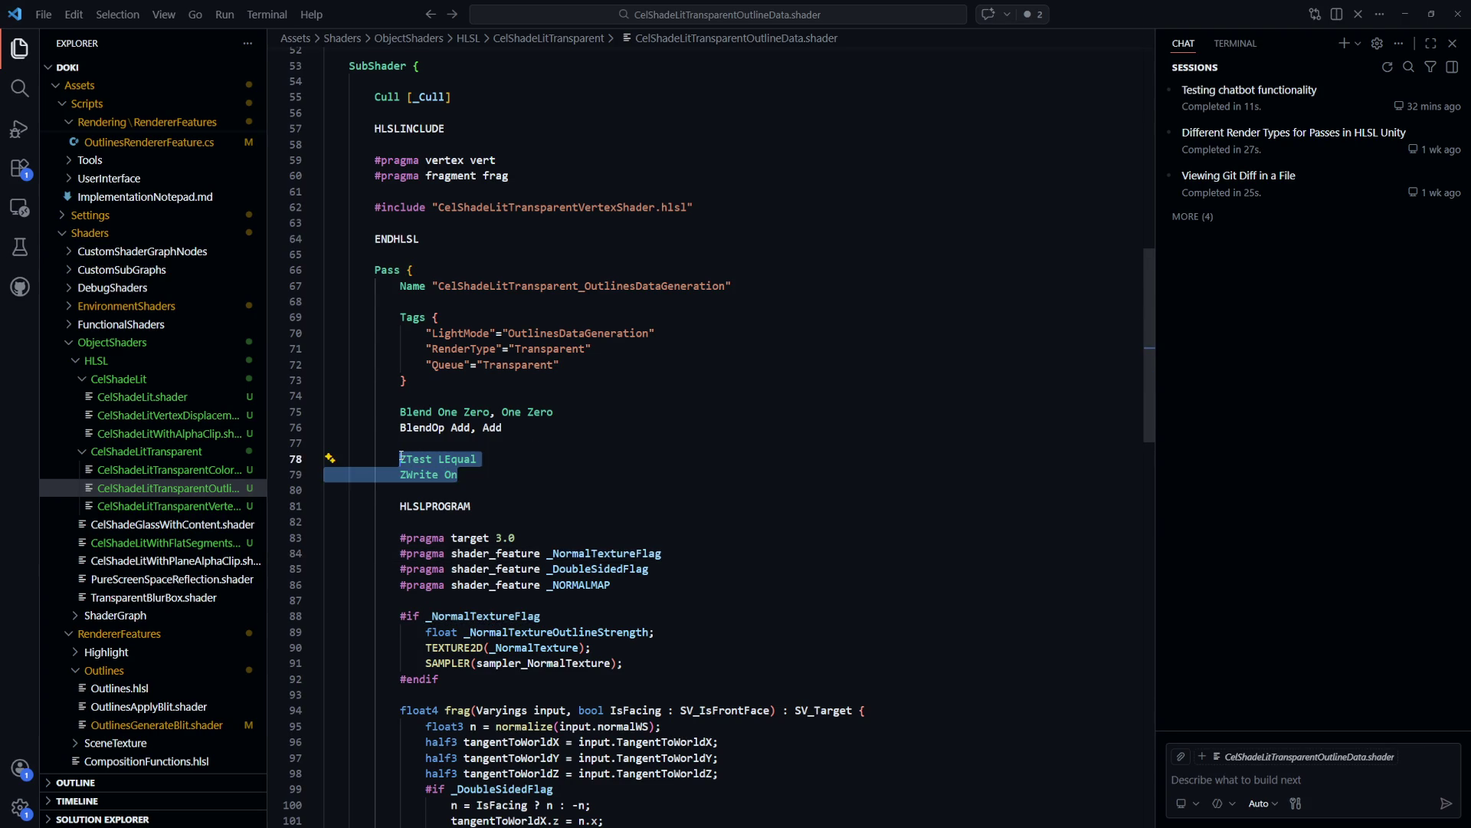
scroll(591, 457, "up", 4)
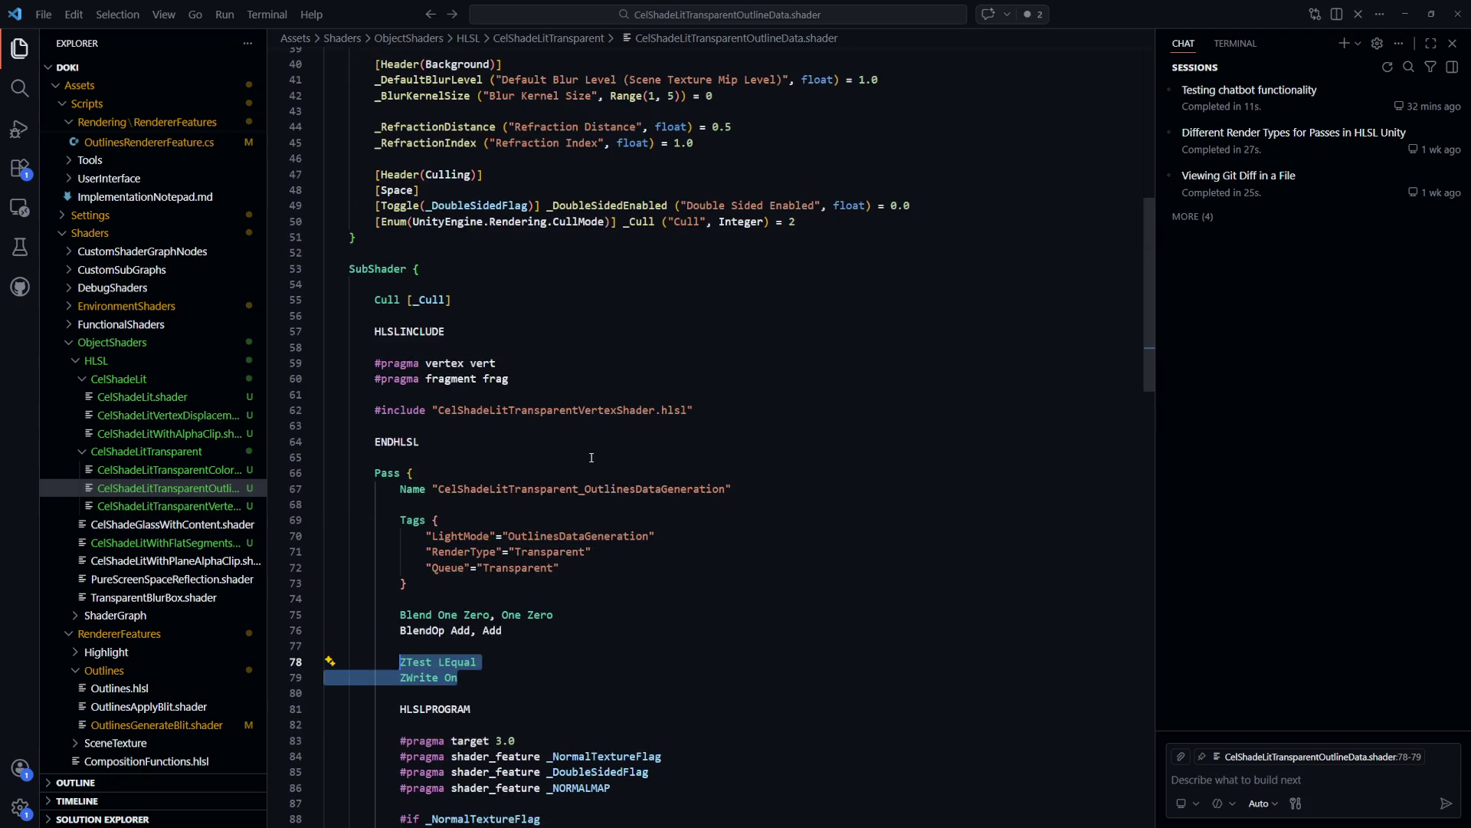
scroll(592, 457, "down", 12)
scroll(590, 459, "up", 10)
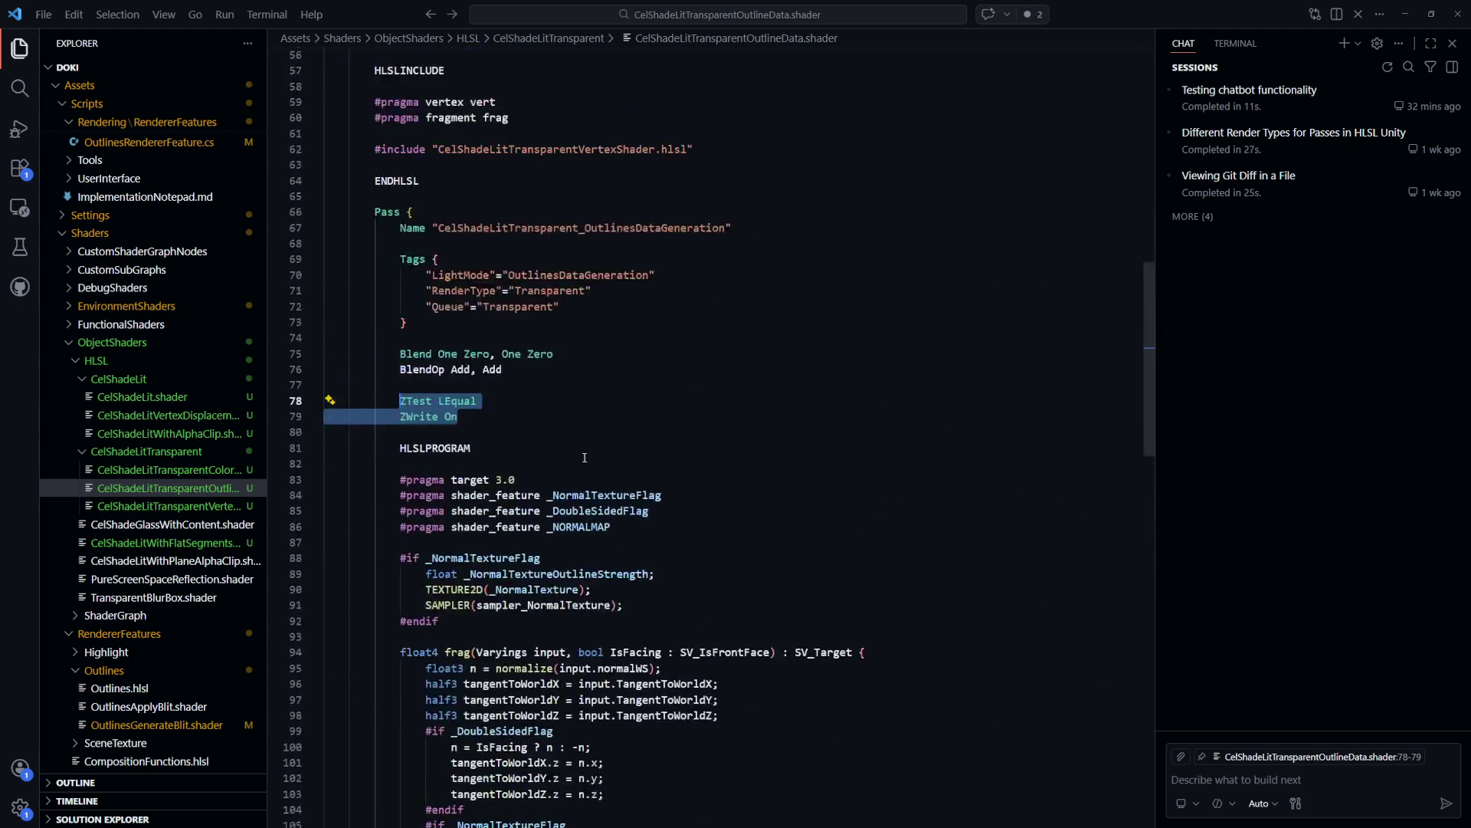
Inspect the One blend factors on line 75, then return to Unity
left_click_drag(566, 496, 503, 499)
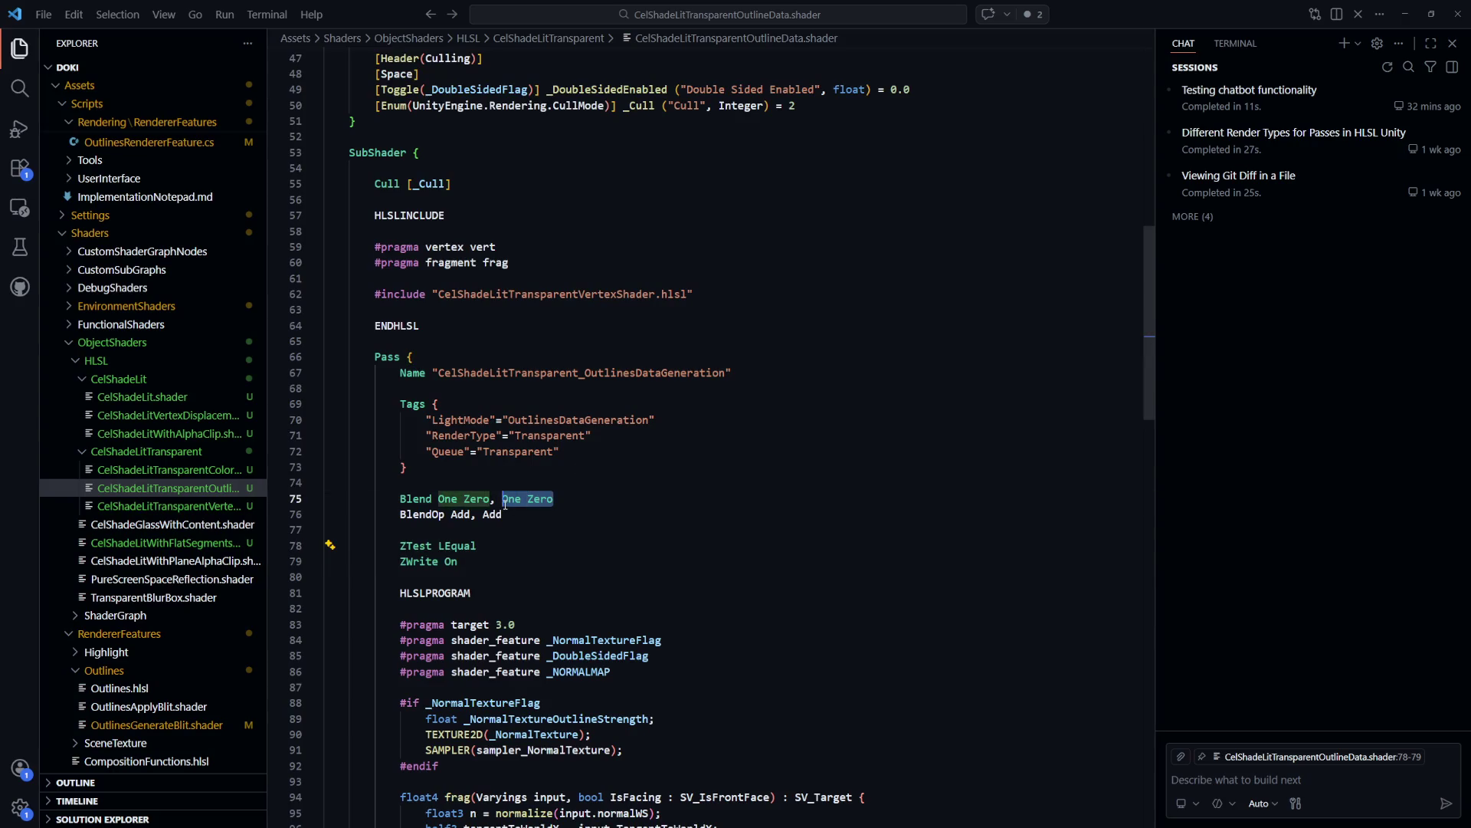
double_click(511, 499)
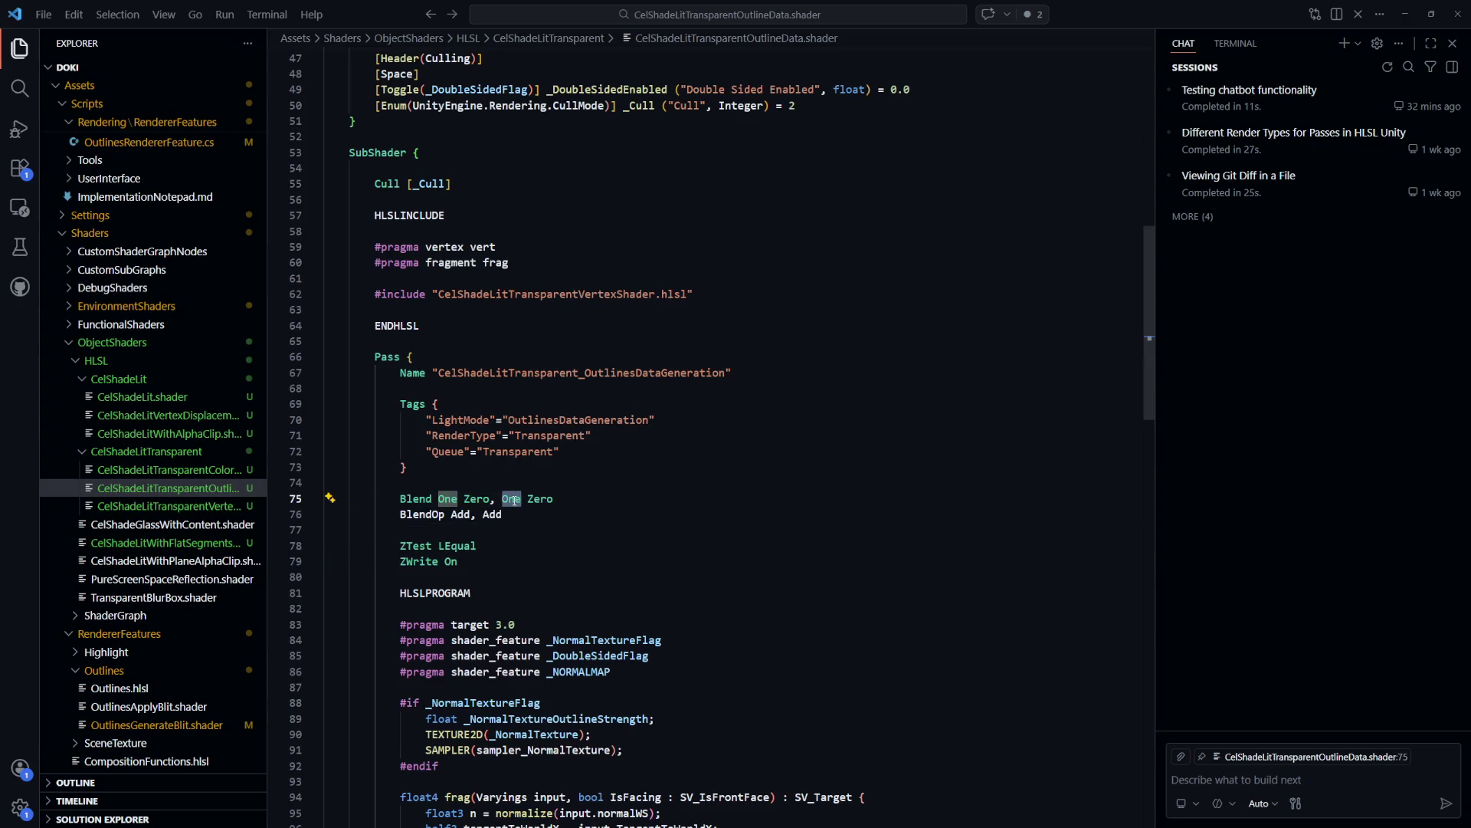
left_click(579, 509)
scroll(578, 509, "down", 18)
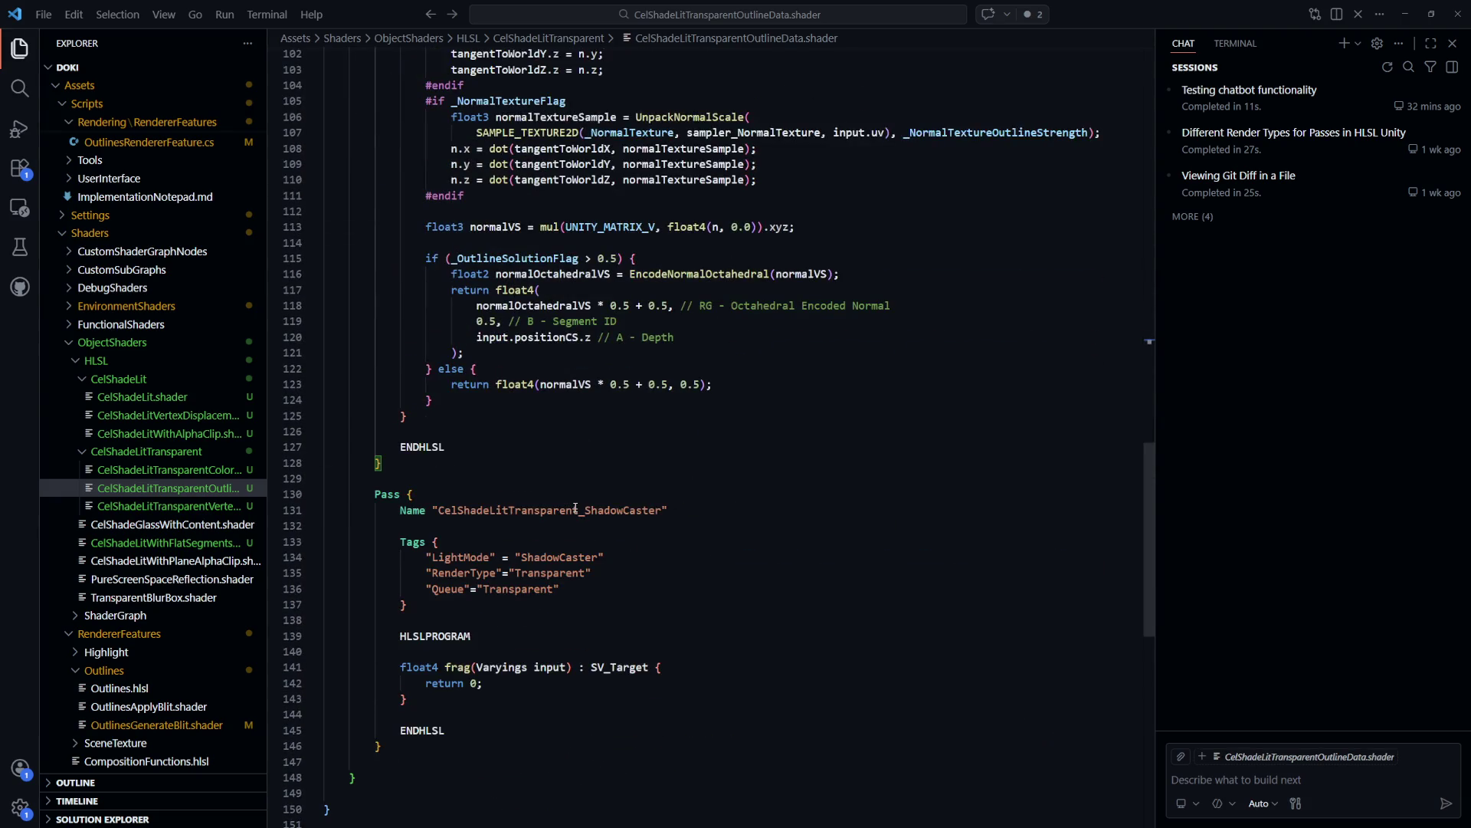
scroll(575, 509, "up", 7)
key("alt+Tab")
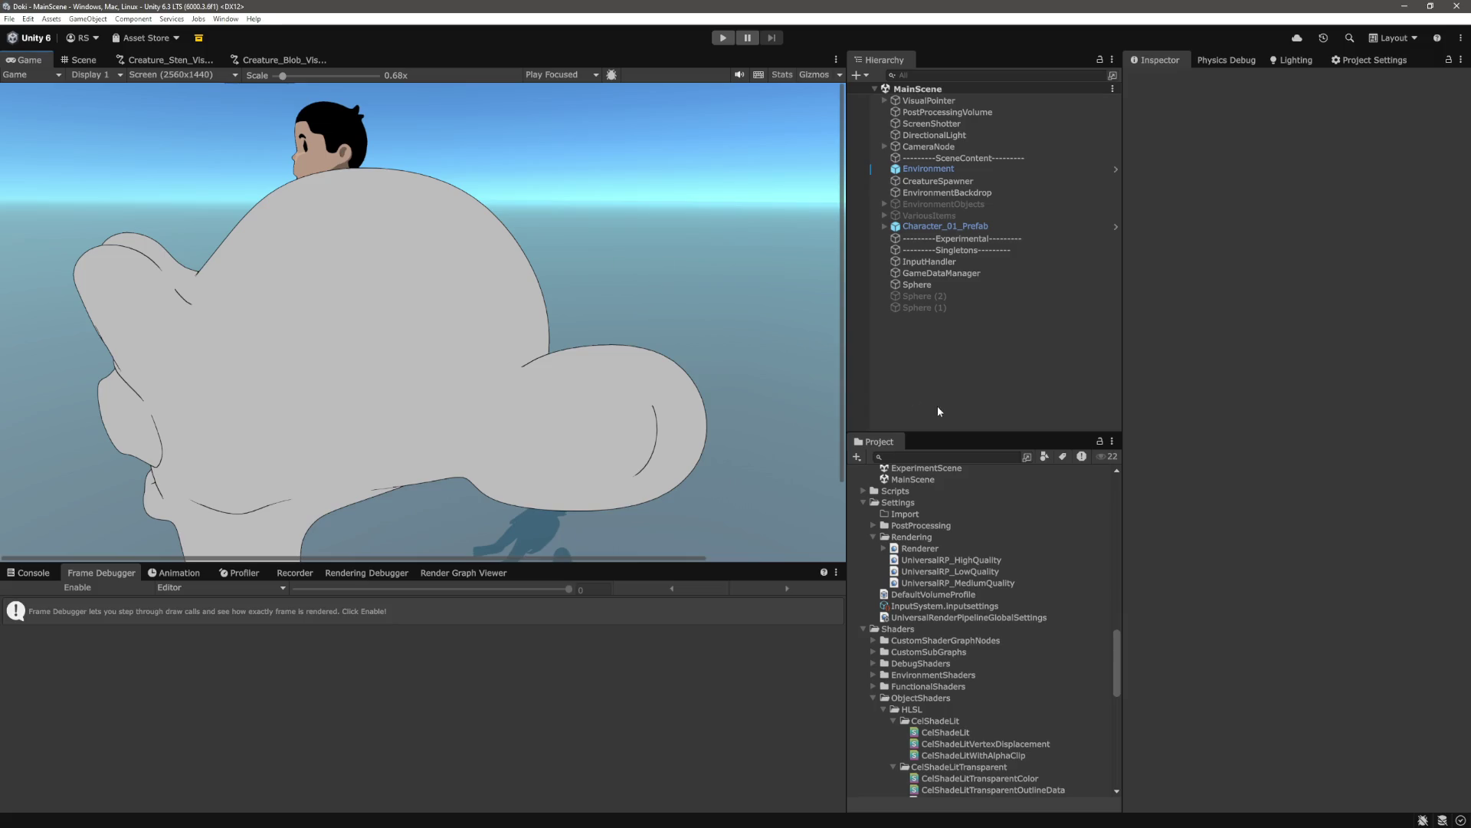
left_click(926, 550)
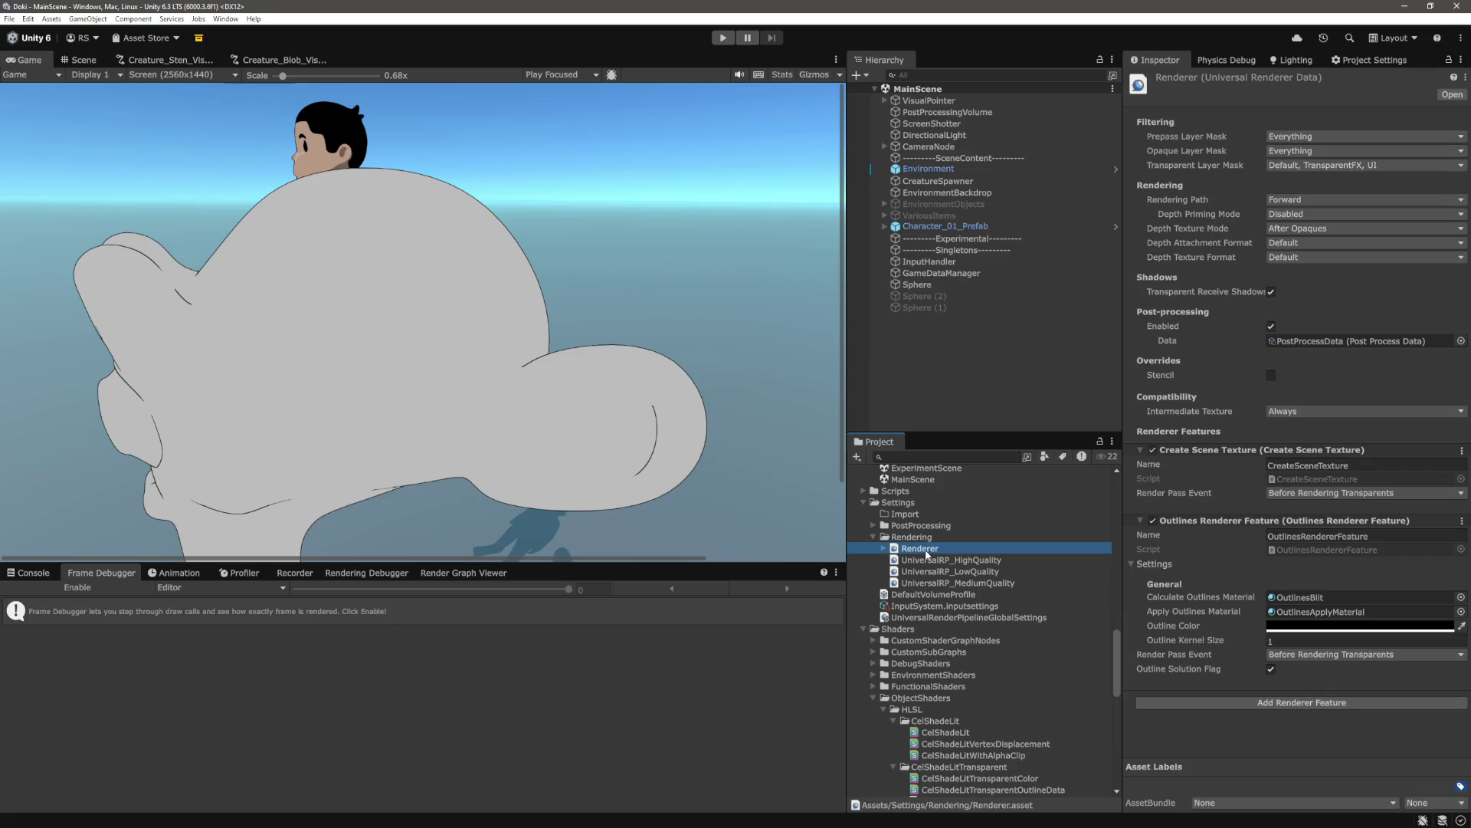
left_click(1272, 673)
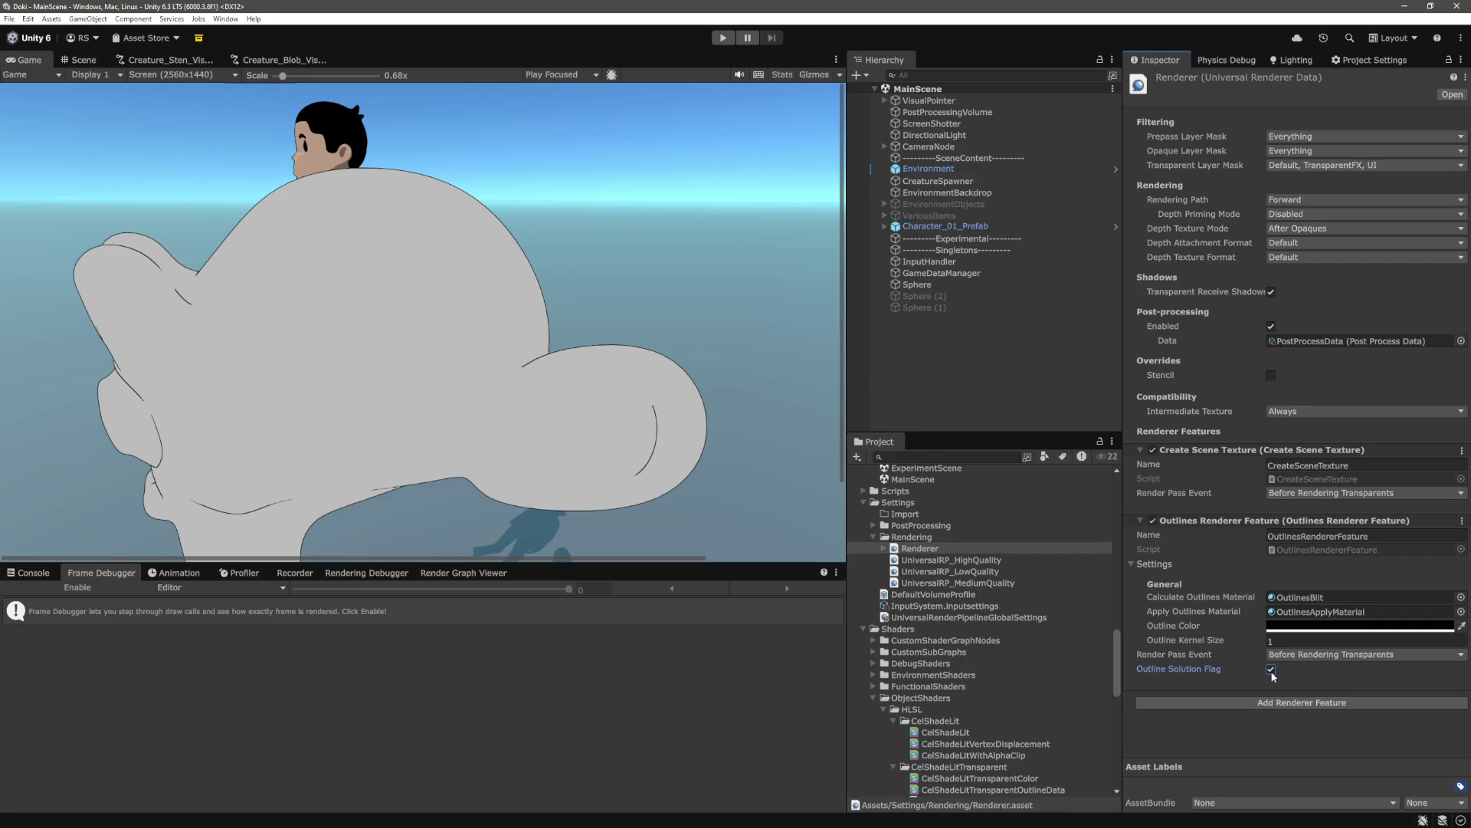
left_click(1272, 673)
left_click(1272, 673)
double_click(1272, 673)
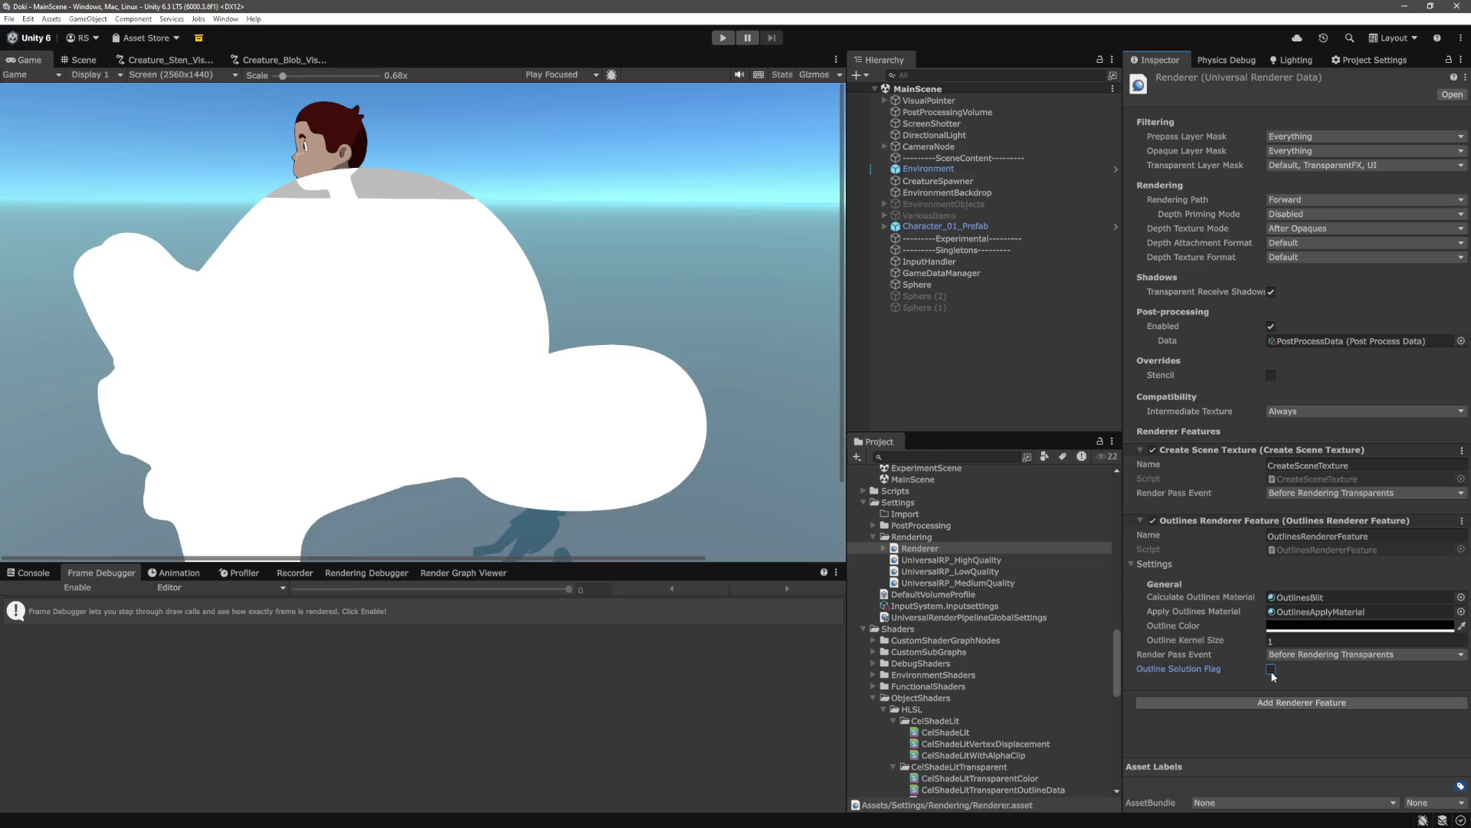
left_click(1272, 670)
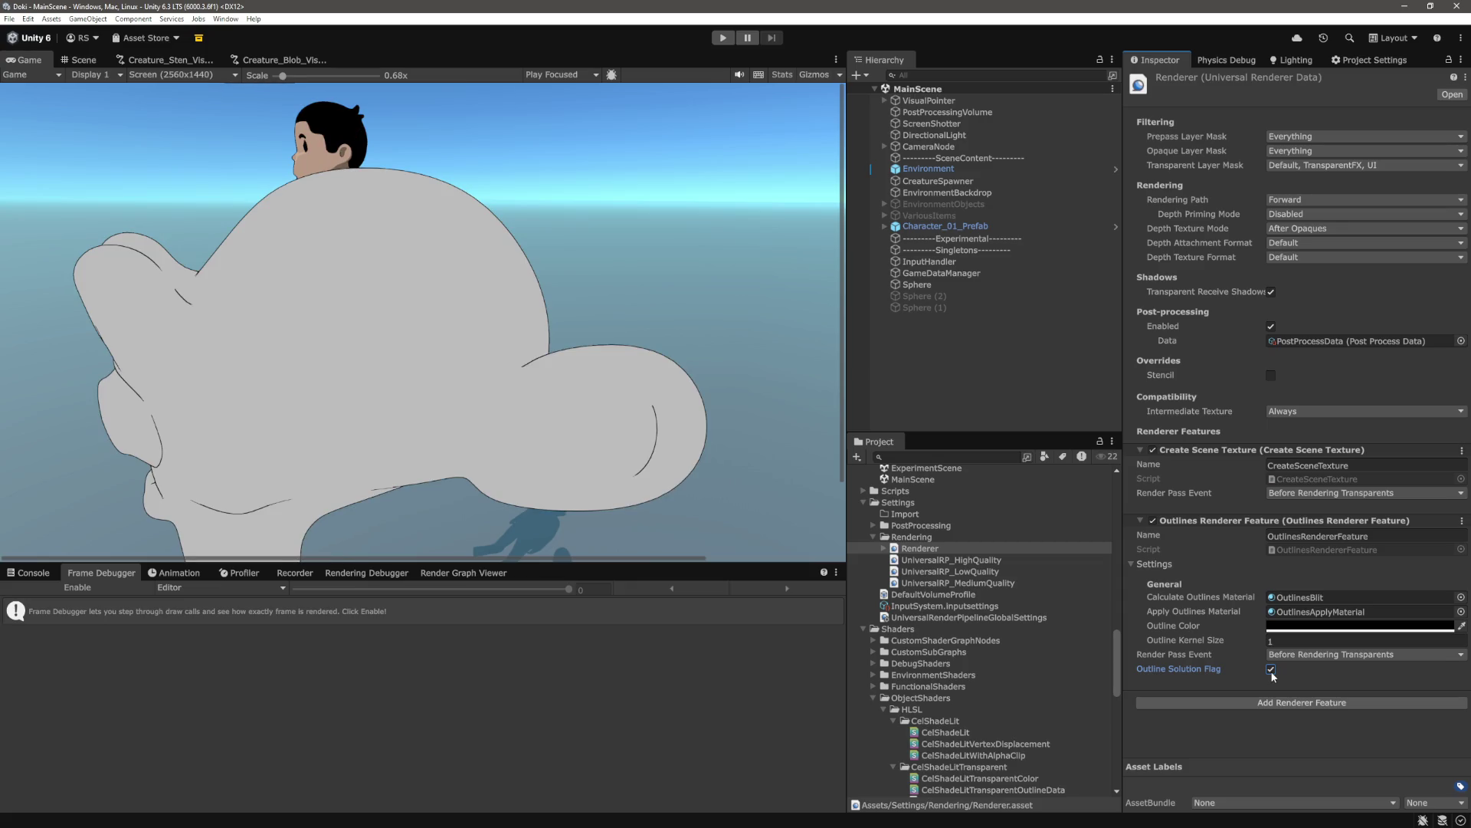
left_click(1272, 671)
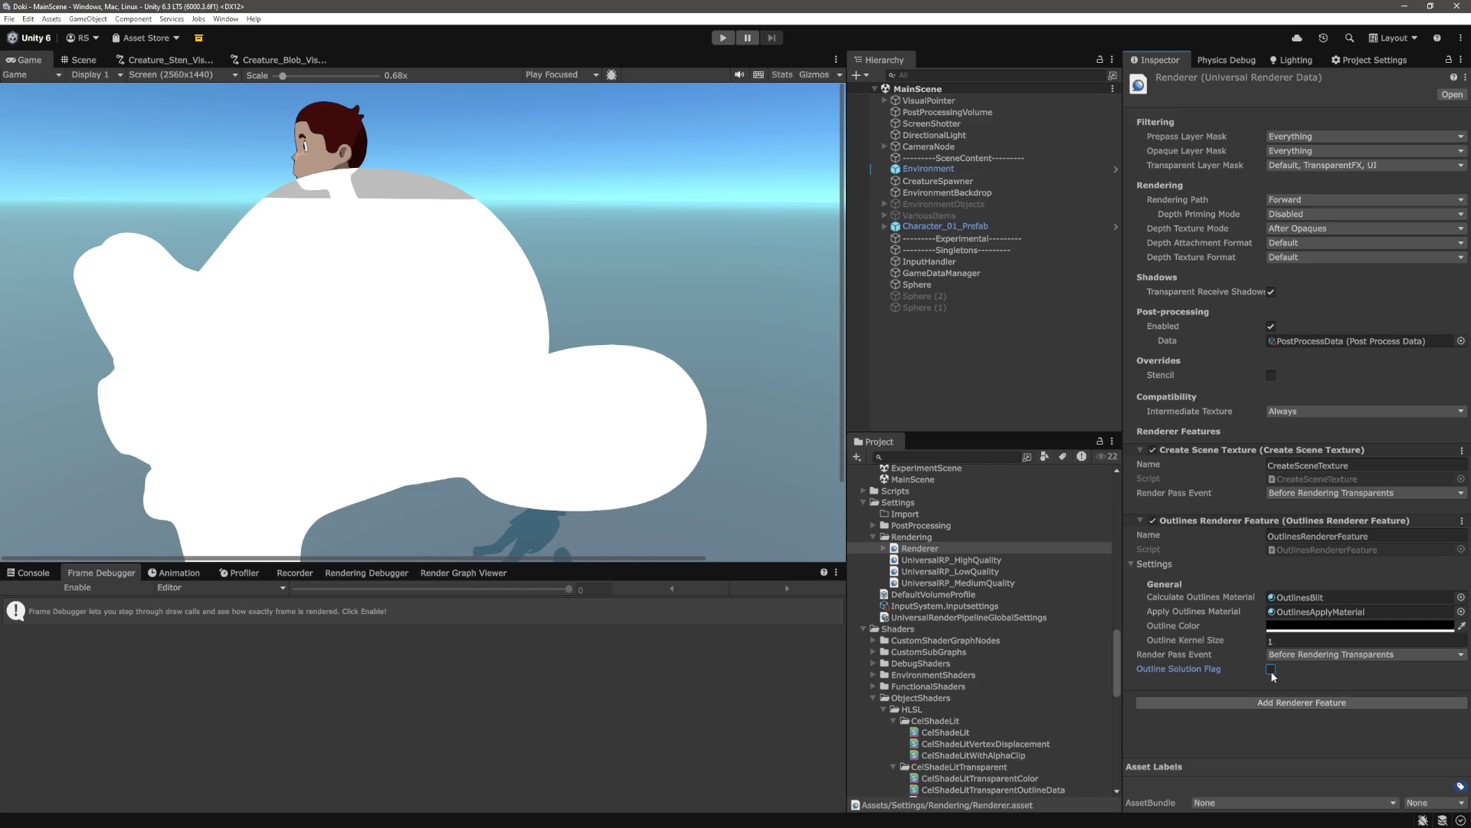
left_click(1271, 670)
scroll(561, 379, "down", 2)
scroll(342, 377, "down", 1)
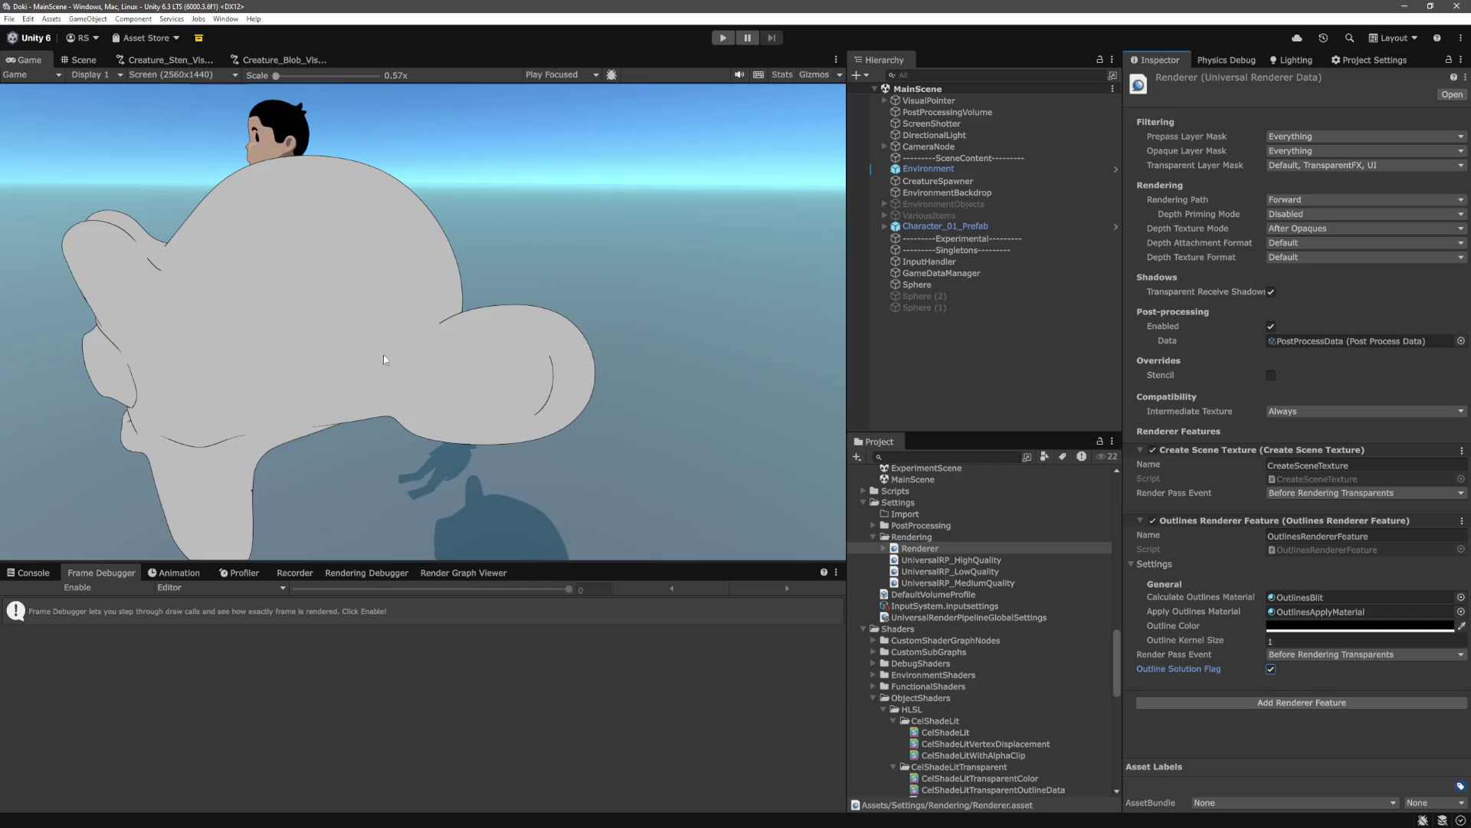
left_click(308, 79)
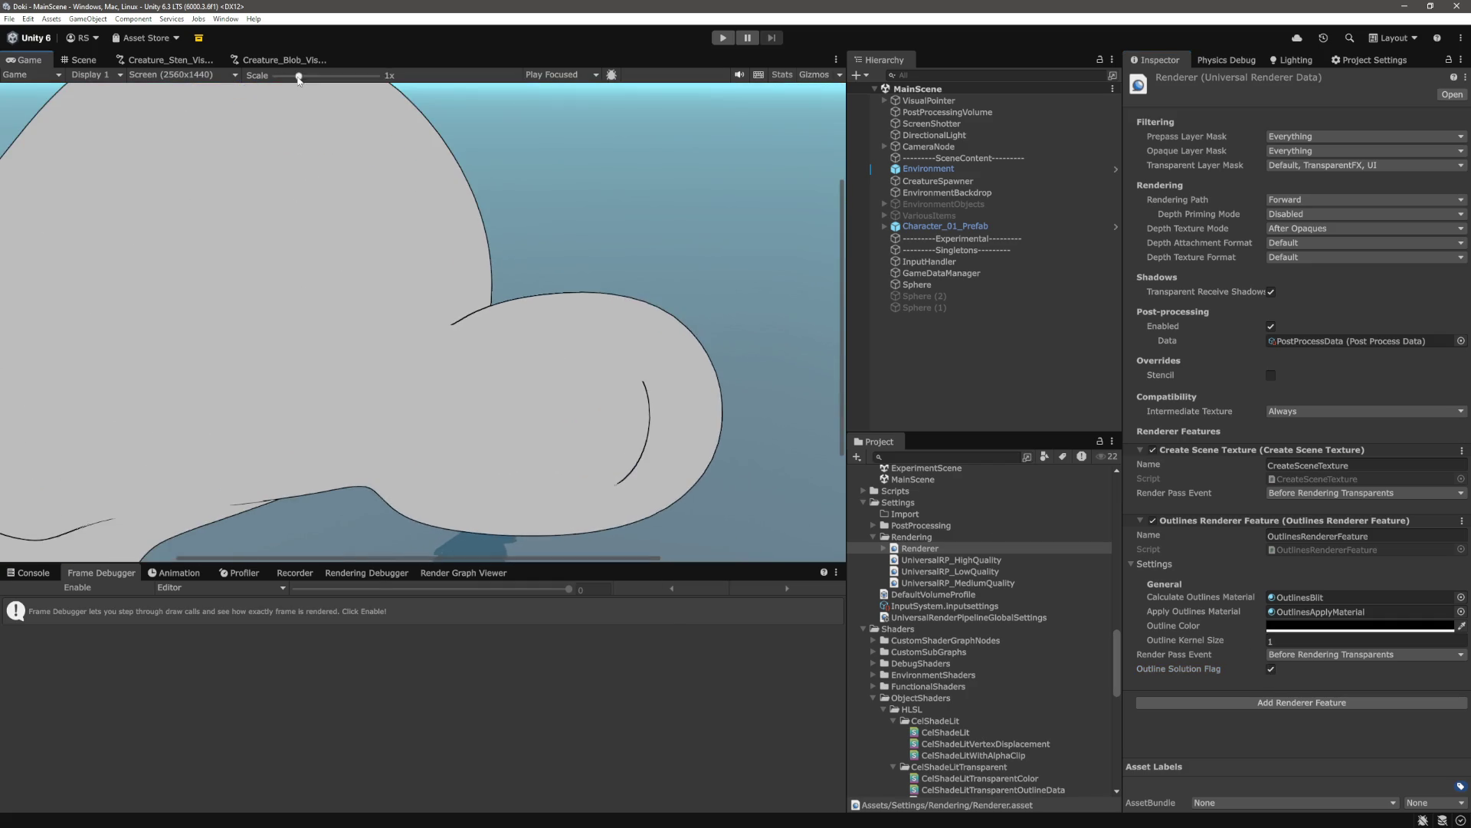
left_click_drag(469, 558, 291, 540)
scroll(434, 464, "down", 5)
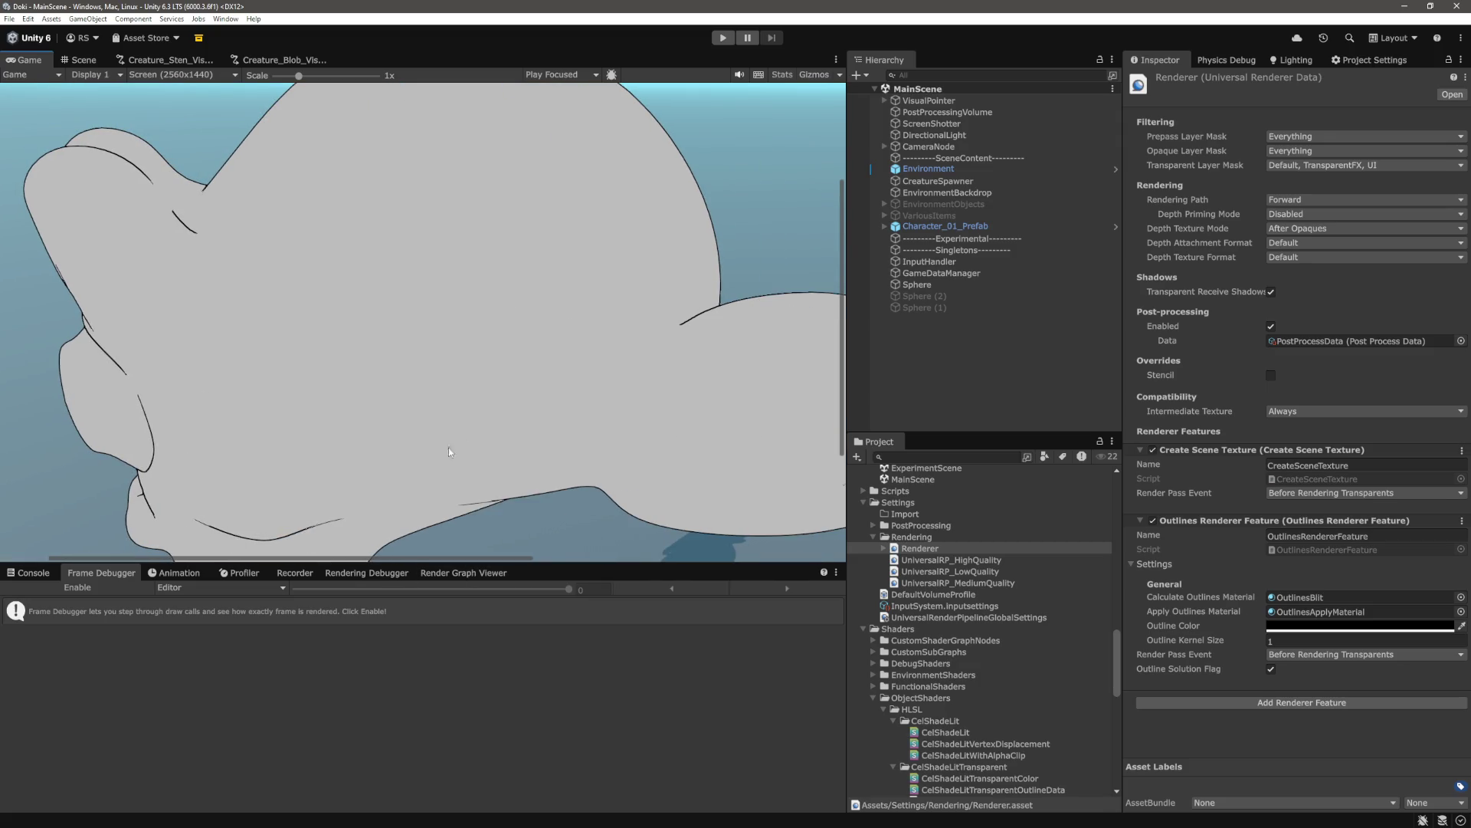
In CelShadeLitTransparentOutlineData.shader, highlight the depth value written to the fragment output
key("alt+Tab")
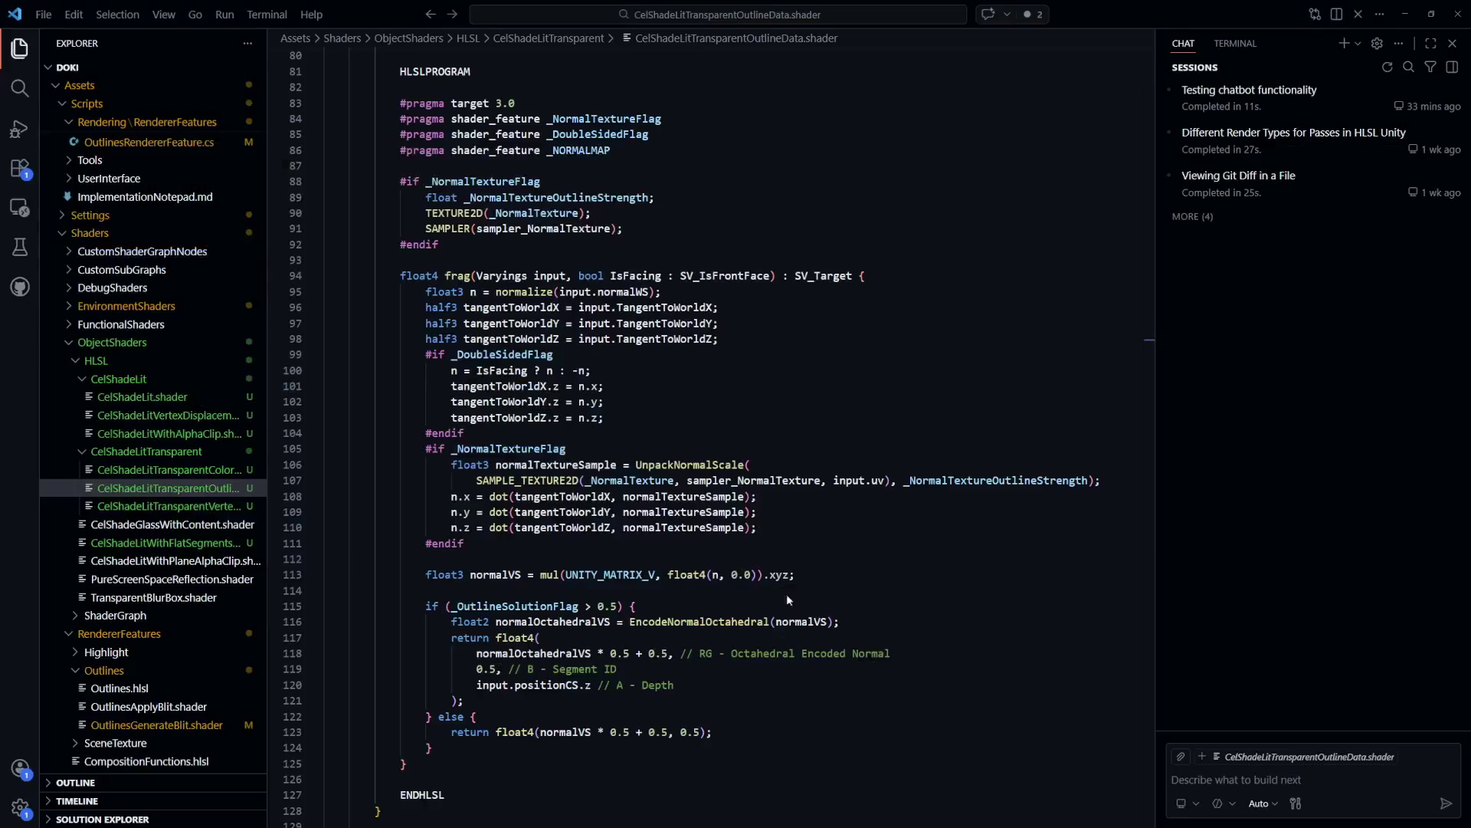
left_click(835, 559)
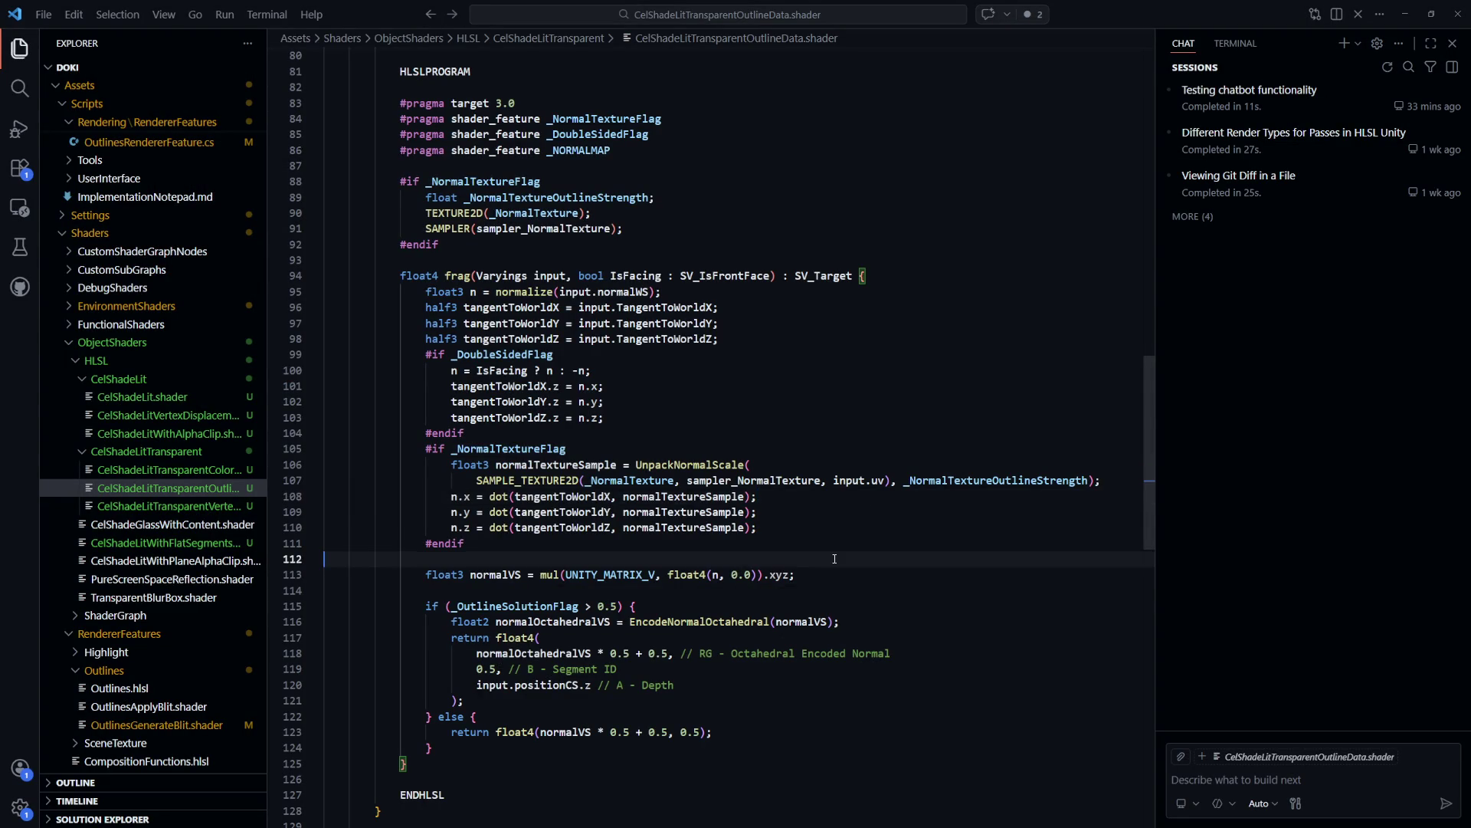
scroll(835, 558, "down", 3)
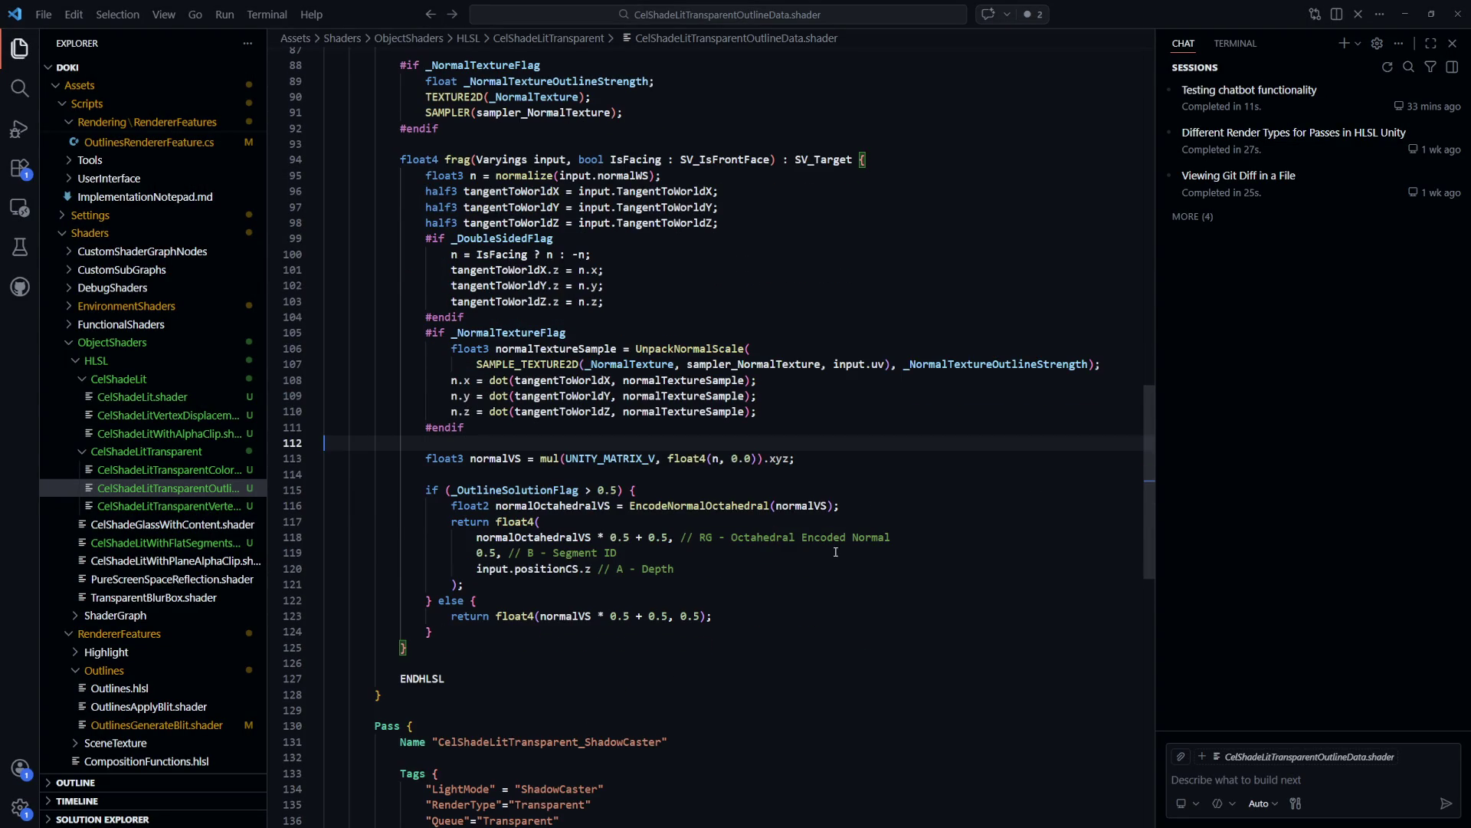
scroll(831, 548, "down", 2)
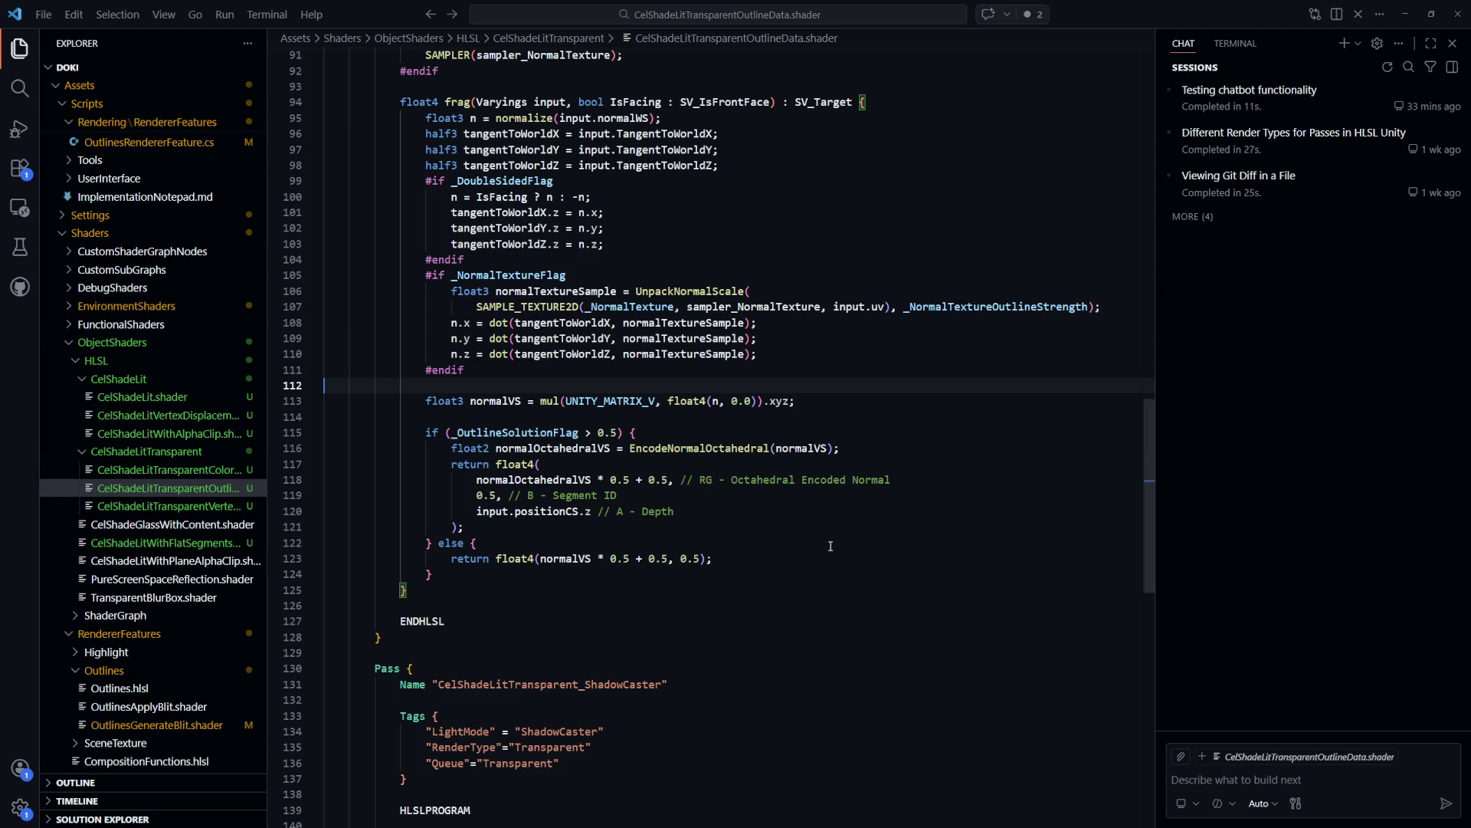
left_click_drag(674, 511, 478, 516)
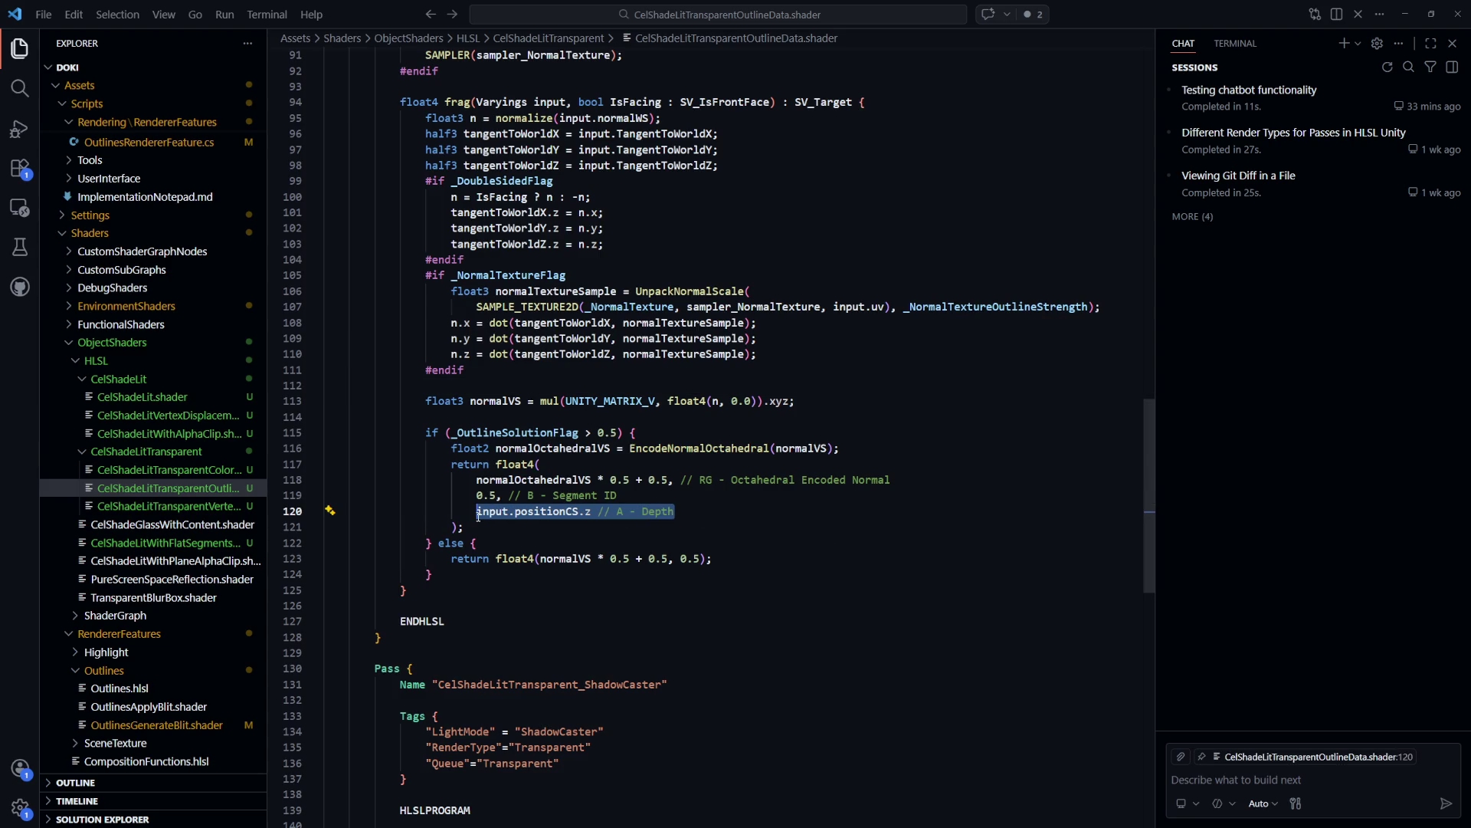
Review the pass's Blend state lines and its RenderType and Queue Transparent tags
scroll(837, 602, "up", 10)
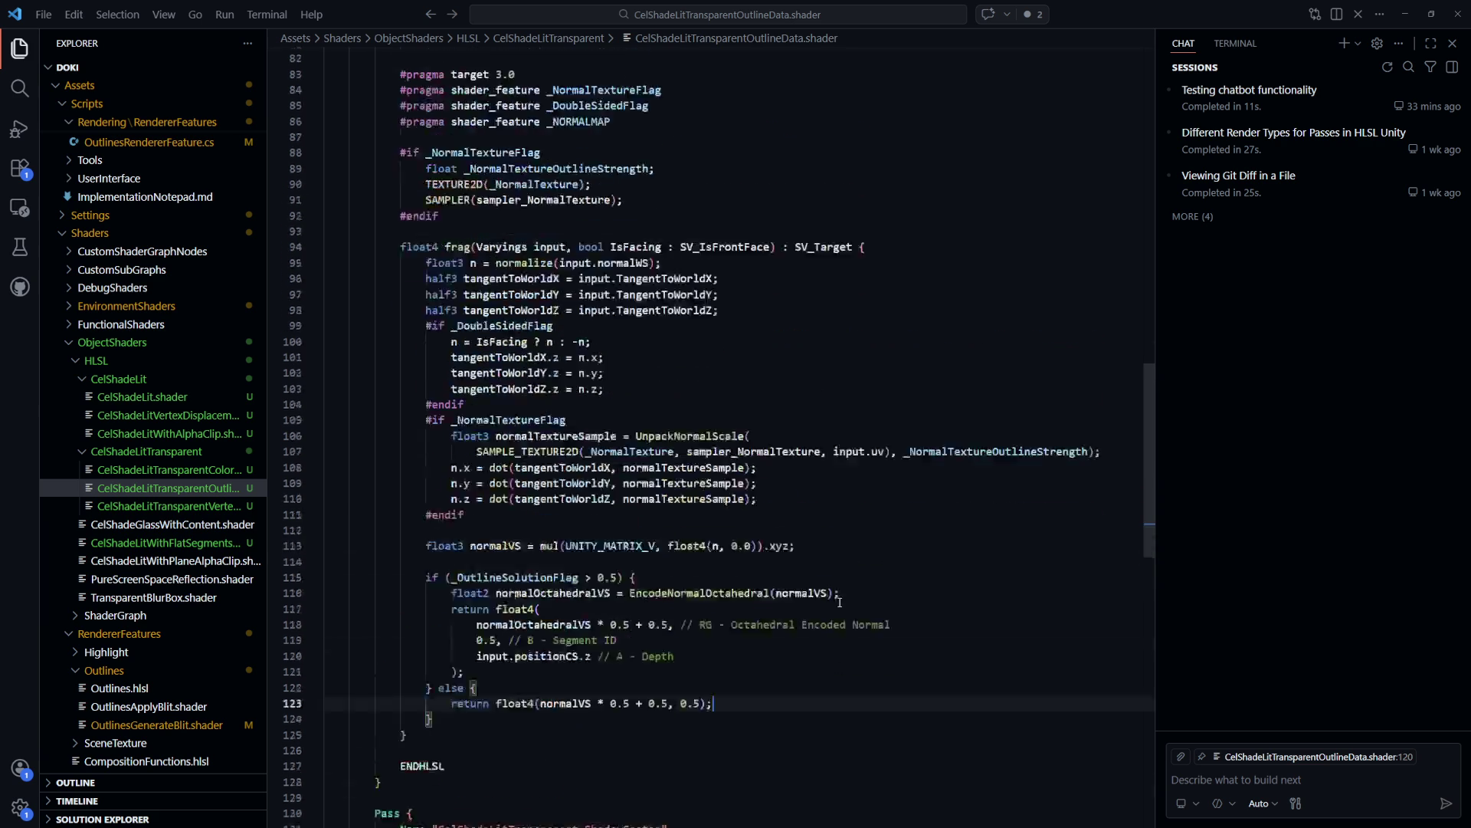
left_click_drag(534, 365, 410, 354)
scroll(411, 414, "up", 2)
left_click_drag(410, 472, 407, 473)
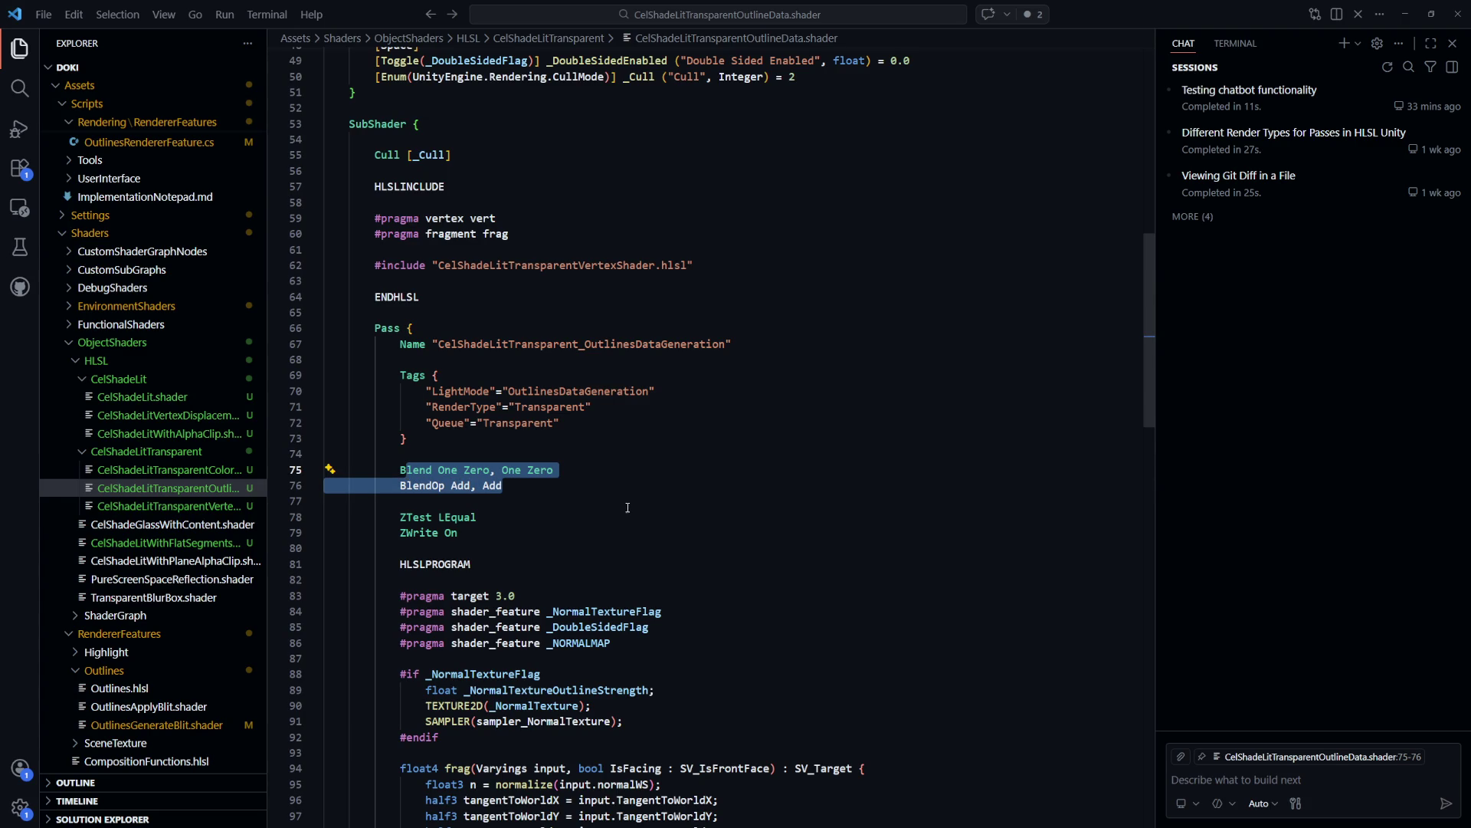
scroll(627, 507, "down", 6)
scroll(605, 482, "up", 7)
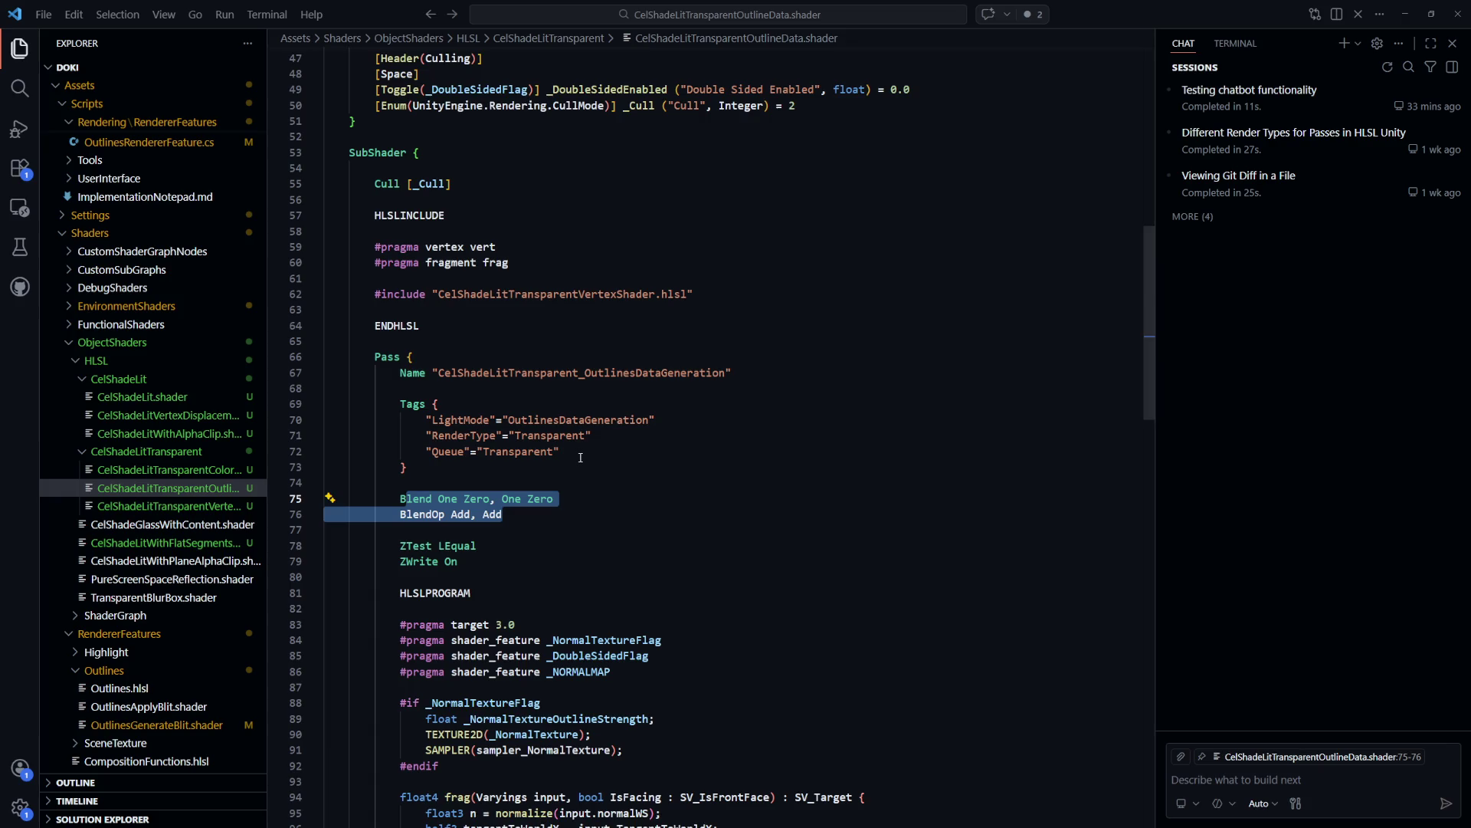
left_click_drag(575, 452, 427, 435)
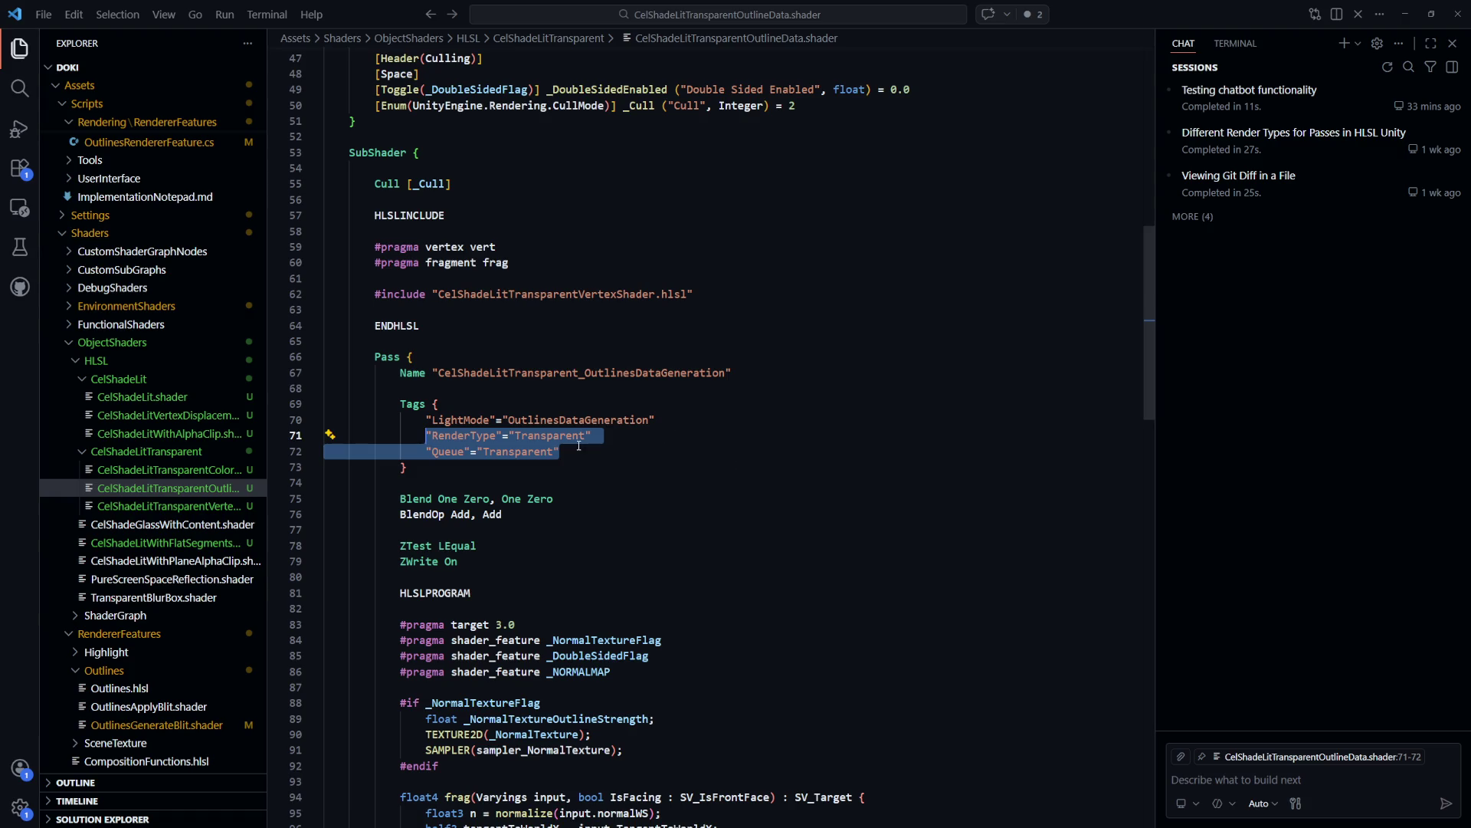
Look through CelShadeLitTransparentColor.shader and the outline data shader
left_click(176, 470)
scroll(843, 536, "up", 20)
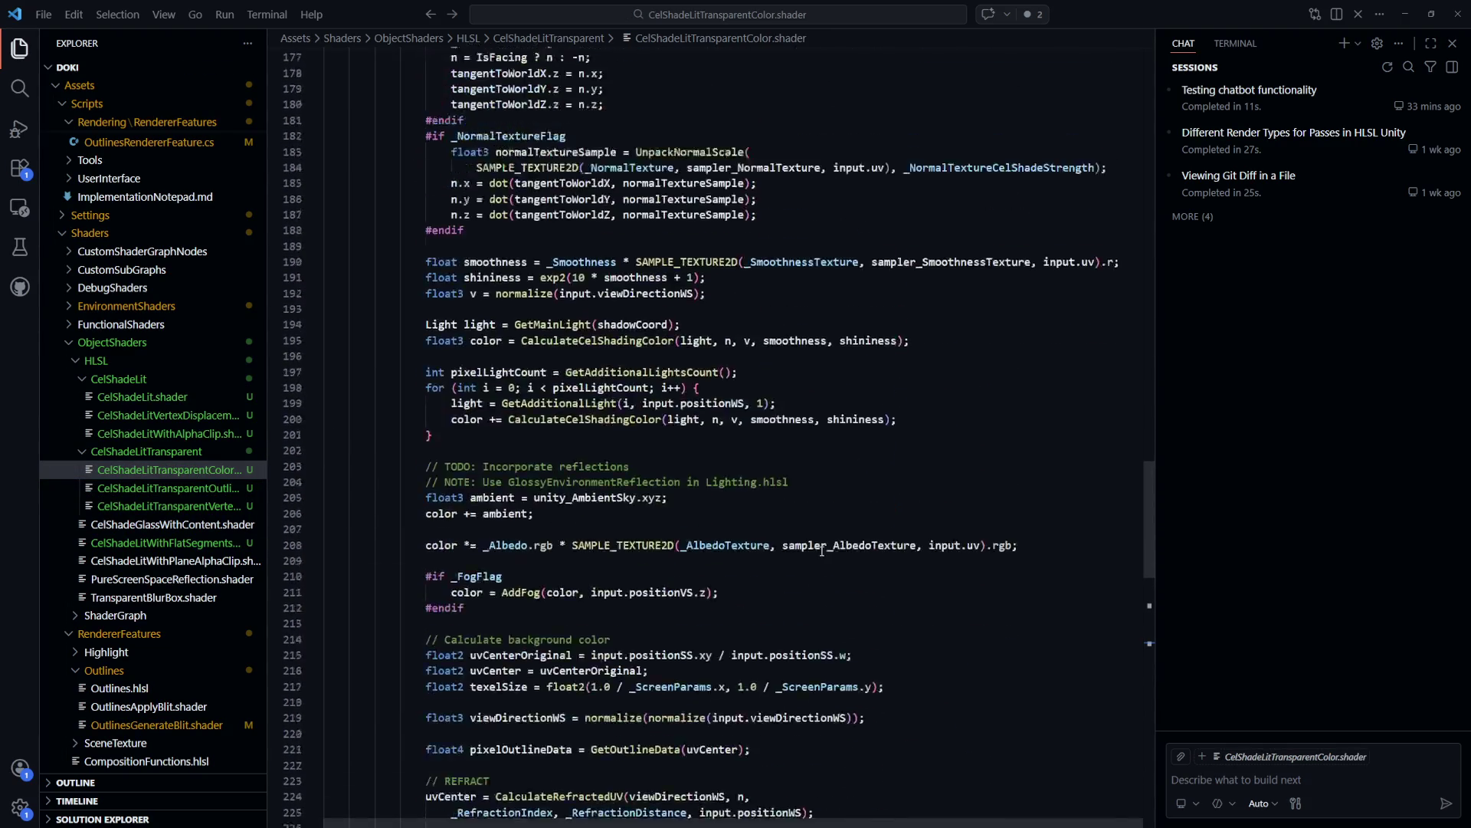
scroll(822, 547, "up", 9)
scroll(823, 551, "up", 10)
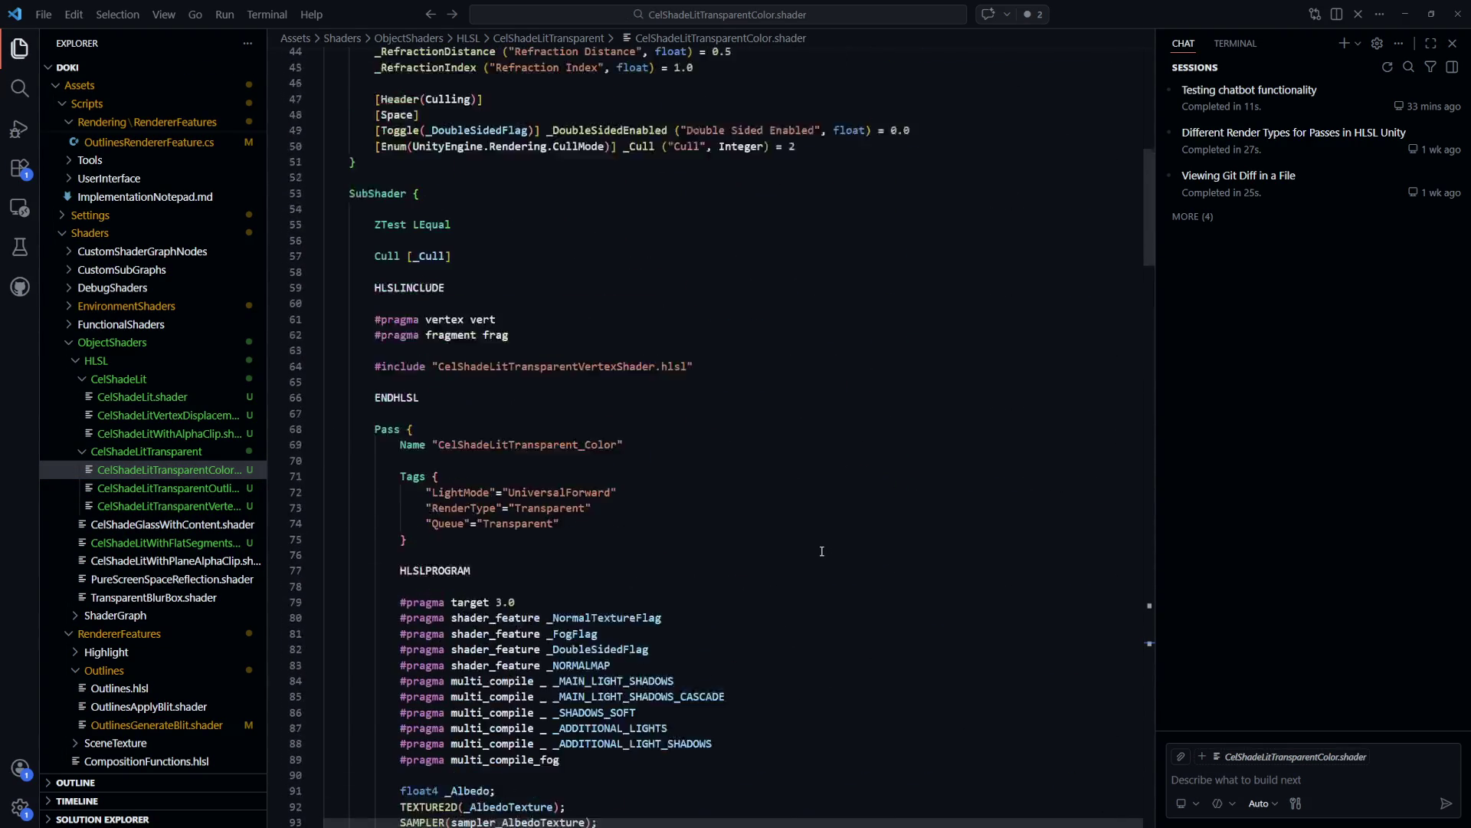
scroll(822, 551, "down", 2)
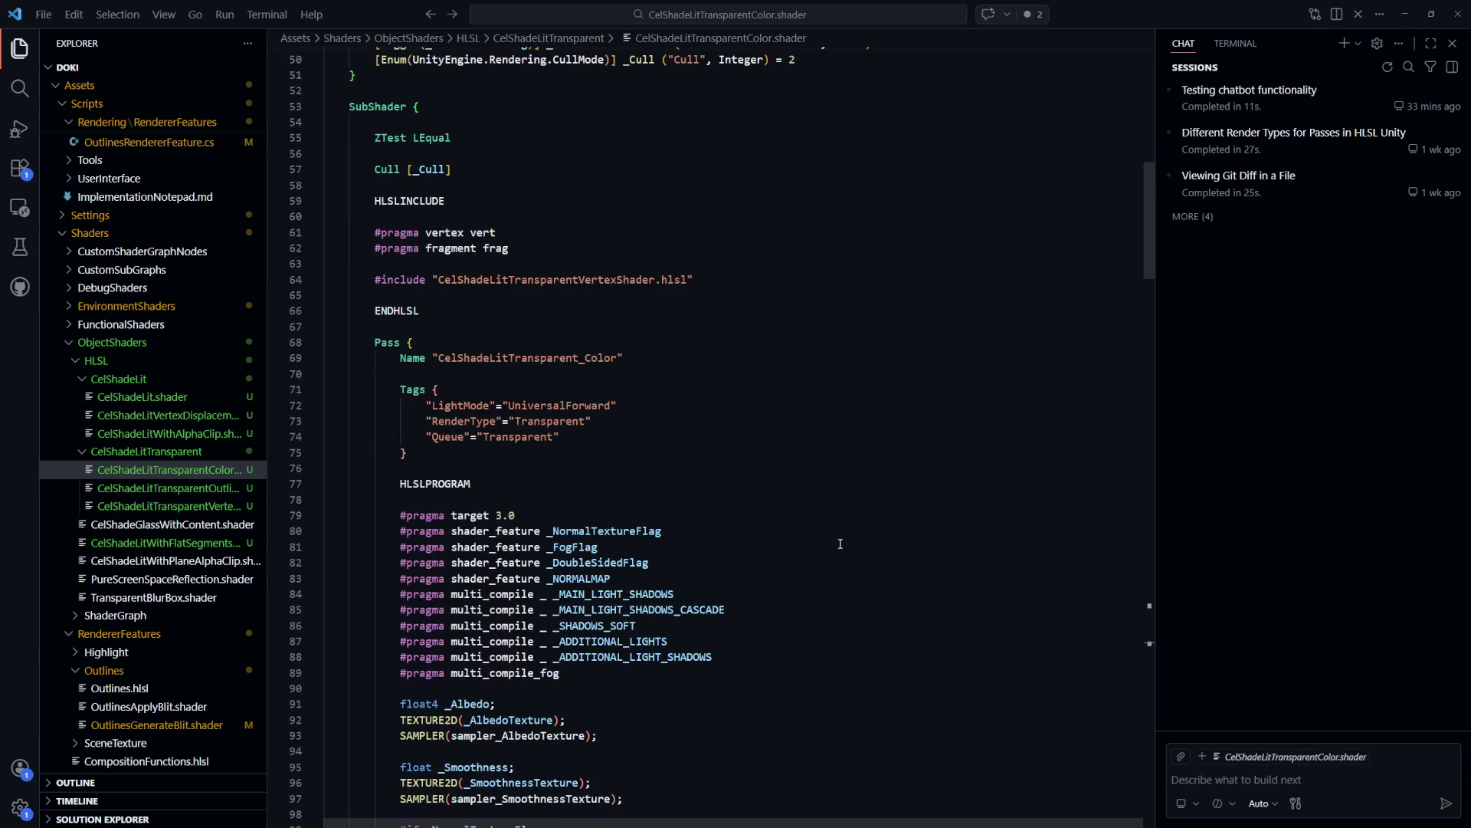
left_click(192, 490)
left_click(692, 500)
scroll(682, 529, "down", 14)
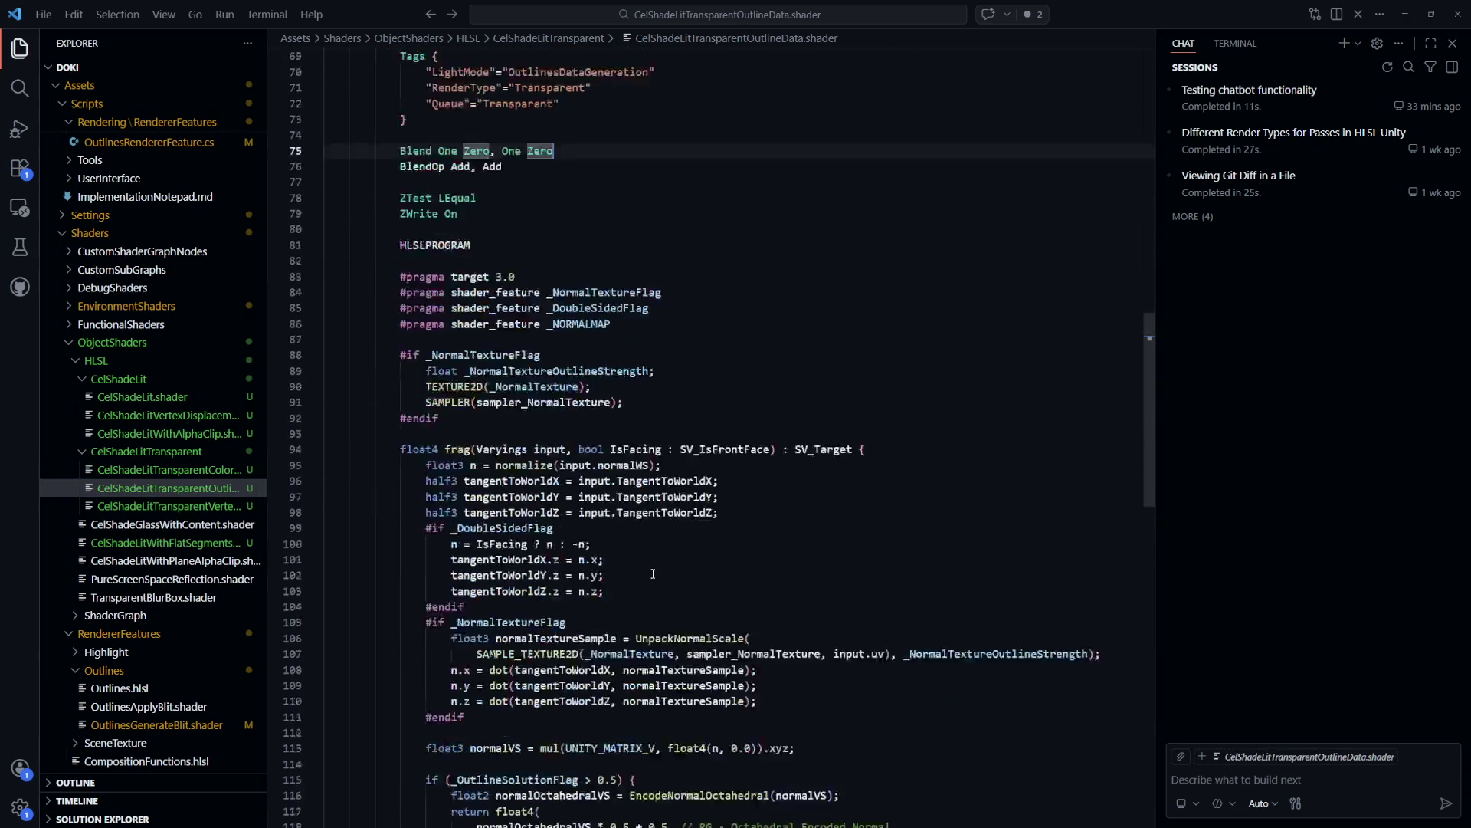
Glance at OutlinesGenerateBlit.shader and Outlines.hlsl, ending back on CelShadeLitTransparentColor.shader
key("ctrl+Tab")
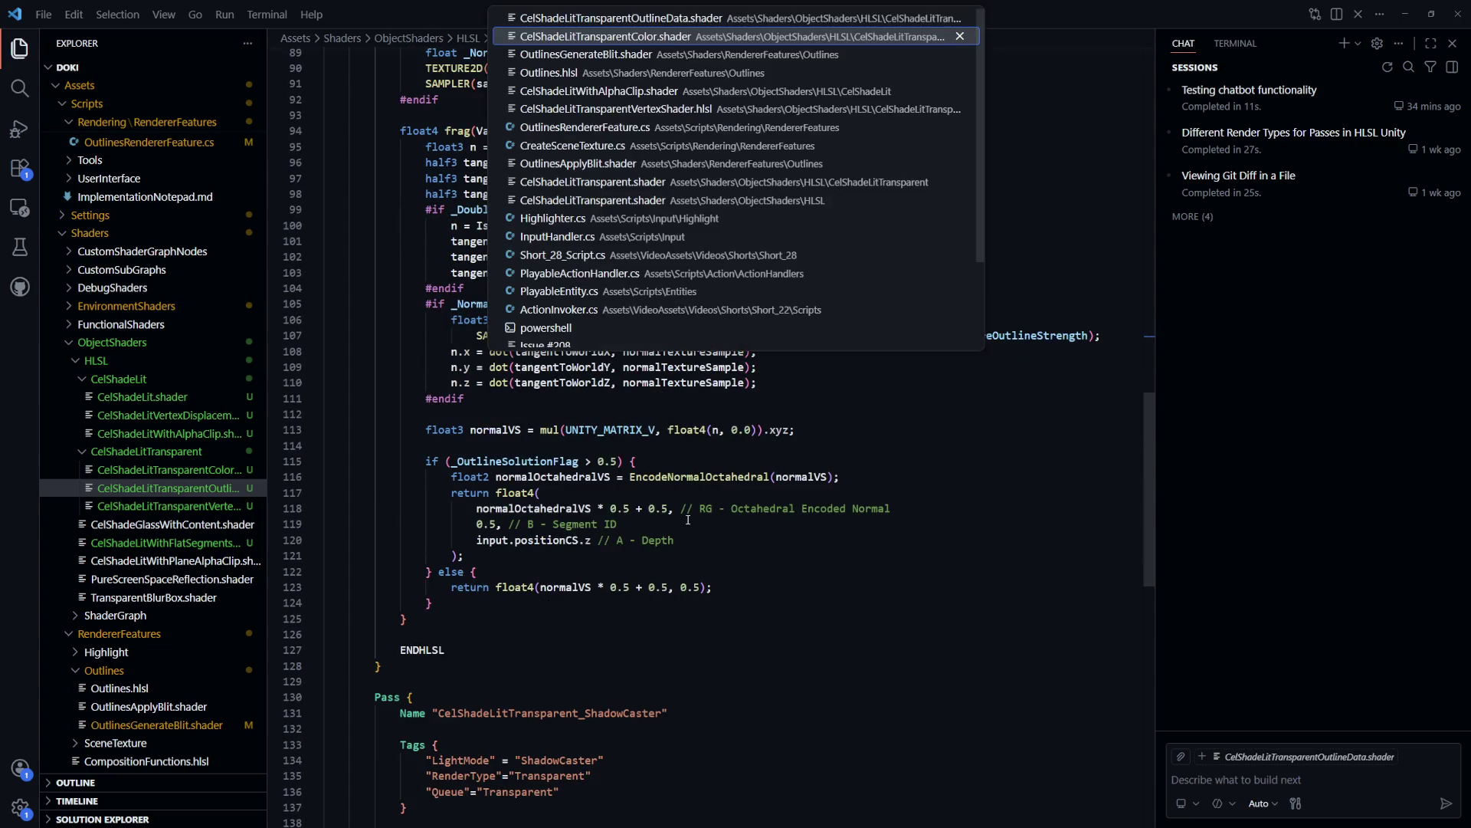
key("ctrl+Tab")
left_click(845, 495)
key("ctrl+Tab")
key("ctrl+Tab")
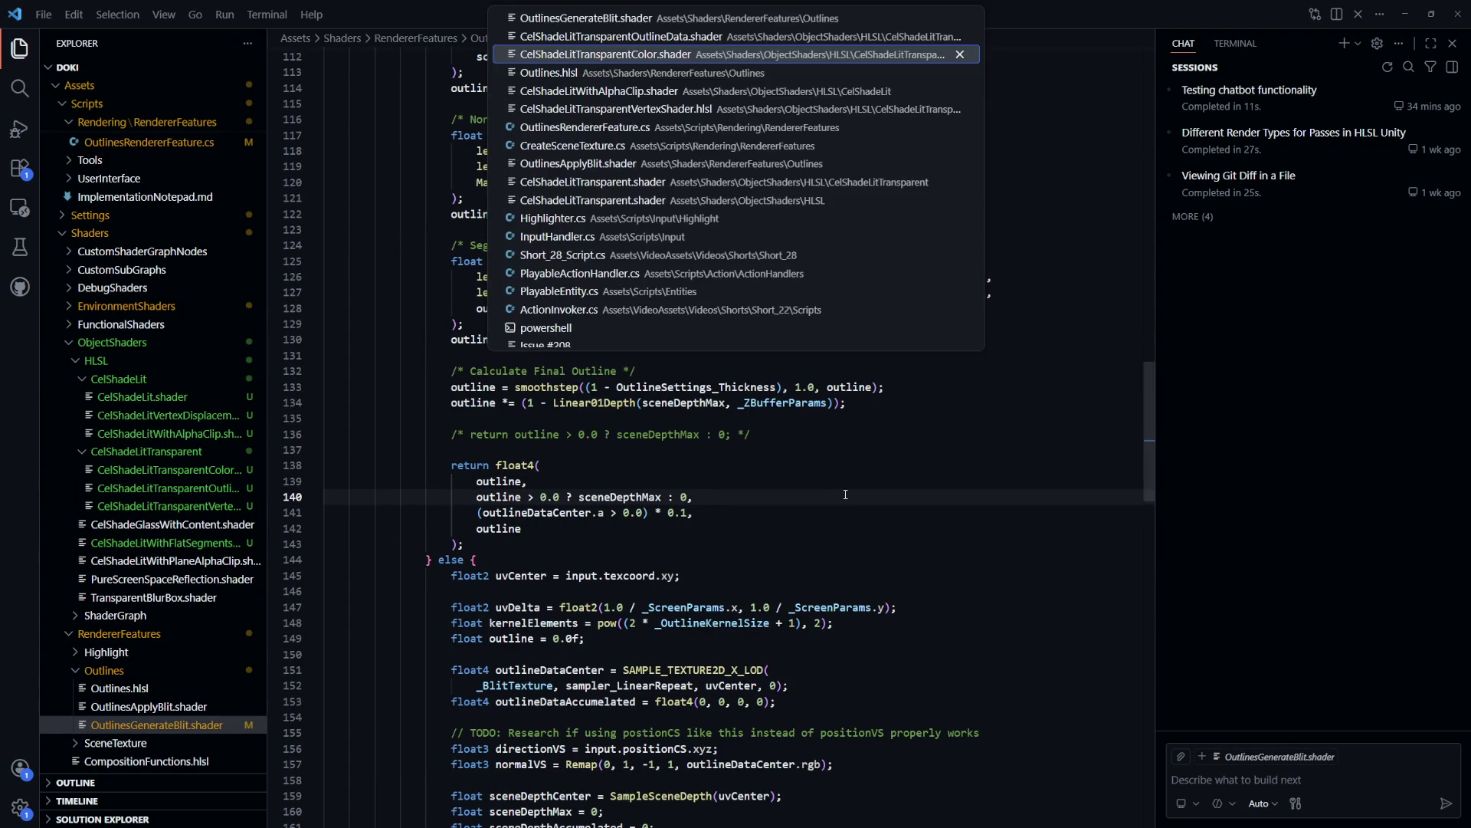
key("ctrl+Tab")
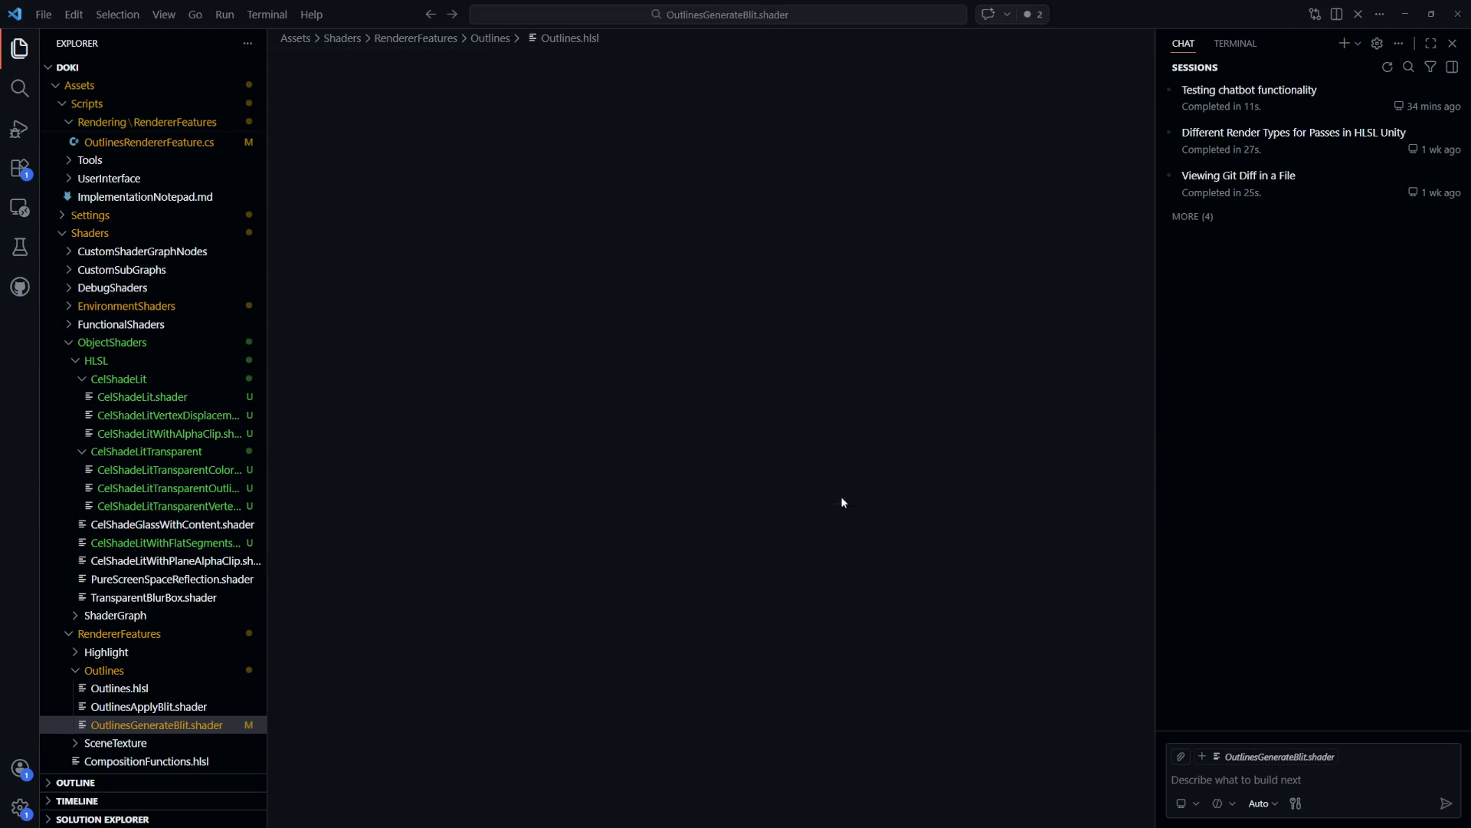
key("ctrl+Tab")
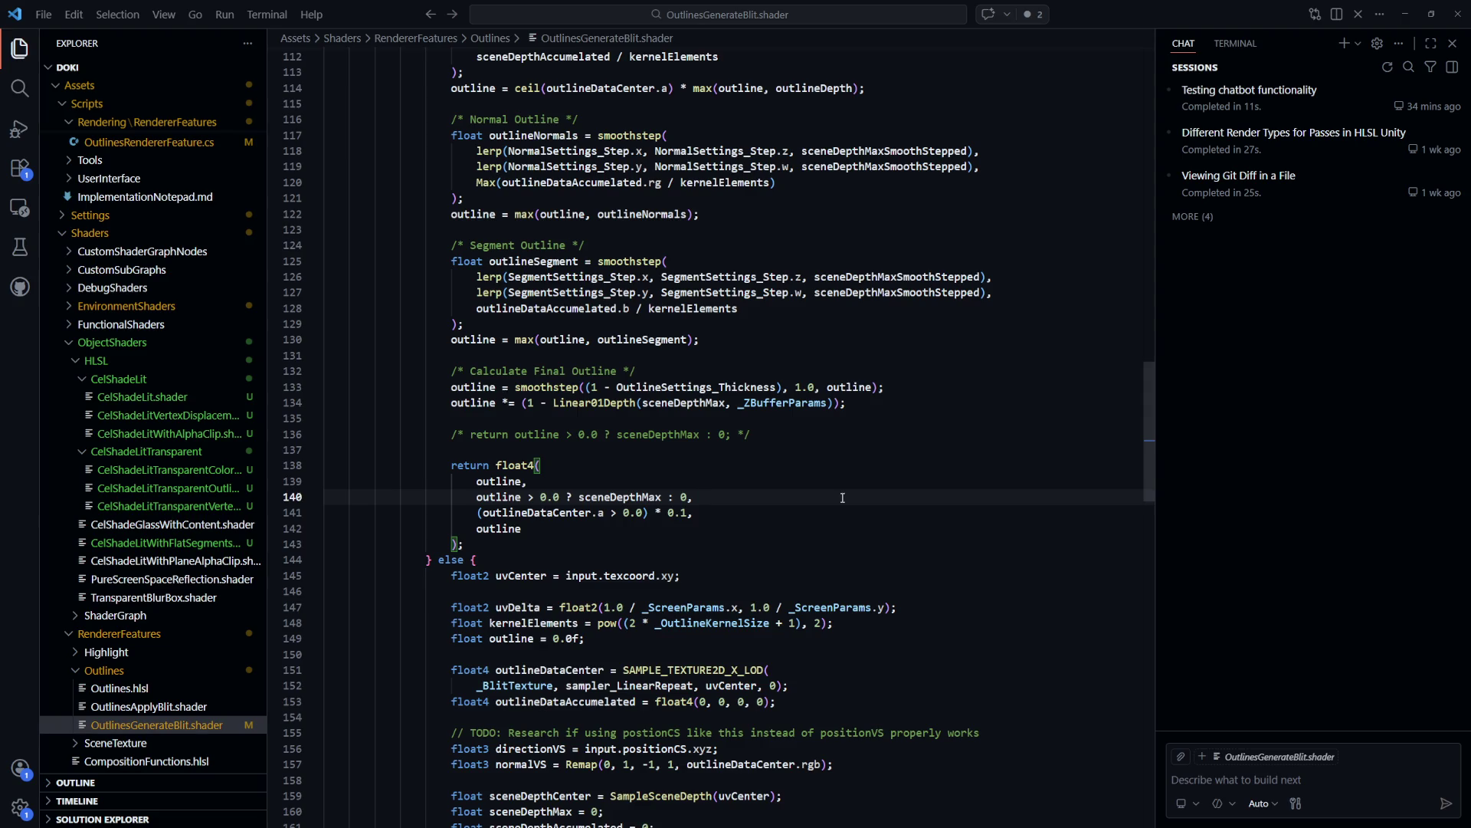
key("ctrl+Tab")
key("ctrl+Tab")
key("ctrl+Tab")
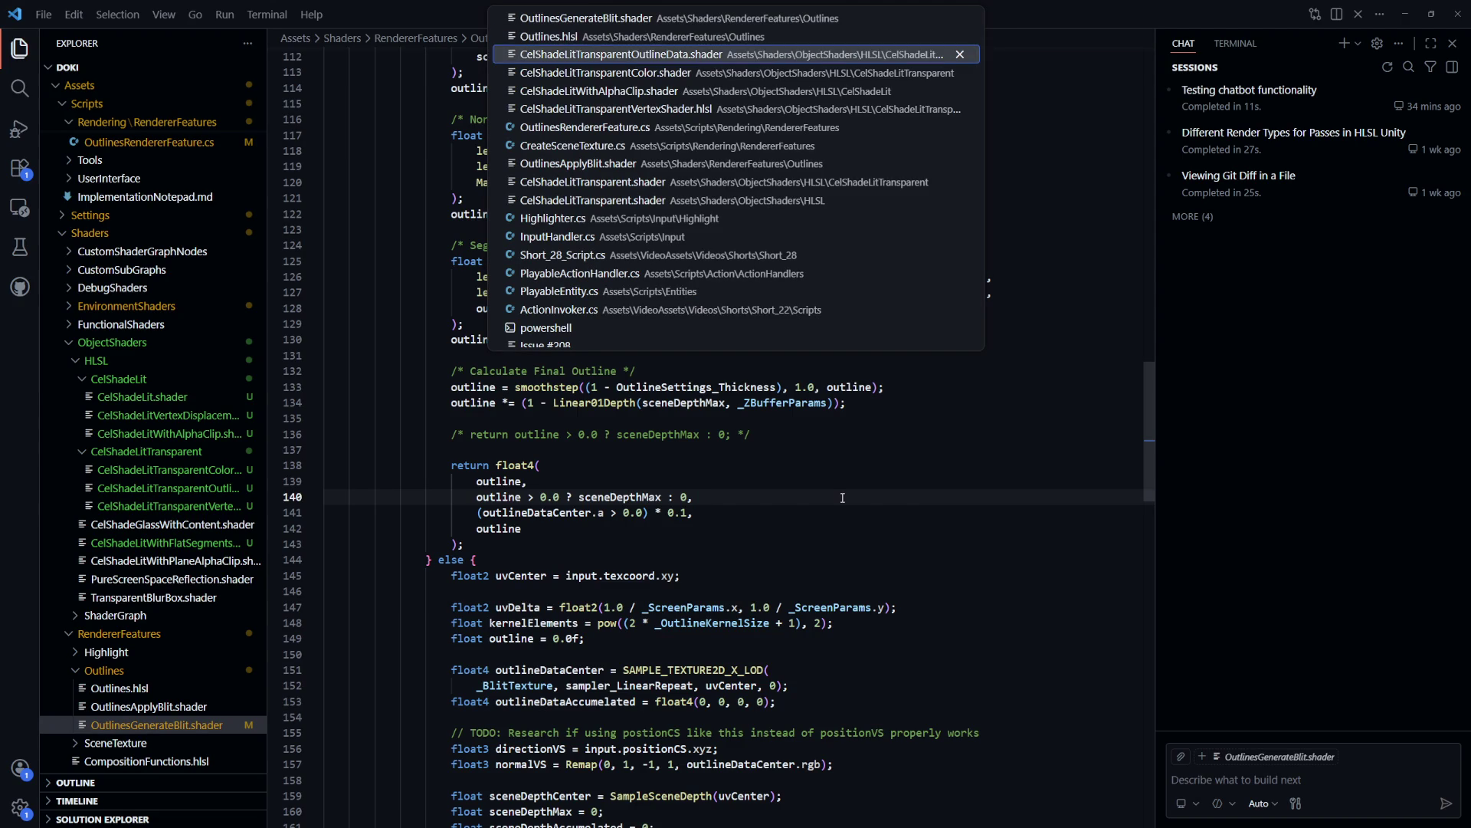
Delete the temporary if/return lines after the blur loop, save, and return to Unity
scroll(842, 498, "down", 20)
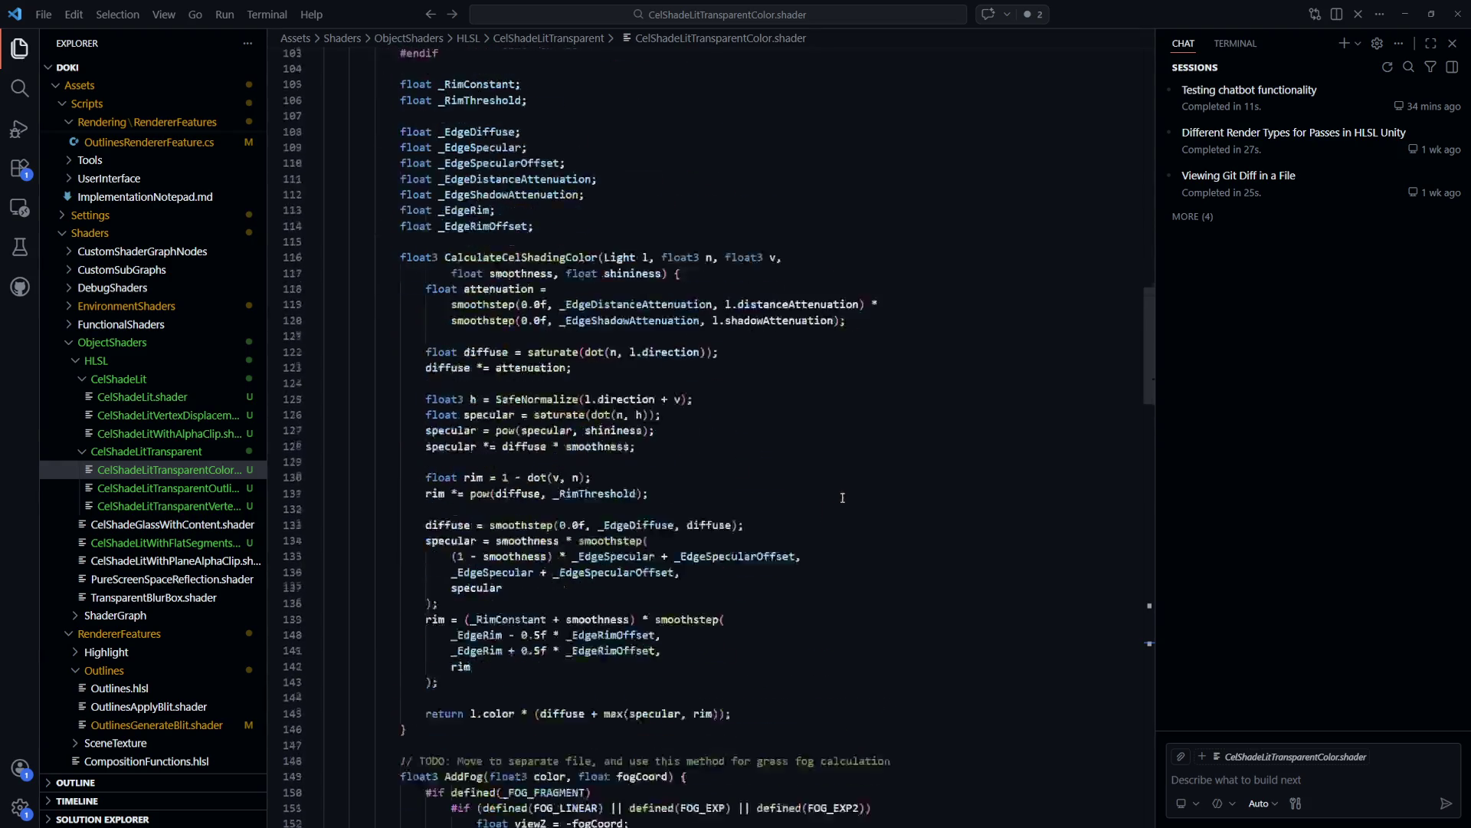
scroll(841, 499, "down", 13)
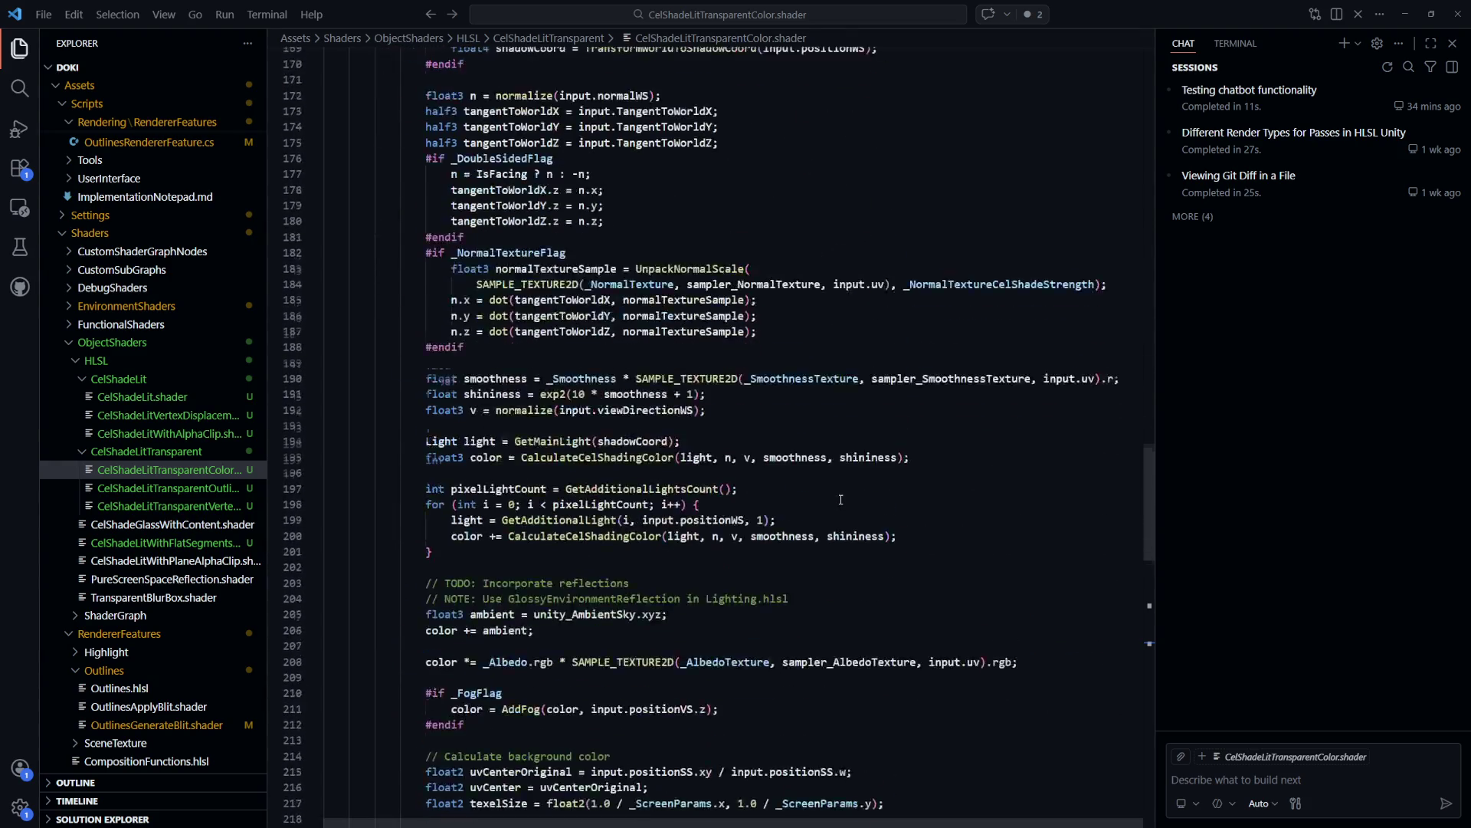
scroll(842, 500, "down", 10)
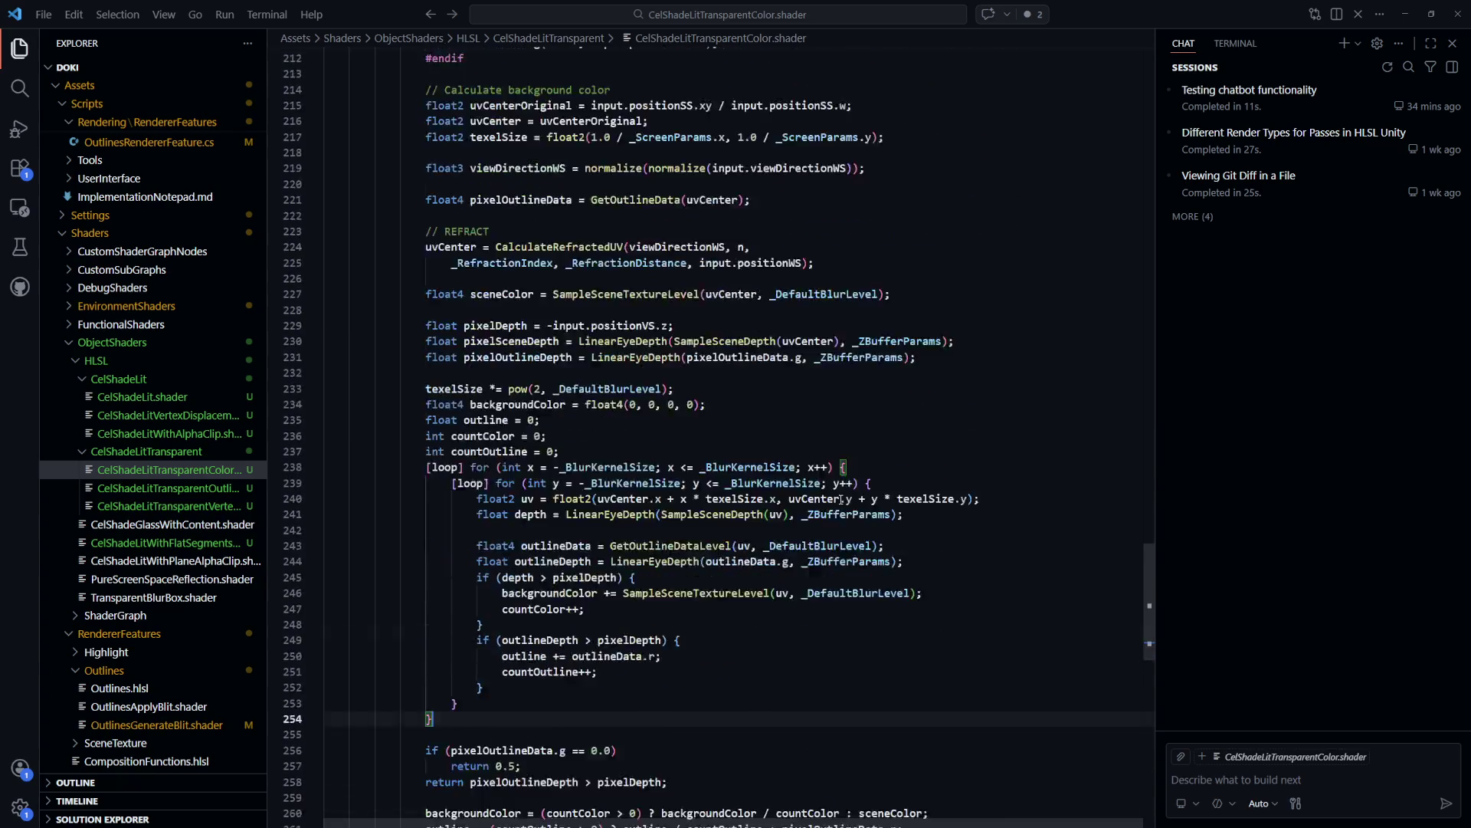
mouse_move(700, 428)
left_mouse_down()
mouse_move(667, 418)
mouse_move(650, 381)
left_mouse_up()
key("BackSpace")
key("BackSpace")
key("ctrl+s")
key("alt+Tab")
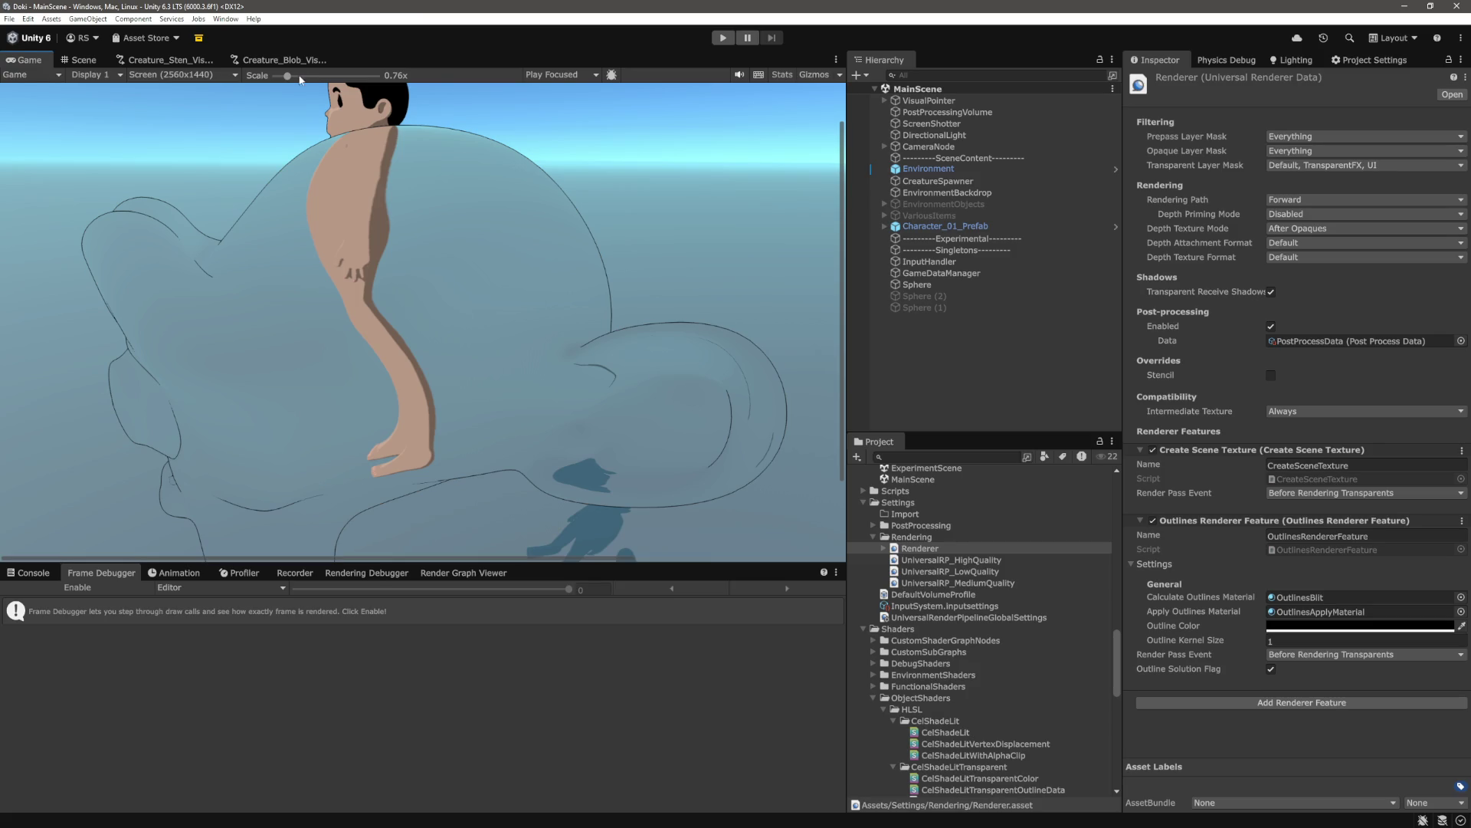
Zoom the Game view in on the translucent blob's dark outlines, then deselect the Renderer asset
scroll(255, 279, "down", 3)
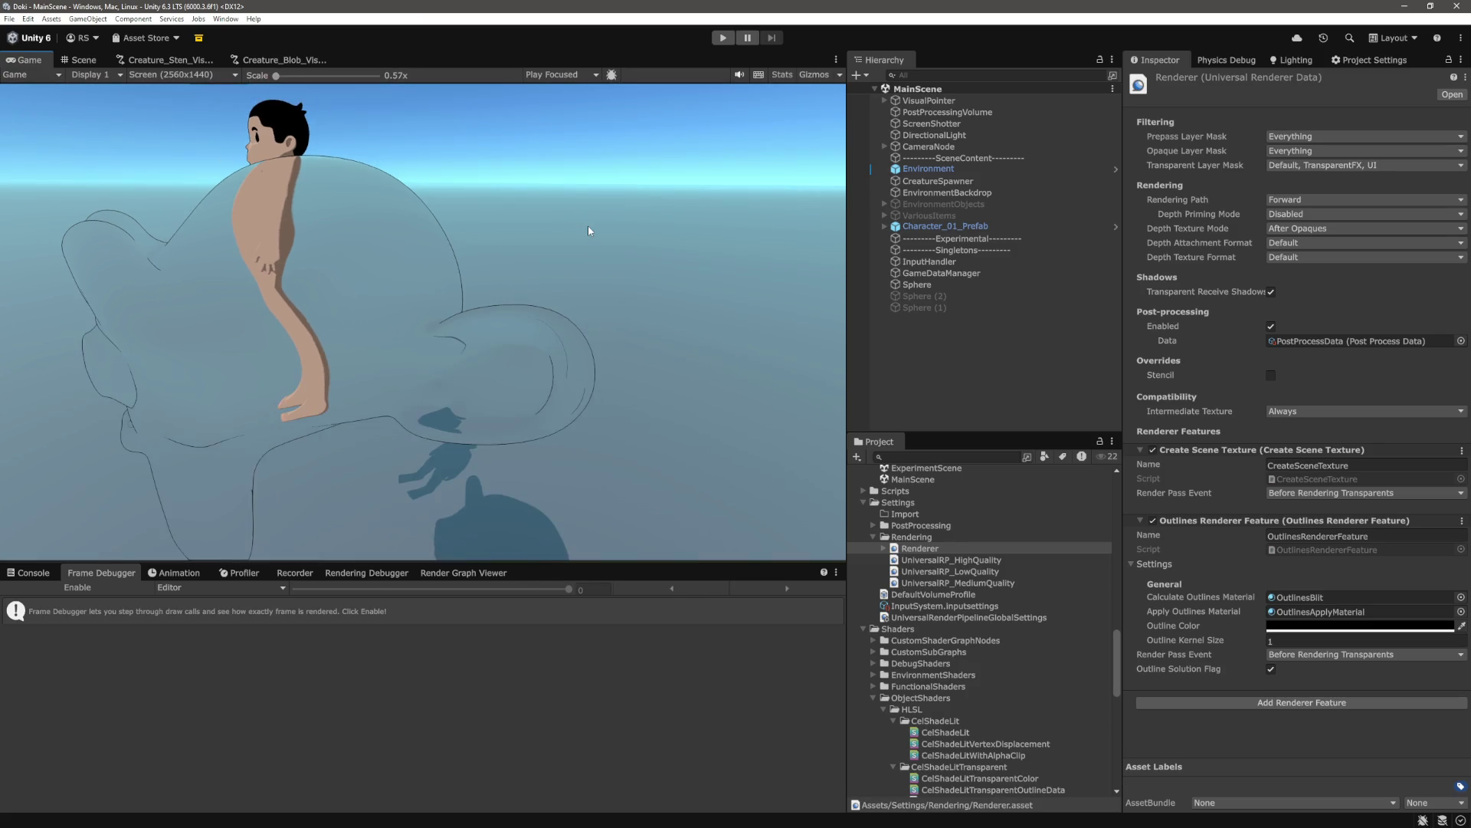
left_click_drag(276, 76, 312, 76)
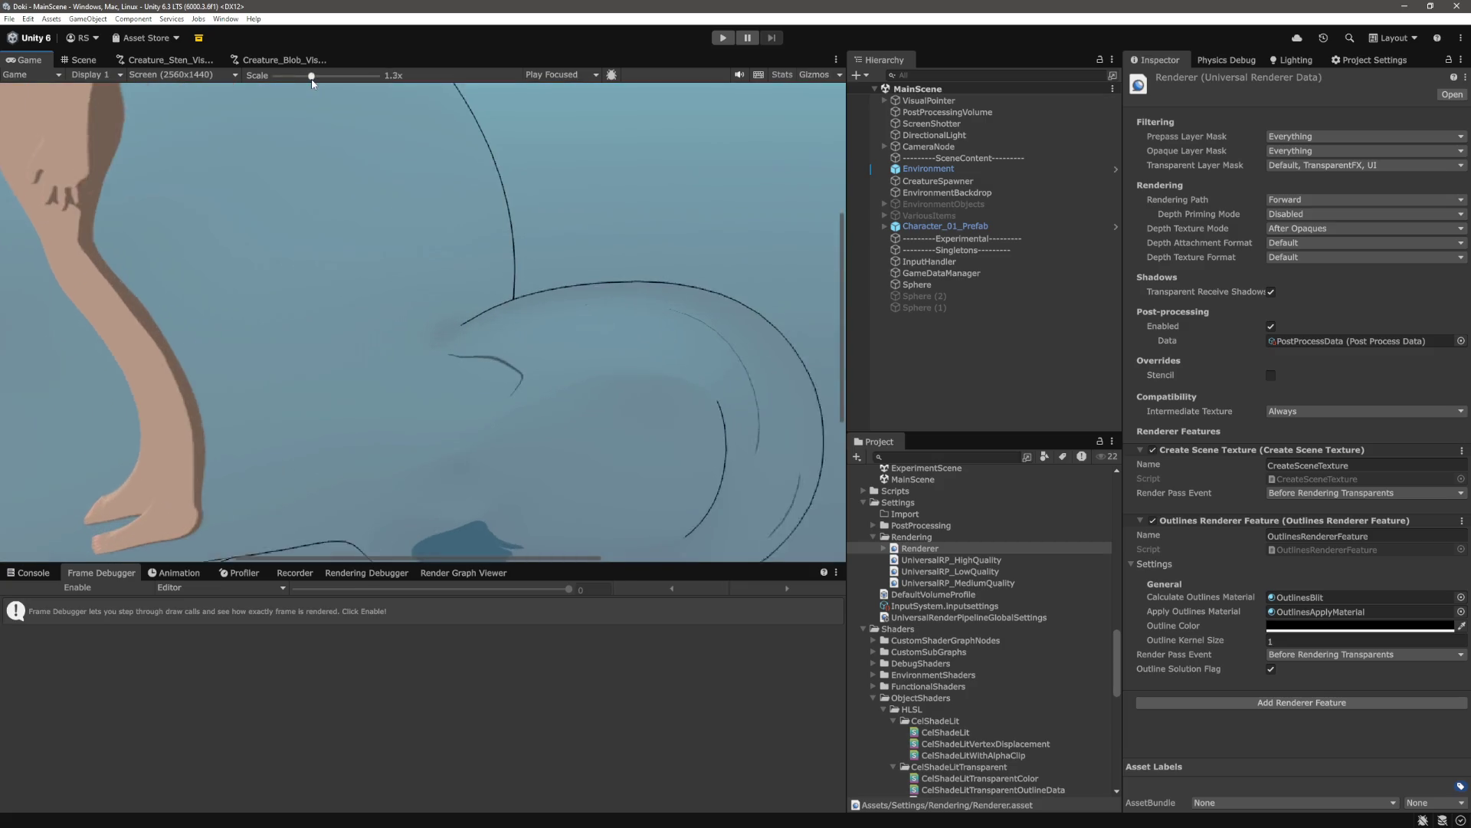
scroll(414, 292, "down", 4)
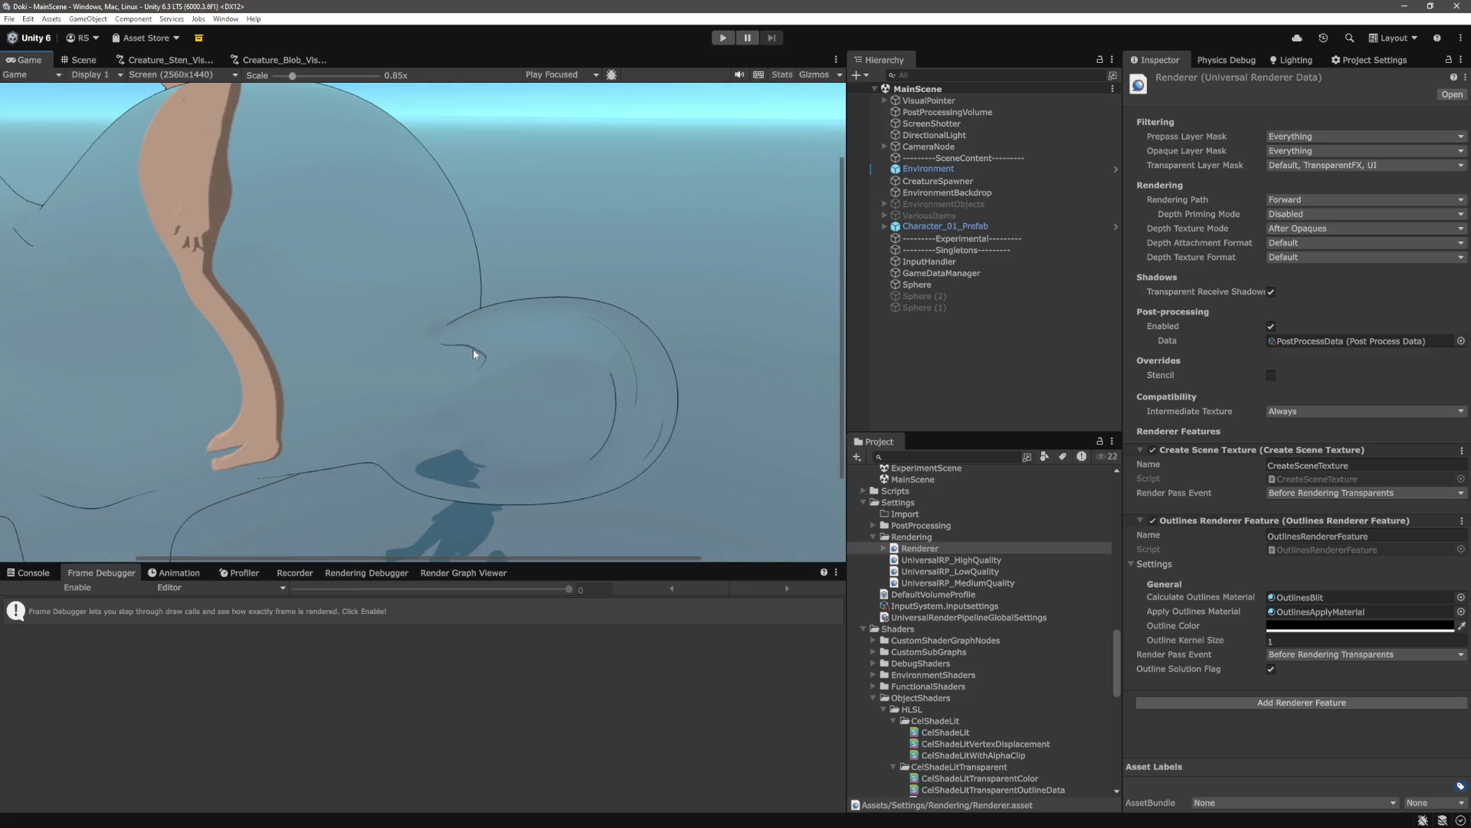
left_click(951, 378)
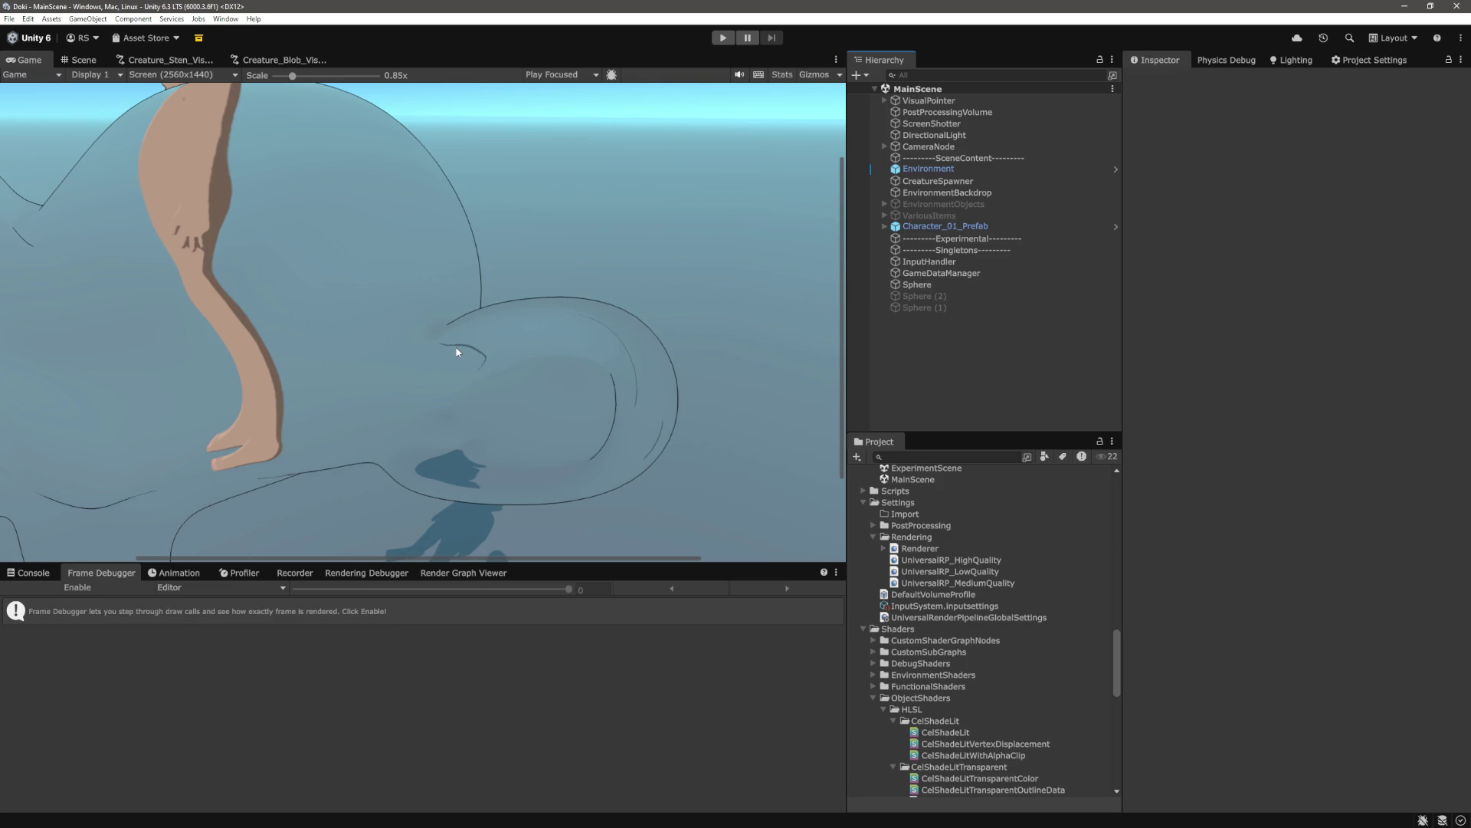
left_click(954, 285)
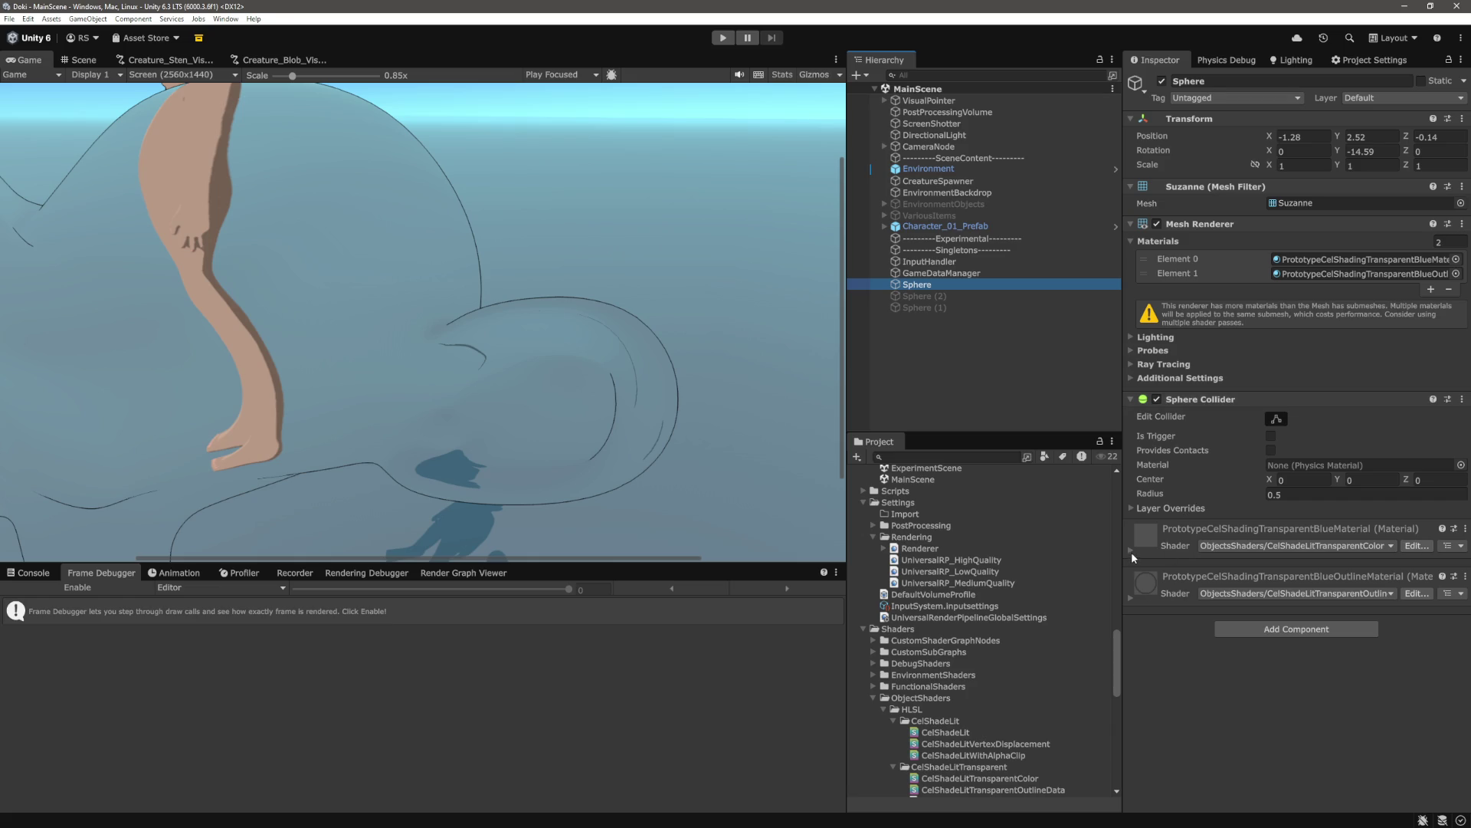
left_click(1132, 596)
left_click(1132, 596)
left_click(1131, 549)
scroll(1284, 600, "down", 5)
scroll(1303, 537, "down", 7)
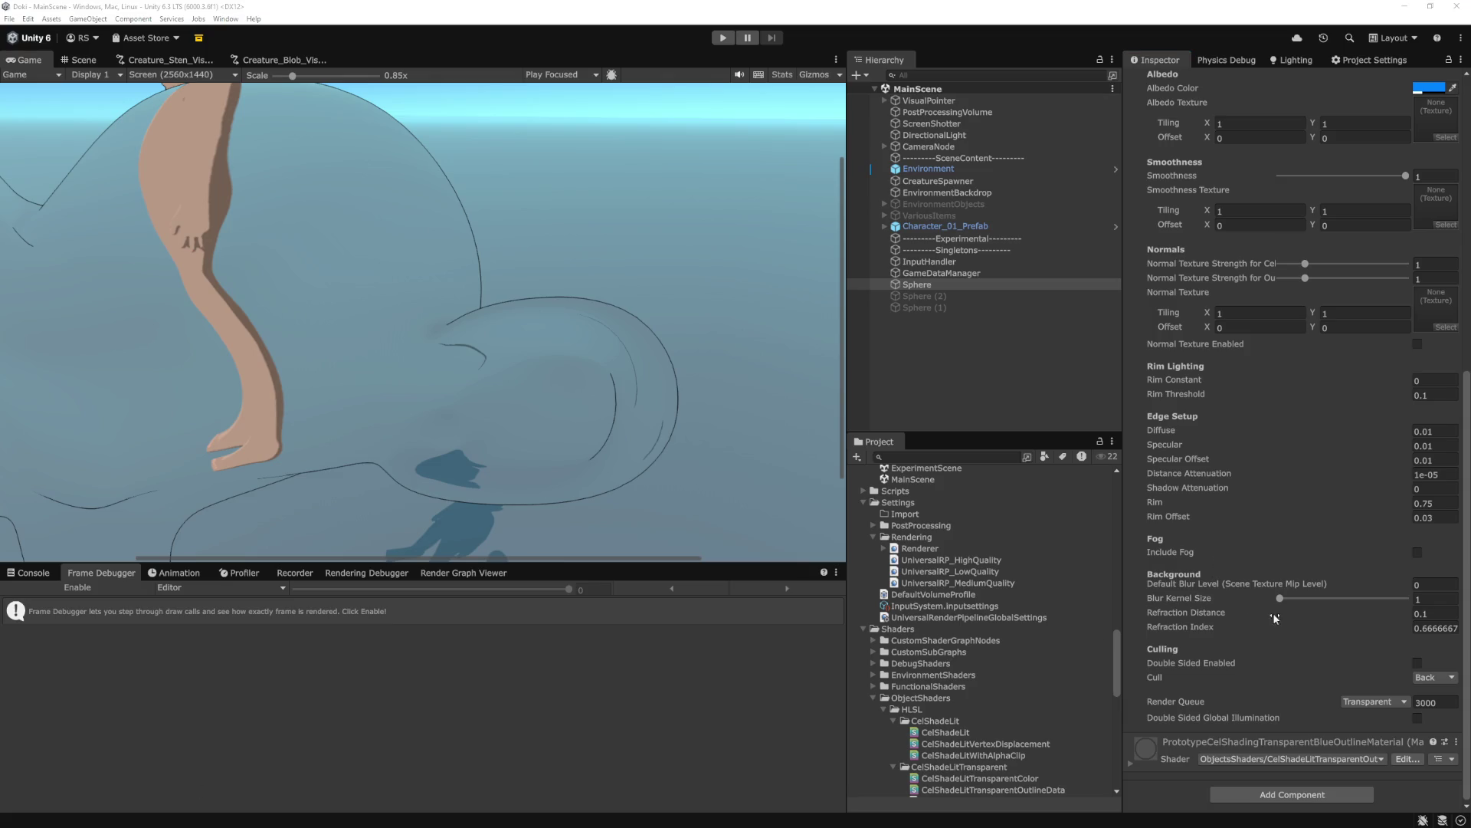
mouse_move(1362, 616)
left_mouse_down()
mouse_move(1398, 630)
mouse_move(1371, 630)
left_mouse_up()
left_click(1450, 617)
type(".1")
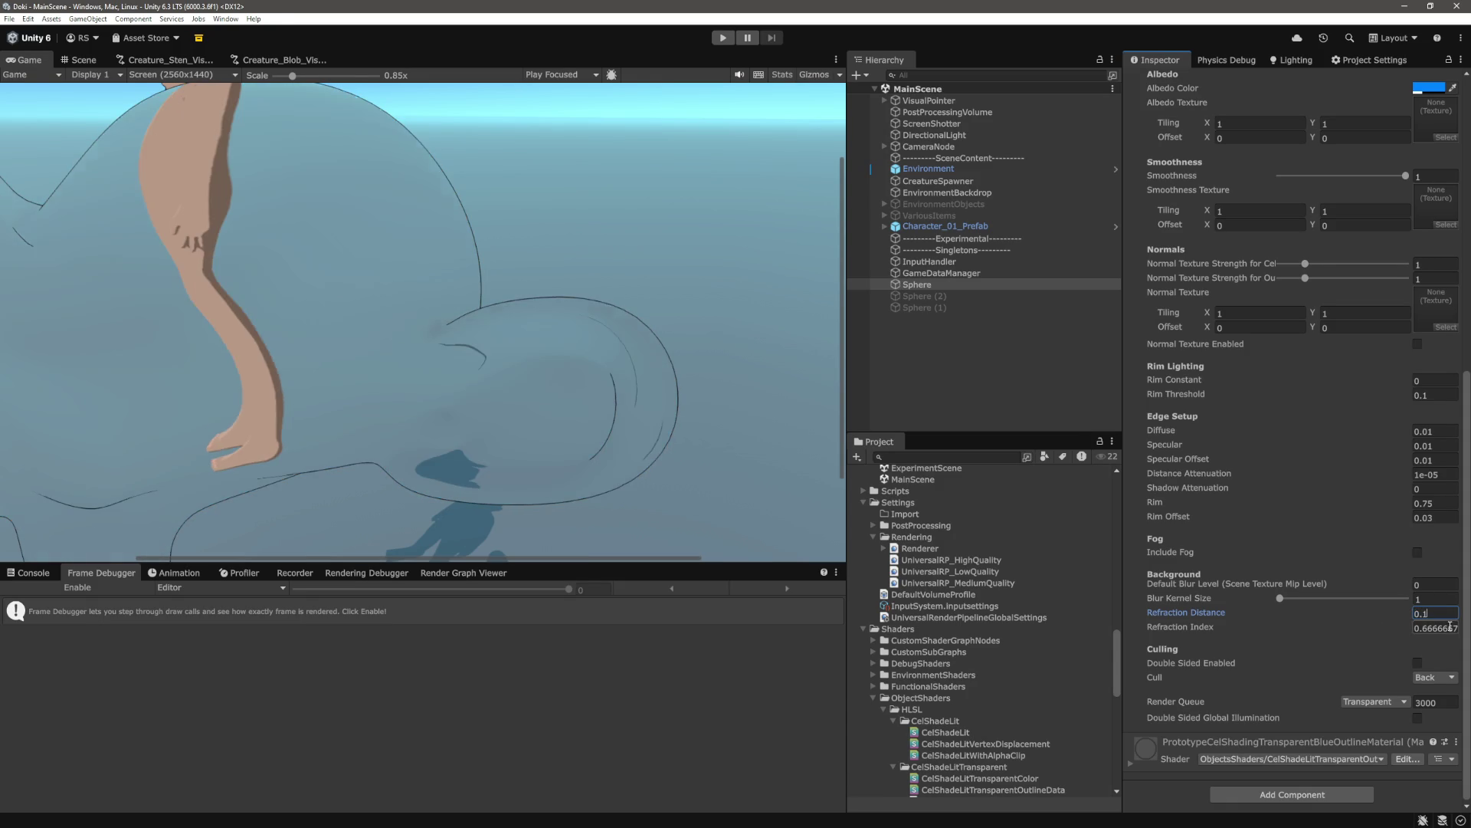
key("Return")
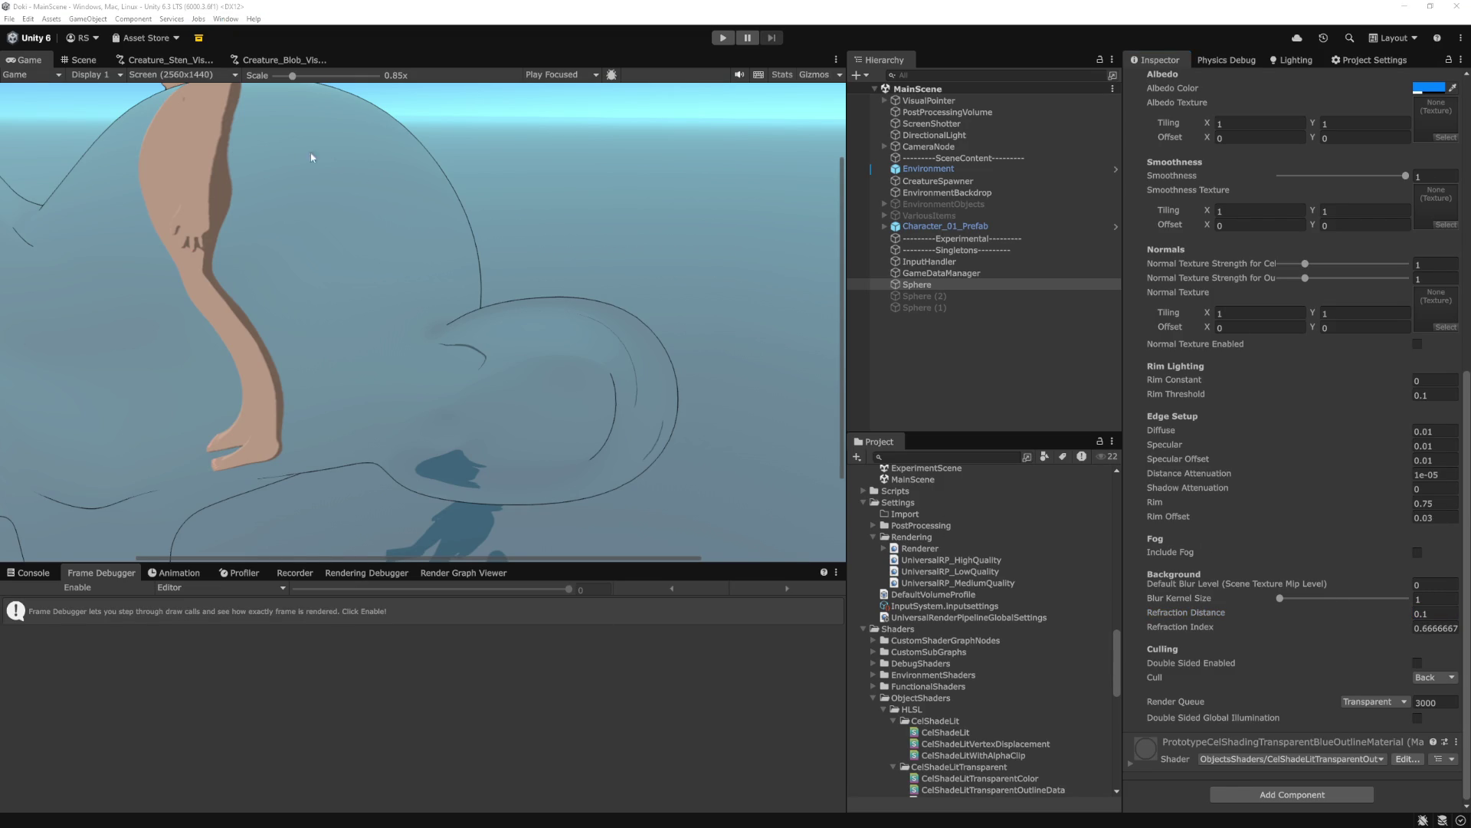
left_click_drag(295, 78, 278, 77)
left_click(921, 363)
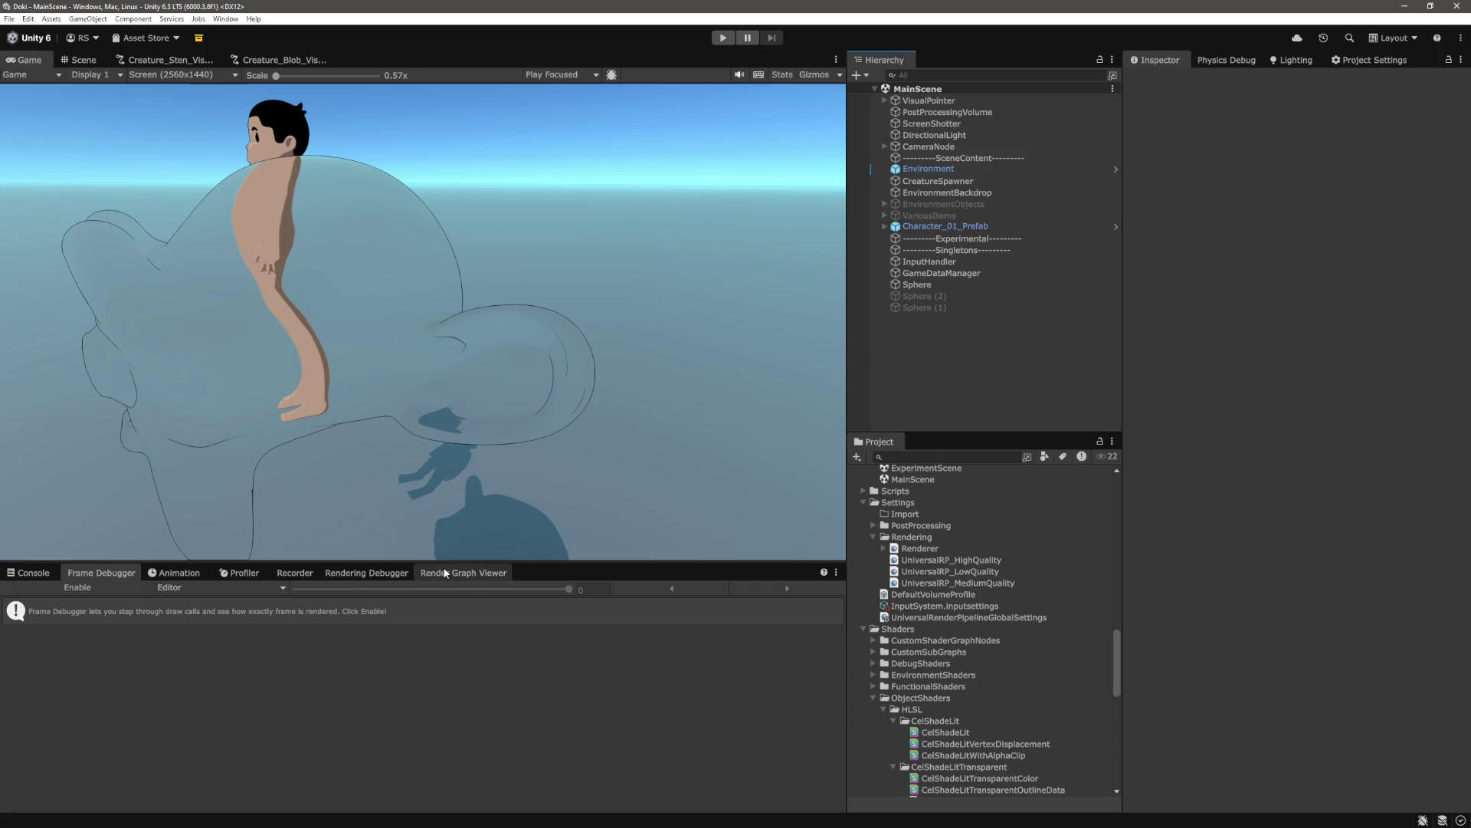
Select the Renderer asset and toggle Outline Solution Flag off and on repeatedly, ending enabled
left_click(920, 549)
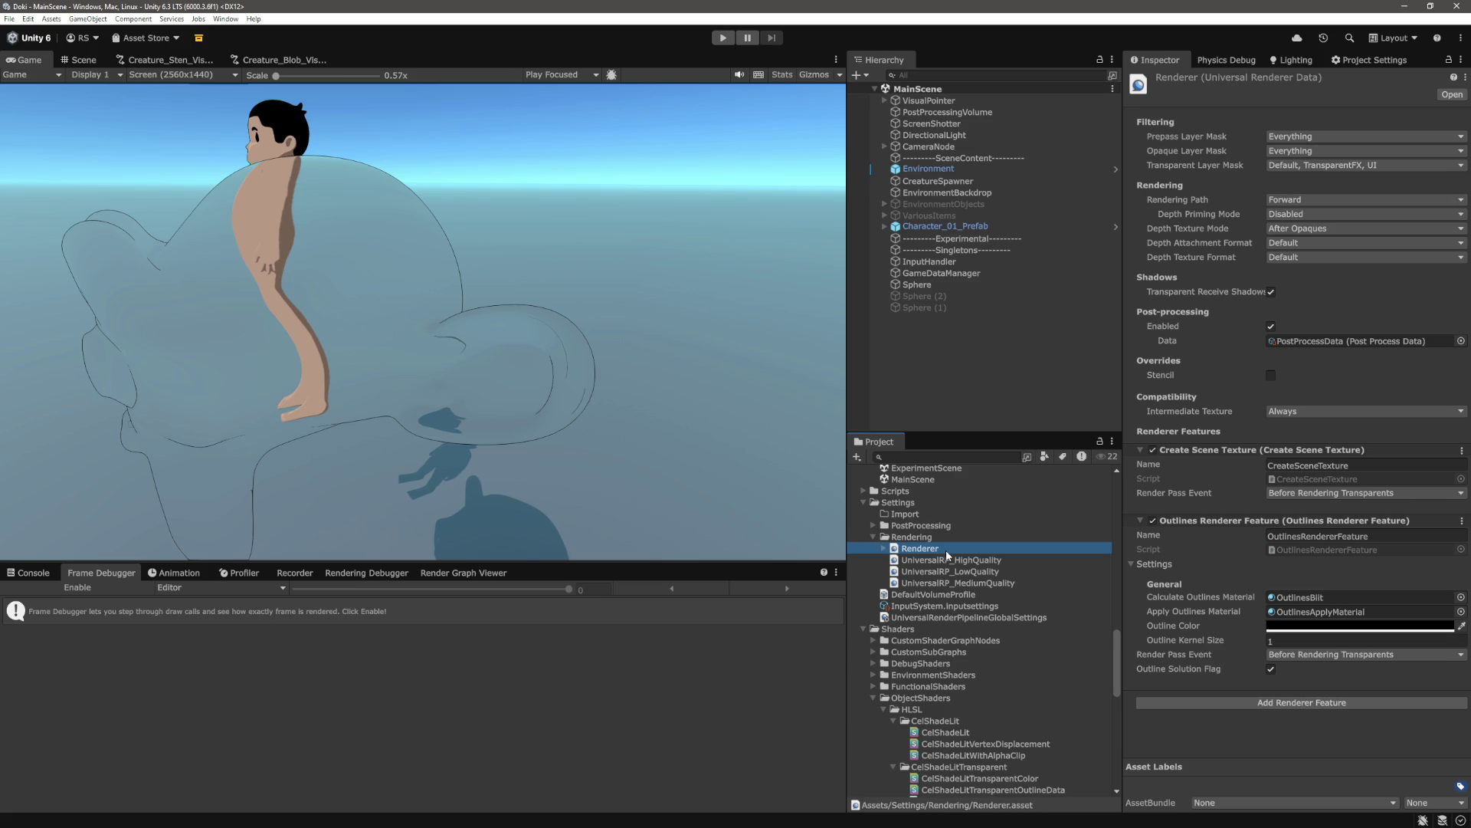
left_click(1271, 669)
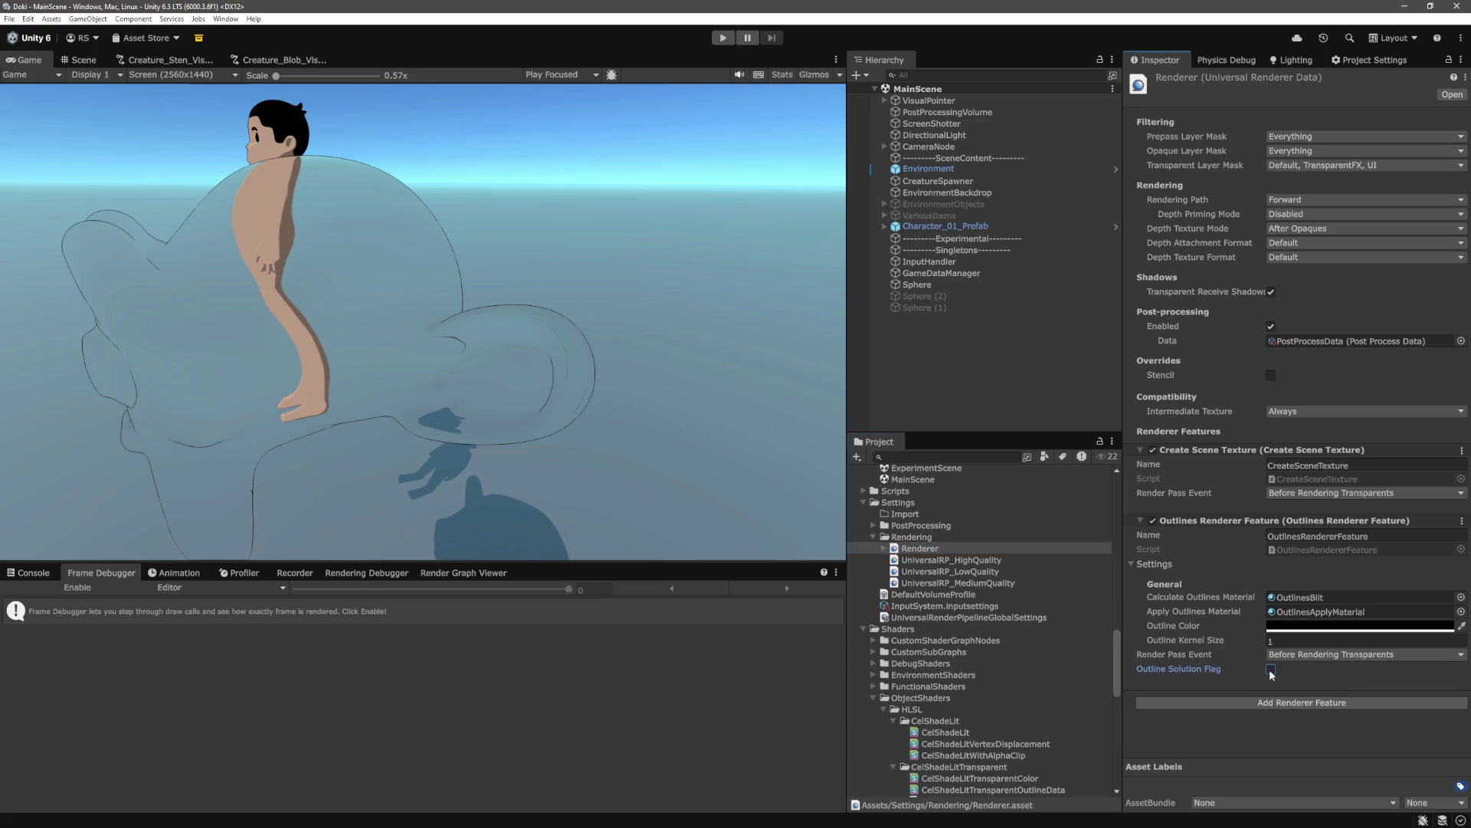
mouse_move(275, 76)
left_mouse_down()
mouse_move(310, 75)
mouse_move(283, 75)
left_mouse_up()
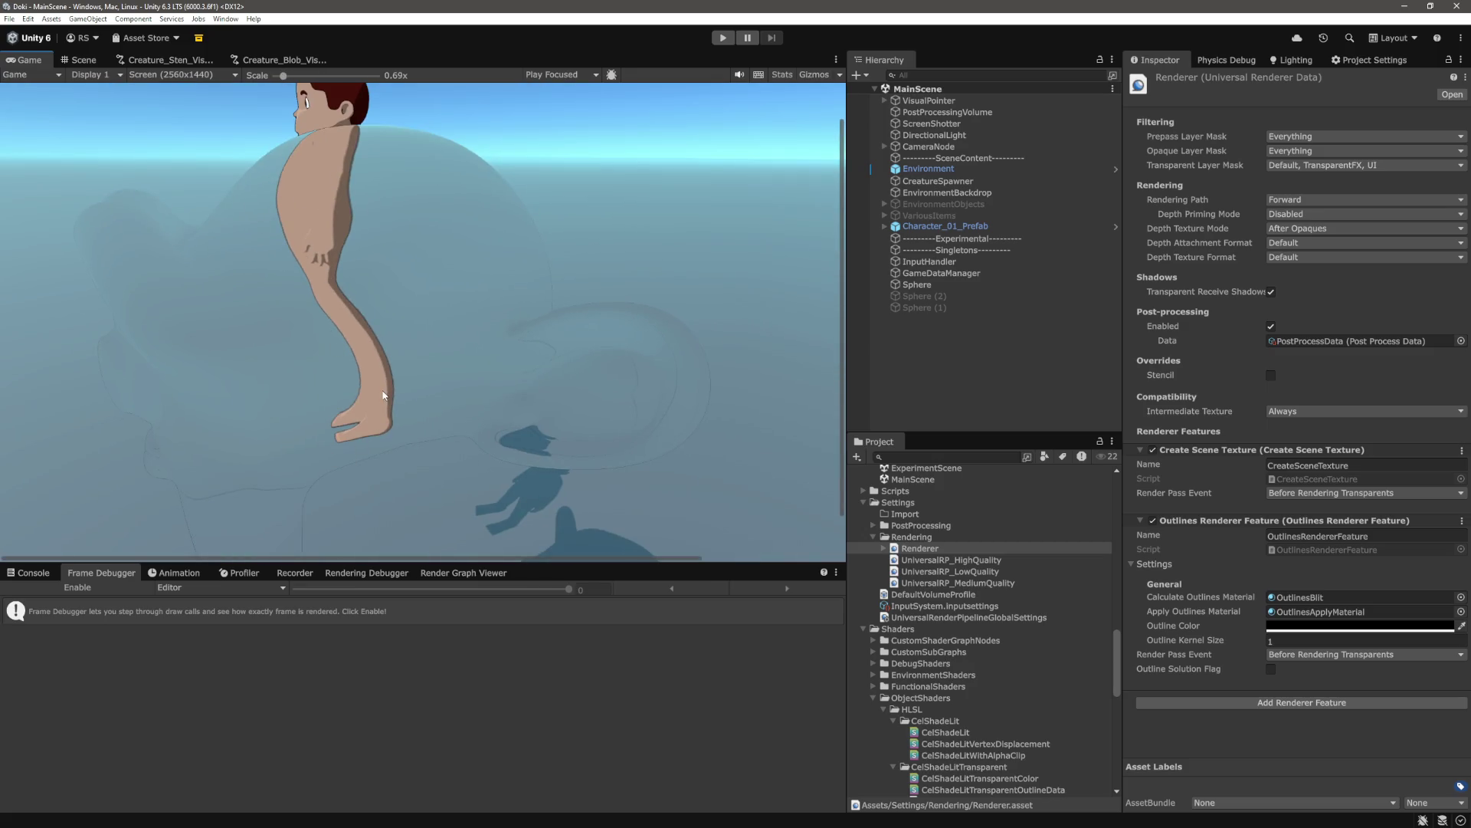
left_click(1271, 669)
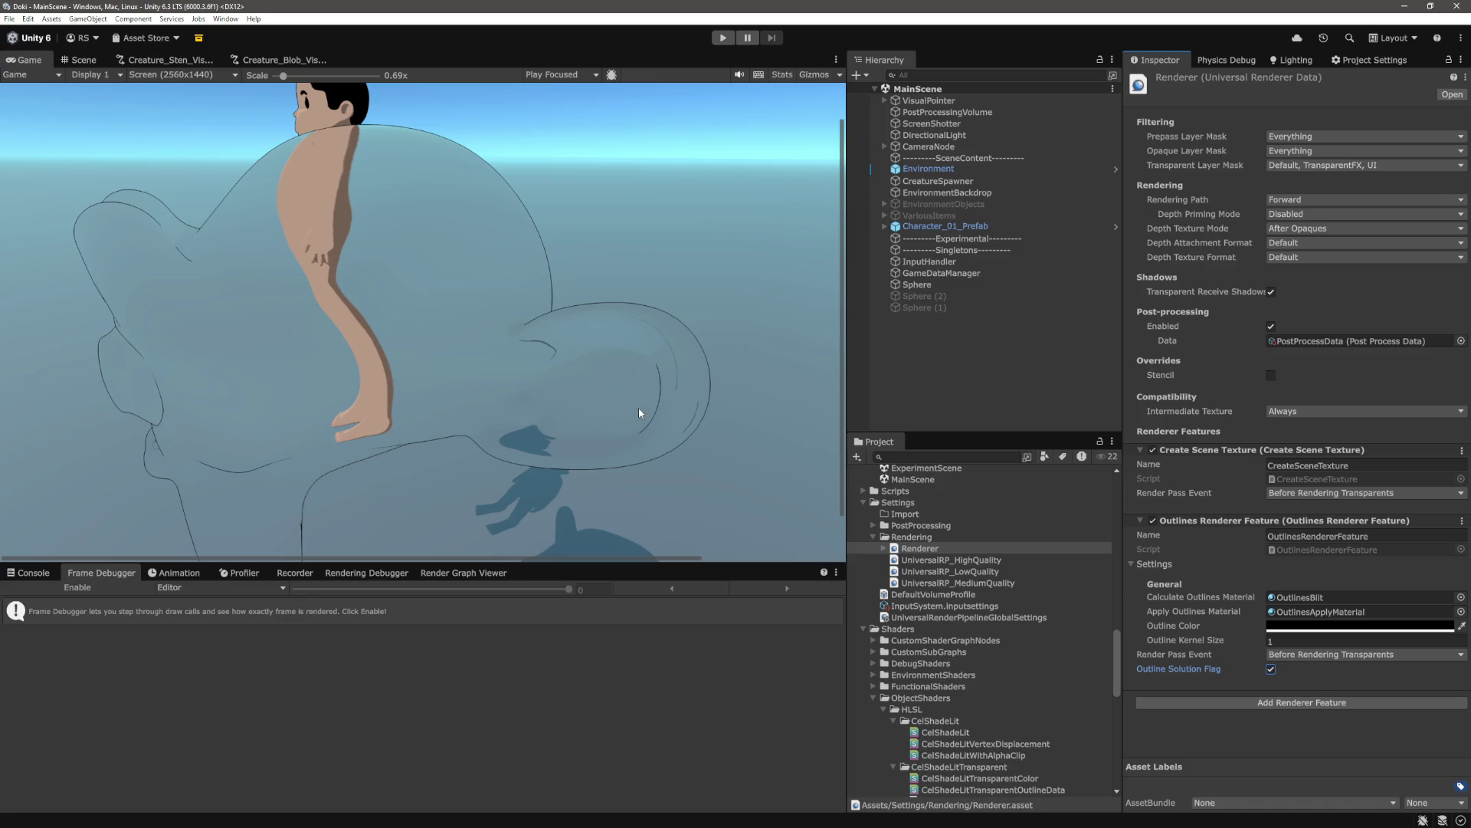
left_click(1270, 669)
left_click(1270, 669)
left_click(1270, 669)
left_click(1270, 669)
left_click(1270, 669)
left_click(1271, 668)
Enable the Frame Debugger and step to the OutlineDataRenderPass event
left_click(78, 587)
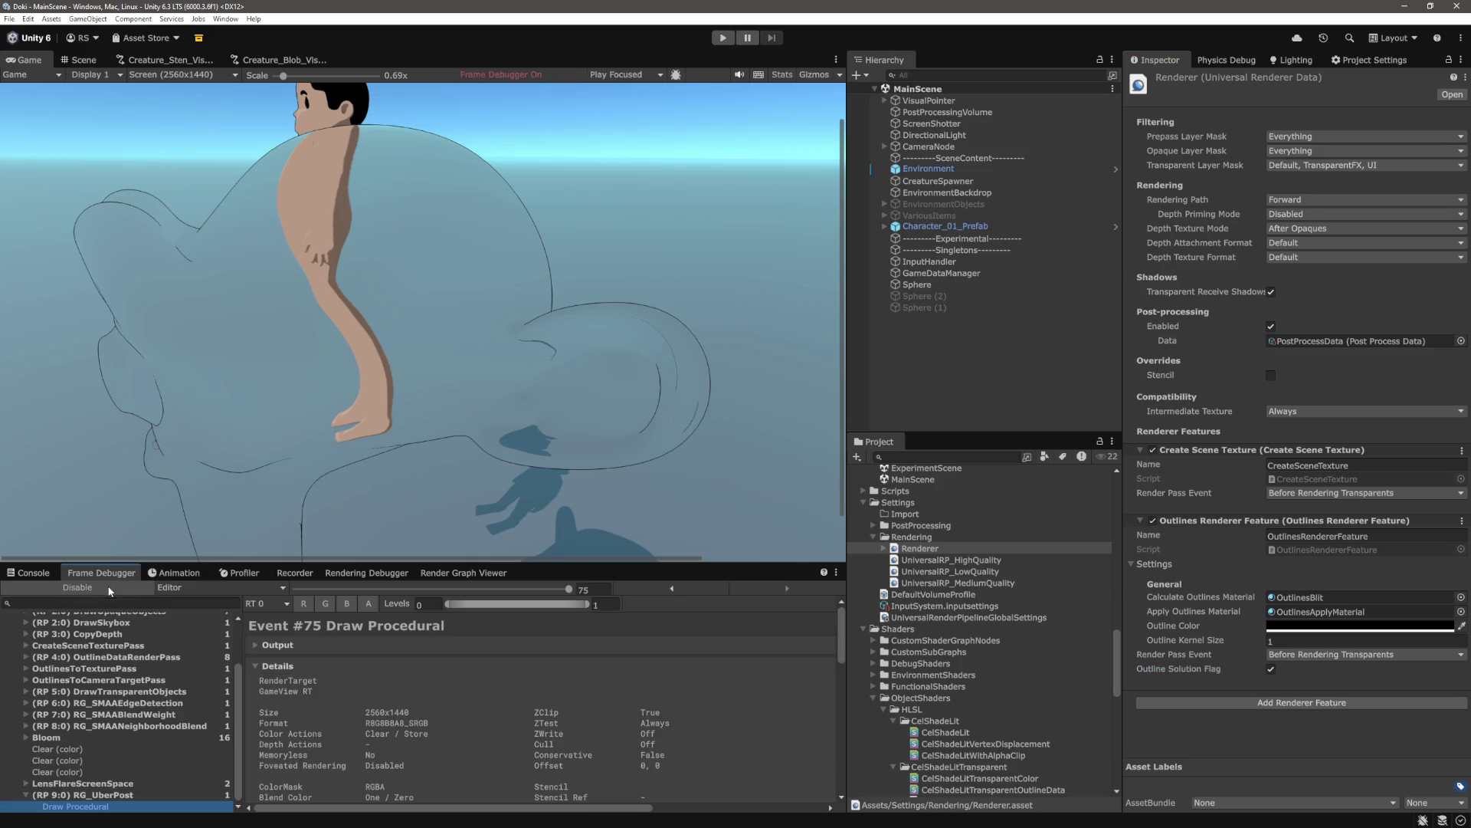
scroll(161, 697, "up", 3)
left_click(107, 710)
left_click(107, 698)
left_click(139, 722)
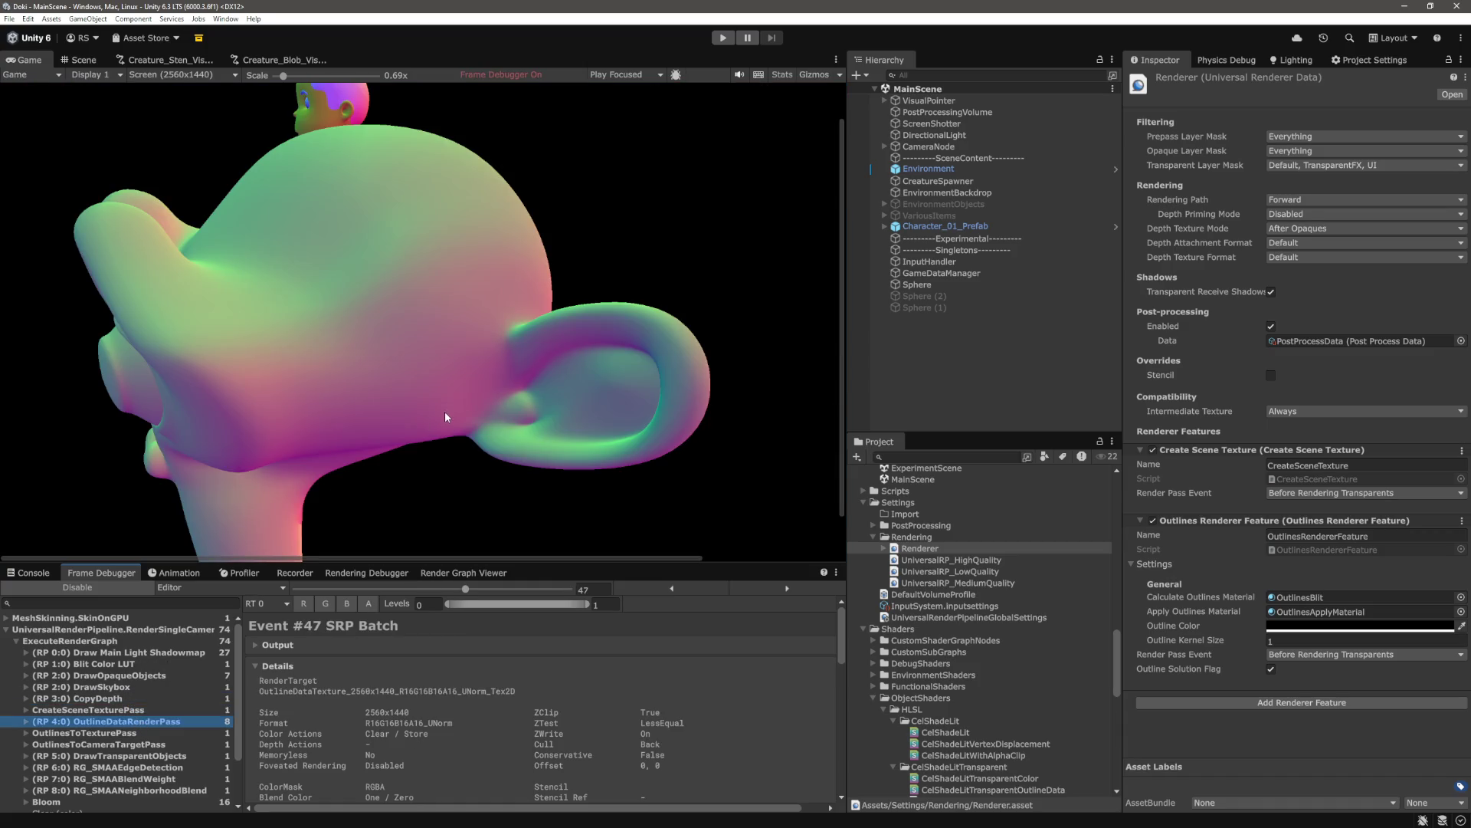
scroll(444, 414, "down", 1)
scroll(567, 498, "down", 1)
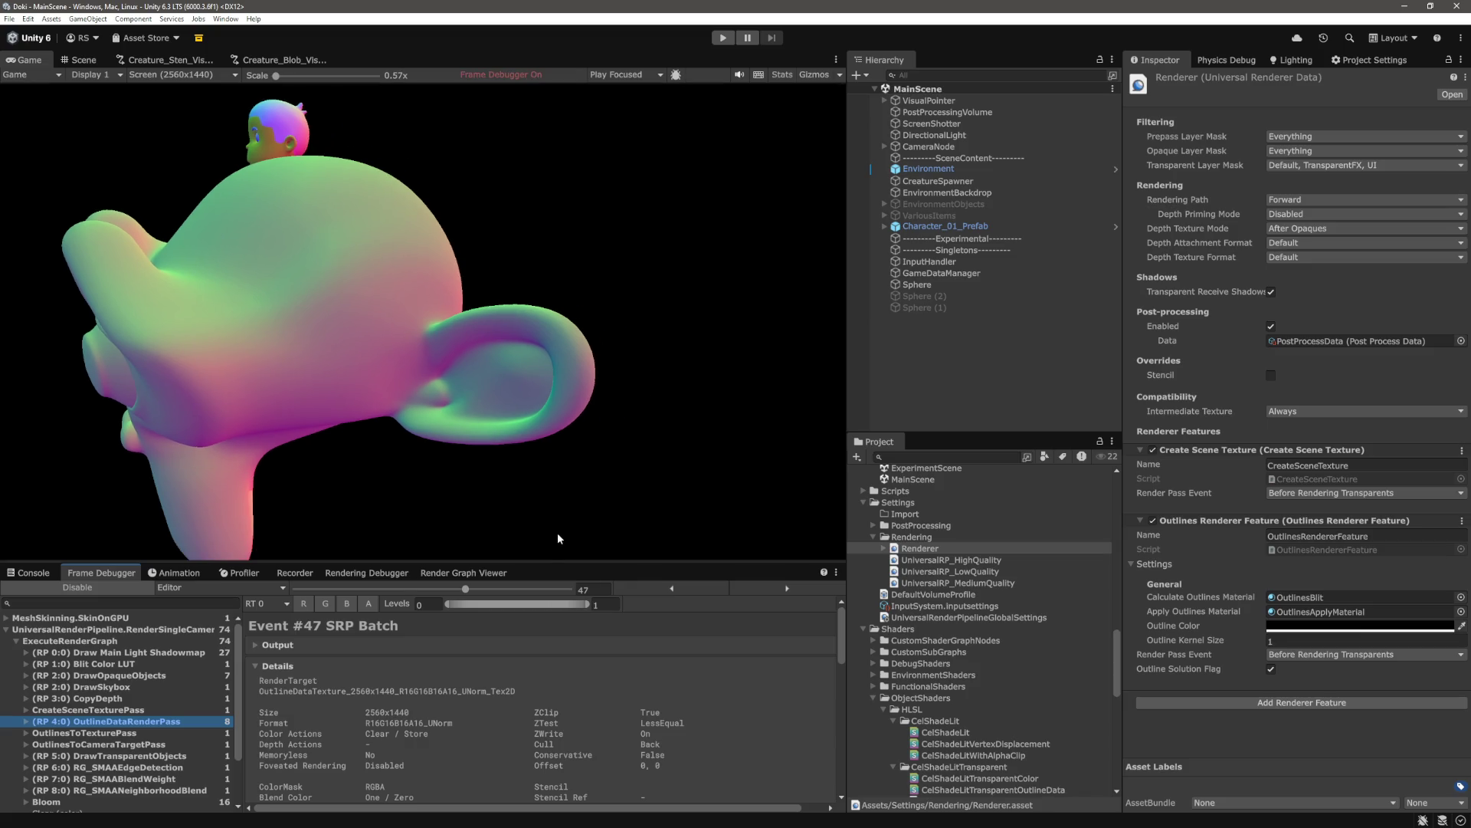
scroll(439, 464, "up", 2)
scroll(407, 471, "down", 2)
Uncheck Outline Solution Flag, recapture the frame, and reselect OutlineDataRenderPass event #47
left_click(1274, 668)
left_click(94, 587)
left_click(89, 587)
scroll(109, 649, "up", 3)
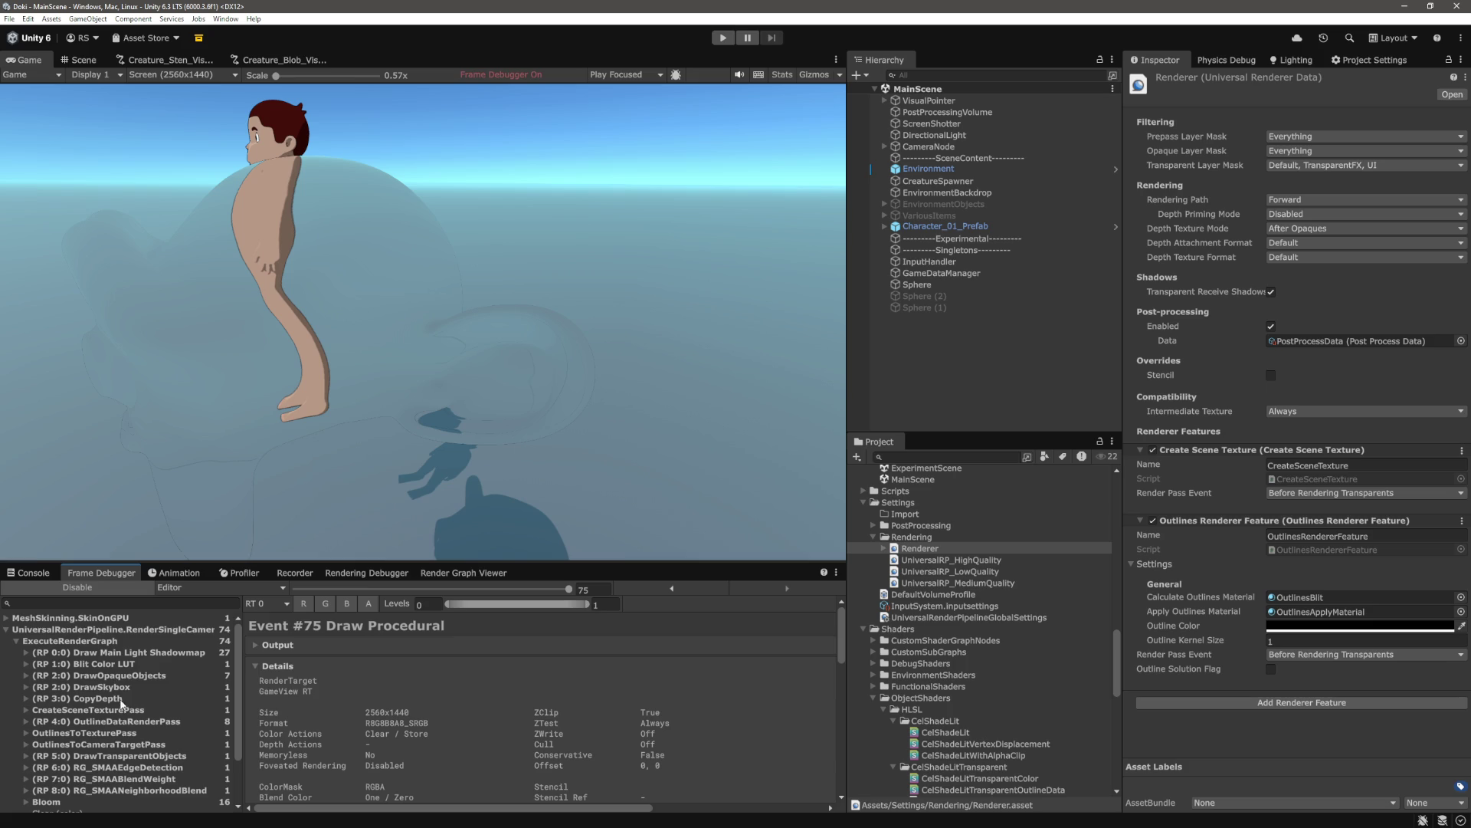
left_click(121, 723)
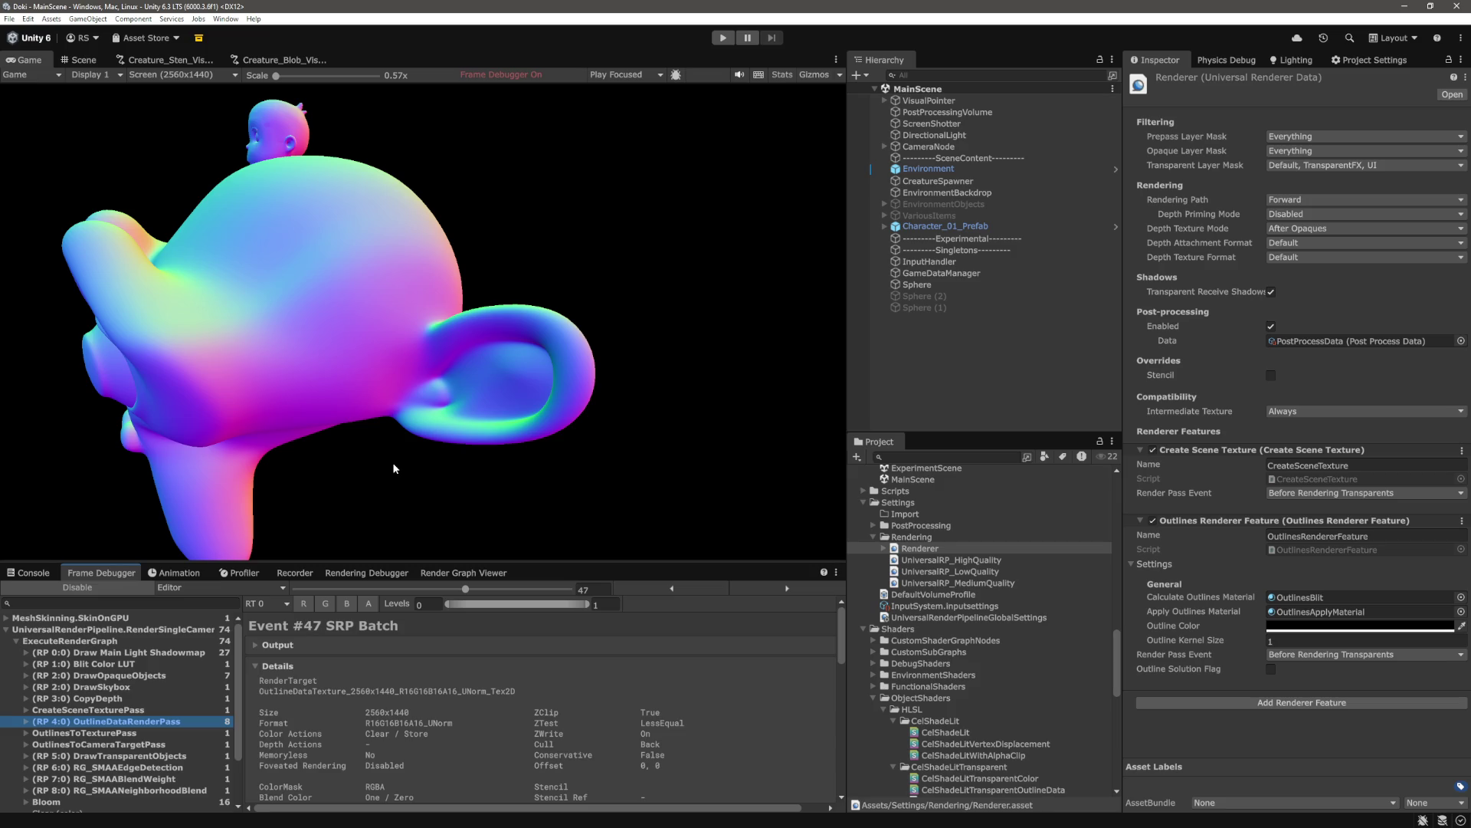
Disable the Frame Debugger and zoom the Game view into the character's leg and sphere edge
left_click(77, 587)
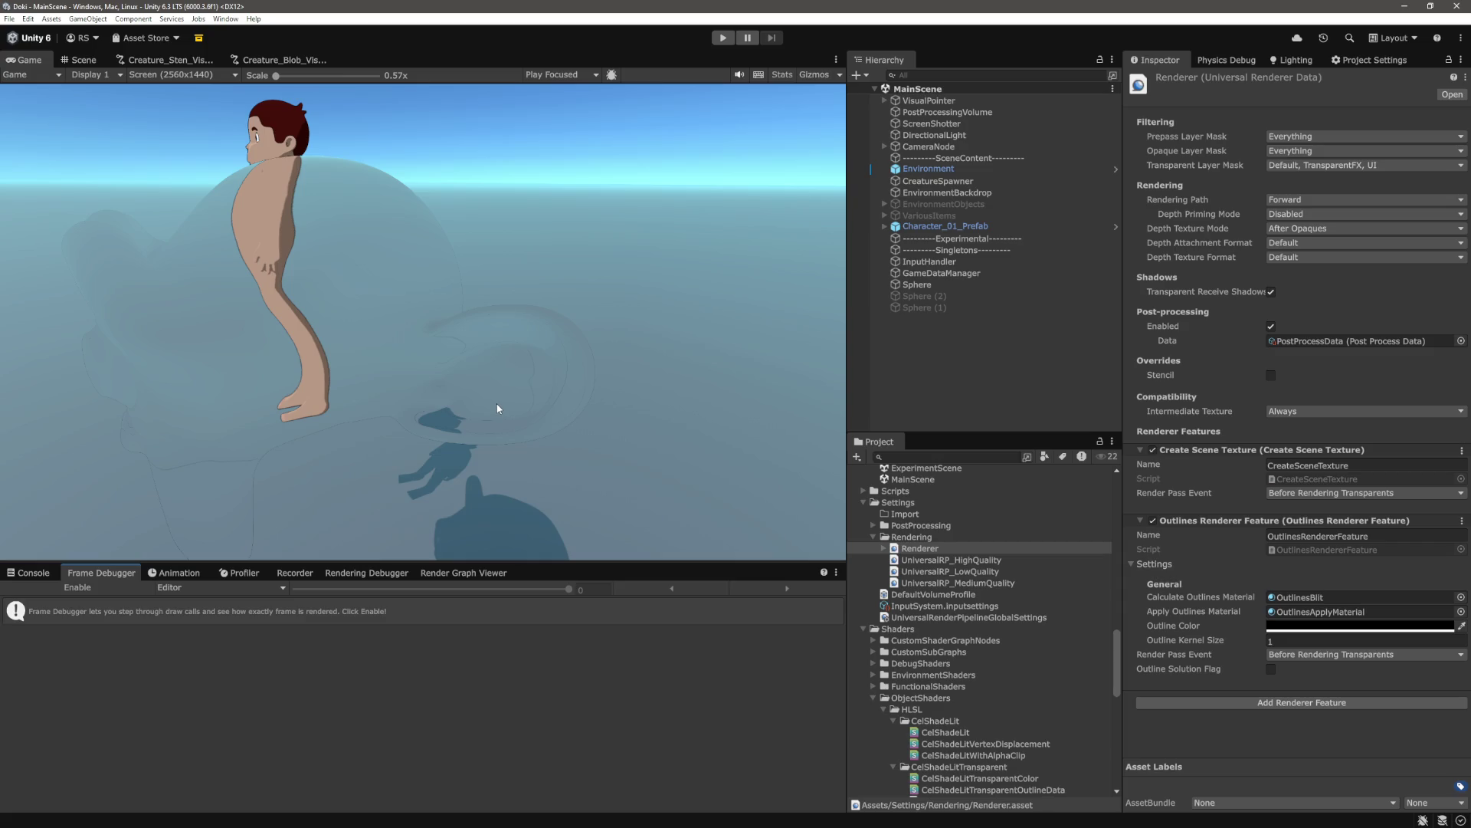
left_click_drag(292, 80, 314, 80)
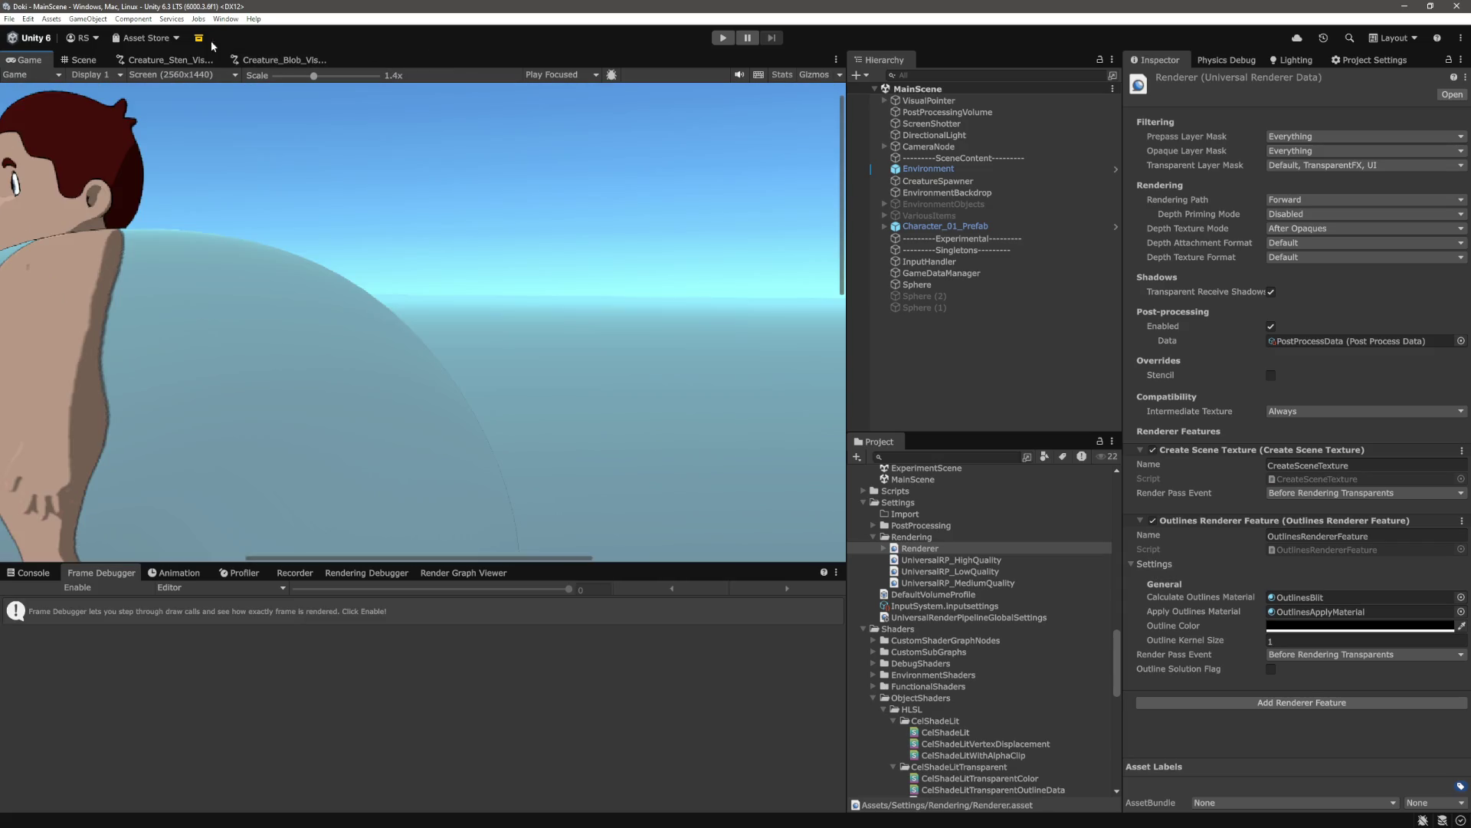
left_click_drag(314, 77, 360, 77)
scroll(361, 84, "down", 10)
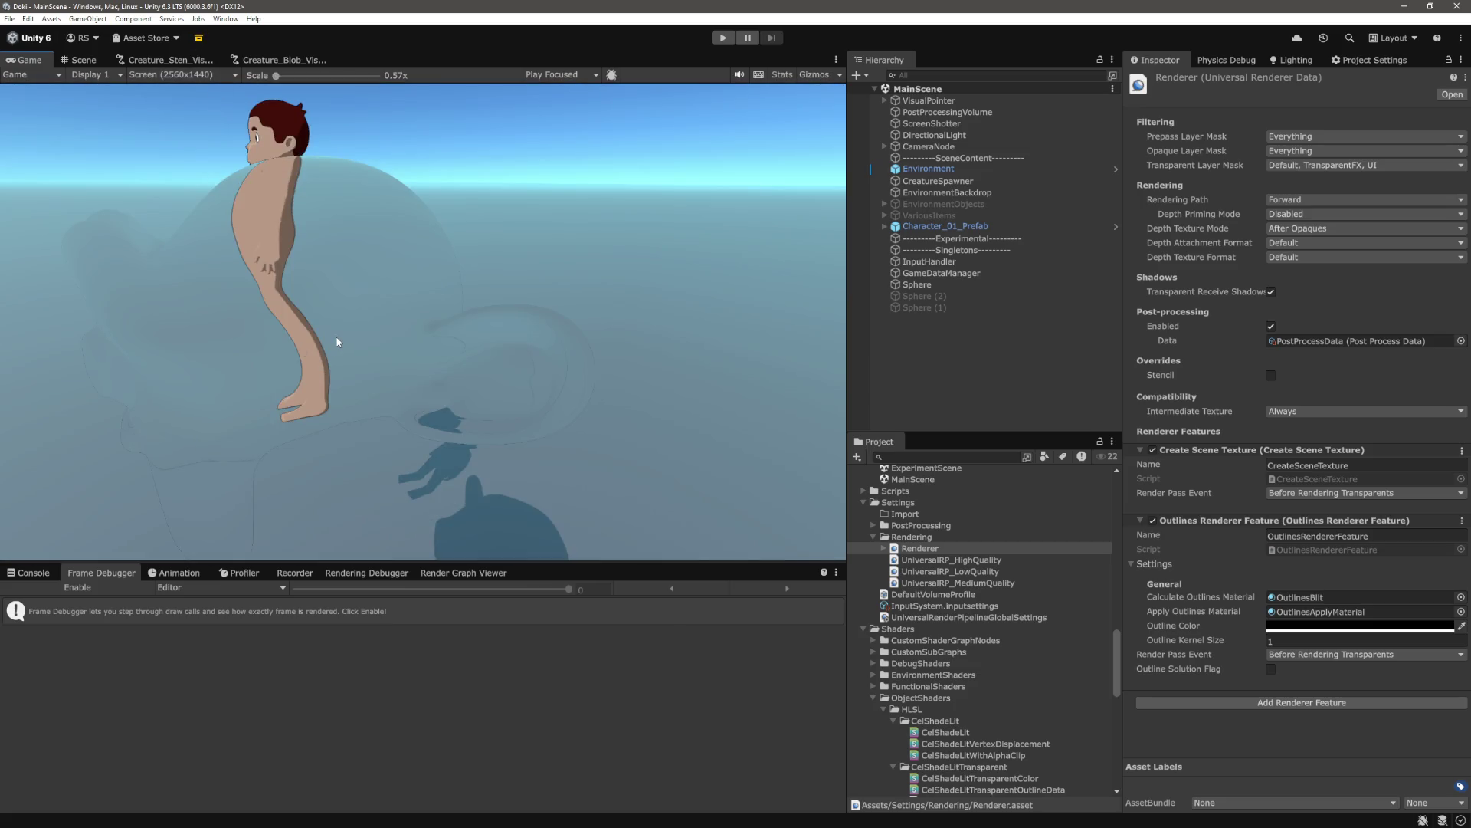
scroll(306, 352, "up", 6)
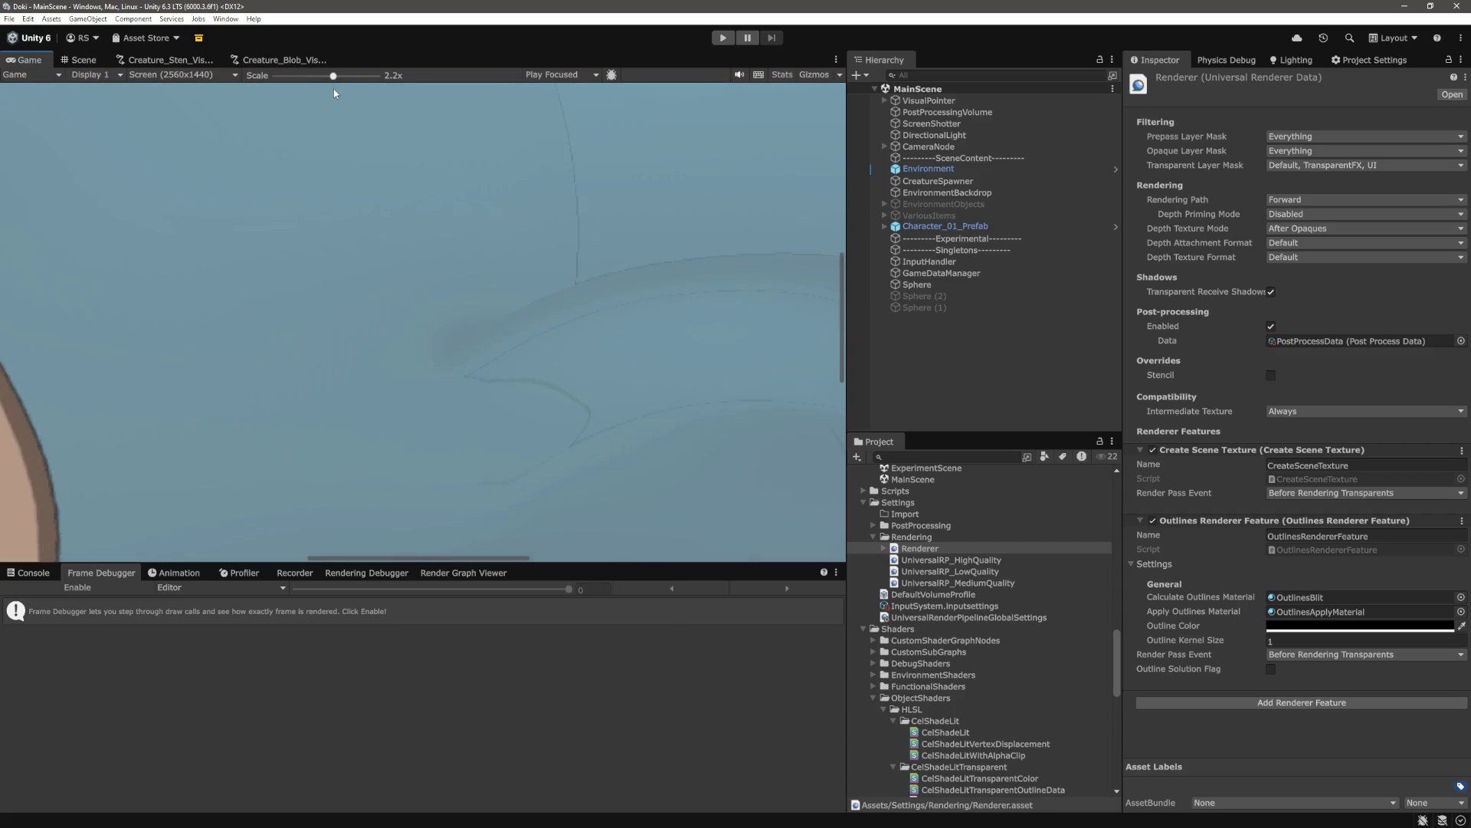
scroll(317, 373, "down", 3)
left_click_drag(342, 558, 245, 559)
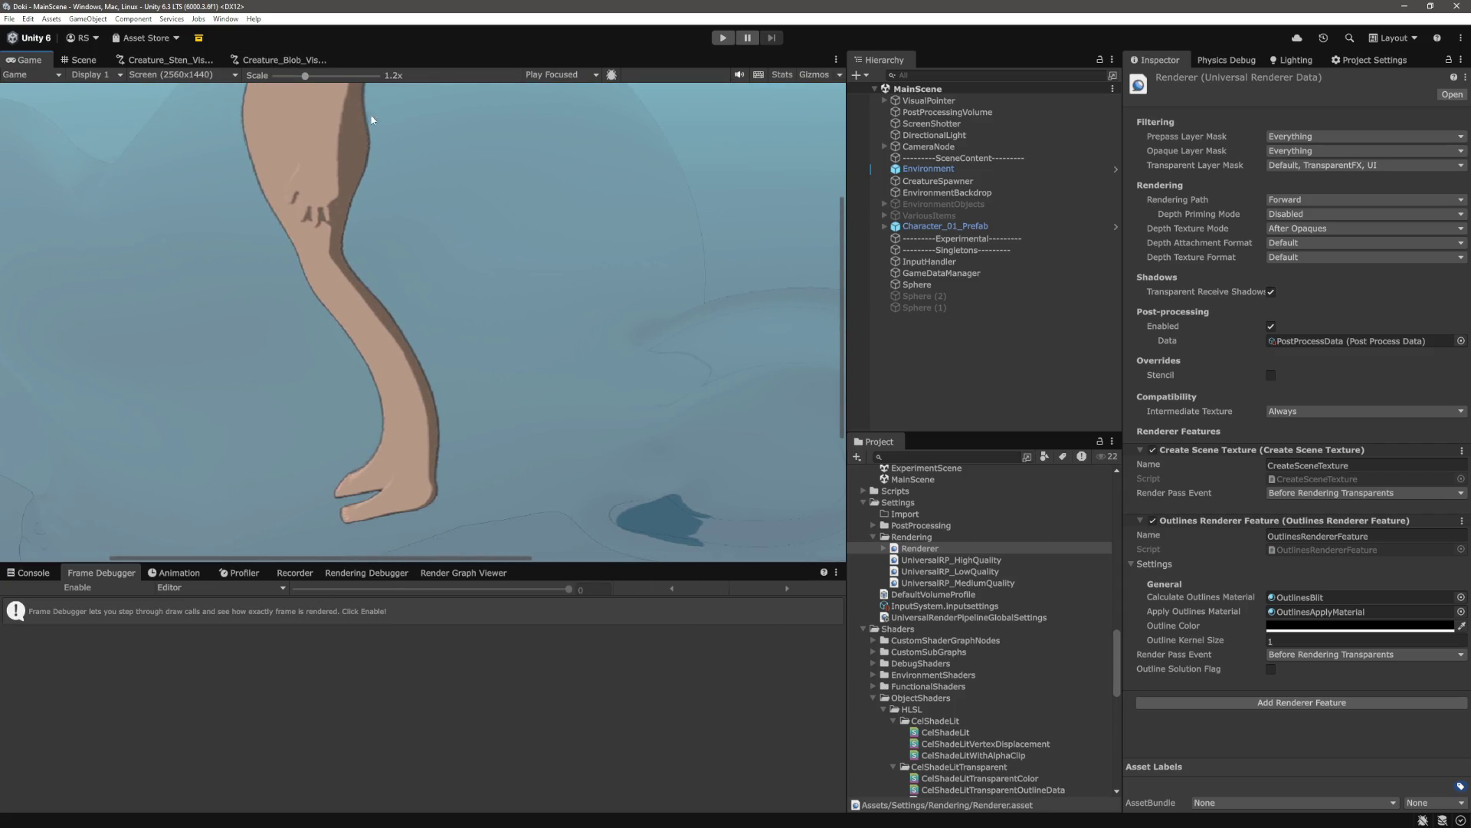
Enable the Frame Debugger and alternate between OutlineDataRenderPass normals and the OutlinesToTexturePass outline texture
left_click_drag(303, 81, 286, 76)
left_click(98, 586)
left_click(120, 722)
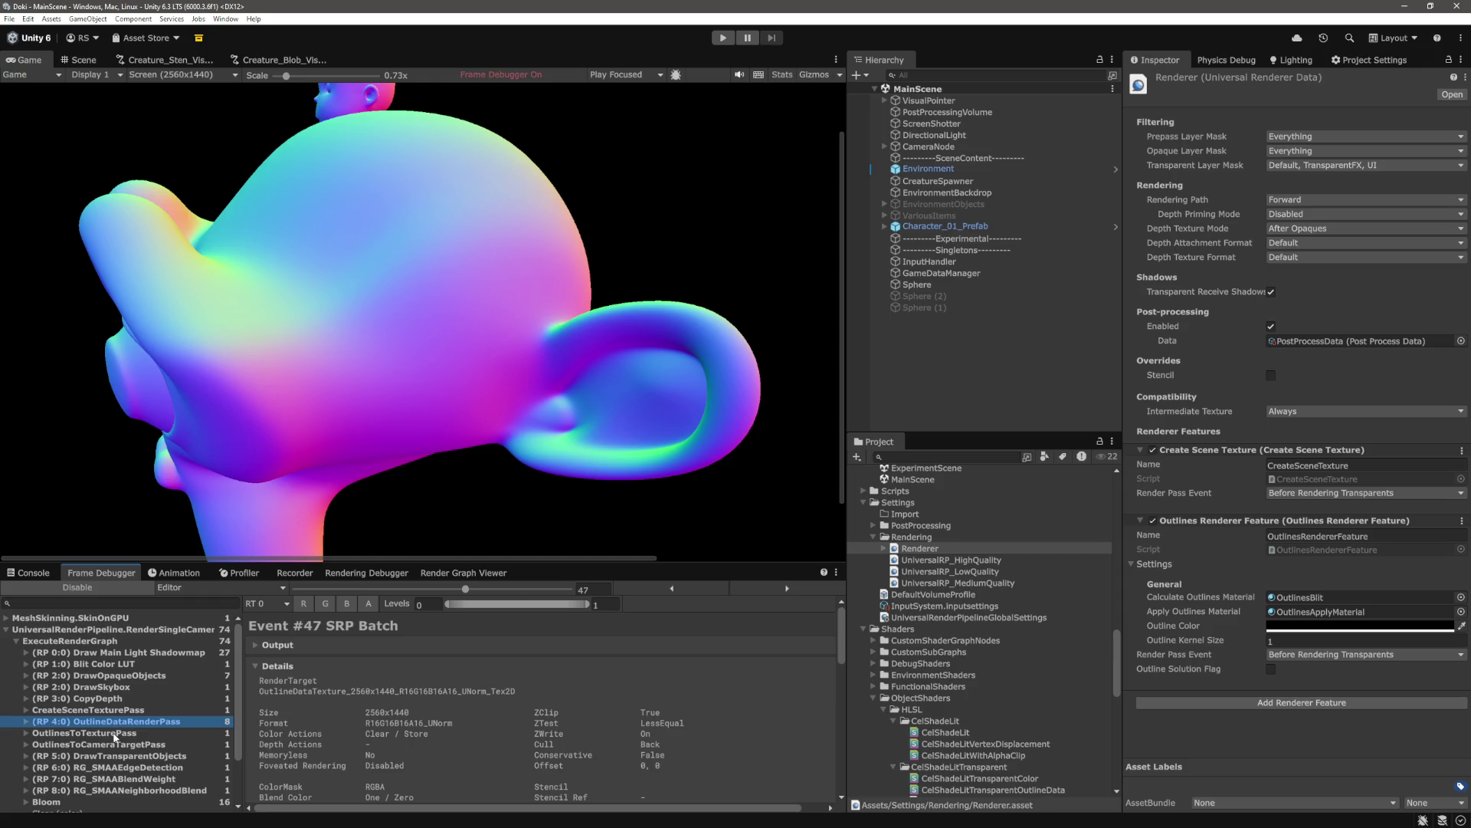
left_click(114, 734)
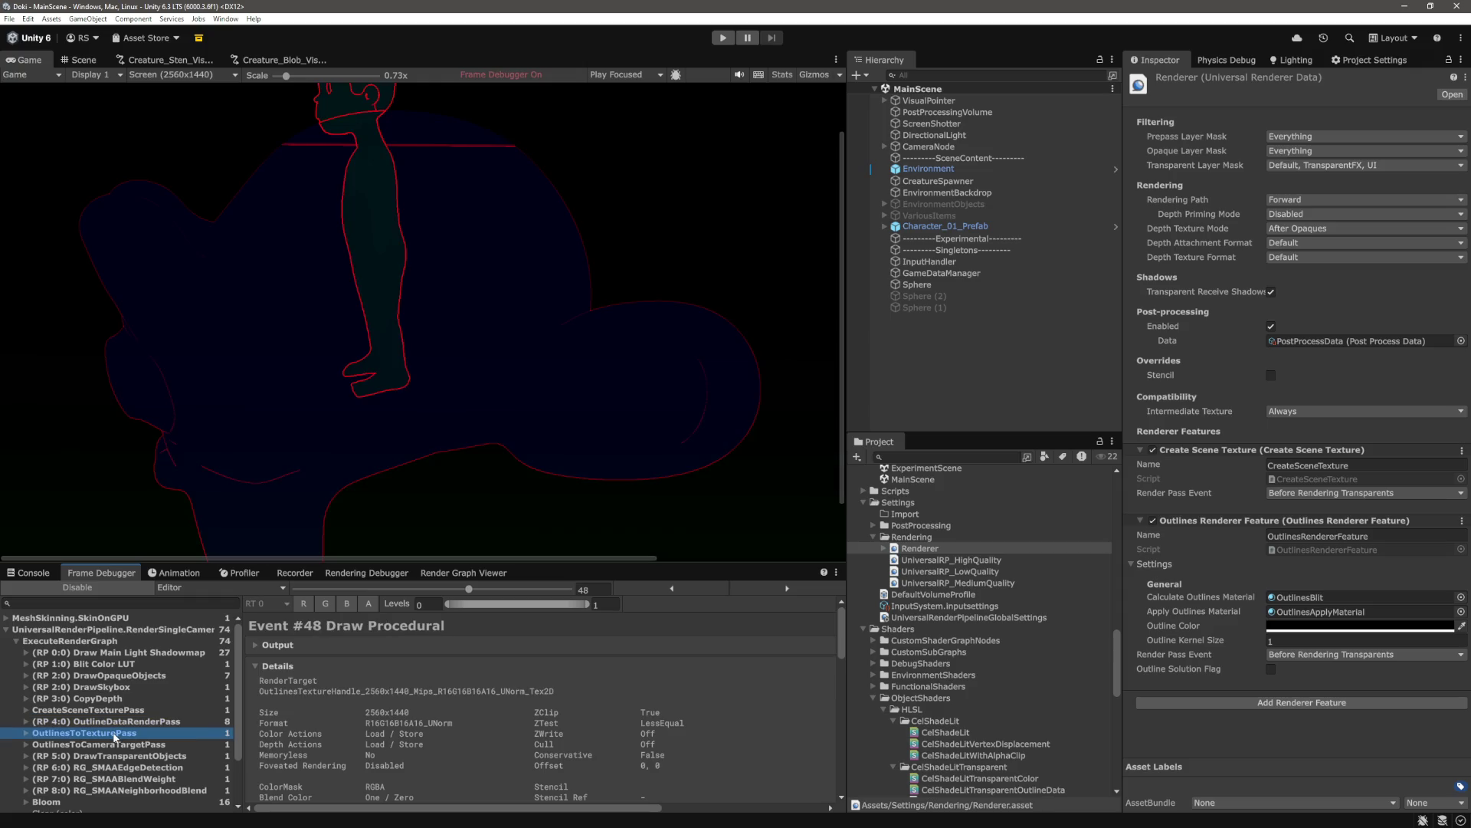
left_click(117, 723)
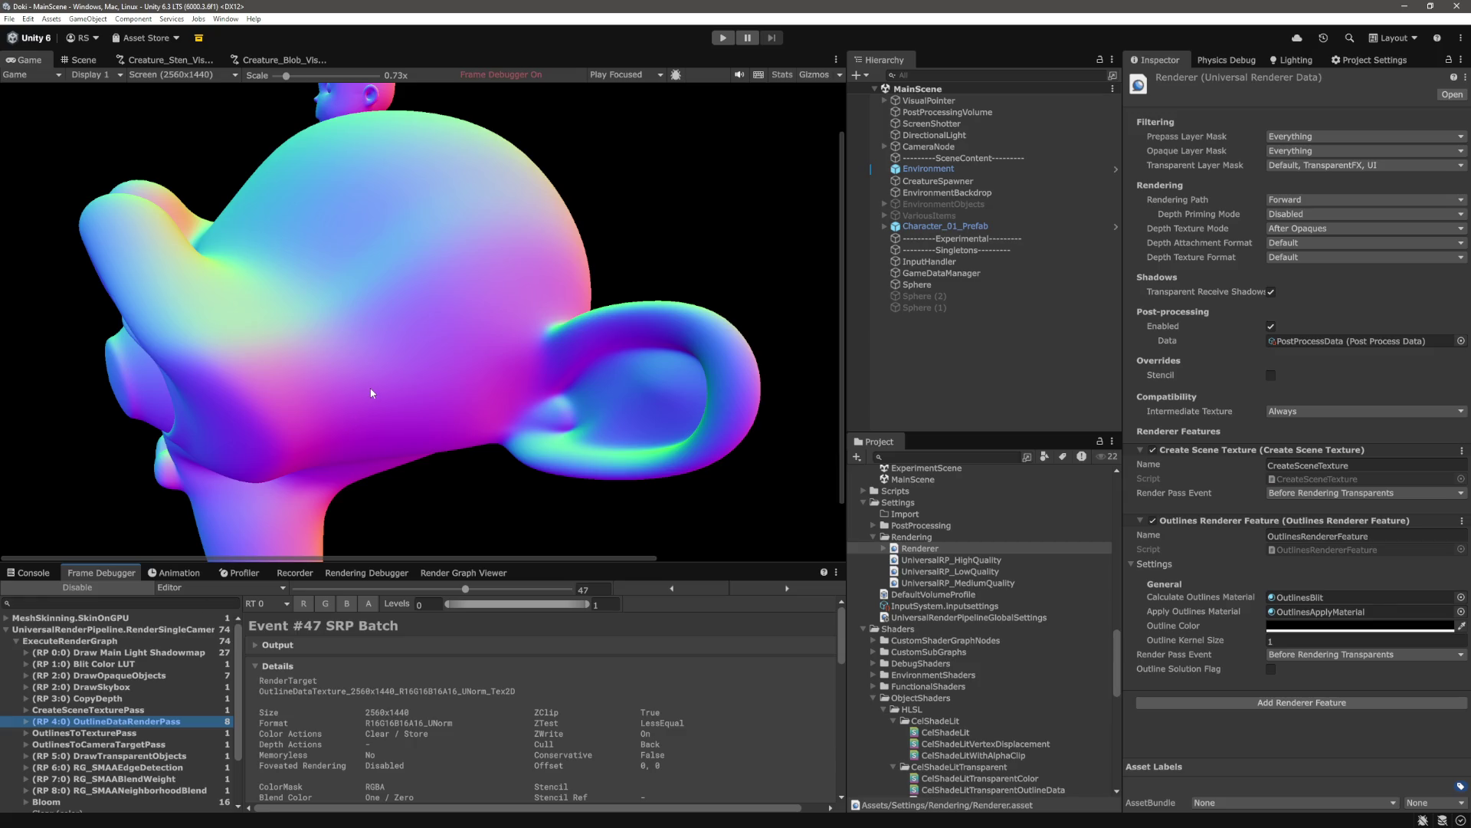
left_click(122, 736)
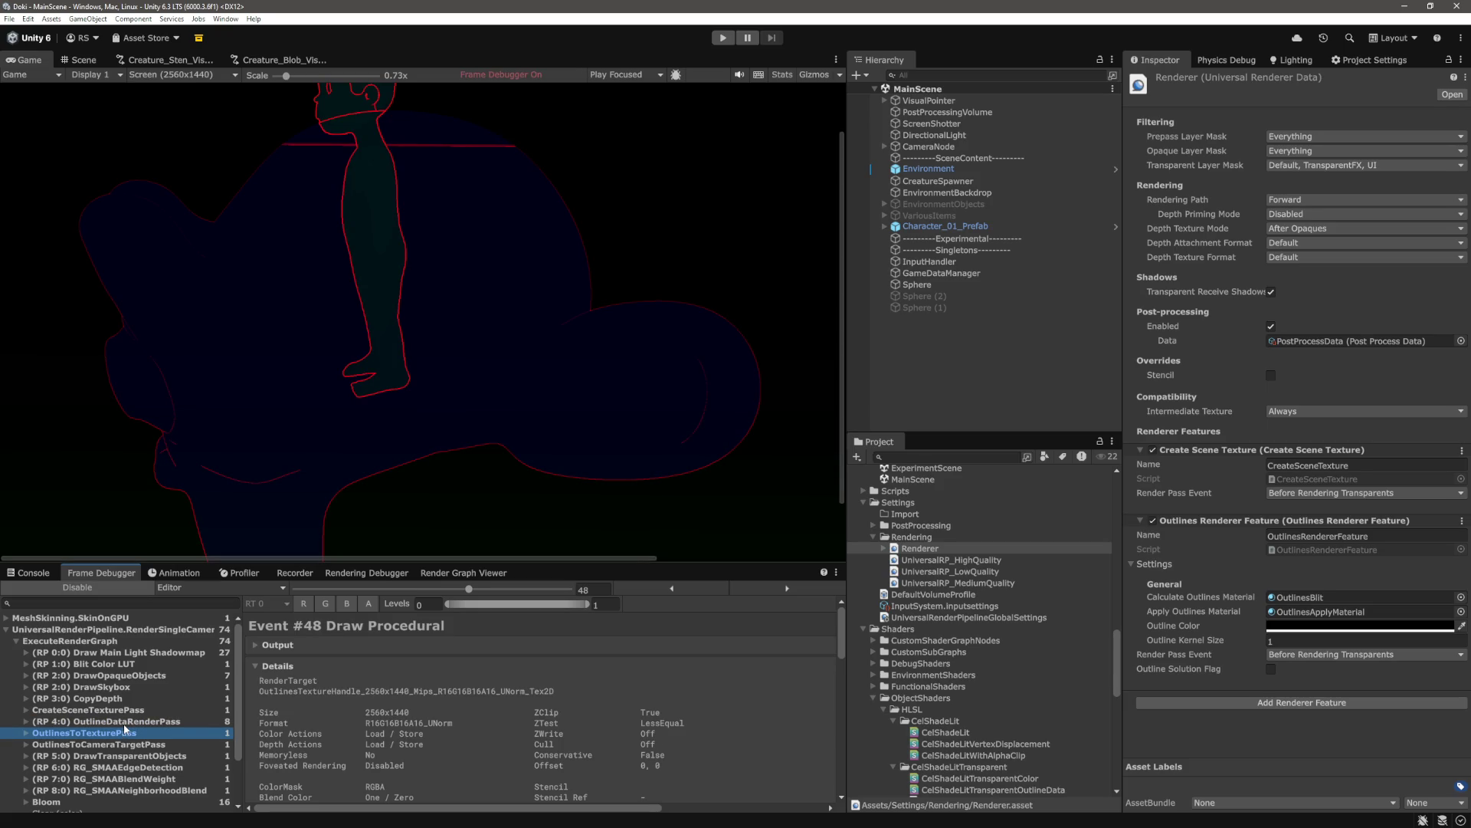
left_click(123, 724)
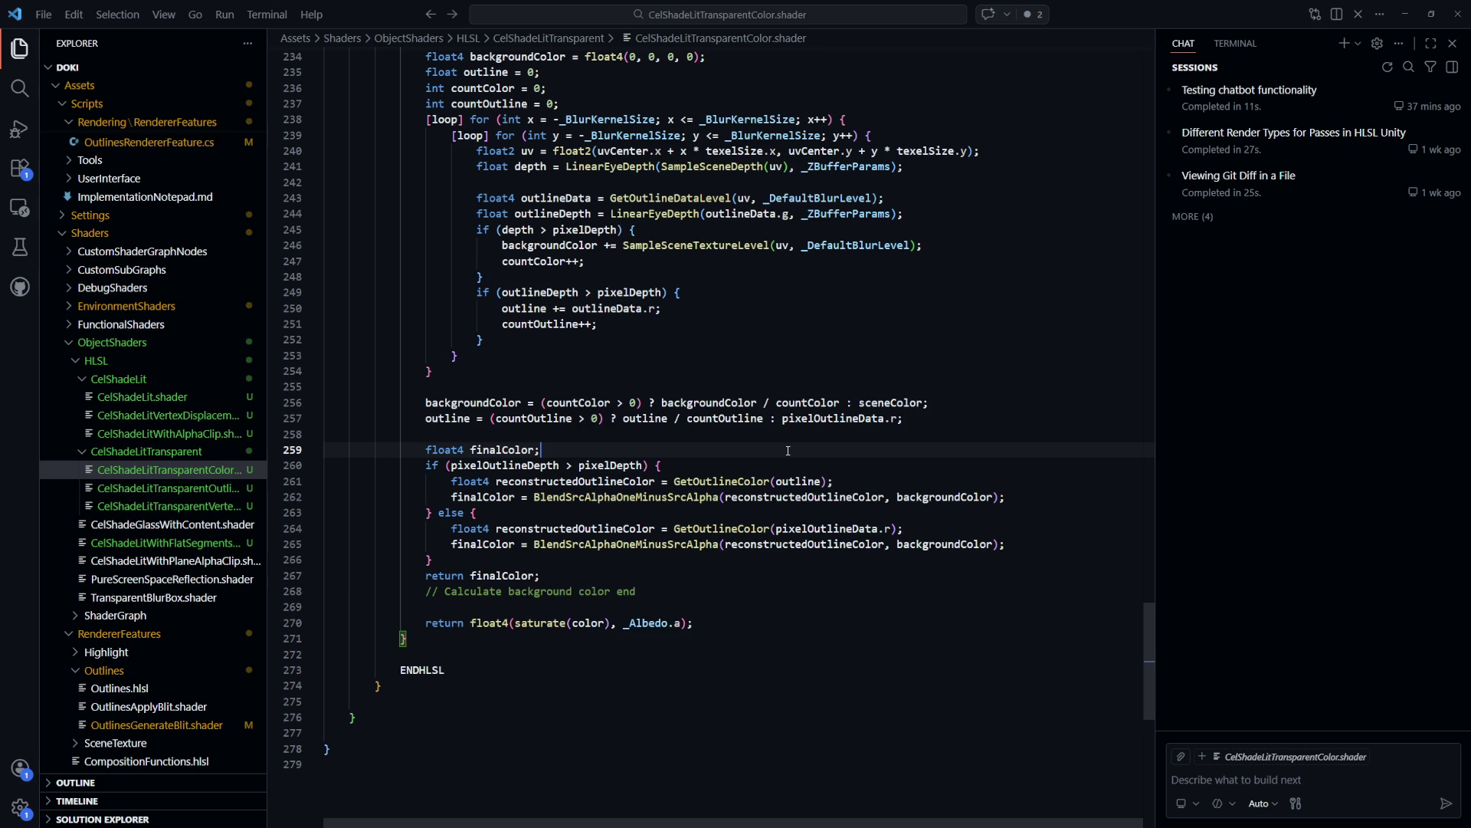
Switch to CelShadeLitTransparentOutlineData.shader from the recent files list
key("ctrl+Tab")
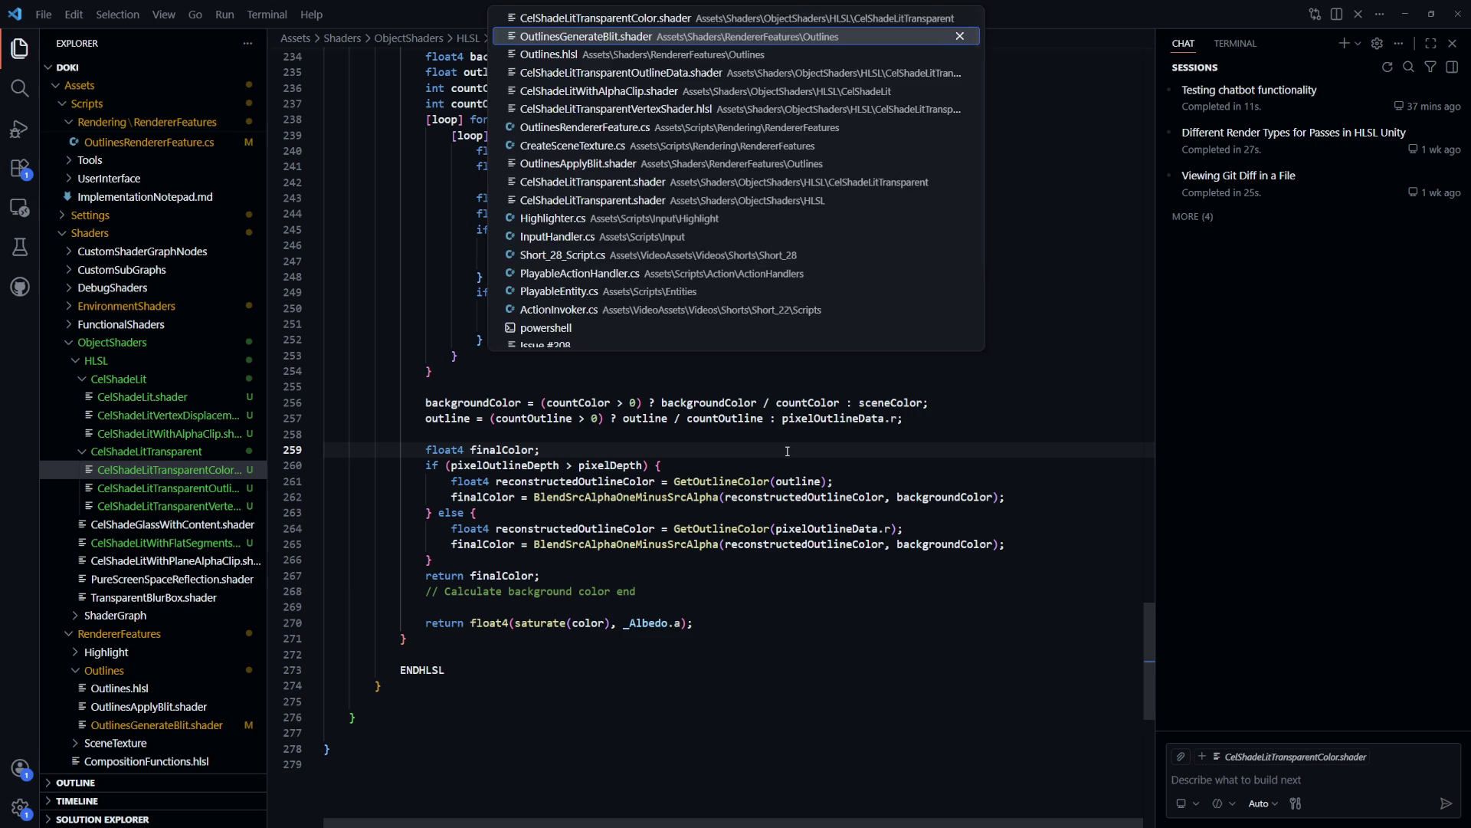
key("ctrl+Tab")
key("ctrl+Tab")
key("ctrl+shift+Tab")
key("ctrl+shift+Tab")
key("ctrl+Tab")
key("ctrl+Tab")
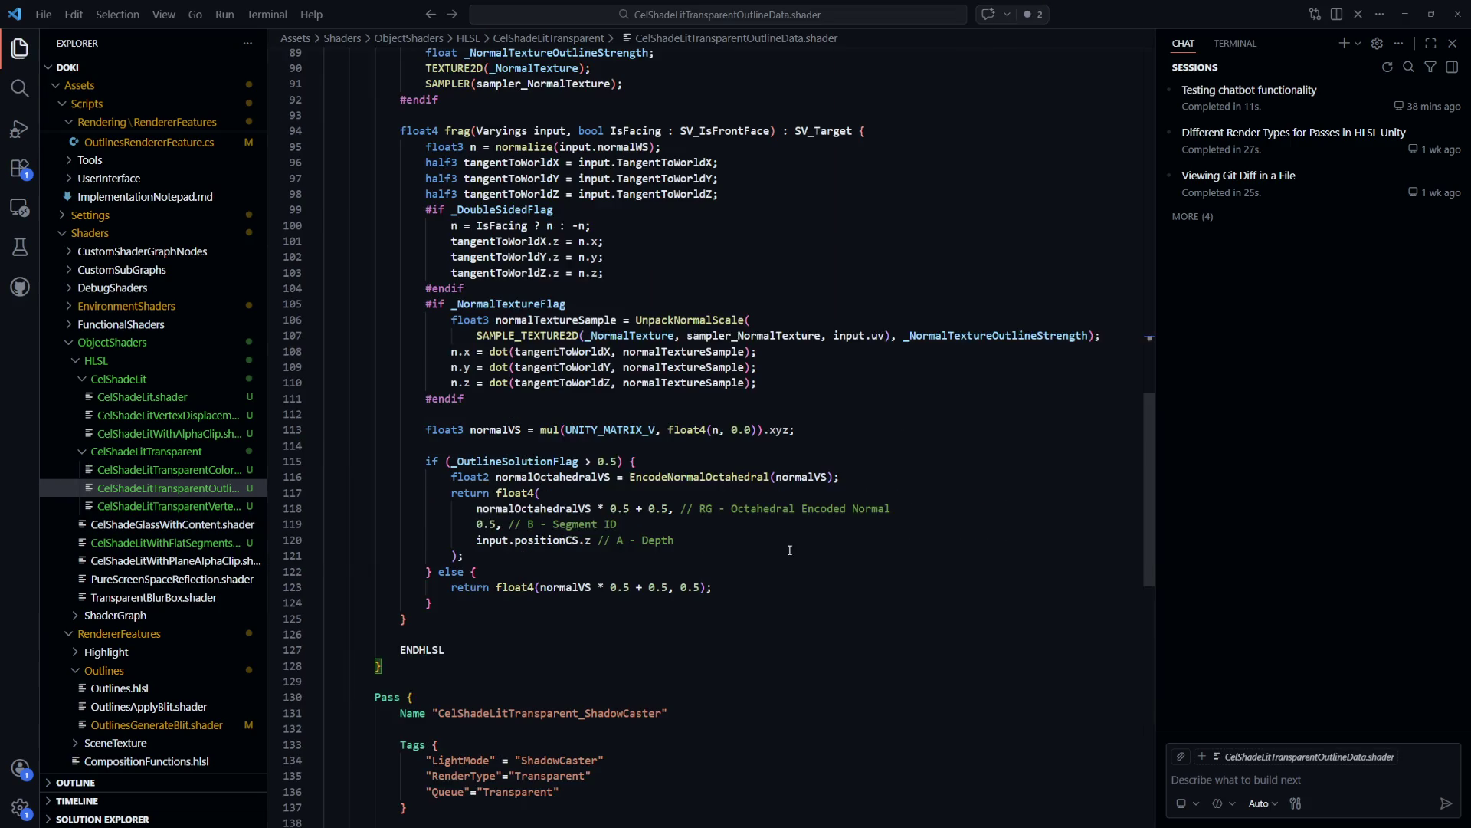
Highlight the 0.5 values and the else-branch return on line 123, then return to Unity
double_click(685, 588)
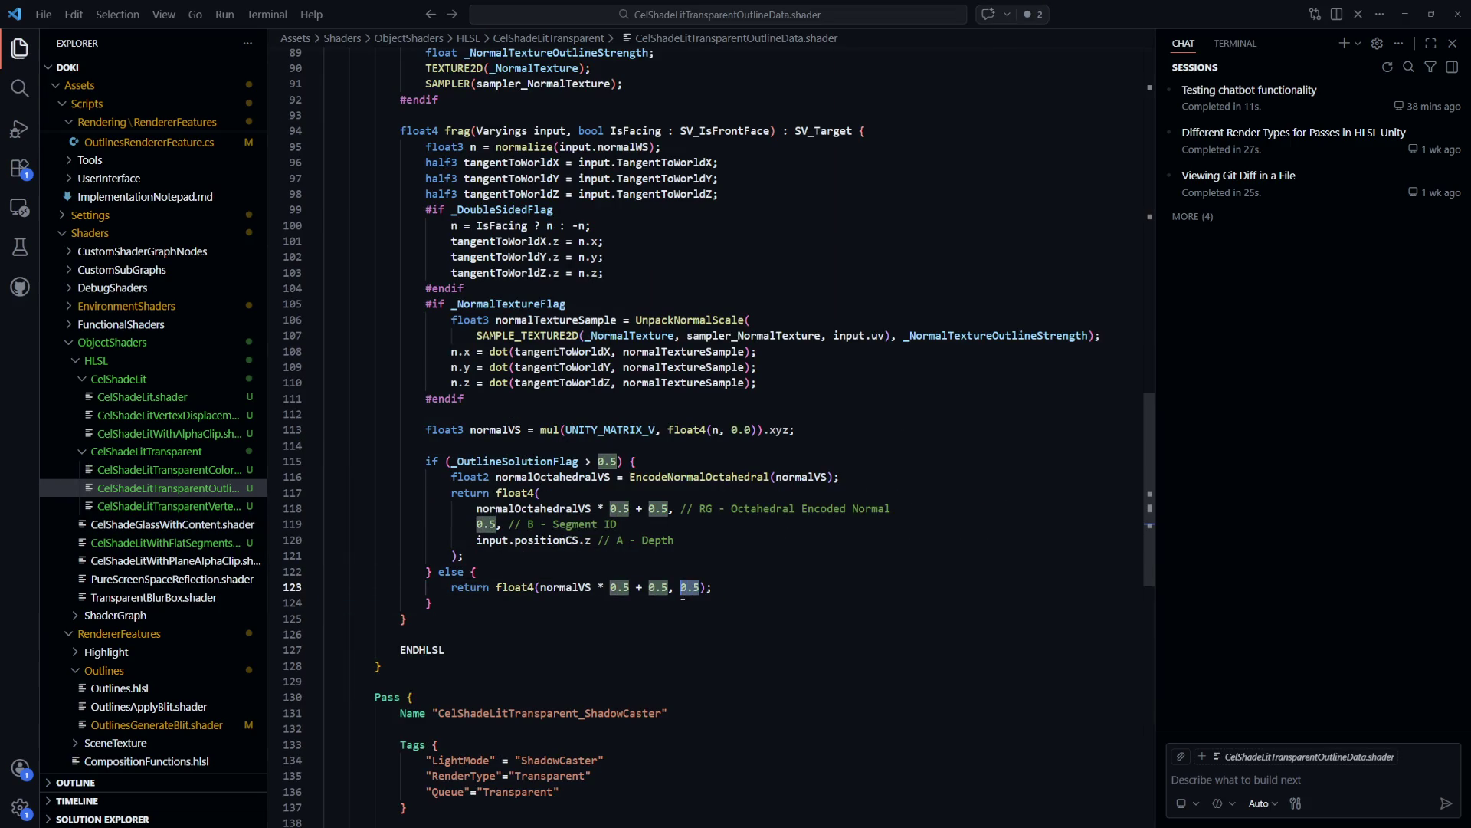
key("shift+Down")
key("Down")
left_click_drag(753, 590, 467, 582)
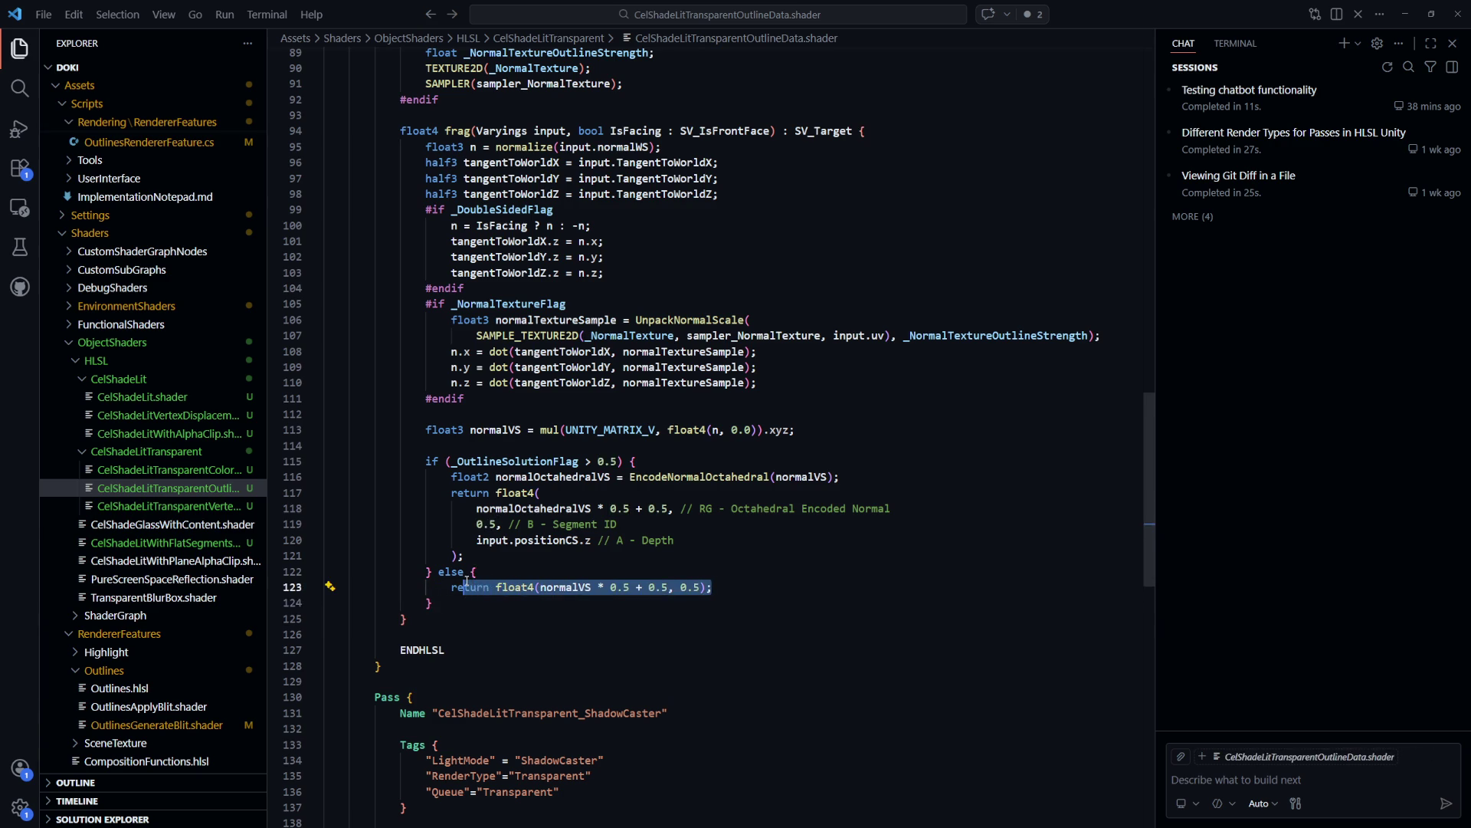
left_click(796, 571)
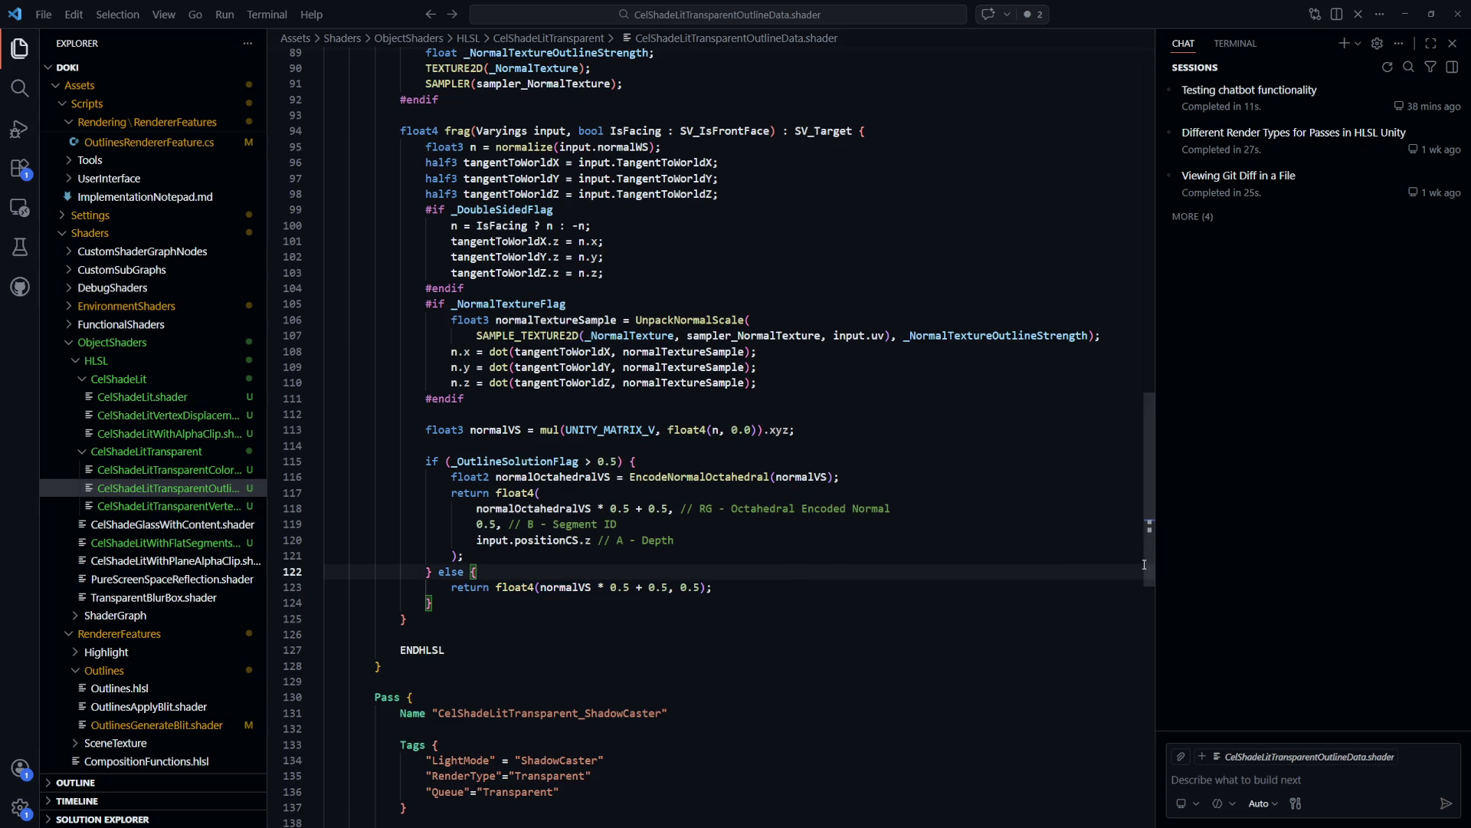
key("alt+Tab")
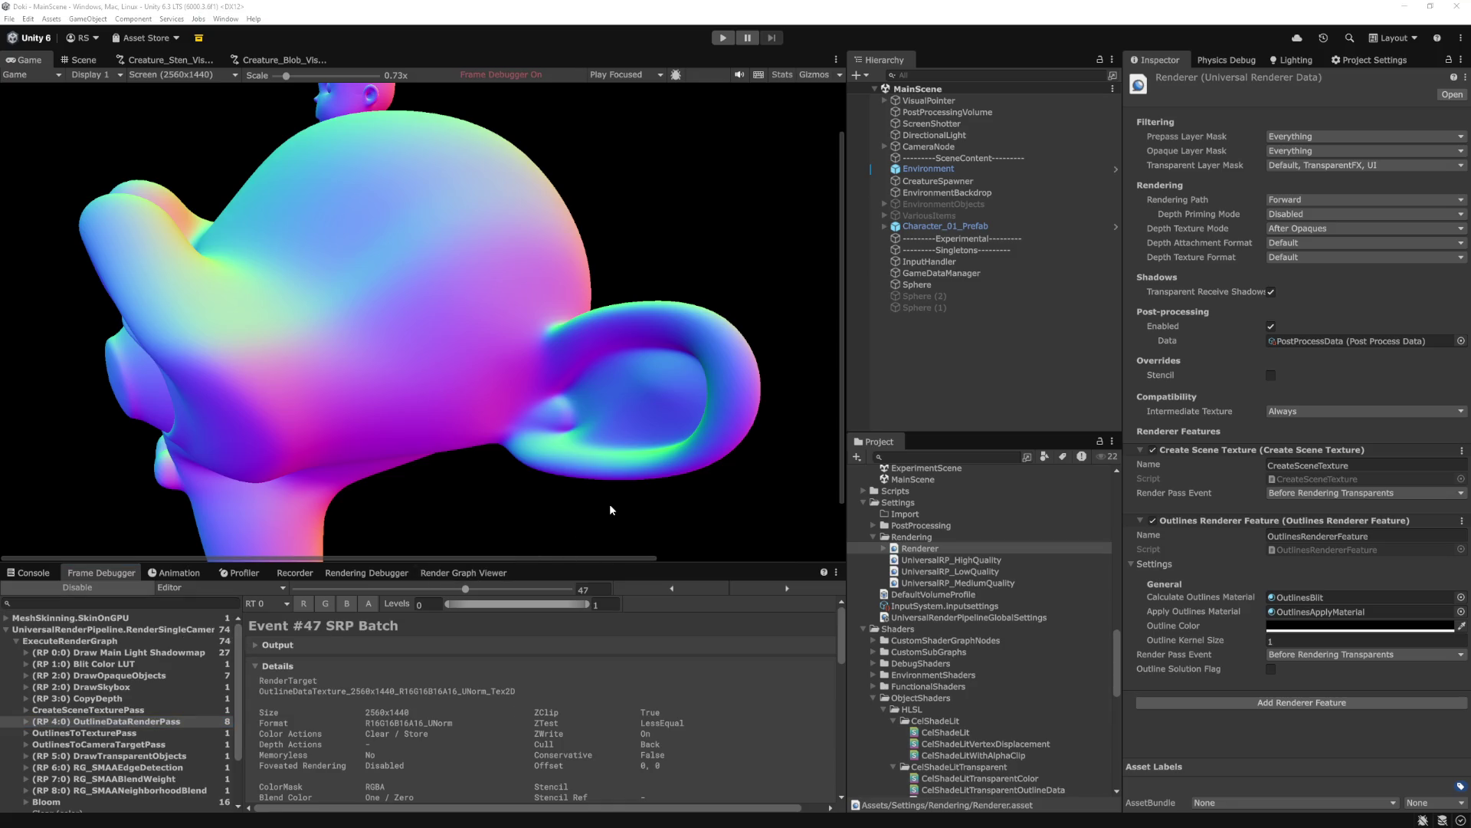
Open OutlinesGenerateBlit.shader from the open-files list in Visual Studio Code
key("alt+Tab")
key("ctrl+p")
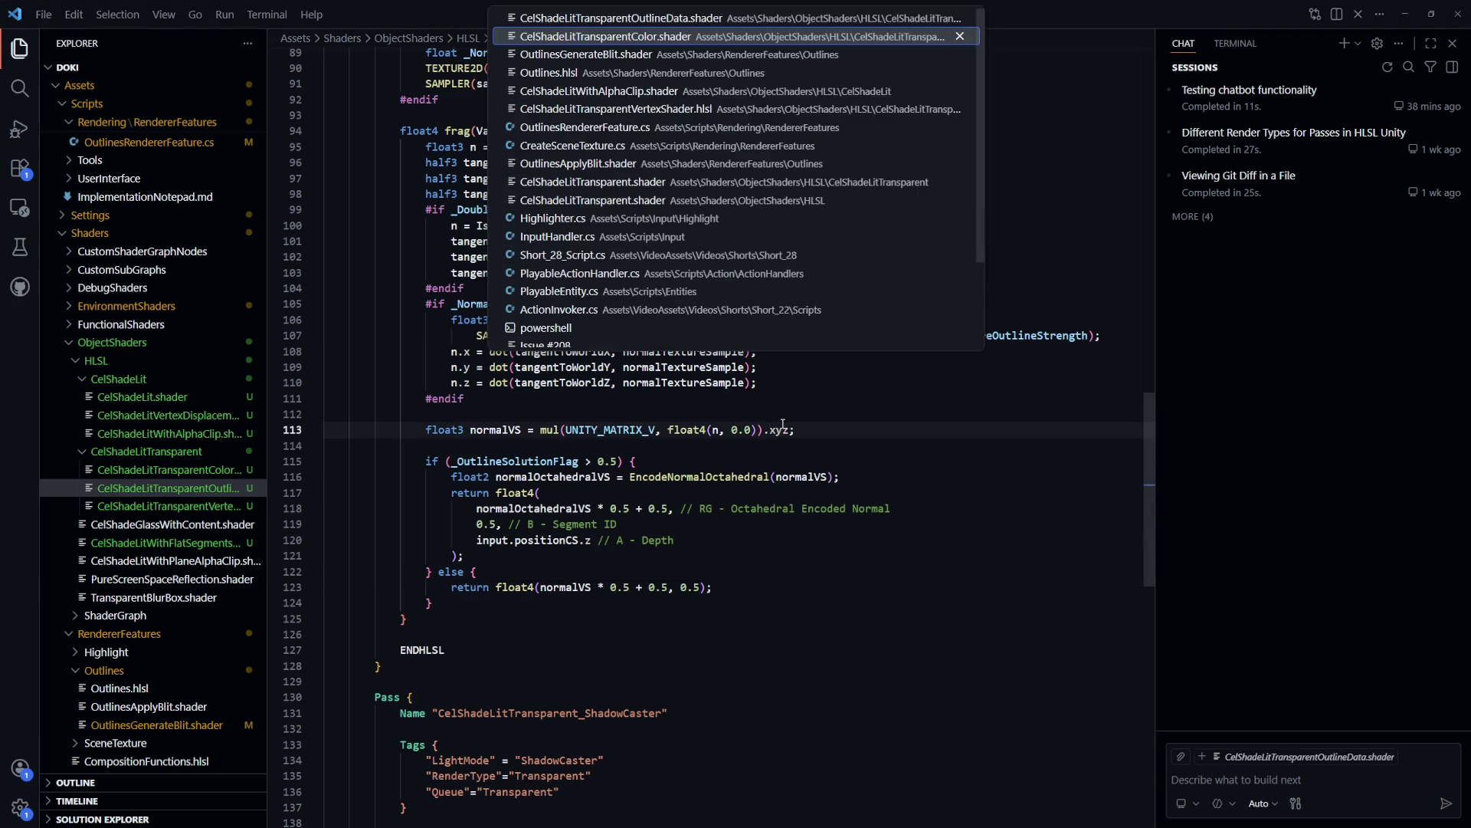
key("Down")
key("Down")
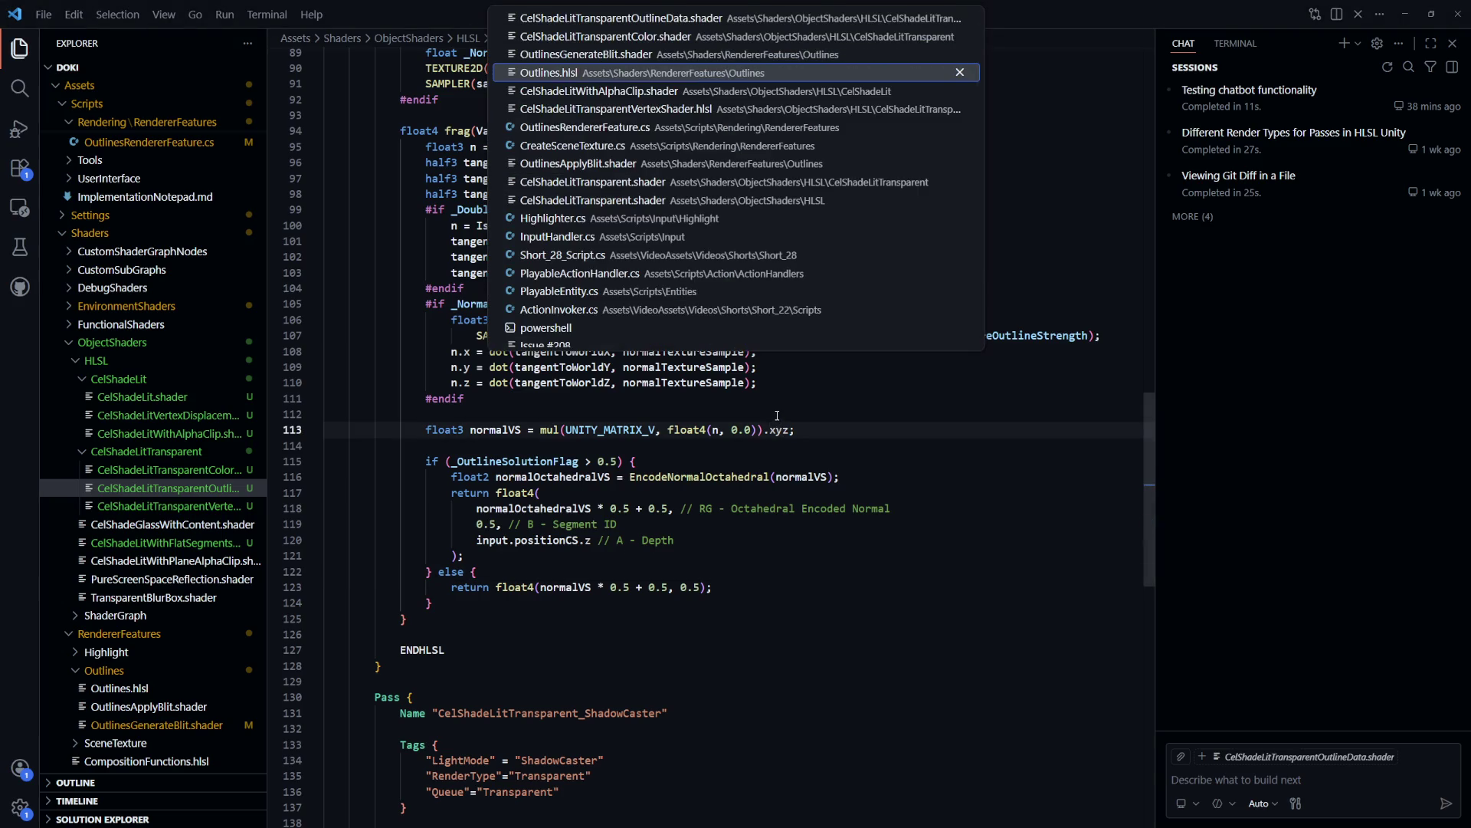
key("Up")
key("Return")
Insert 'return outlineDataCenter.a' on line 214 above the final return, then switch to Unity
scroll(1145, 626, "down", 5)
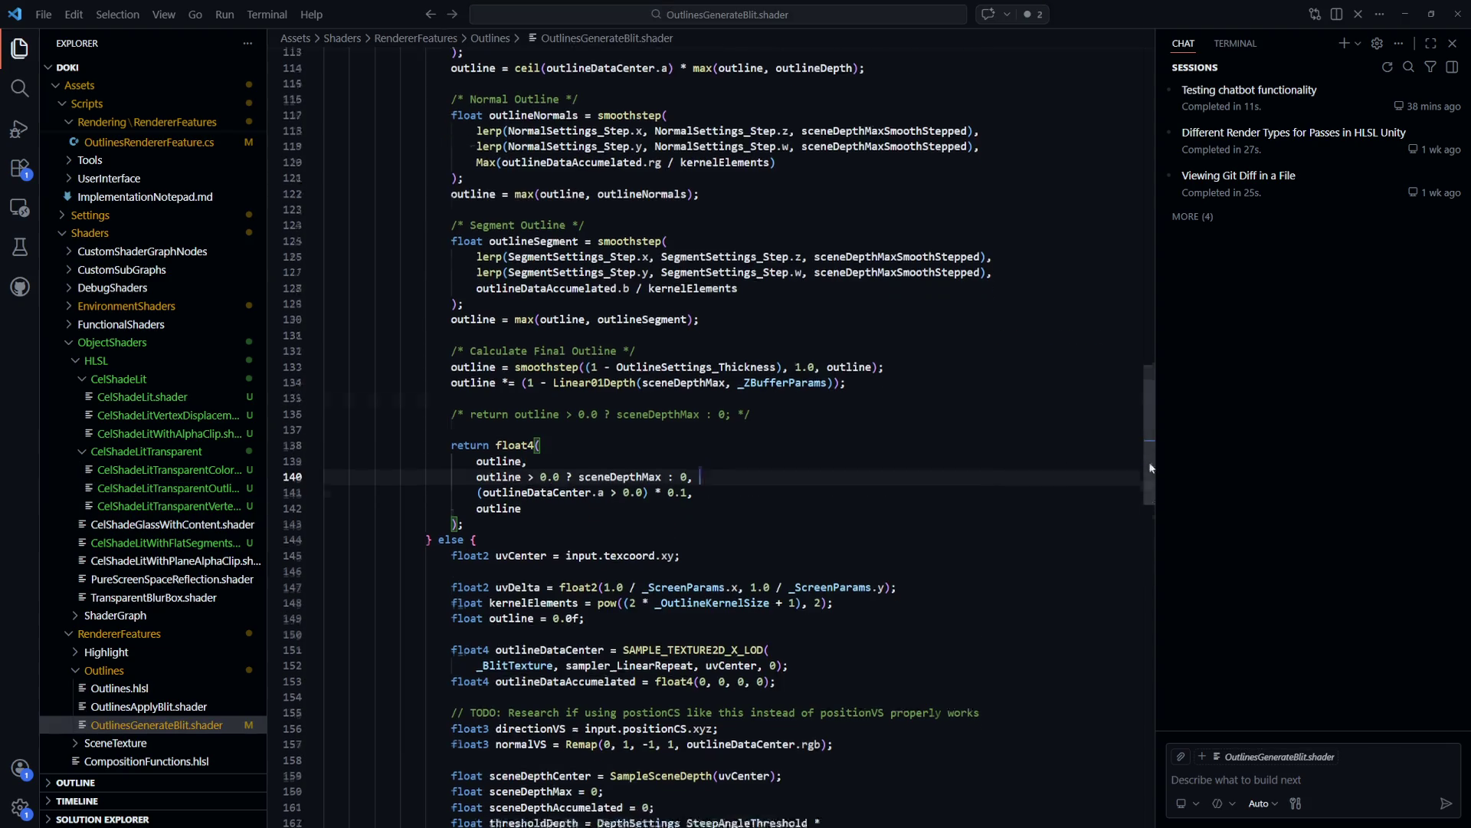
scroll(1146, 626, "down", 5)
scroll(1147, 671, "up", 1)
left_click(927, 426)
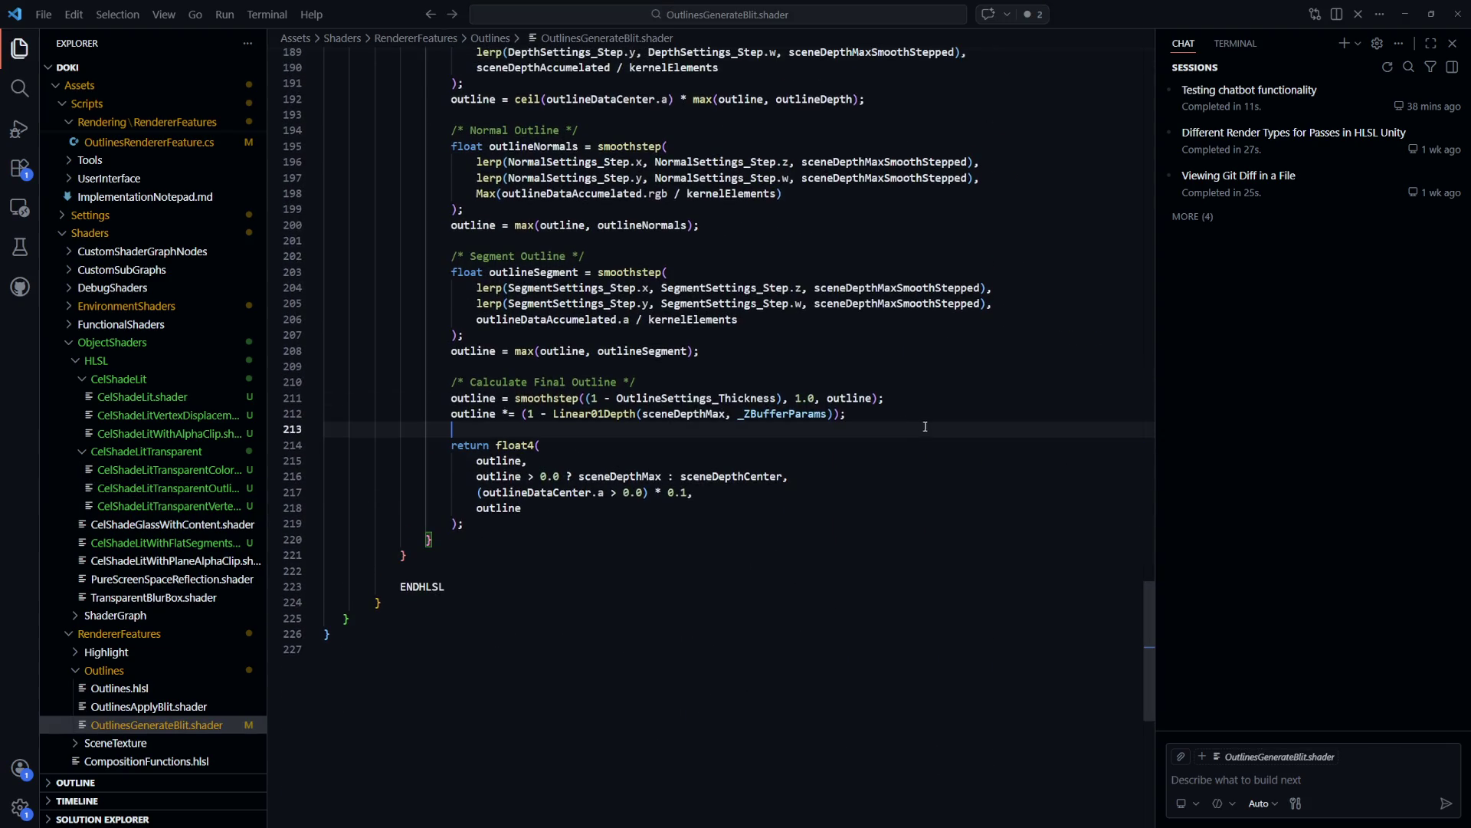
key("Return")
key("Return")
key("Up")
type("r")
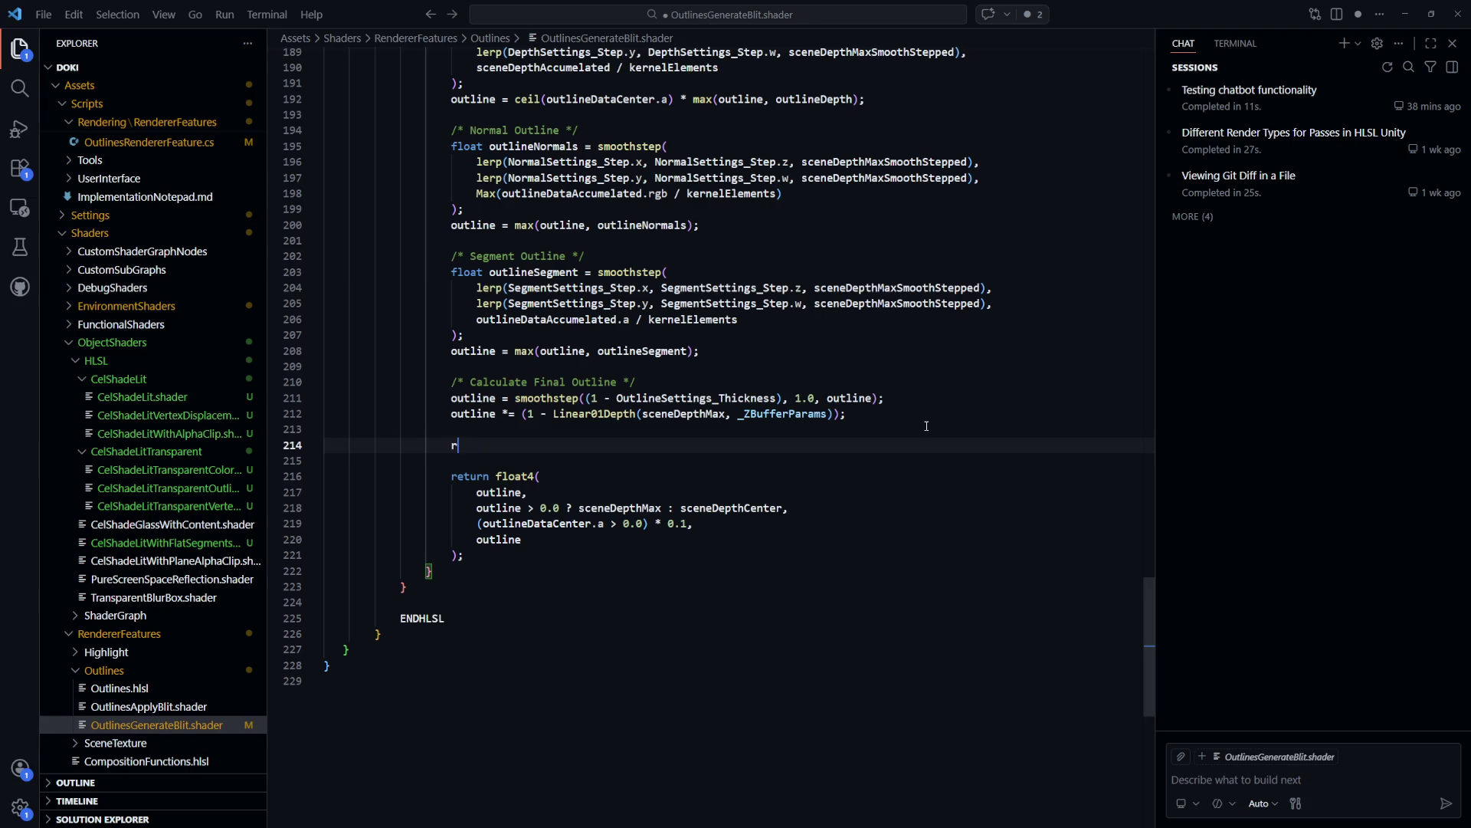
type("eturn outlineD")
type("ataCenter.a;")
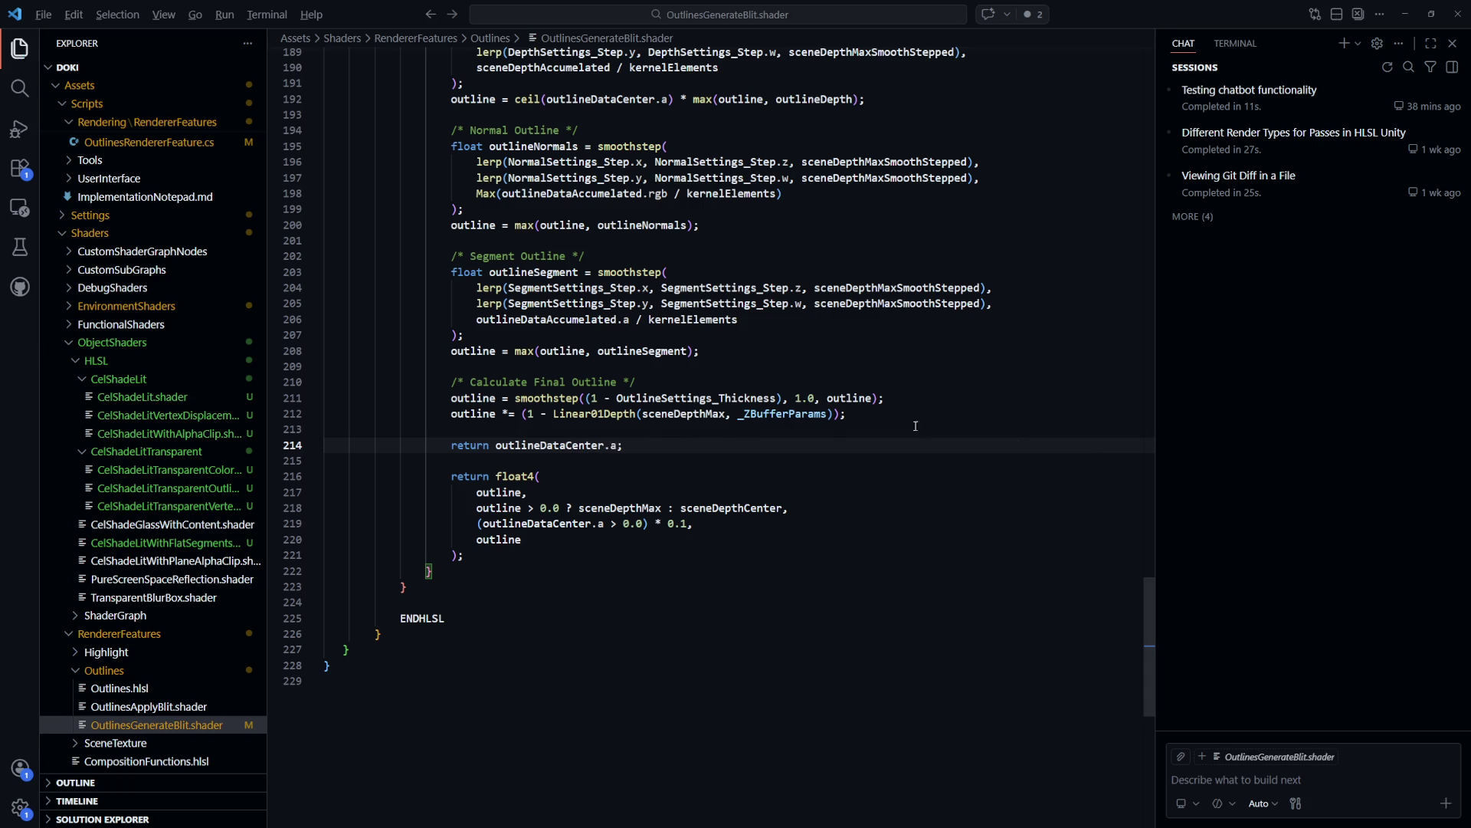
key("alt+Tab")
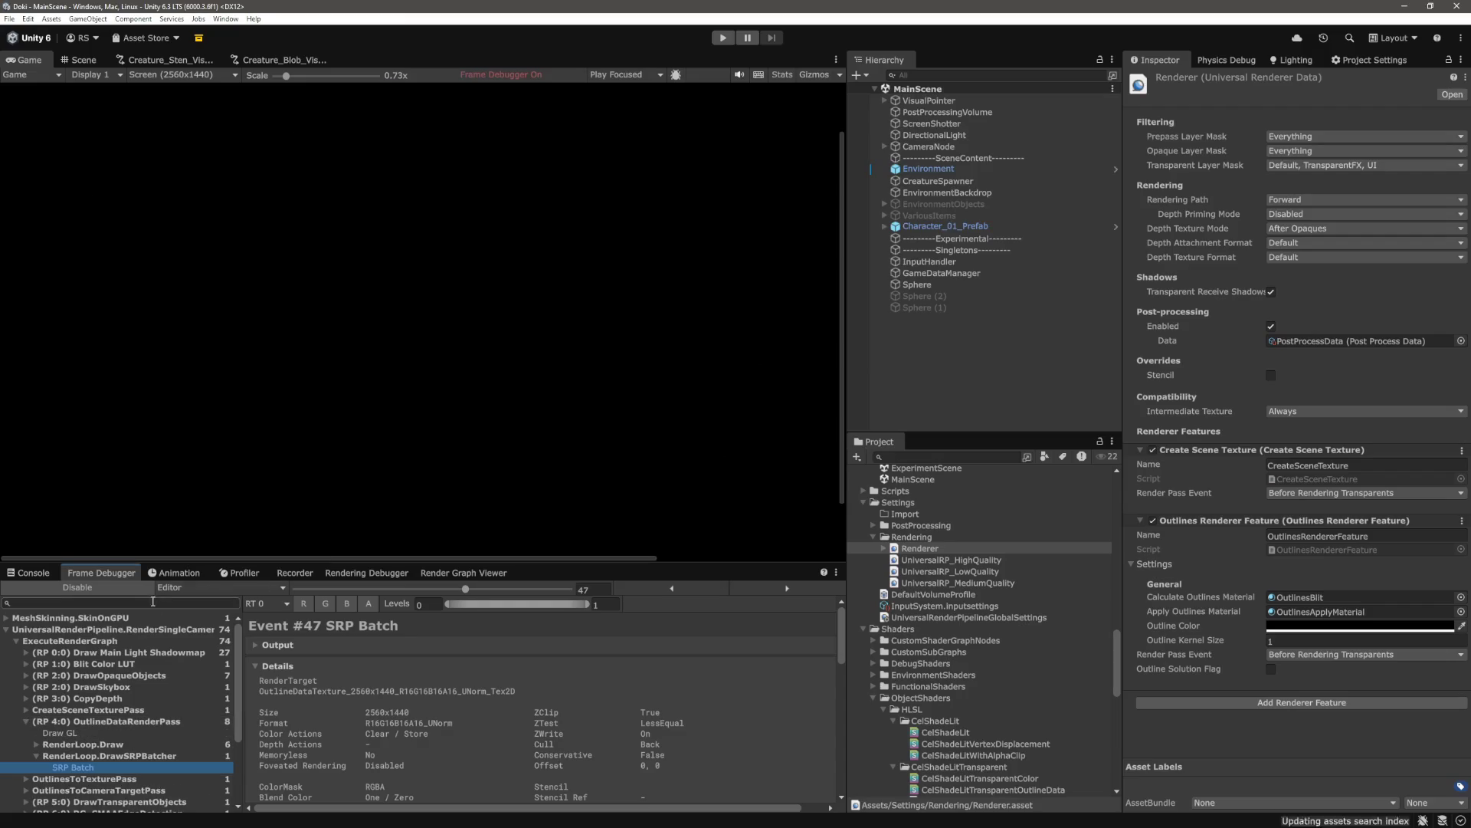
Recapture the frame and step through the outline passes; OutlinesToTexturePass shows only a flat grey blob
left_click(132, 588)
left_click(112, 585)
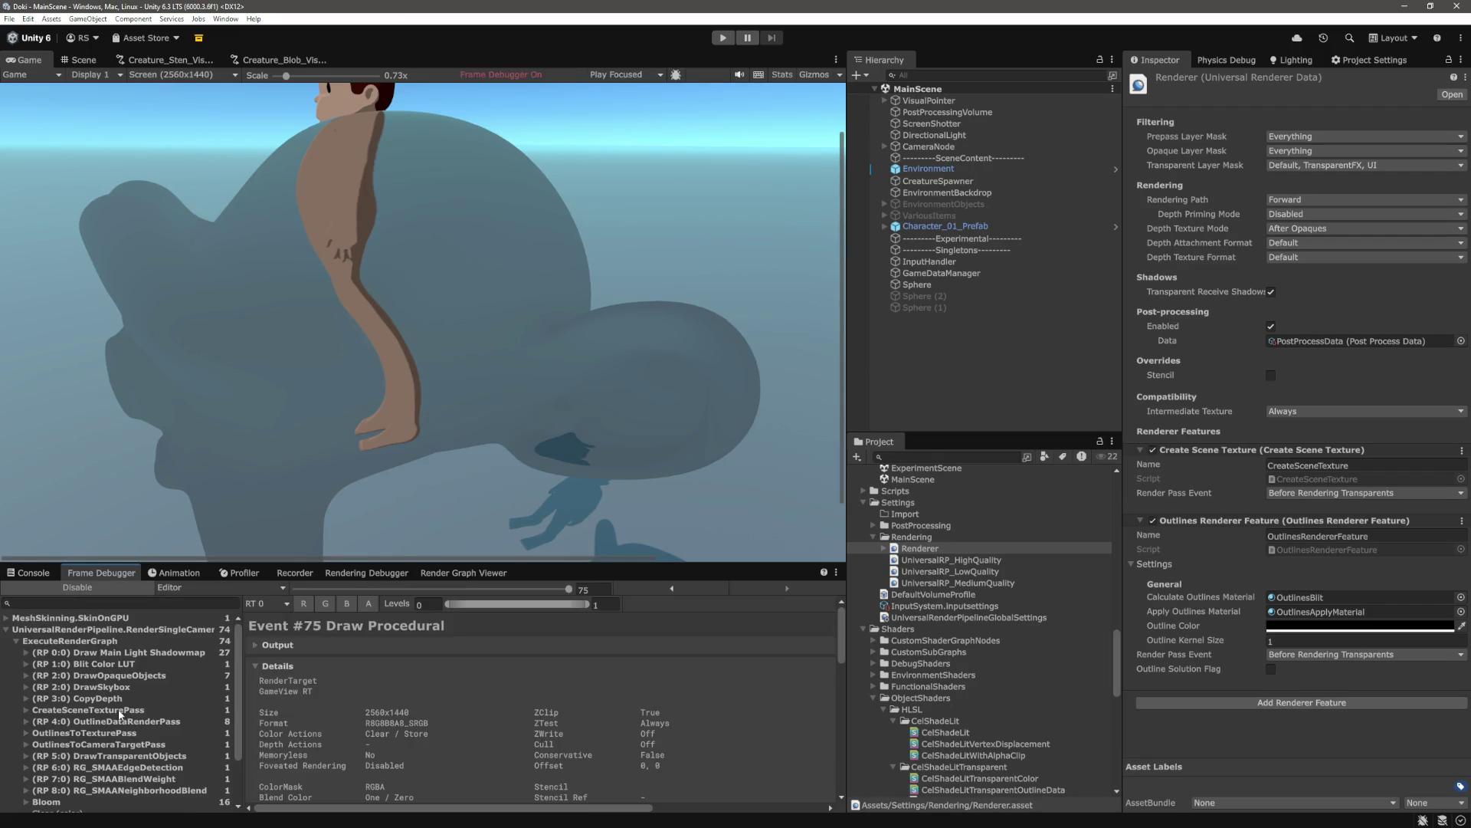
left_click(123, 710)
left_click(125, 720)
left_click(131, 734)
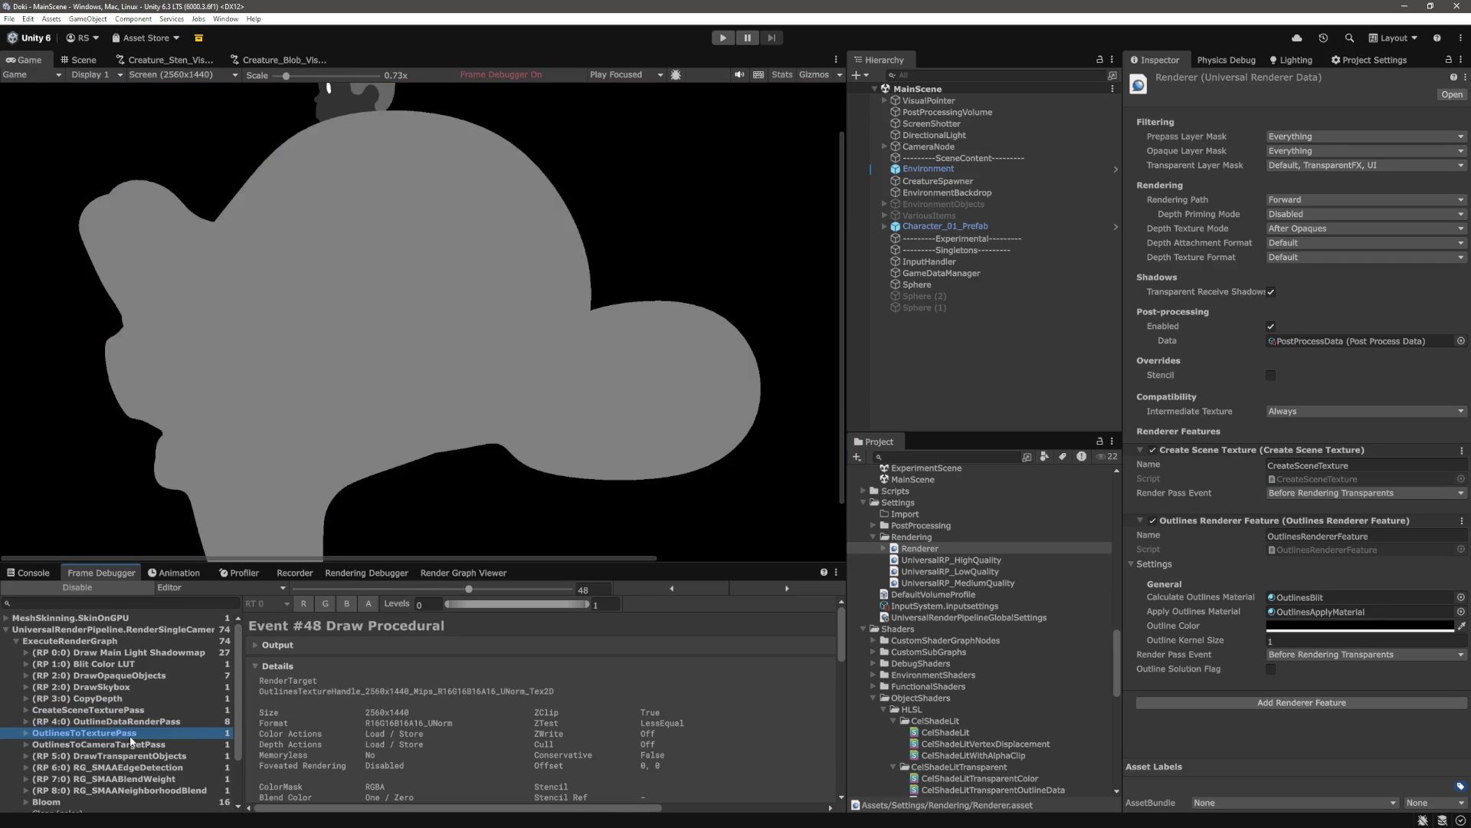
left_click(132, 745)
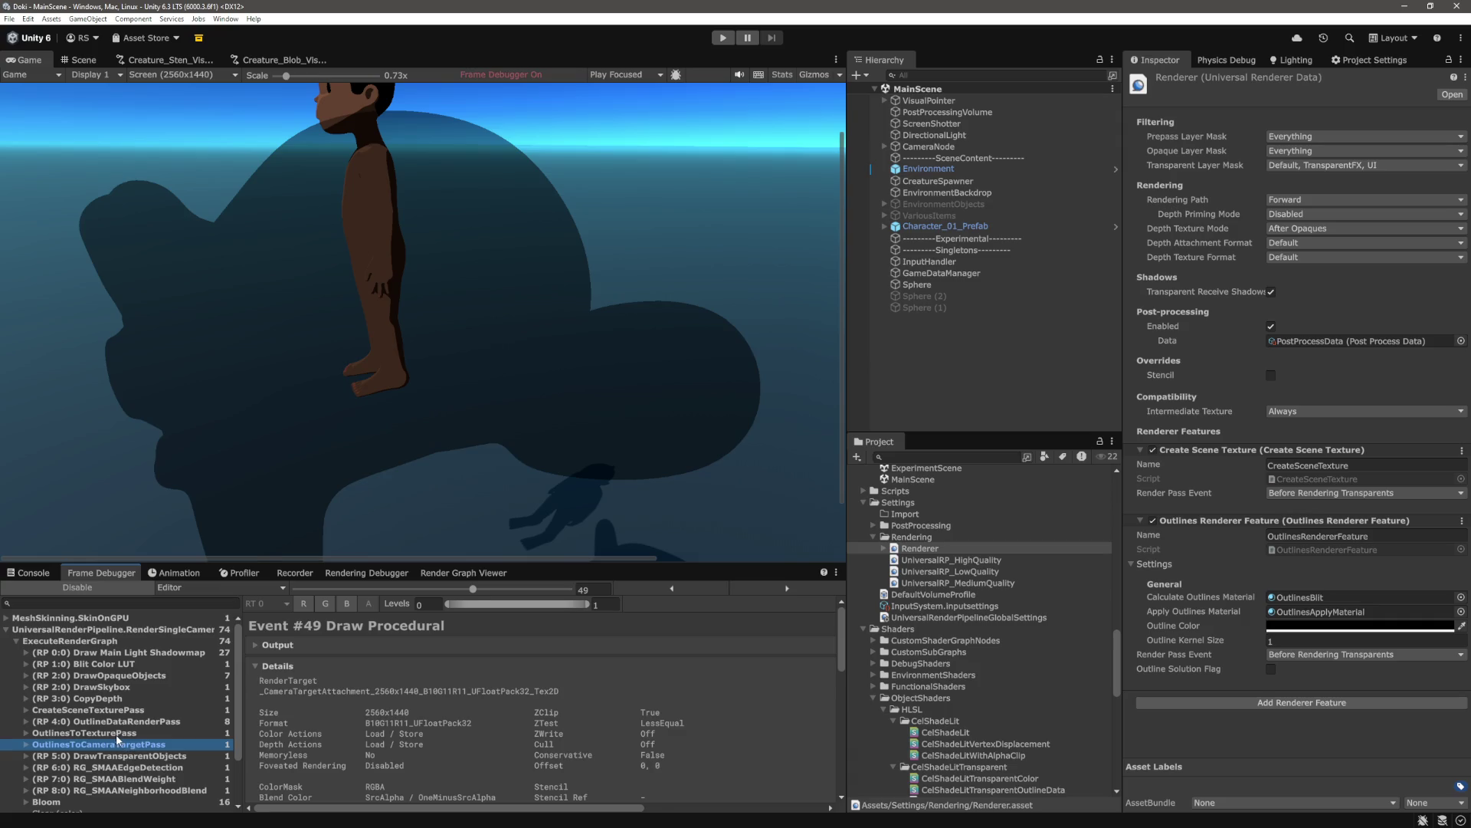
left_click(117, 734)
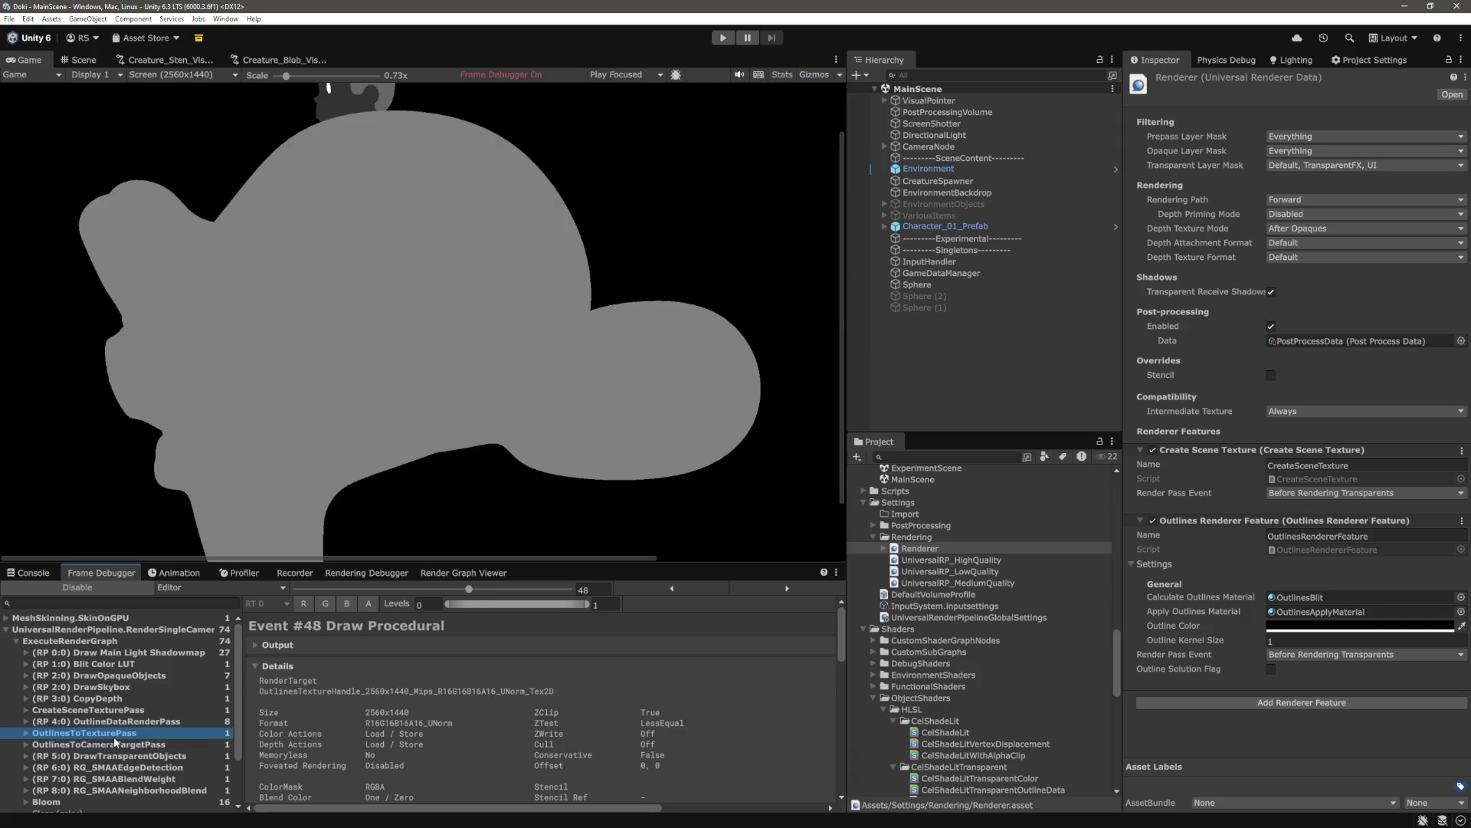
scroll(466, 439, "down", 3)
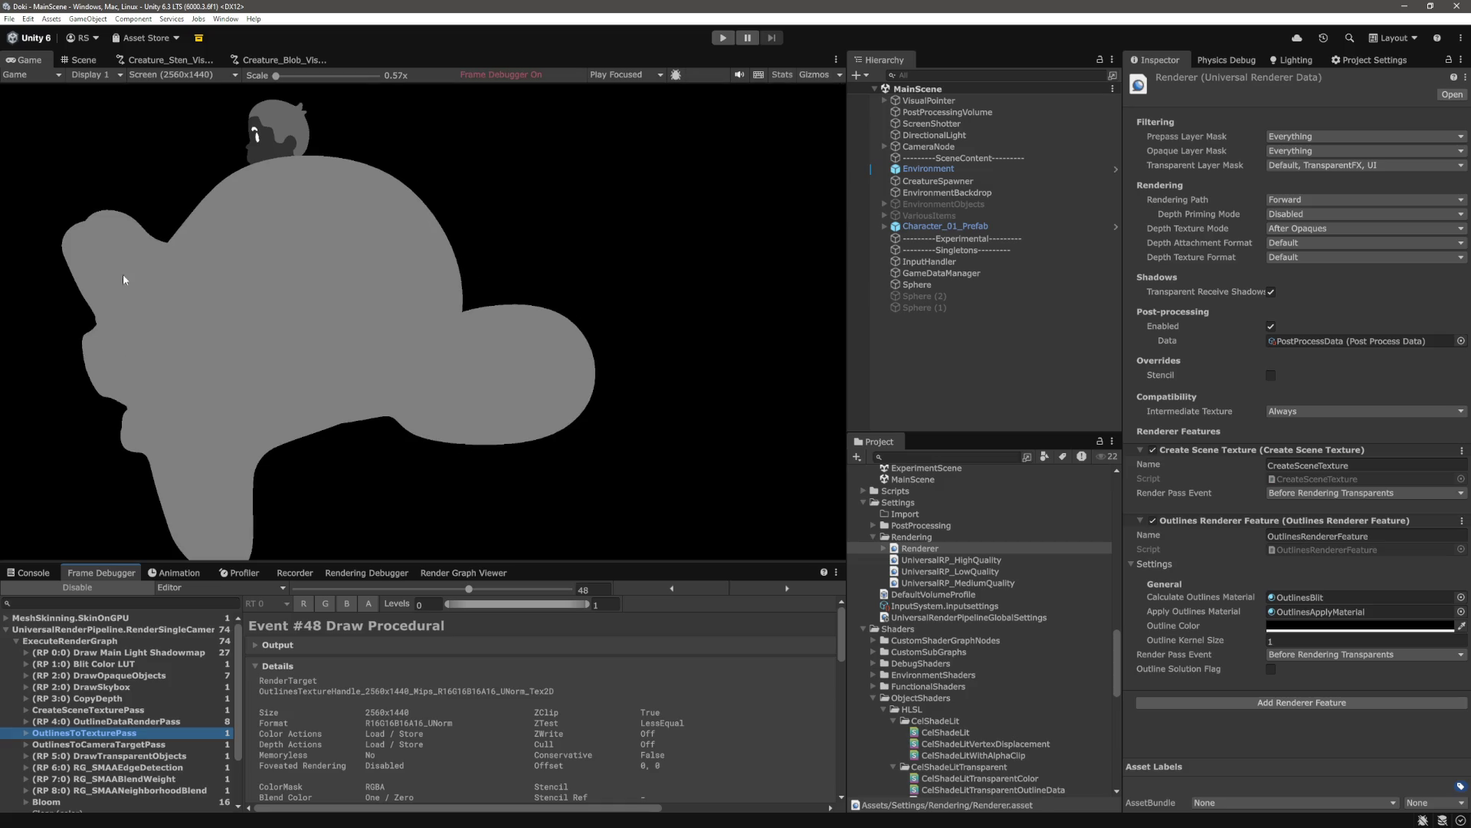
key("alt+Tab")
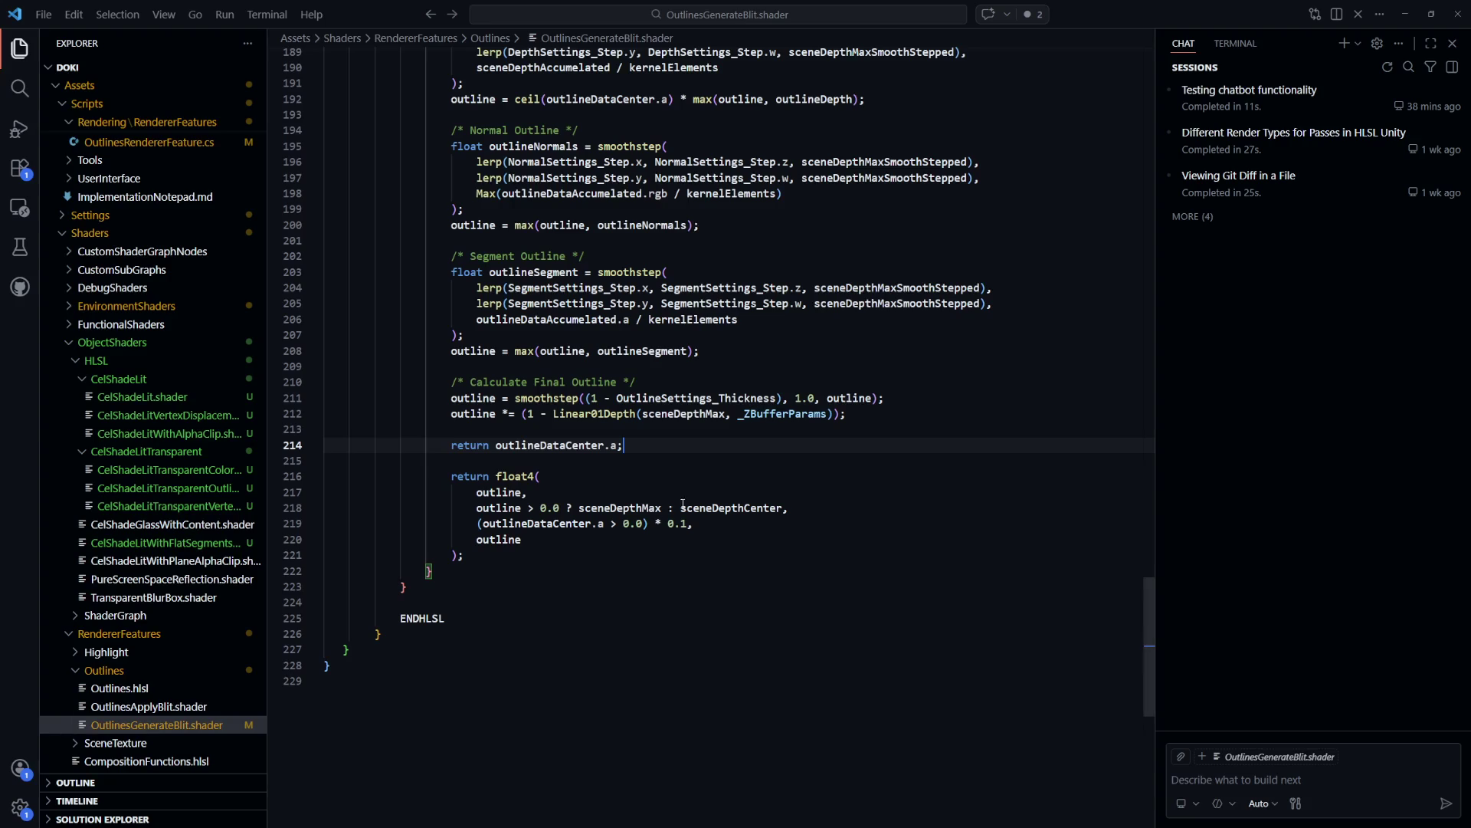
Delete the debug return on line 214, save OutlinesGenerateBlit.shader and check Unity
left_click_drag(651, 447, 656, 435)
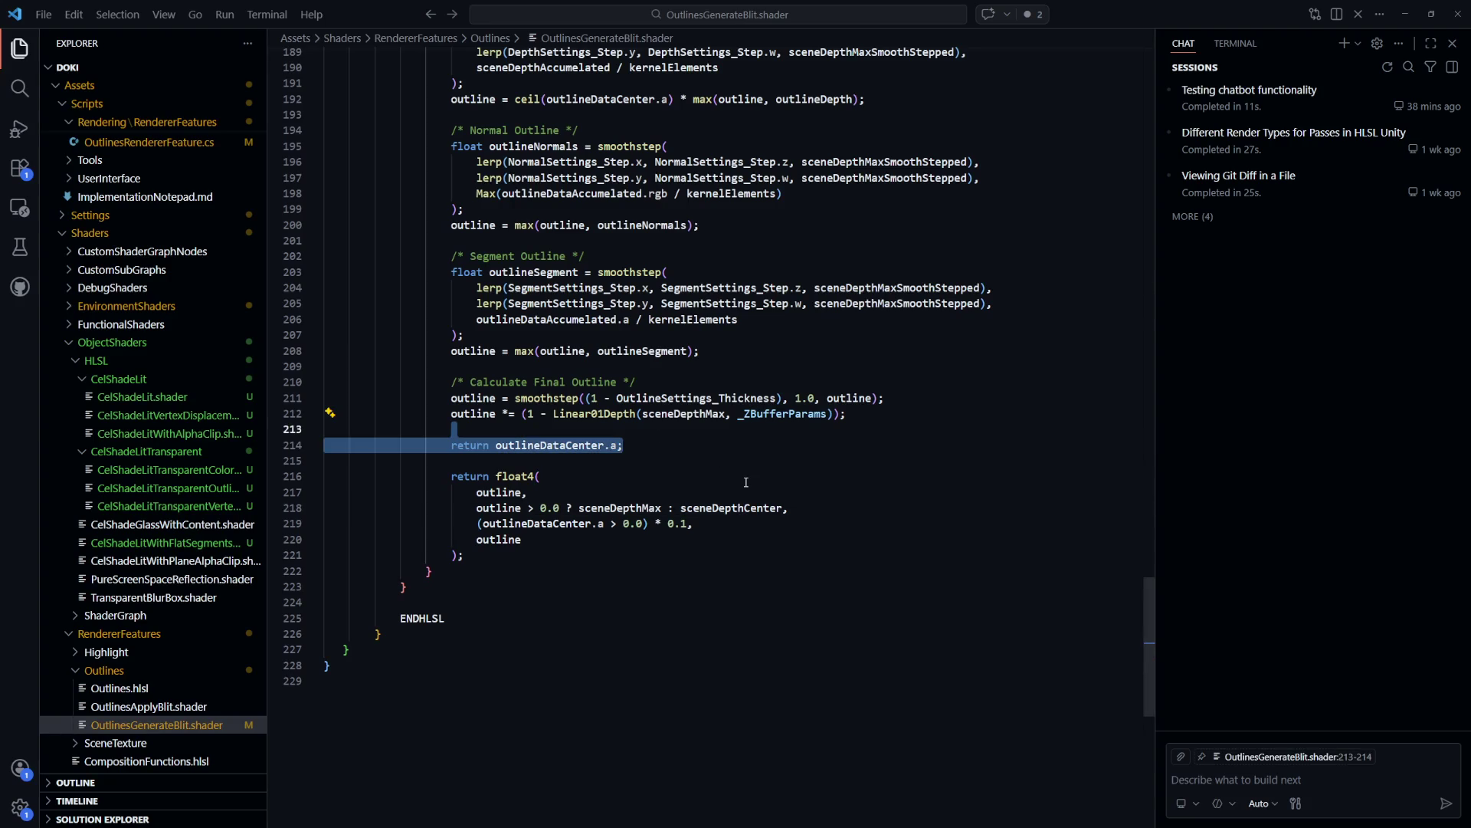
key("BackSpace")
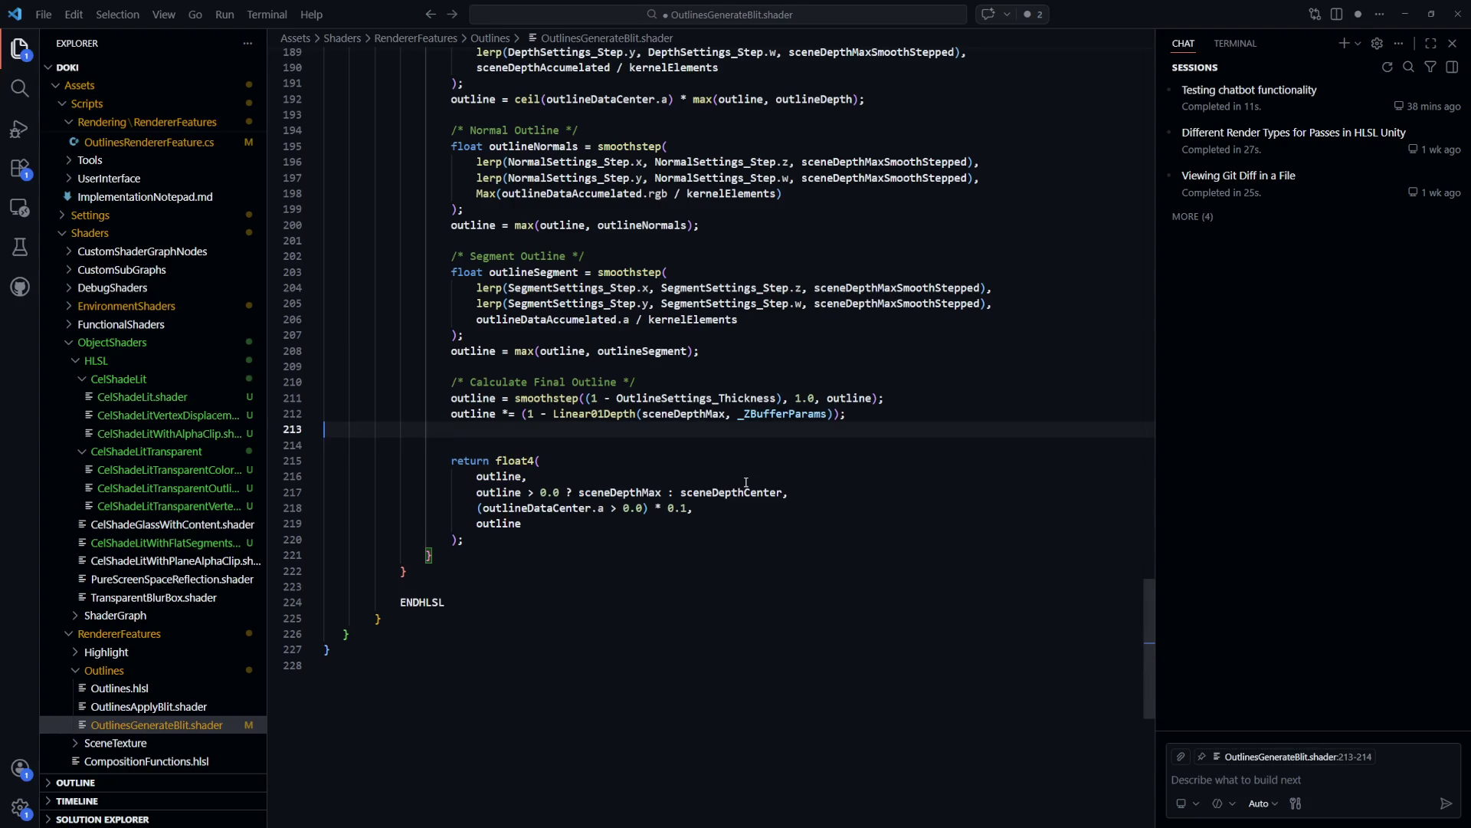
key("BackSpace")
key("ctrl+s")
key("alt+Tab")
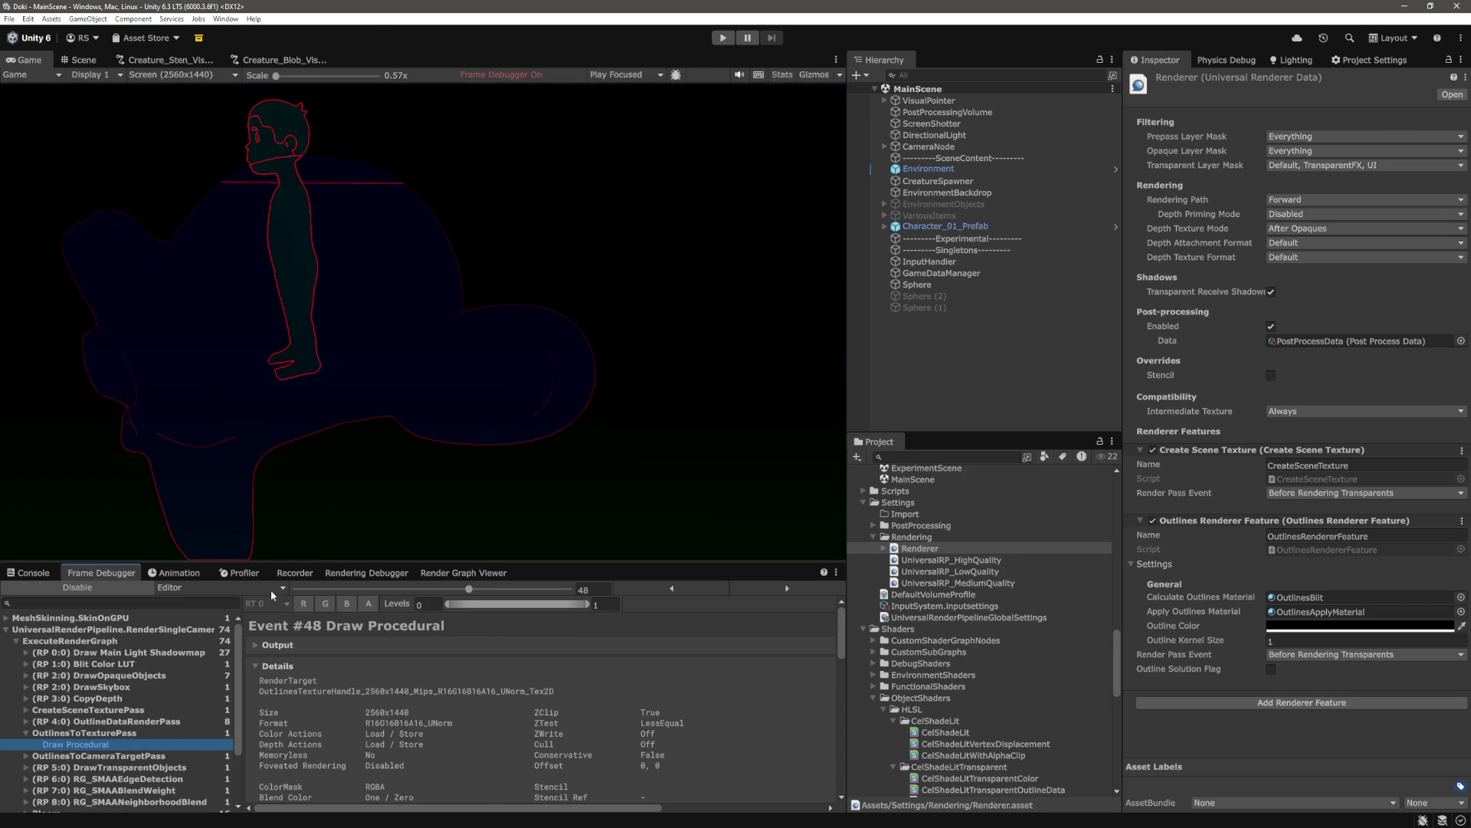
Examine the line 216 outline-or-depth expression and highlight every use of sceneDepthMax
key("alt+Tab")
left_click_drag(693, 491, 450, 460)
left_click(754, 522)
left_click_drag(789, 476, 475, 476)
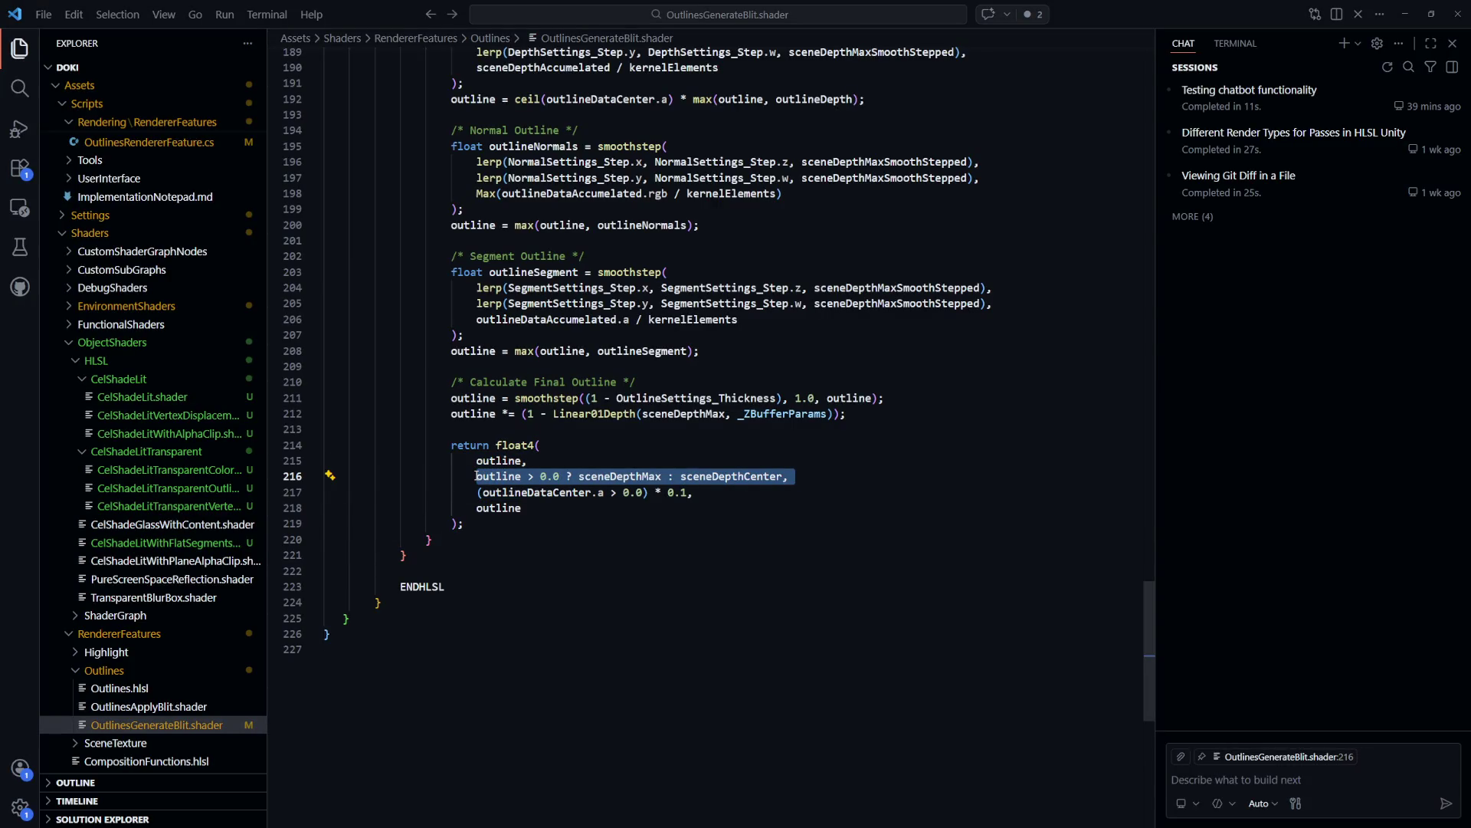
left_click(475, 476)
left_click_drag(793, 476, 476, 476)
double_click(620, 476)
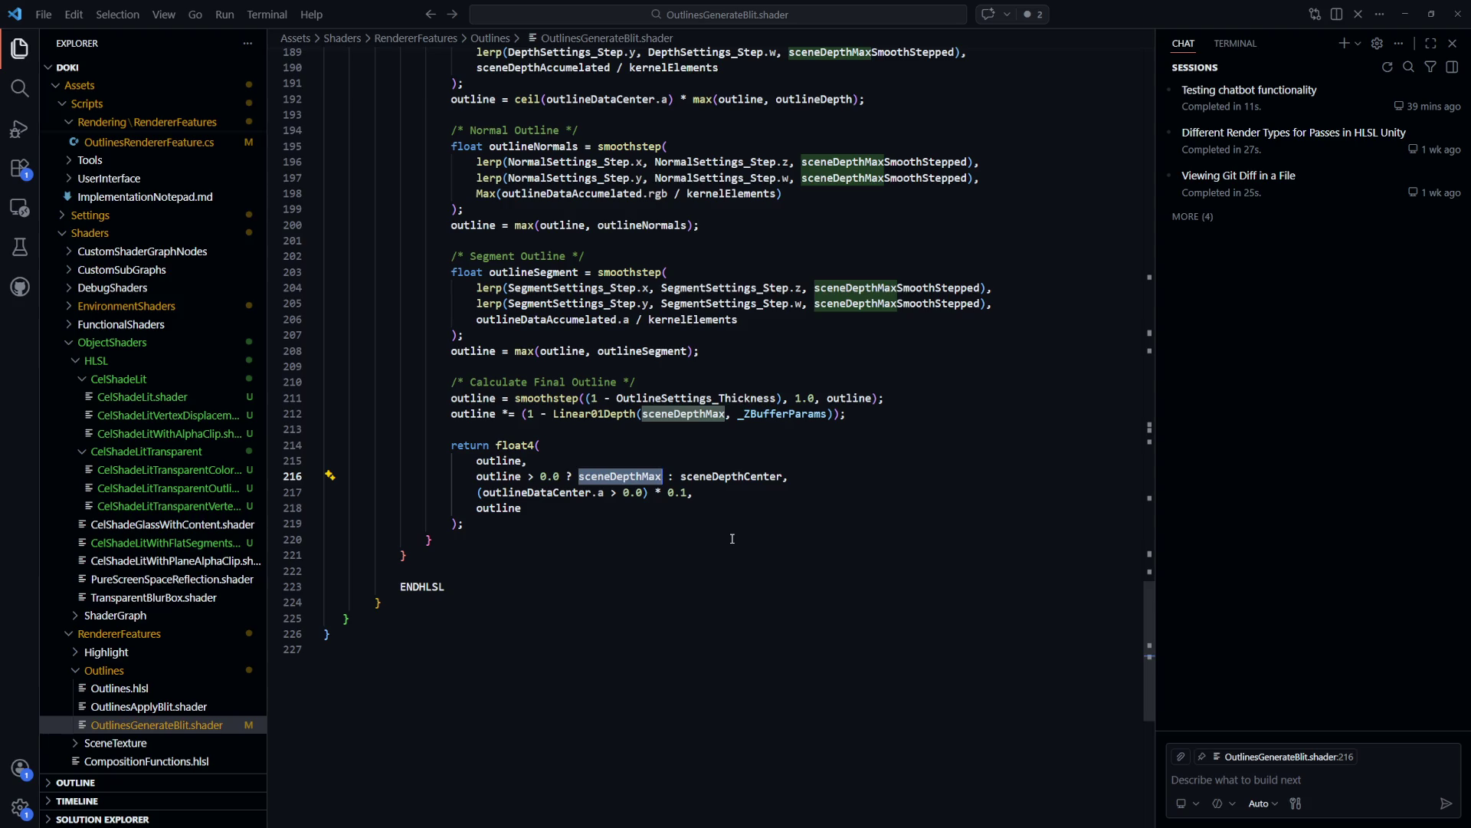
key("alt+Tab")
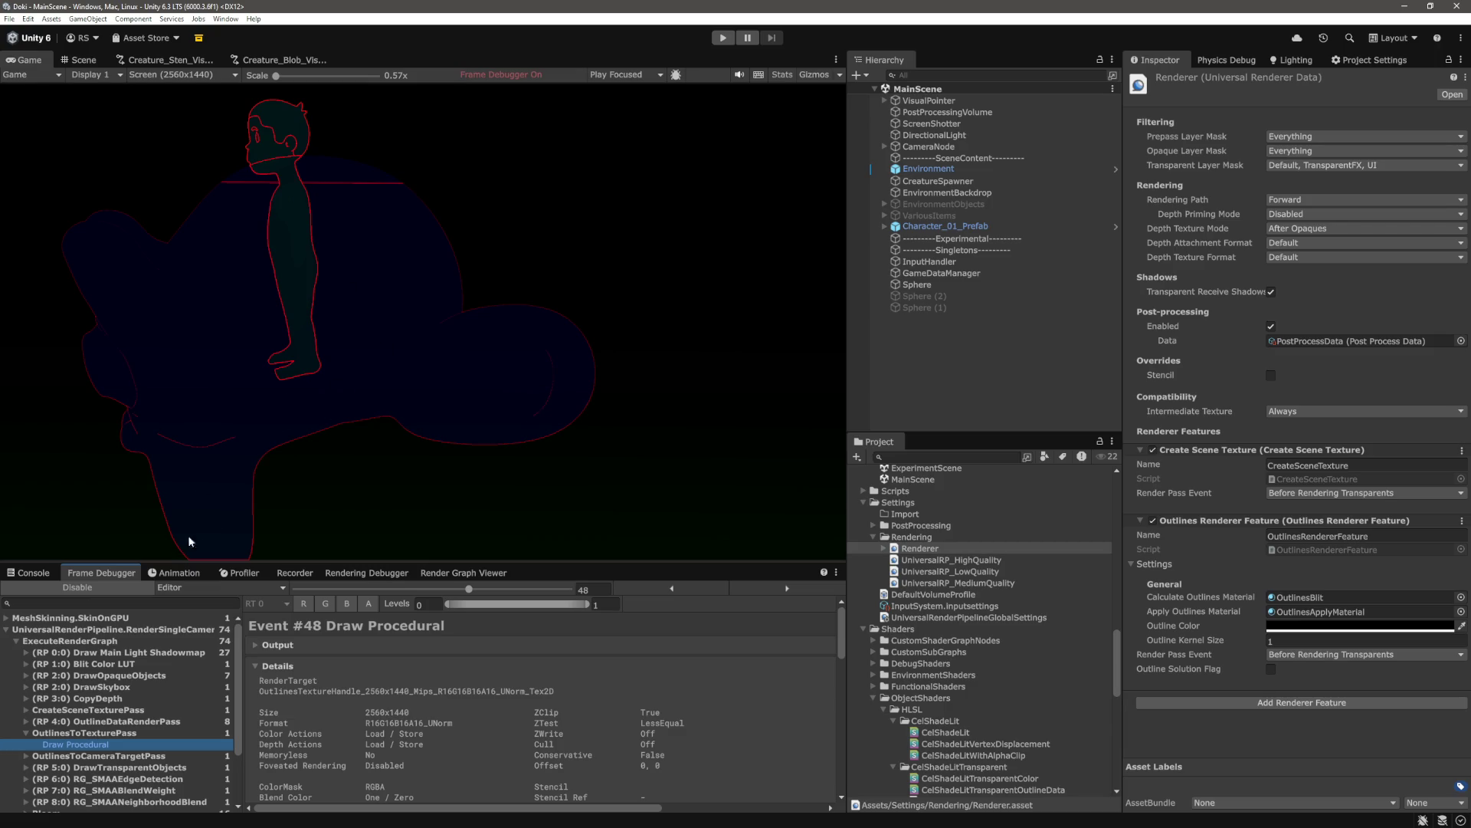
Open CelShadeLitTransparentOutlineData.shader and find the Opaque/Geometry pass tags in CelShadeLit.shader
key("alt+Tab")
key("ctrl+p")
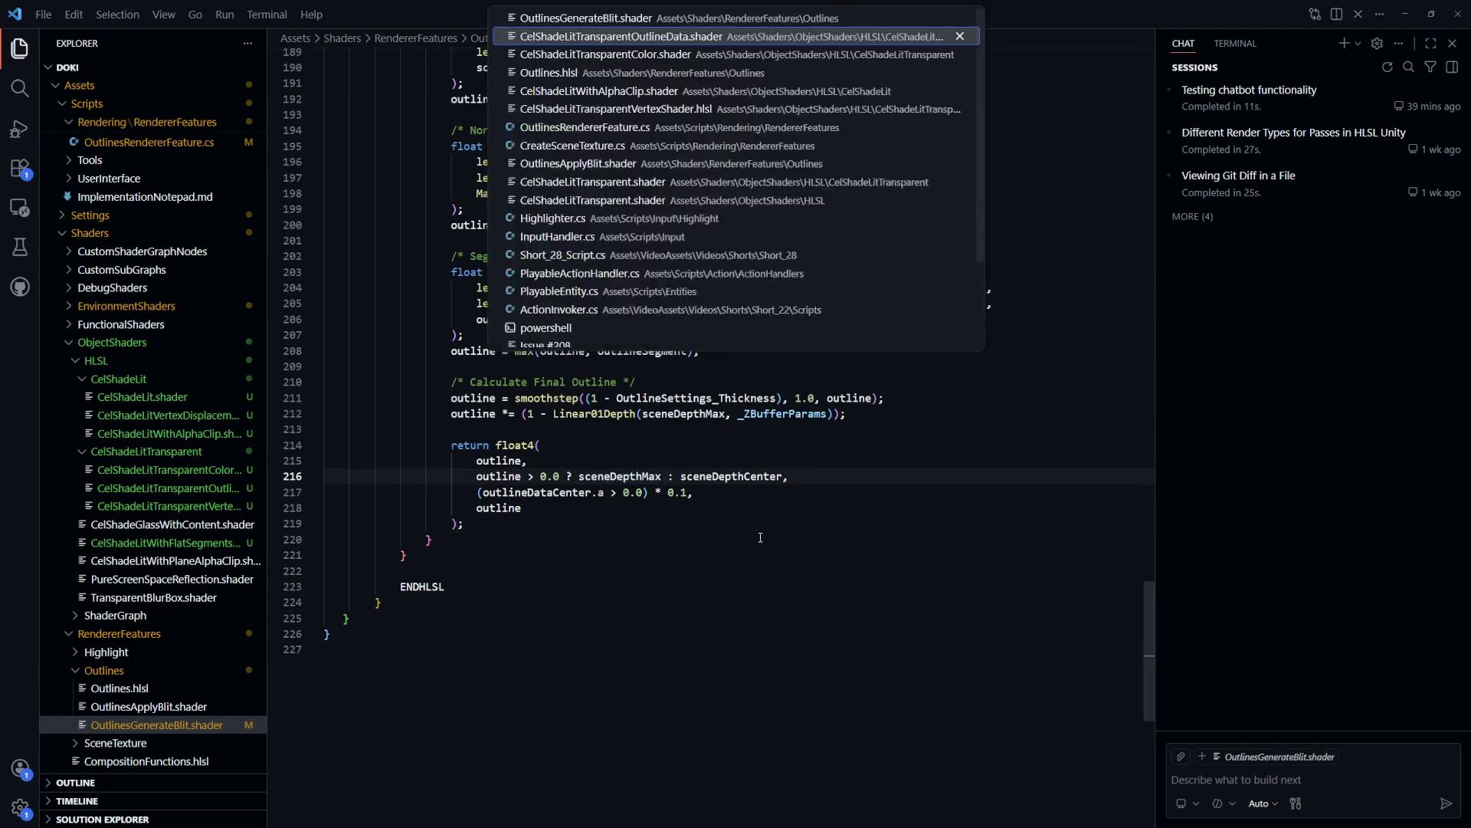
key("Return")
key("Down")
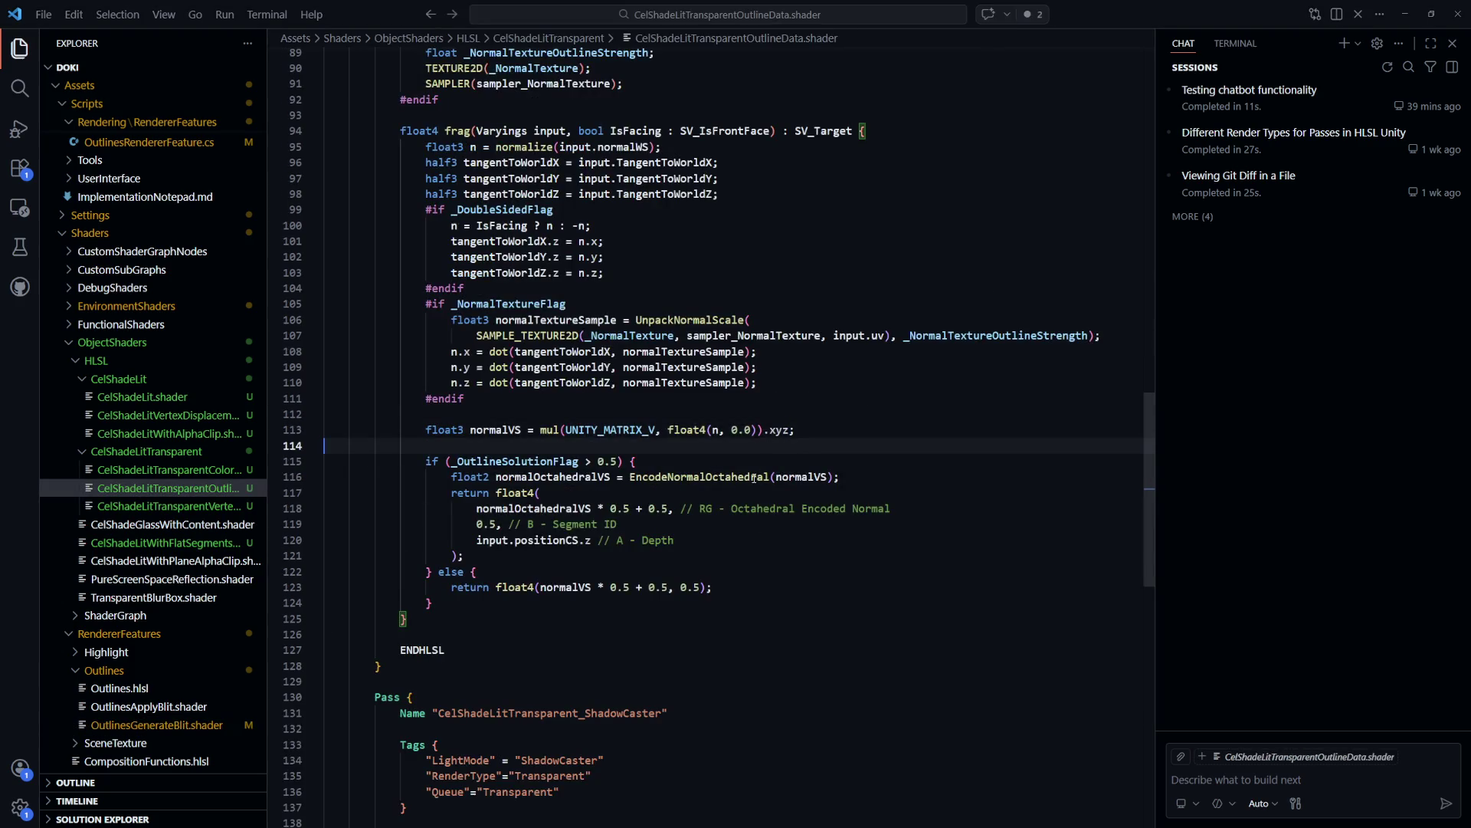
scroll(833, 568, "down", 1)
scroll(832, 568, "down", 3)
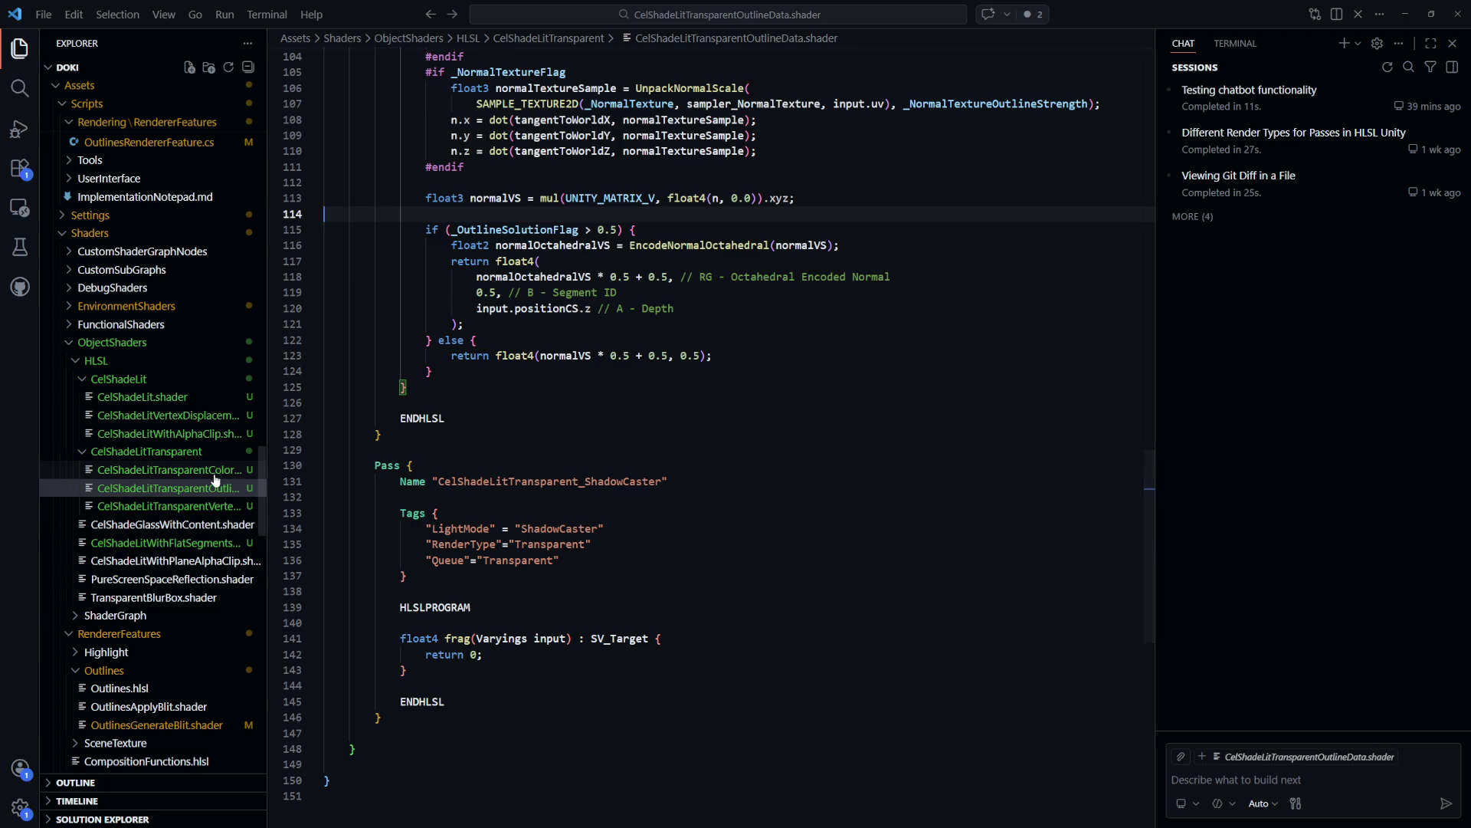
left_click(142, 396)
scroll(712, 547, "up", 10)
scroll(712, 547, "up", 10)
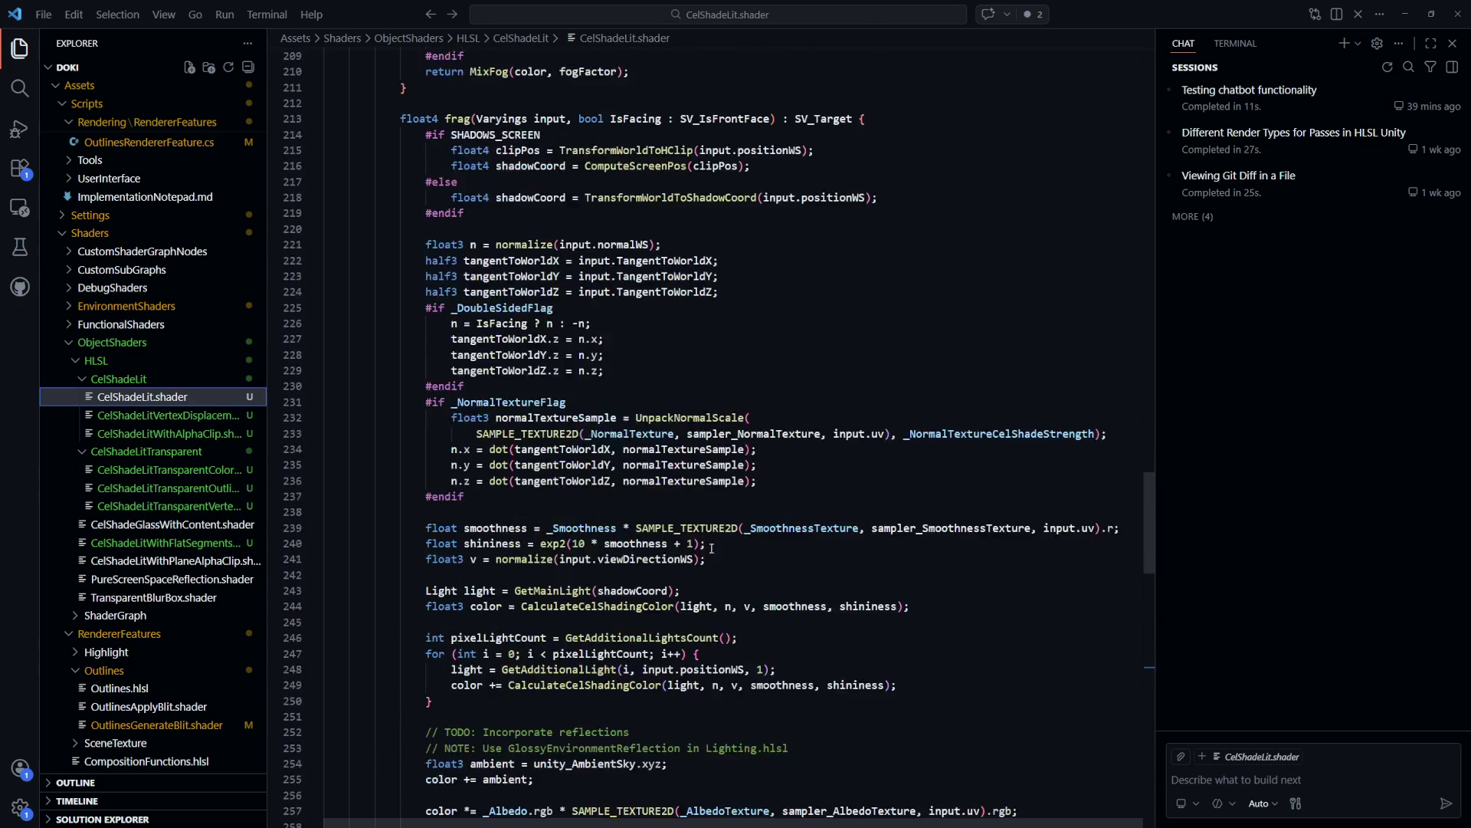
scroll(711, 547, "up", 20)
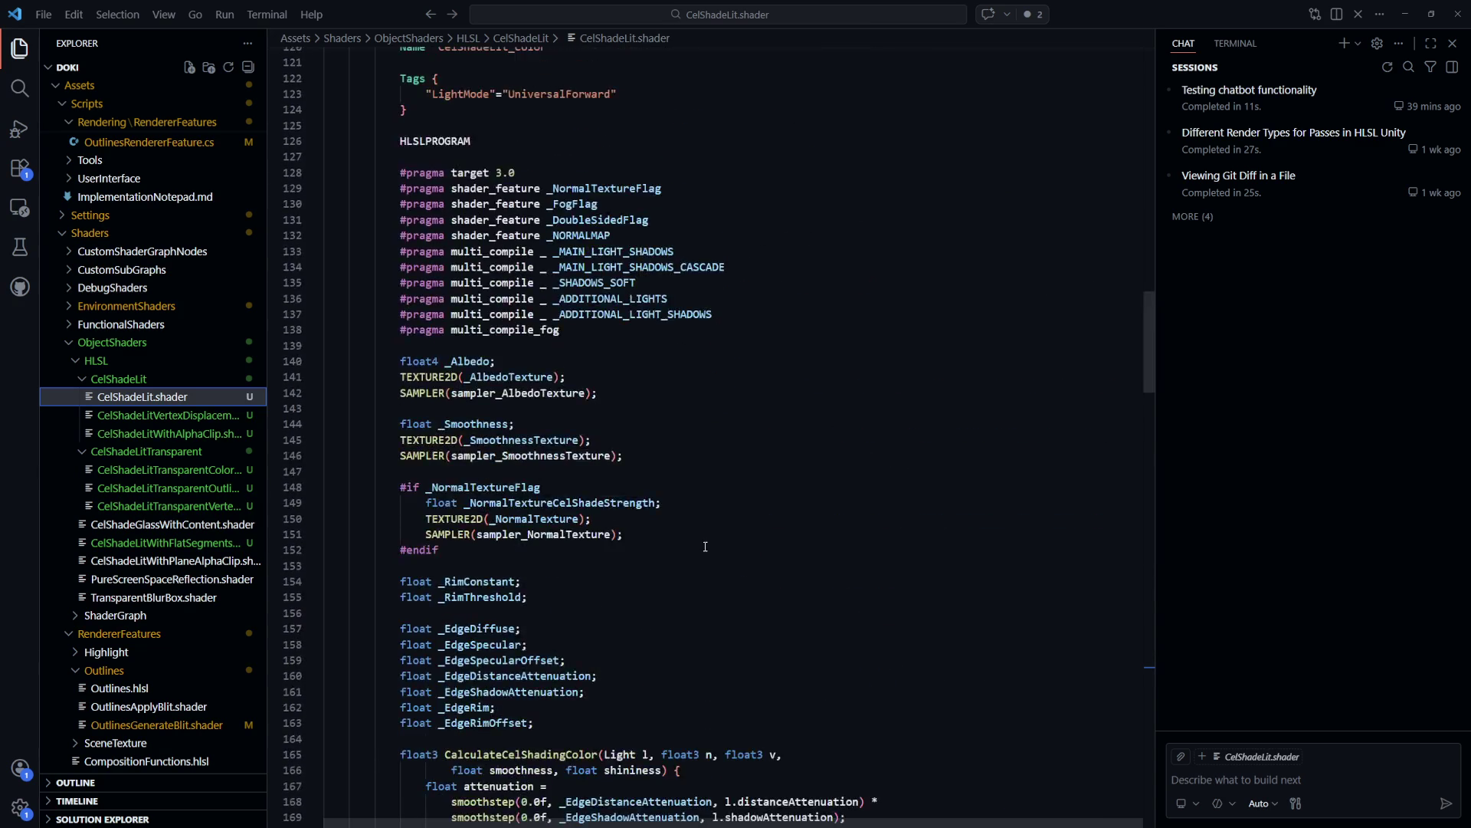
left_click_drag(1150, 314, 1154, 216)
scroll(1149, 175, "up", 2)
left_click(536, 612)
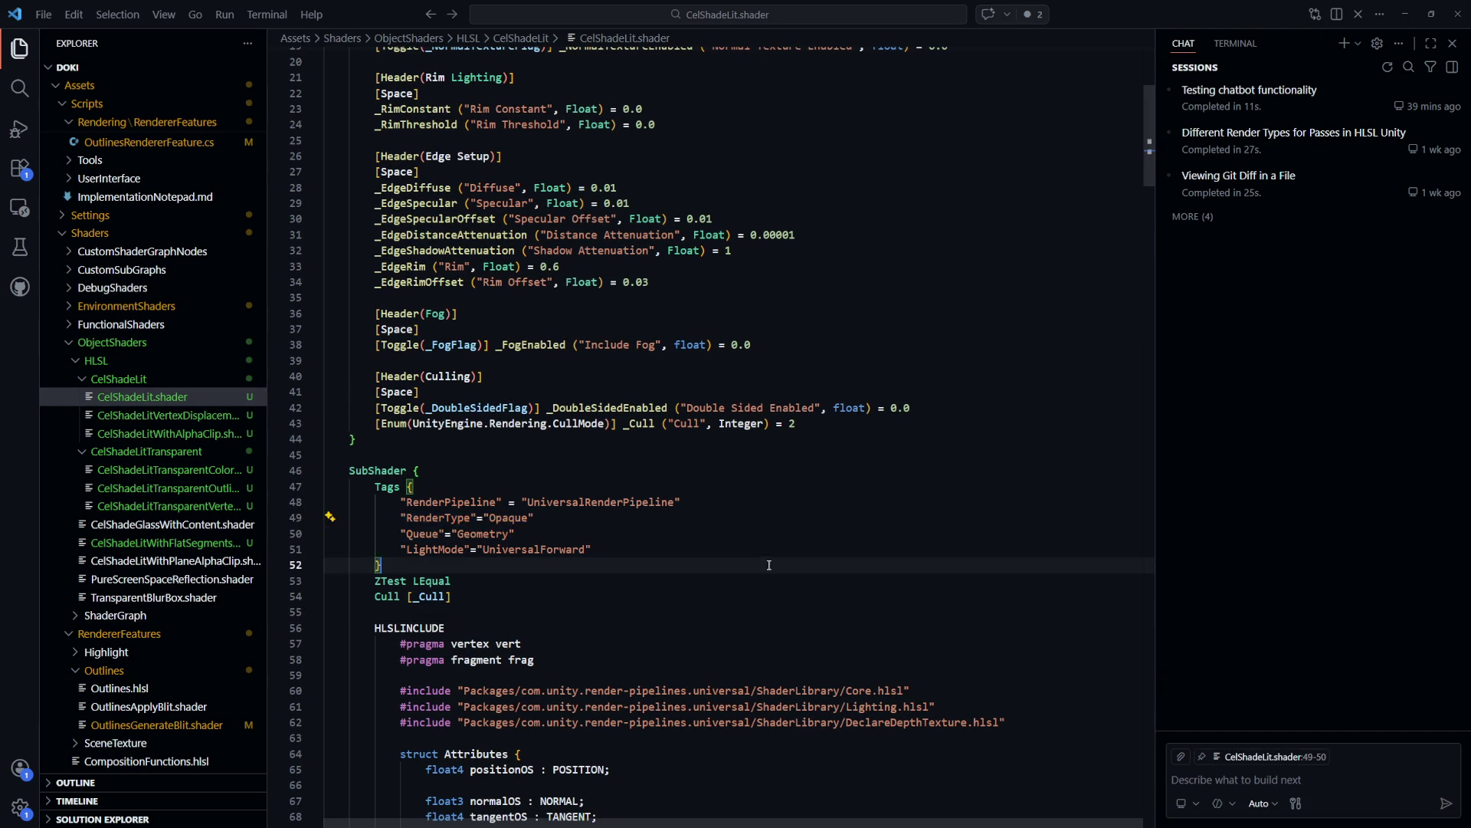
Replace the ShadowCaster pass tags with RenderType Opaque and Queue Geometry
key("ctrl+Tab")
scroll(675, 558, "down", 1)
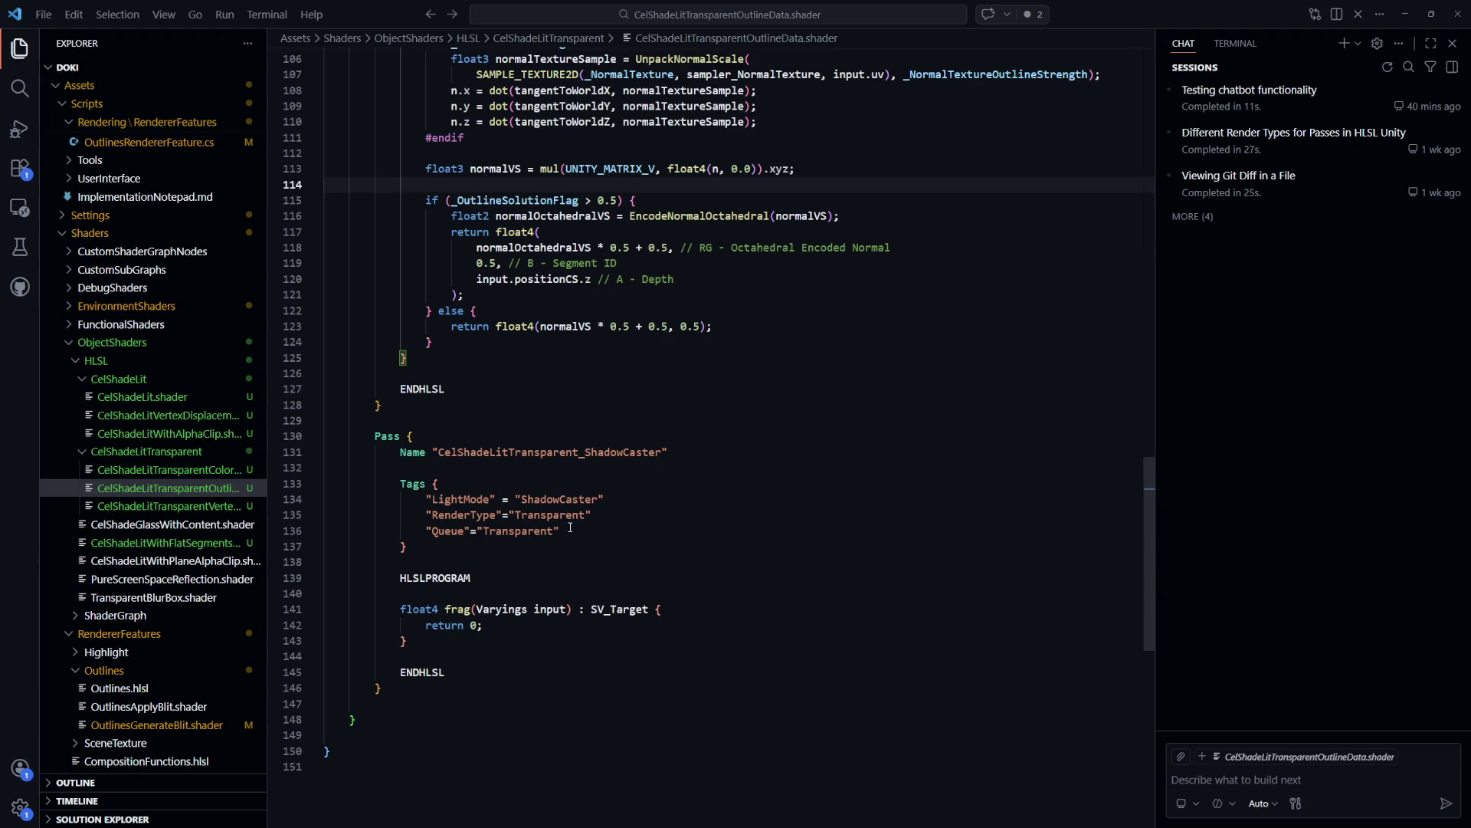
mouse_move(569, 530)
left_mouse_down()
mouse_move(448, 531)
mouse_move(427, 515)
left_mouse_up()
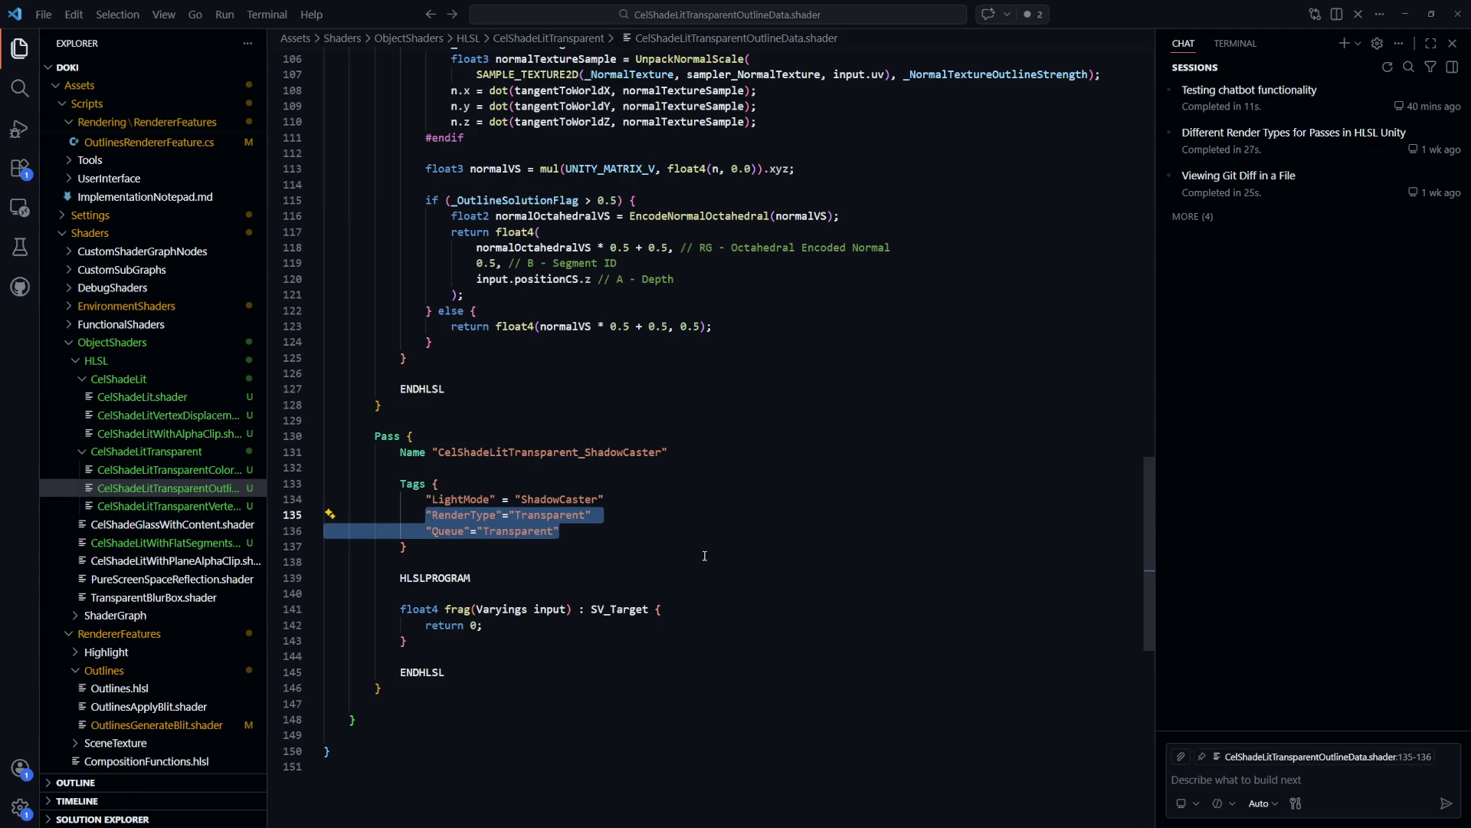
type("\"RenderType\"=\"Opaque\"             \"Queue\"=\"Geometry\"")
left_click(398, 532)
key("Tab")
Give the outline data pass Opaque/Geometry tags too, save, and turn off the Frame Debugger
left_click_drag(1151, 596, 1157, 347)
left_click_drag(560, 531, 426, 514)
type("\"RenderType\"=\"Opaque\"         \"Queue\"=\"Geometry\"")
key("ctrl+s")
key("alt+Tab")
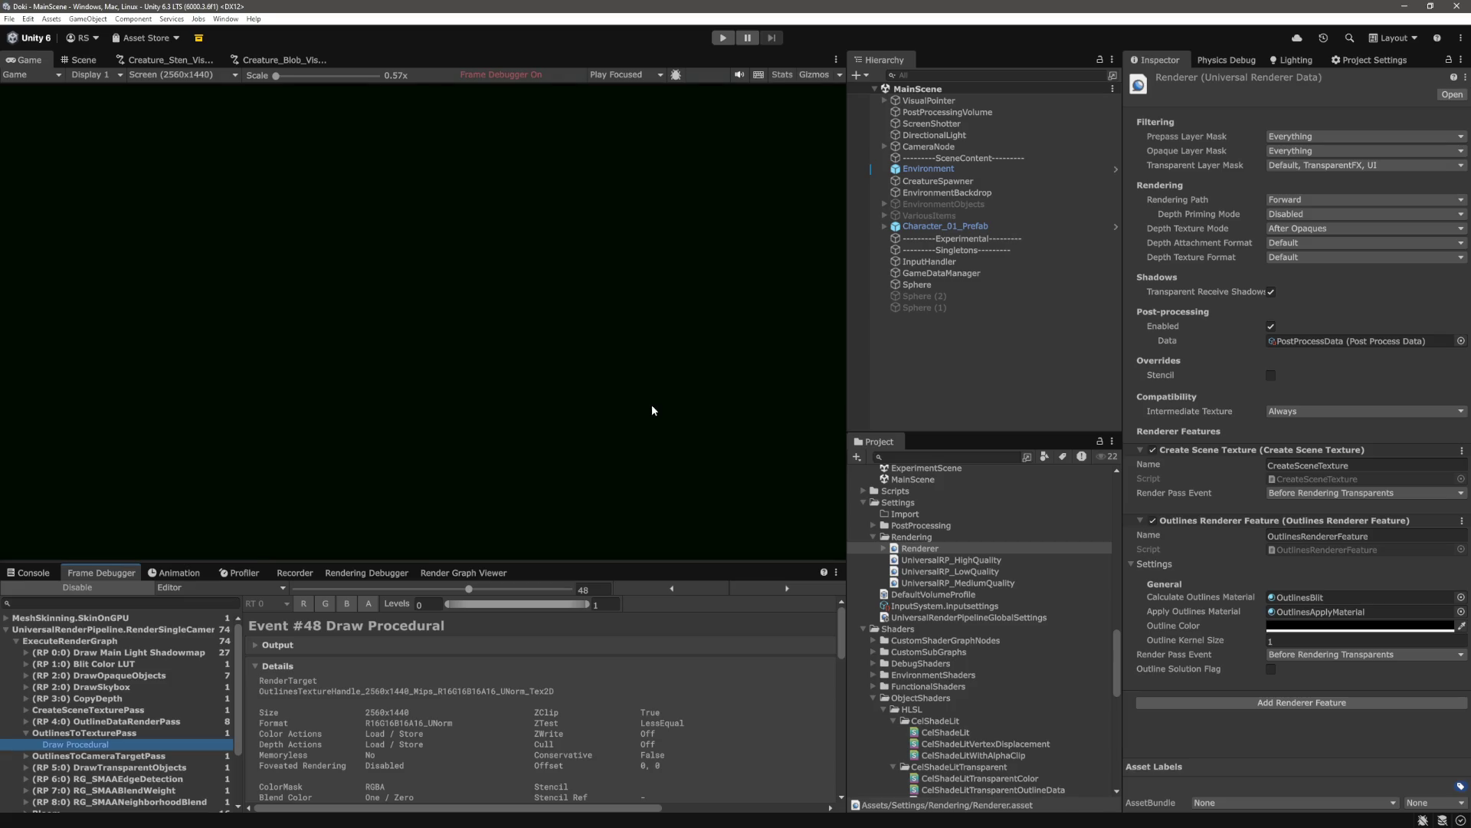
left_click(99, 585)
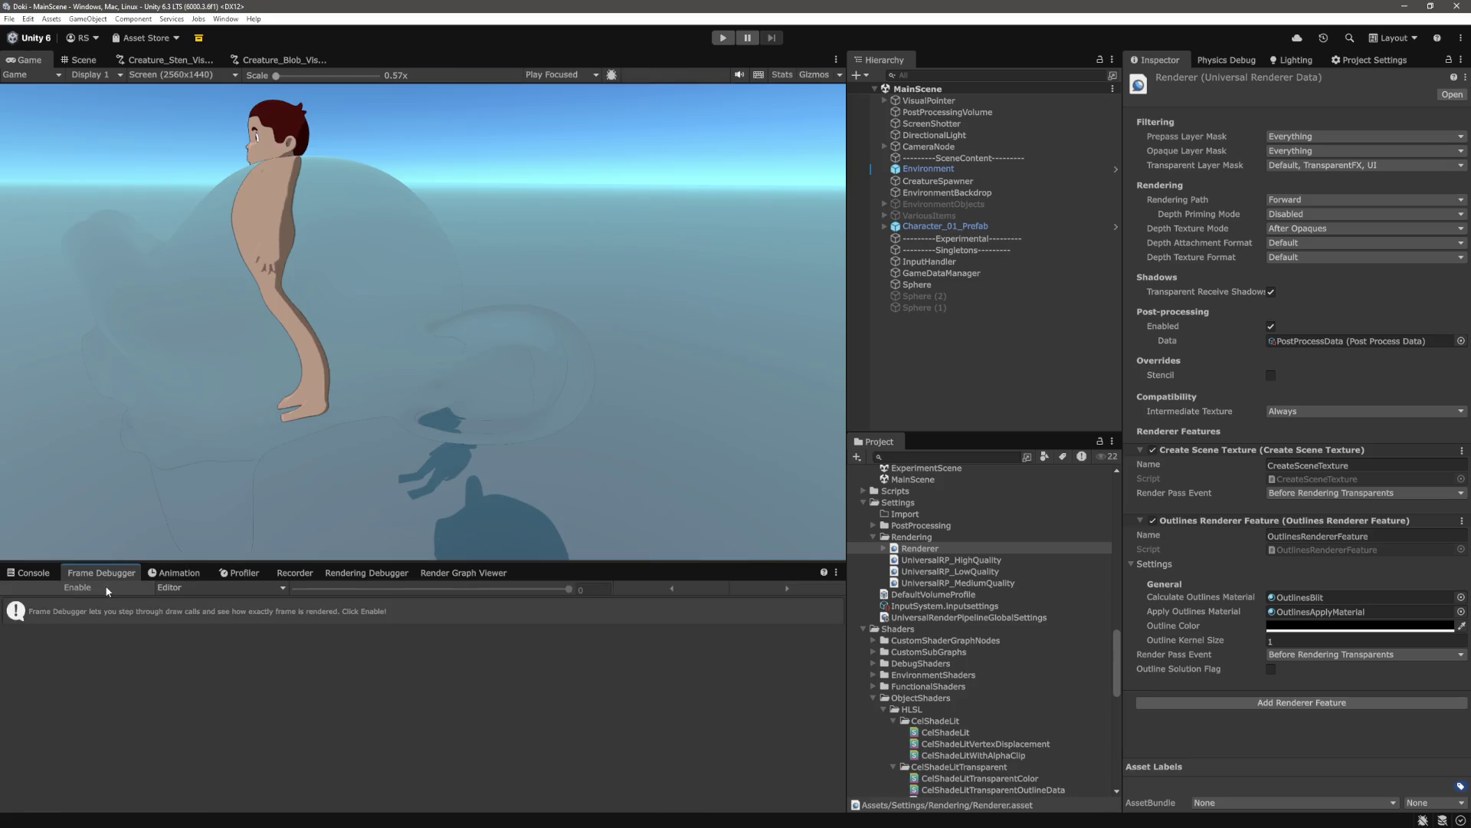
Capture a new frame and see OutlineDataRenderPass now draws the blob as rainbow normals
left_click(101, 587)
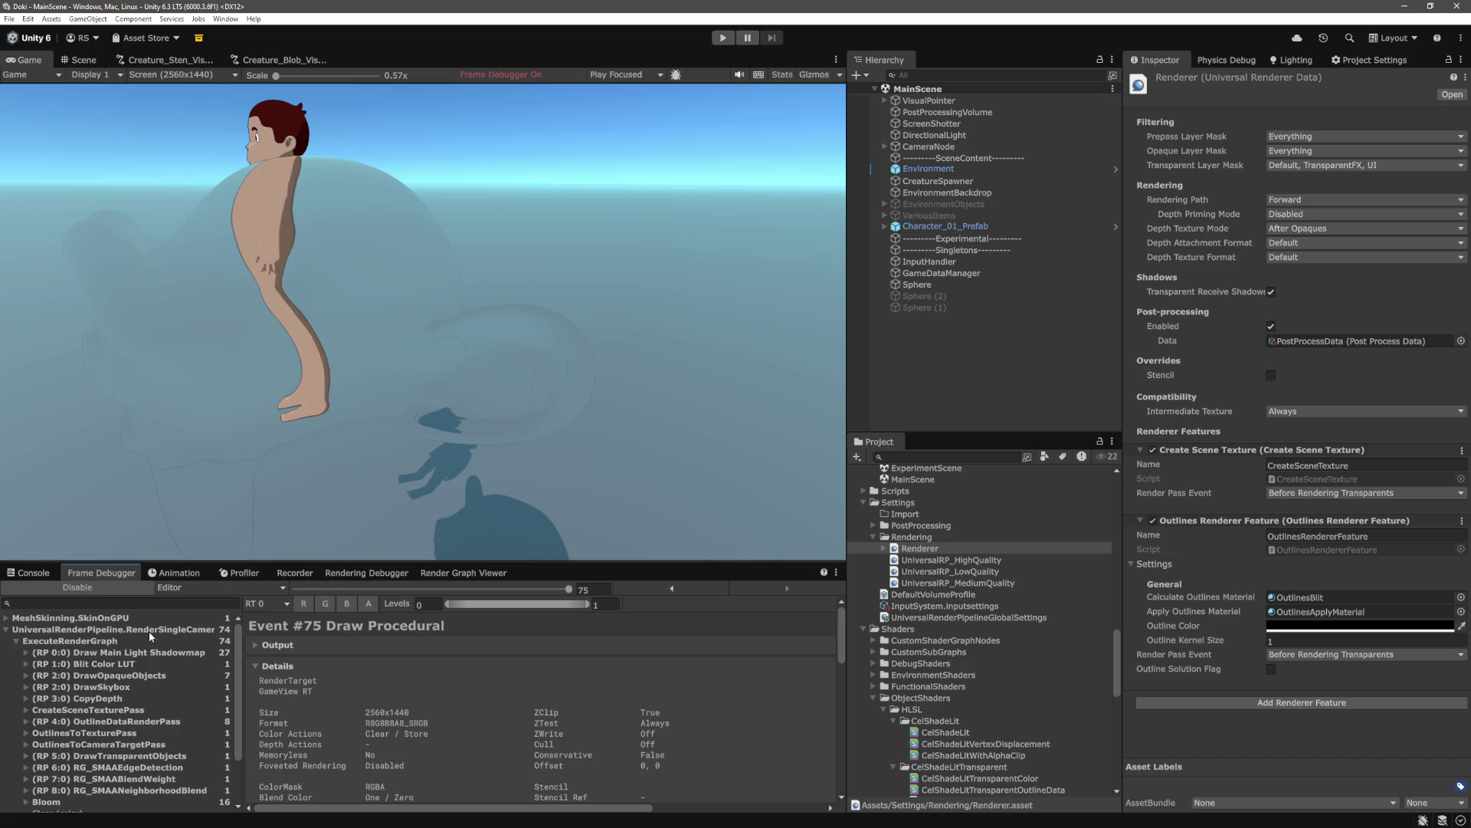
left_click(137, 711)
left_click(135, 700)
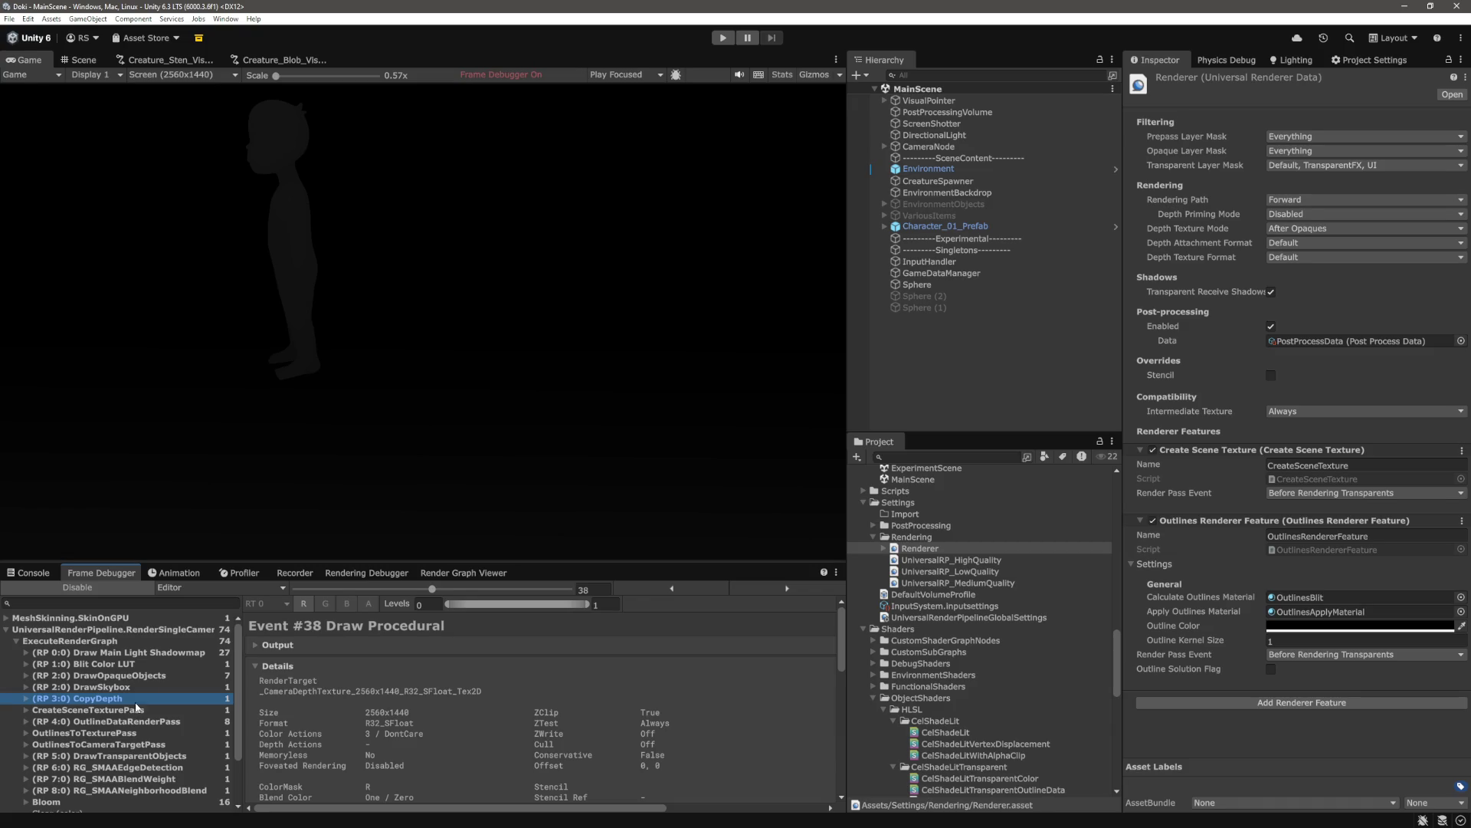
left_click(138, 723)
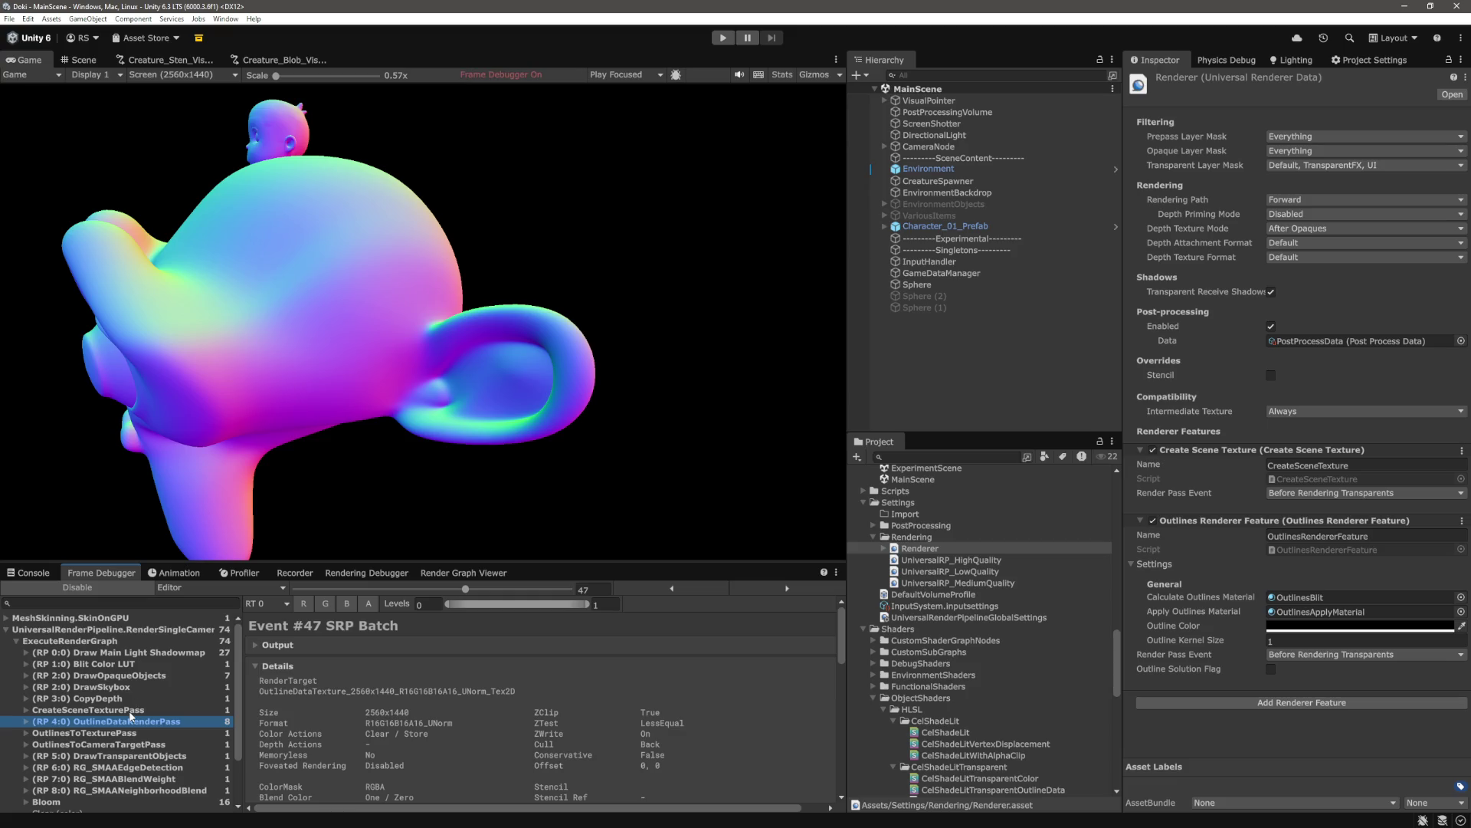
left_click(111, 712)
left_click(111, 721)
double_click(333, 793)
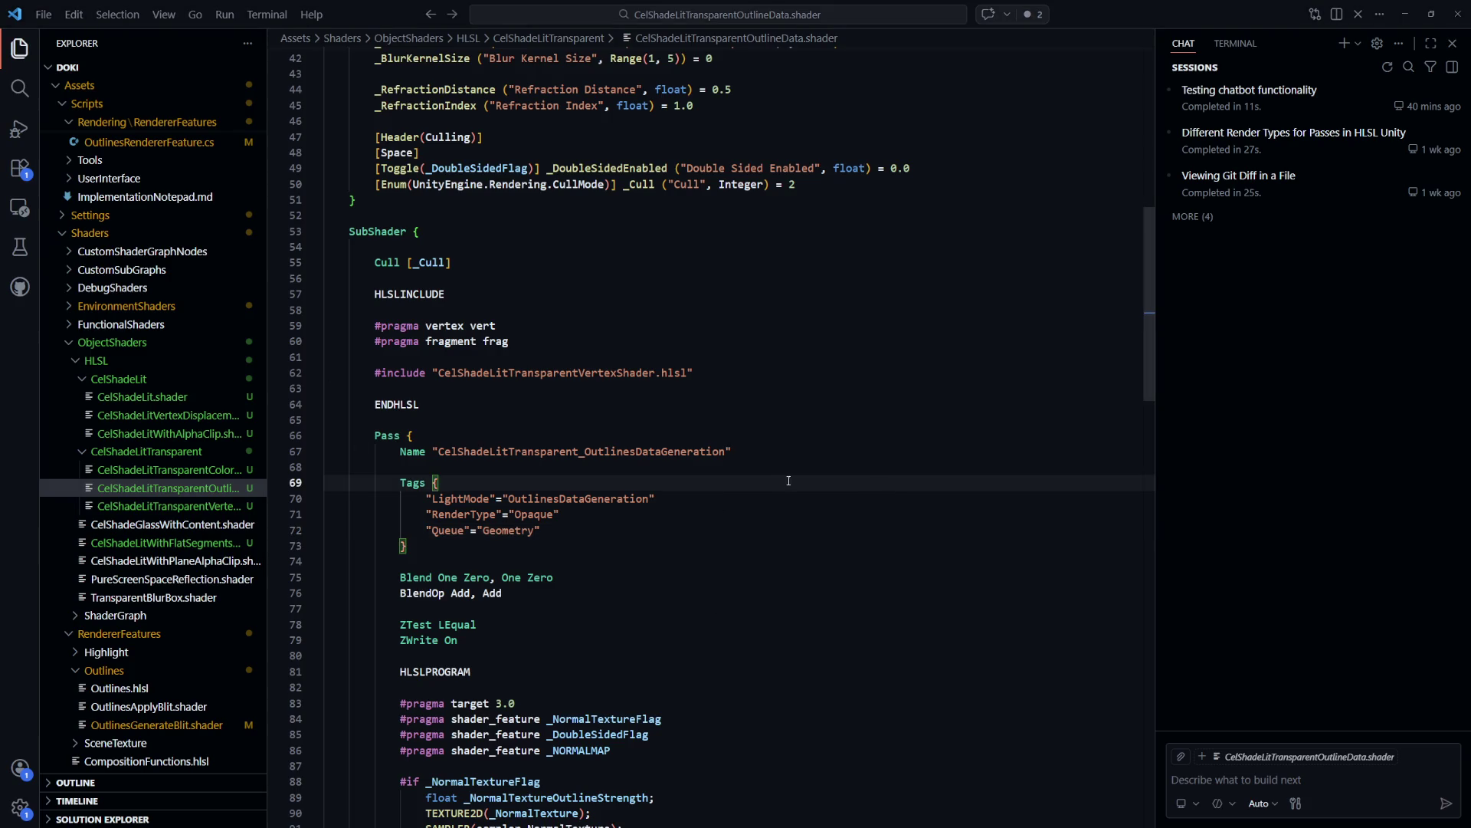
Open OutlinesGenerateBlit.shader and then OutlinesRendererFeature.cs in VS Code
key("ctrl+p")
key("Down")
key("Return")
key("ctrl+p")
key("Down")
key("Down")
key("Return")
scroll(843, 611, "up", 5)
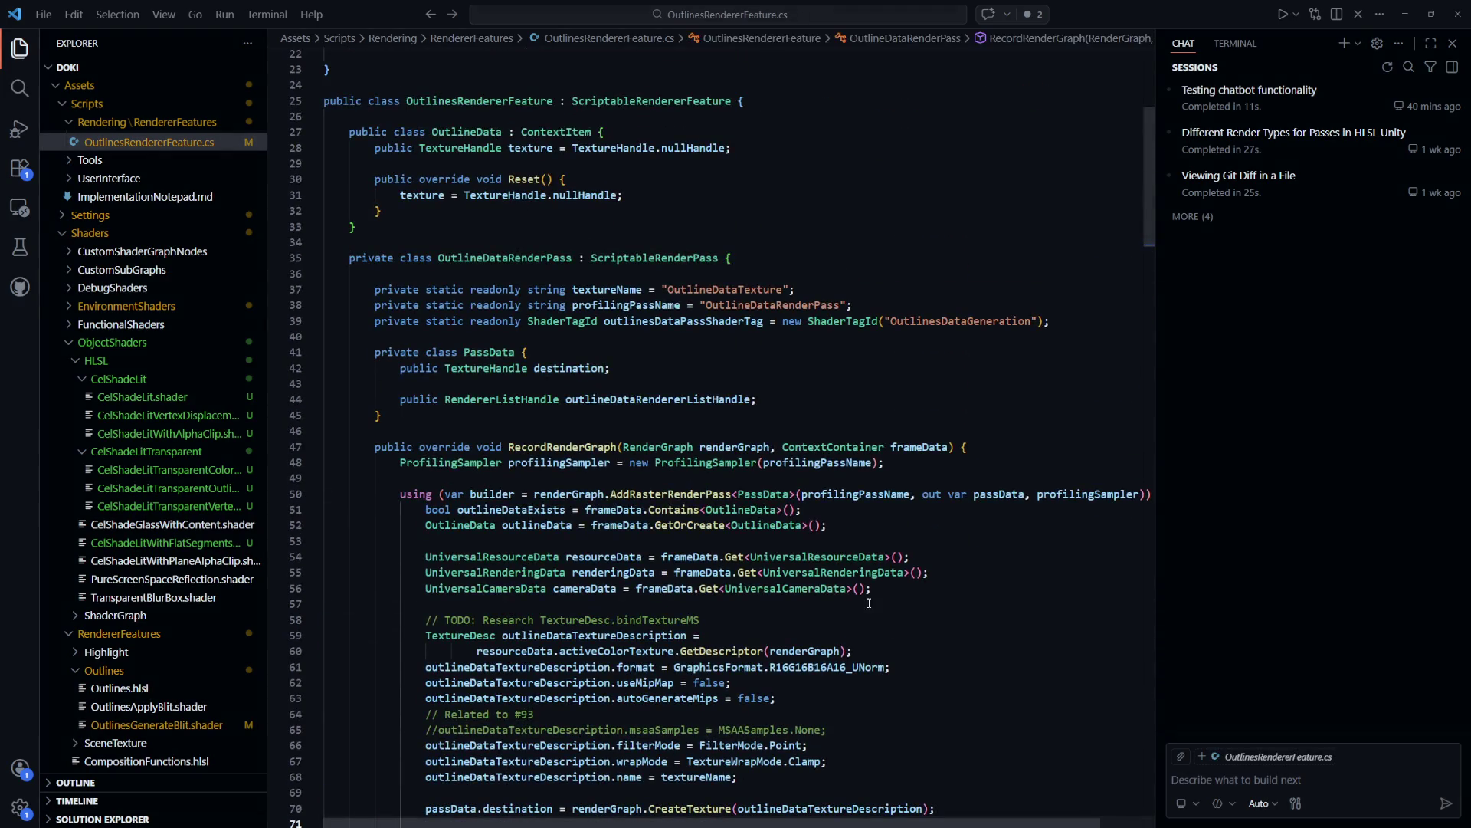
scroll(1143, 236, "down", 4)
left_click_drag(1143, 237, 1121, 659)
Turn off the Frame Debugger and look at the order the passes are enqueued
key("alt+Tab")
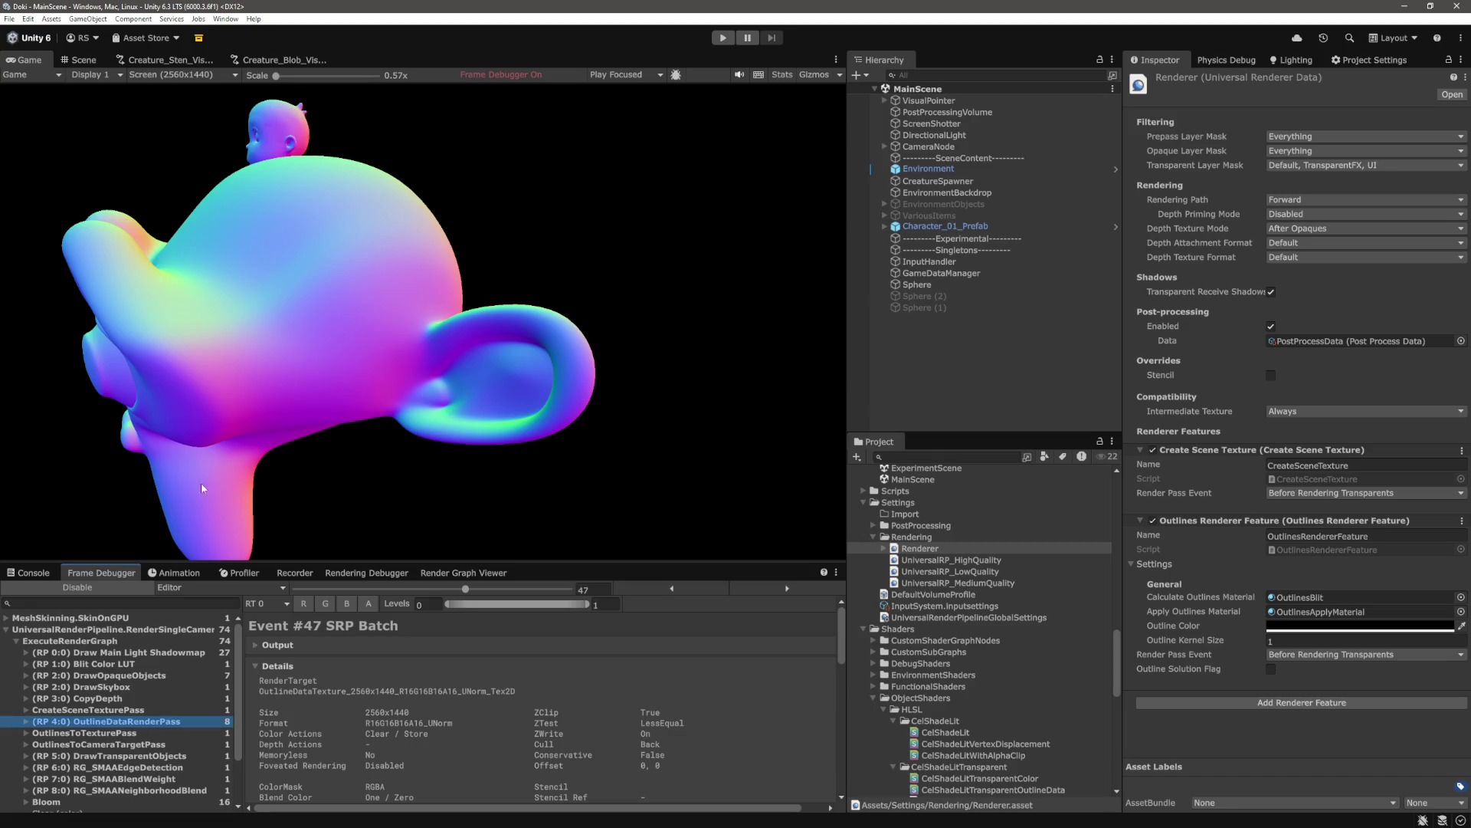
left_click(74, 589)
key("alt+Tab")
left_click(468, 404)
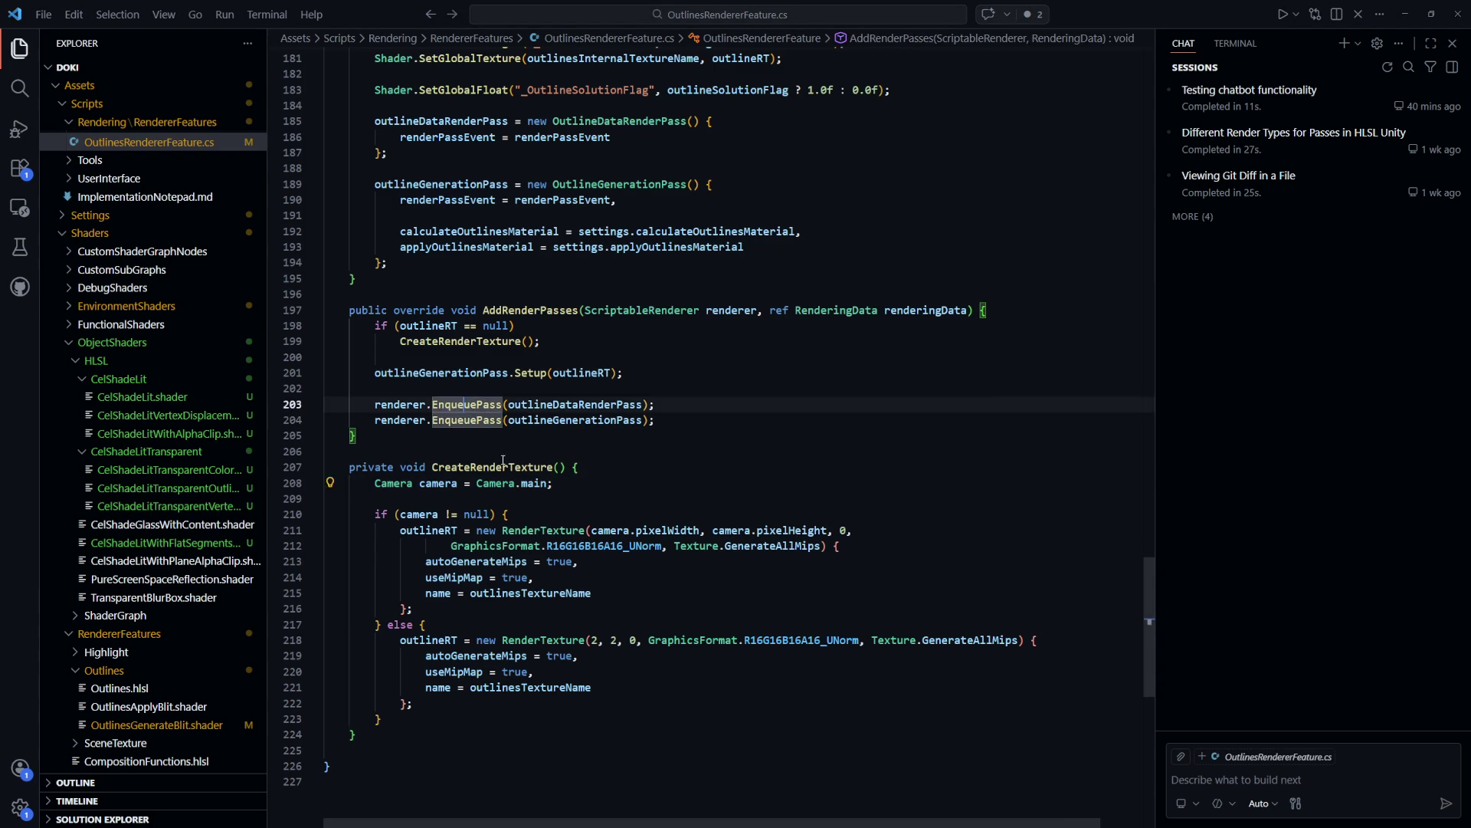
Find outlineDataRenderPass and its renderPassEvent assignment on lines 185–186 in Create()
scroll(583, 450, "up", 3)
key("Up")
scroll(583, 449, "up", 2)
key("Up")
key("Up")
key("Up")
scroll(577, 416, "up", 1)
double_click(459, 385)
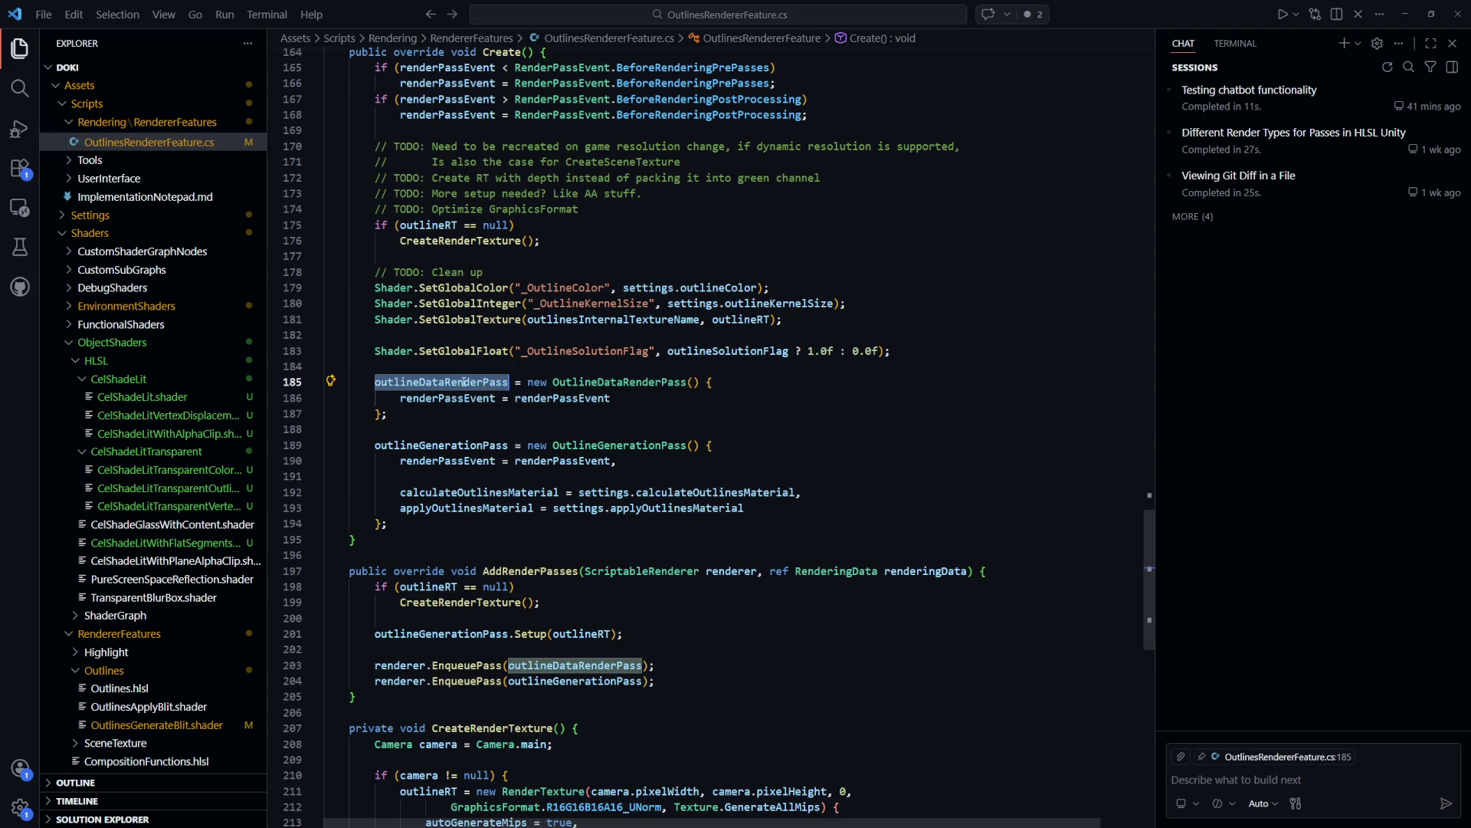
double_click(529, 398)
scroll(516, 446, "up", 1)
scroll(515, 447, "down", 1)
Remove a stray R typed on line 186 and save the script
key("shift+Down")
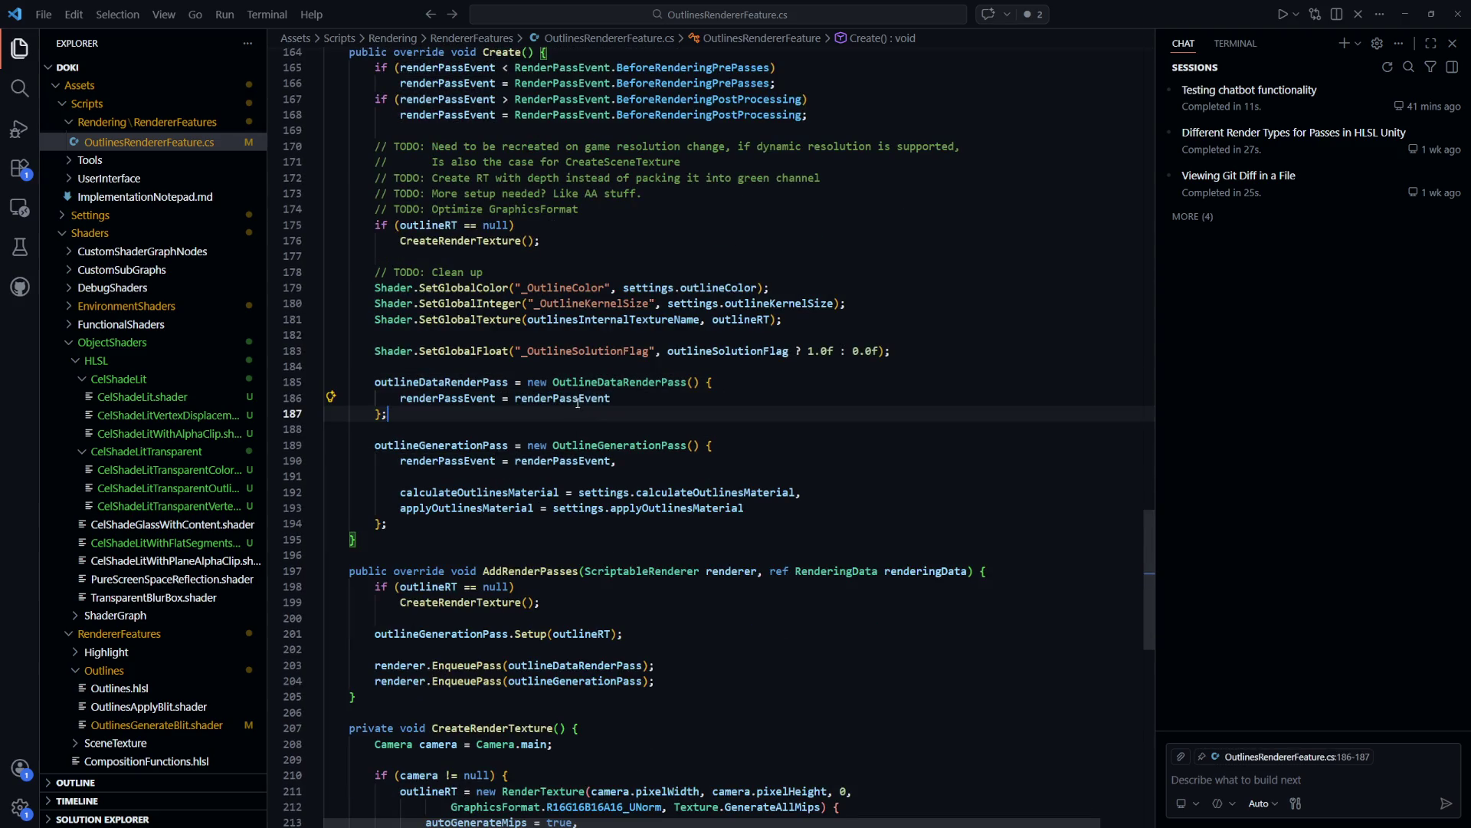
key("Left")
key("Right")
key("Right")
key("Right")
type("R")
key("BackSpace")
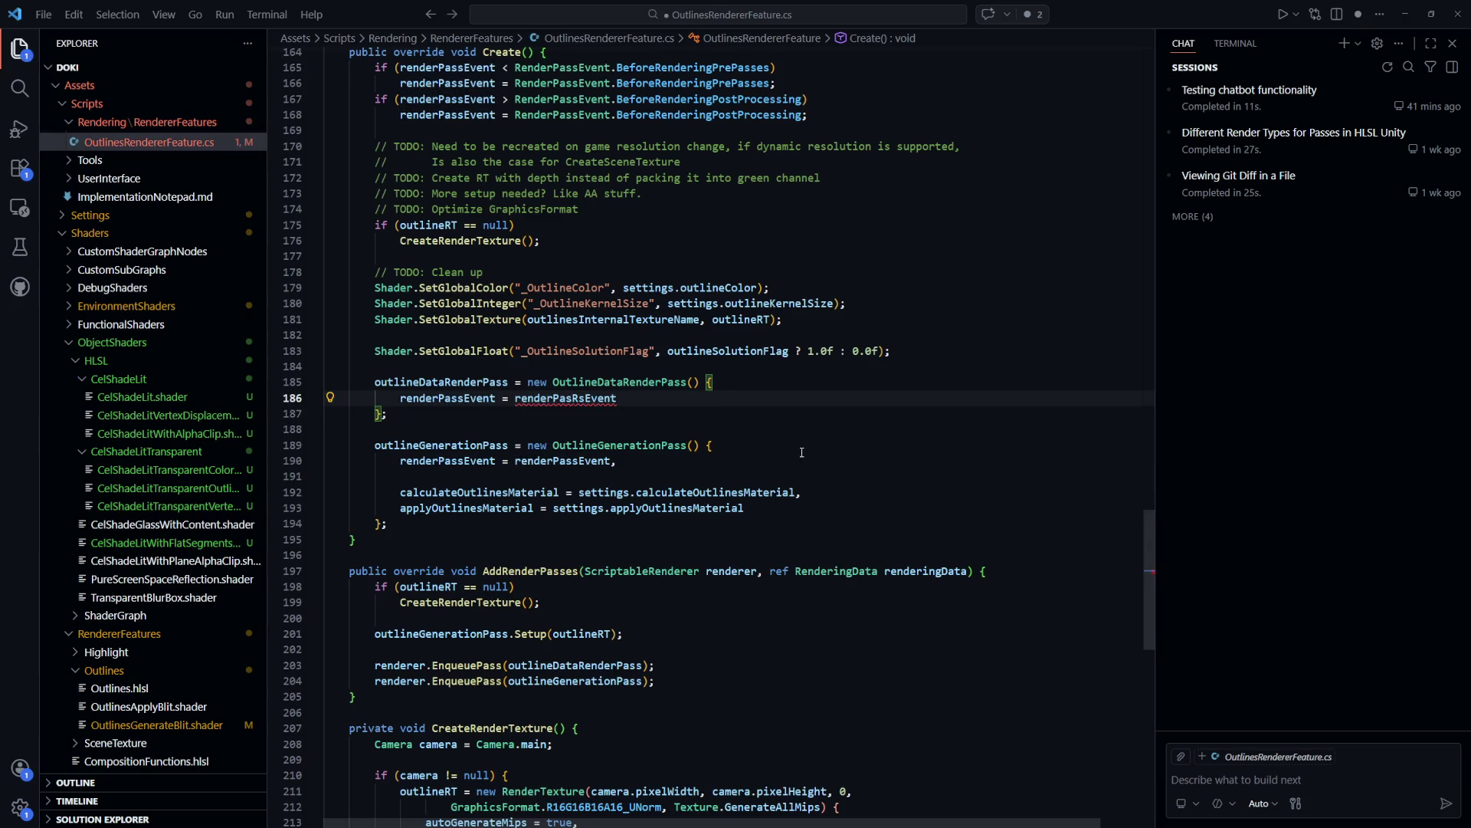
key("ctrl+s")
Set the renderPassEvent to RenderPassEvent.BeforeRenderingOpaques, drop the extra semicolon, and save
double_click(569, 400)
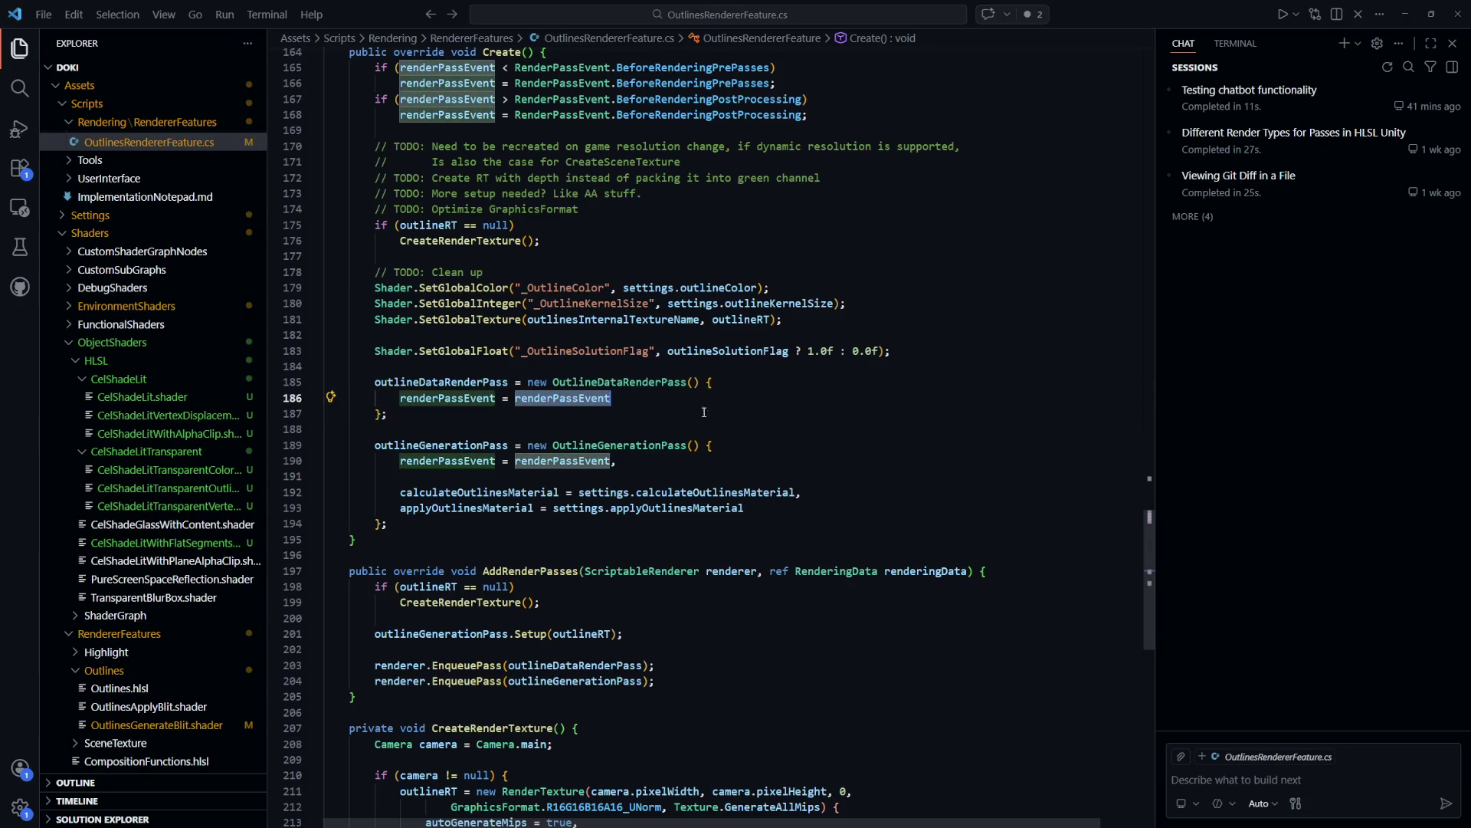
type("RenderP")
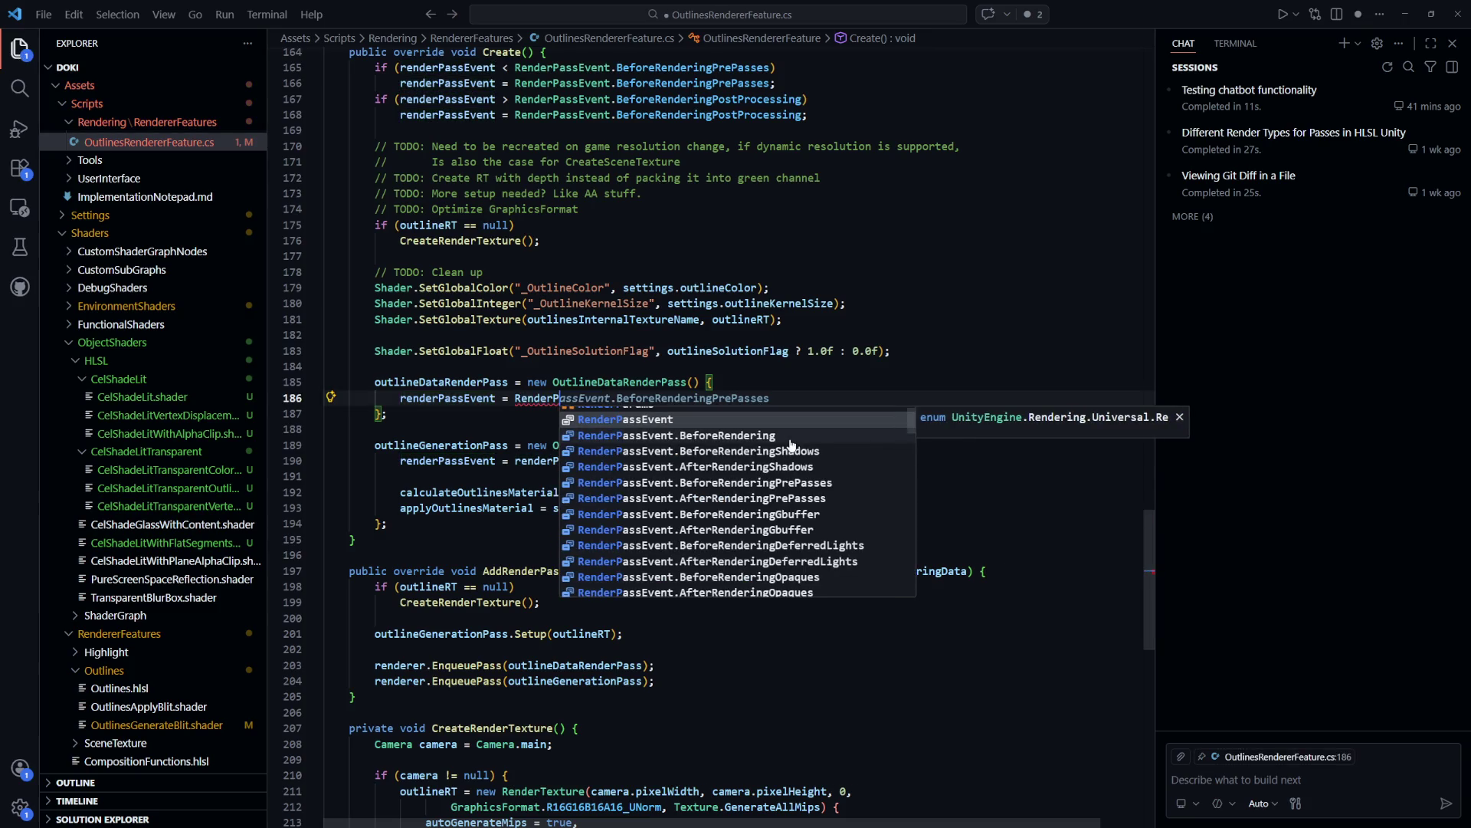
key("Down")
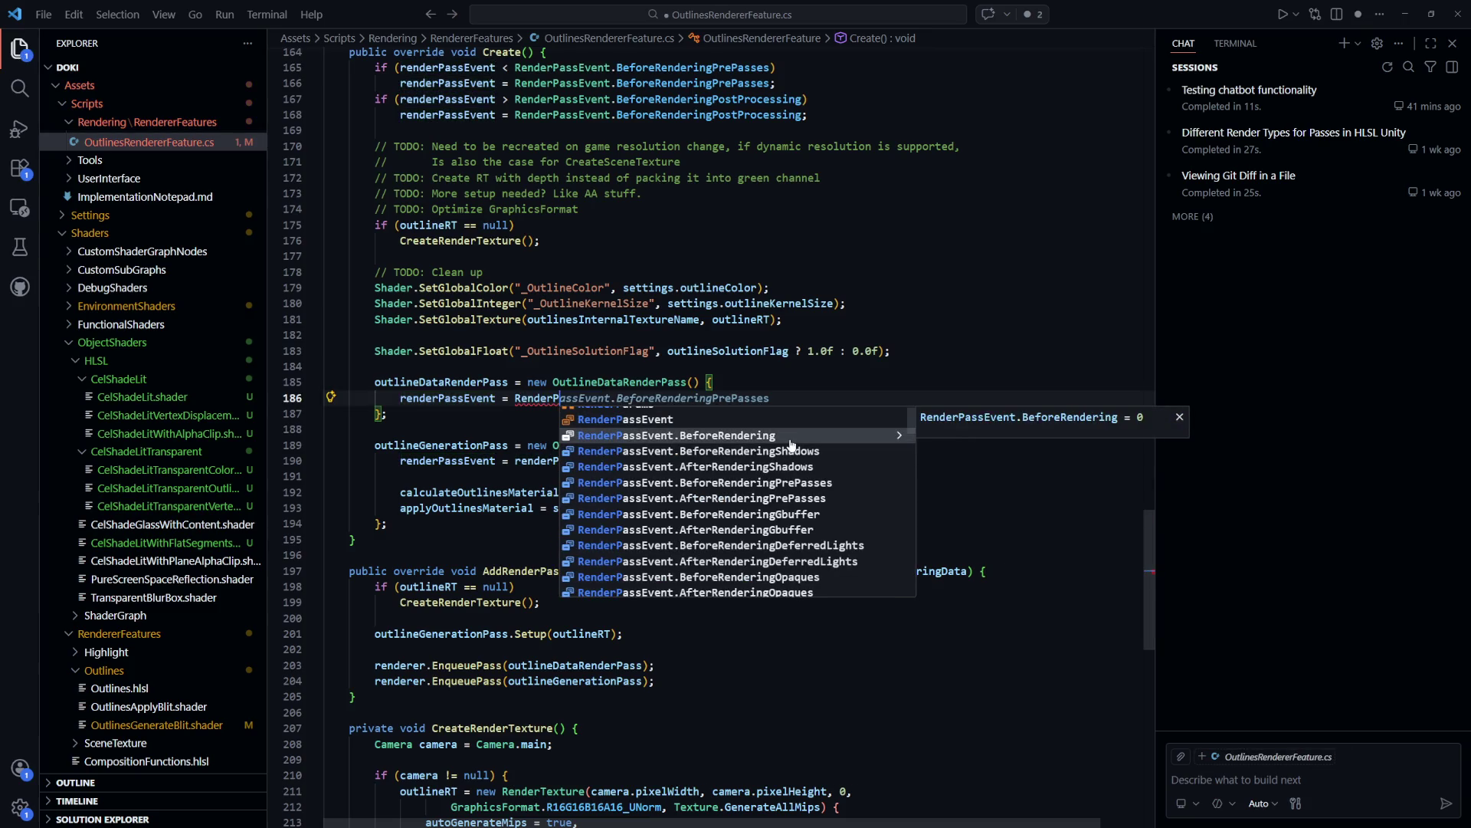
key("Down")
key("Down")
key("Down")
key("Up")
key("Up")
key("Up")
key("Return")
type(";")
key("ctrl+s")
key("BackSpace")
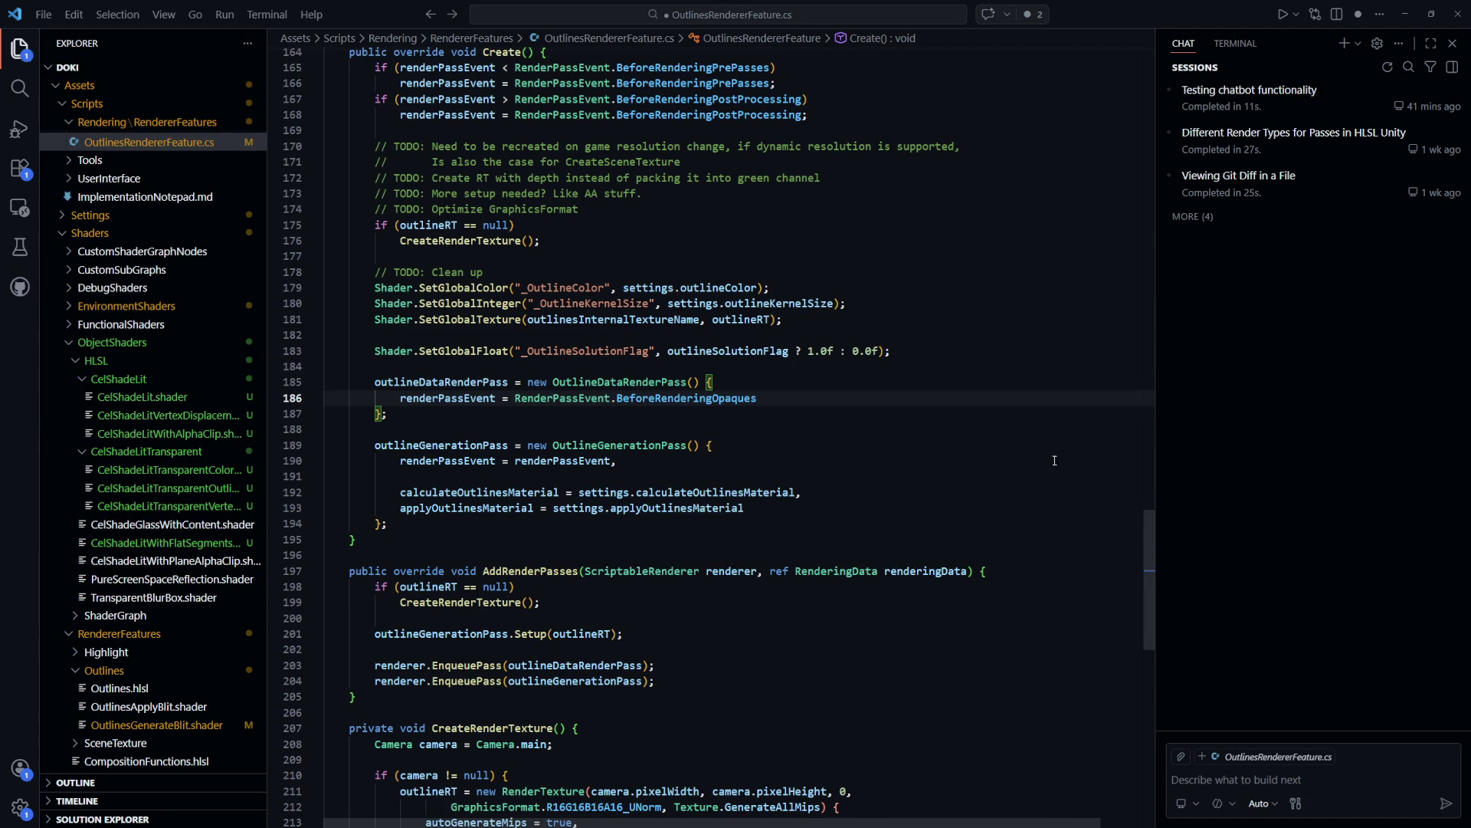
key("ctrl+s")
key("alt+Tab")
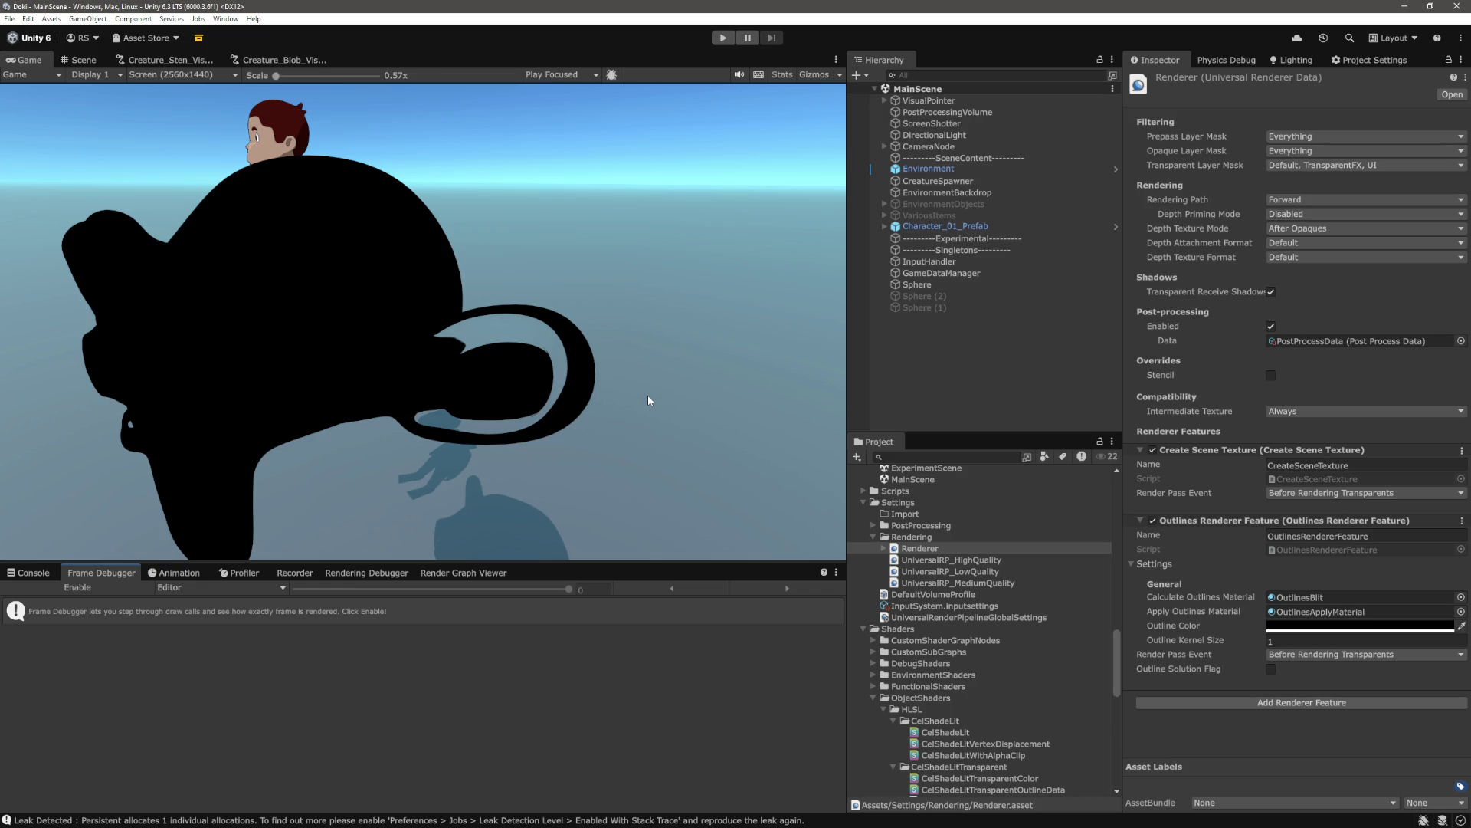
Enable the Frame Debugger and review CreateSceneTexturePass, OutlinesToTexturePass, OutlinesToCameraTargetPass and DrawTransparentObjects
left_click(127, 587)
scroll(160, 760, "up", 2)
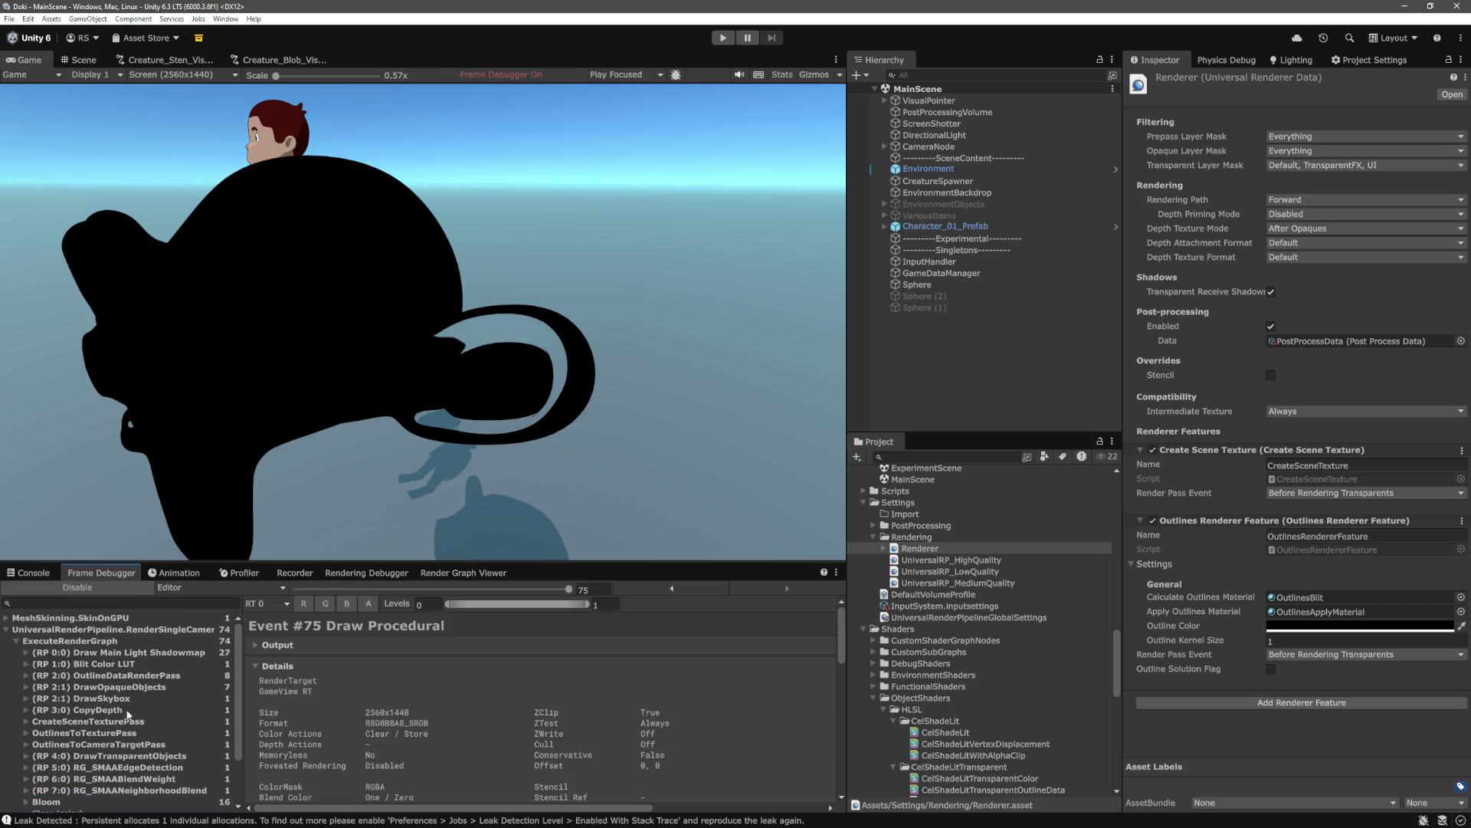
left_click(138, 721)
left_click(133, 732)
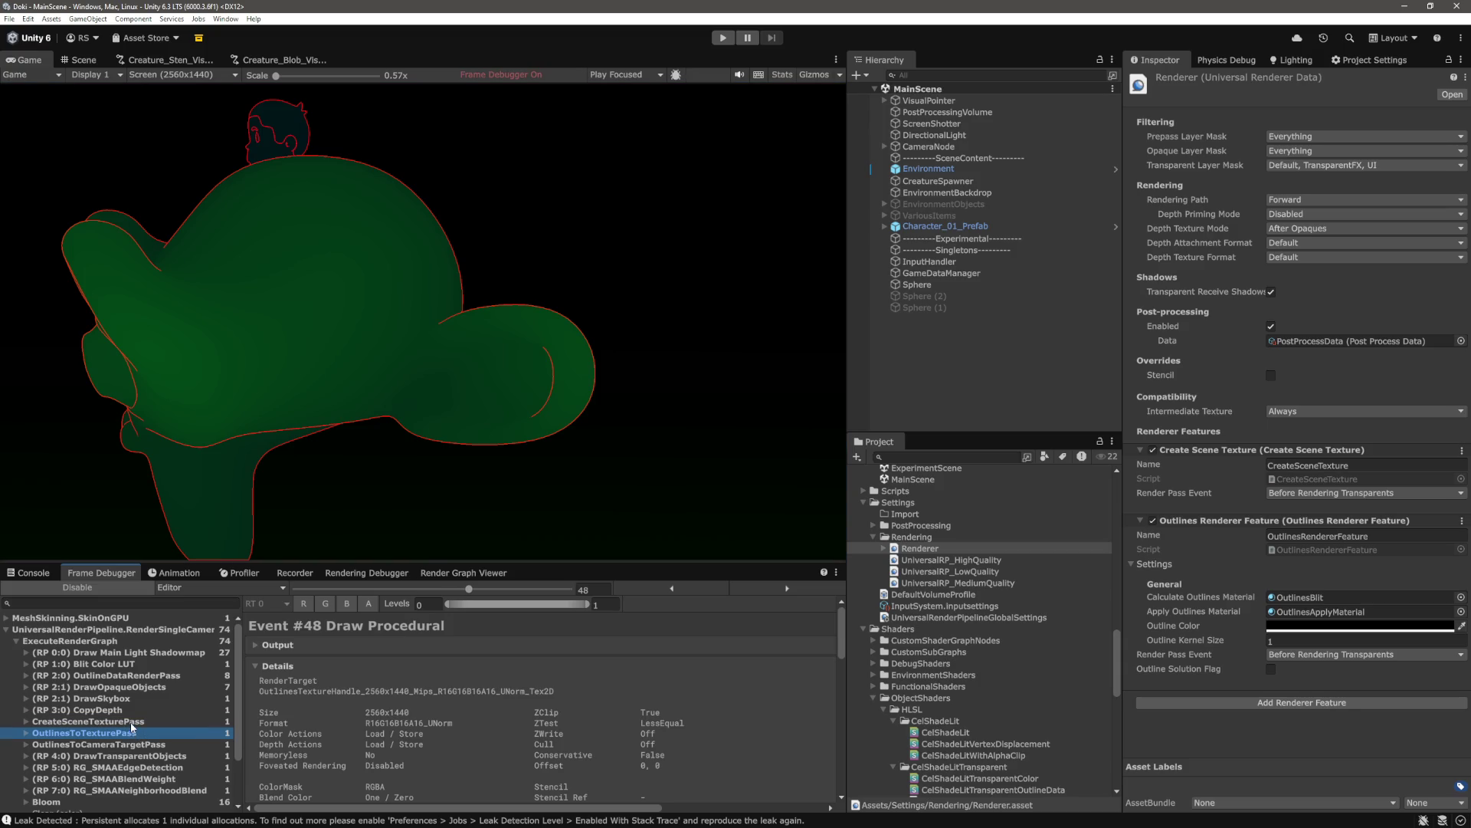
left_click(131, 722)
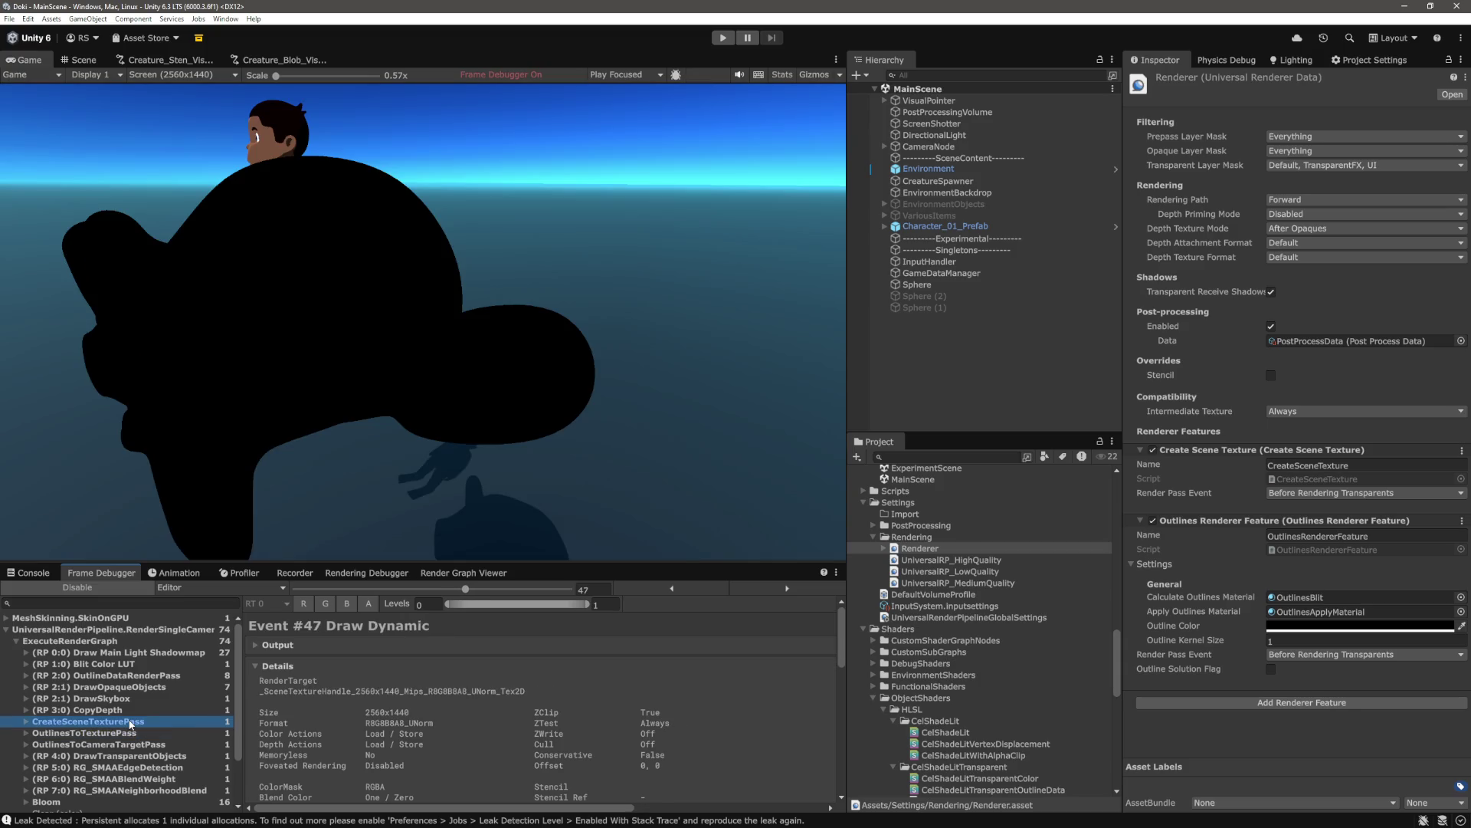
left_click(135, 733)
left_click(141, 745)
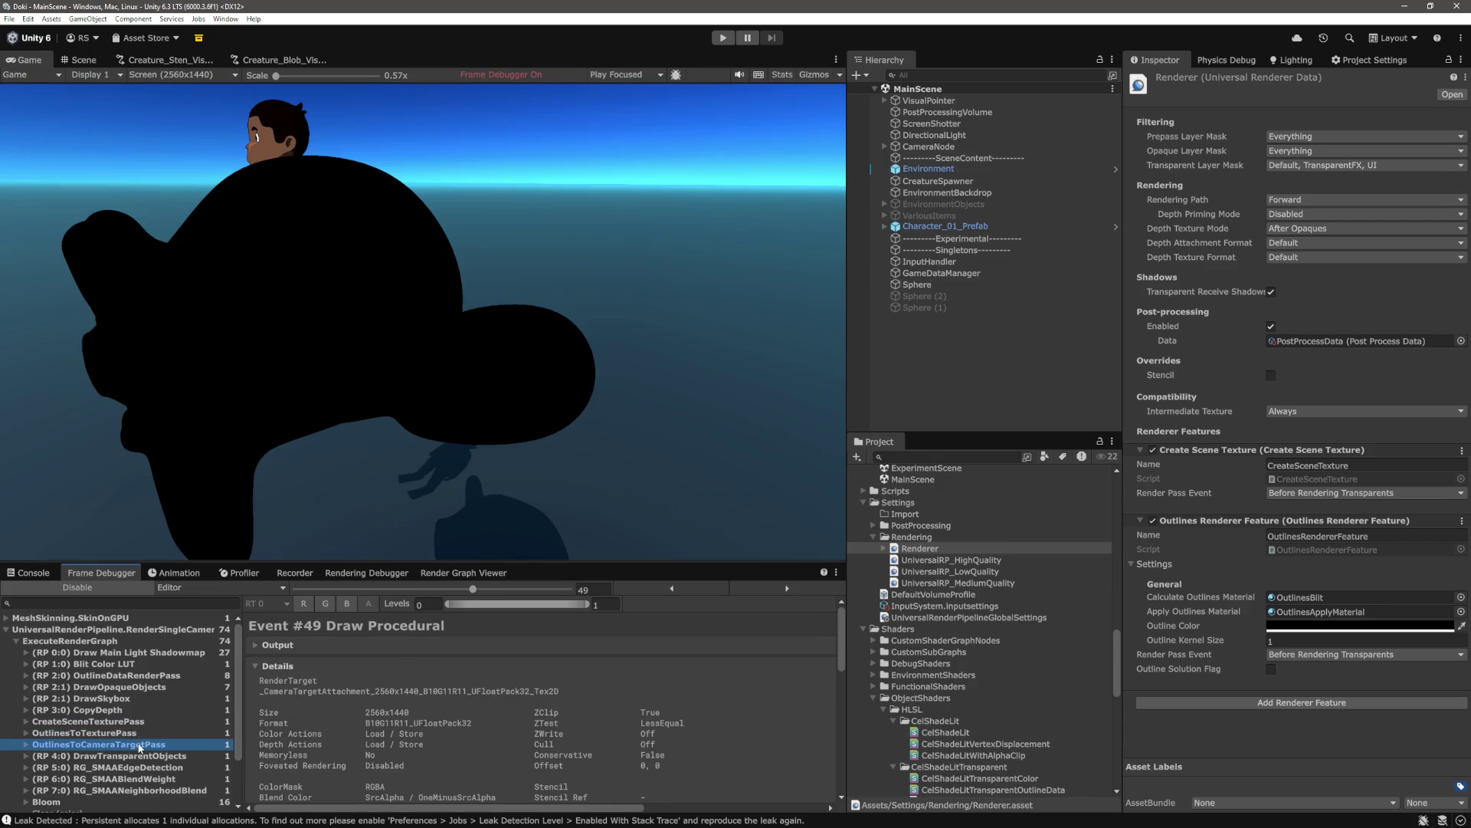
left_click(145, 756)
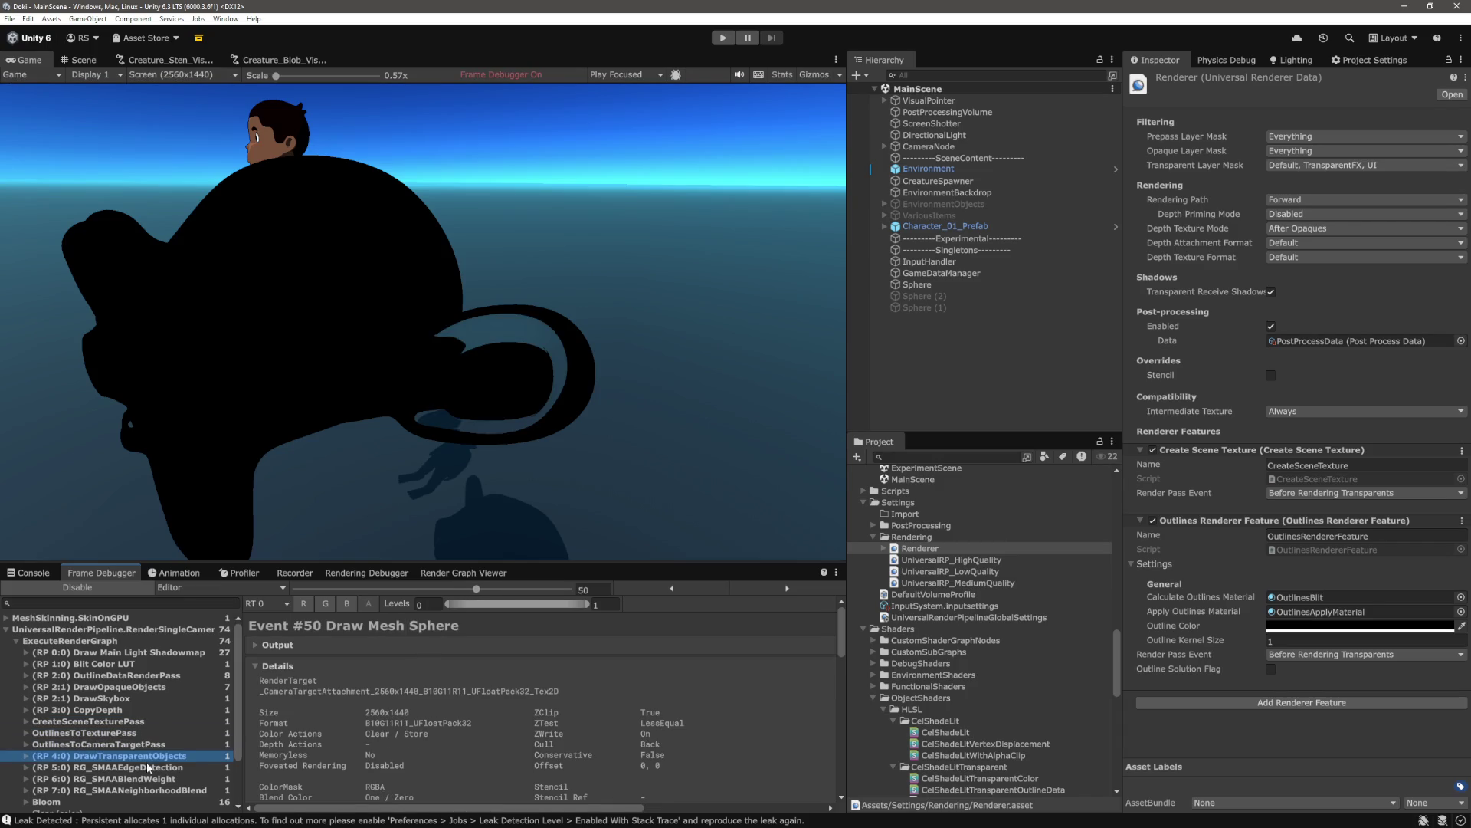
scroll(150, 742, "down", 2)
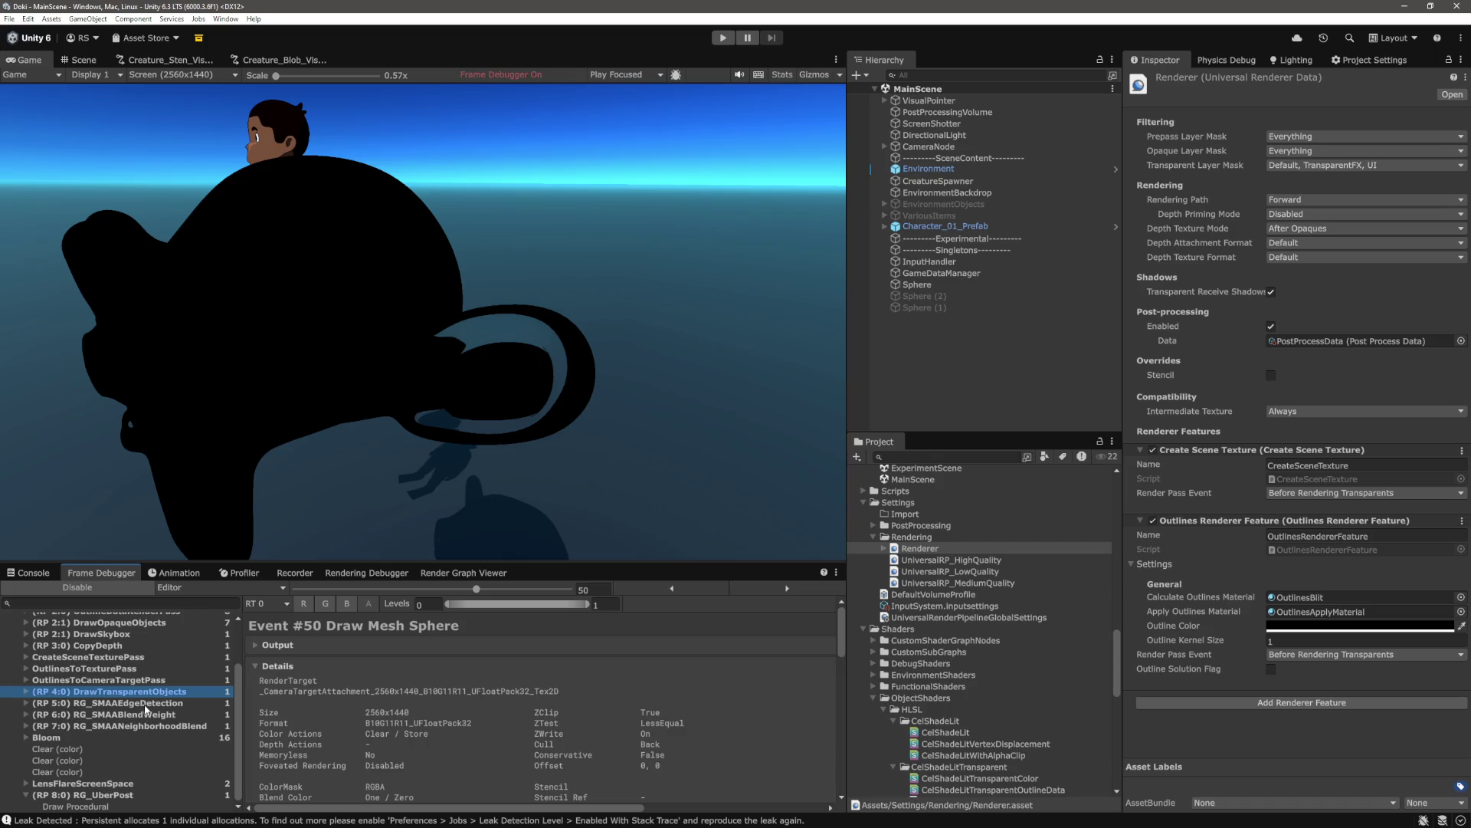
left_click(144, 680)
left_click(118, 670)
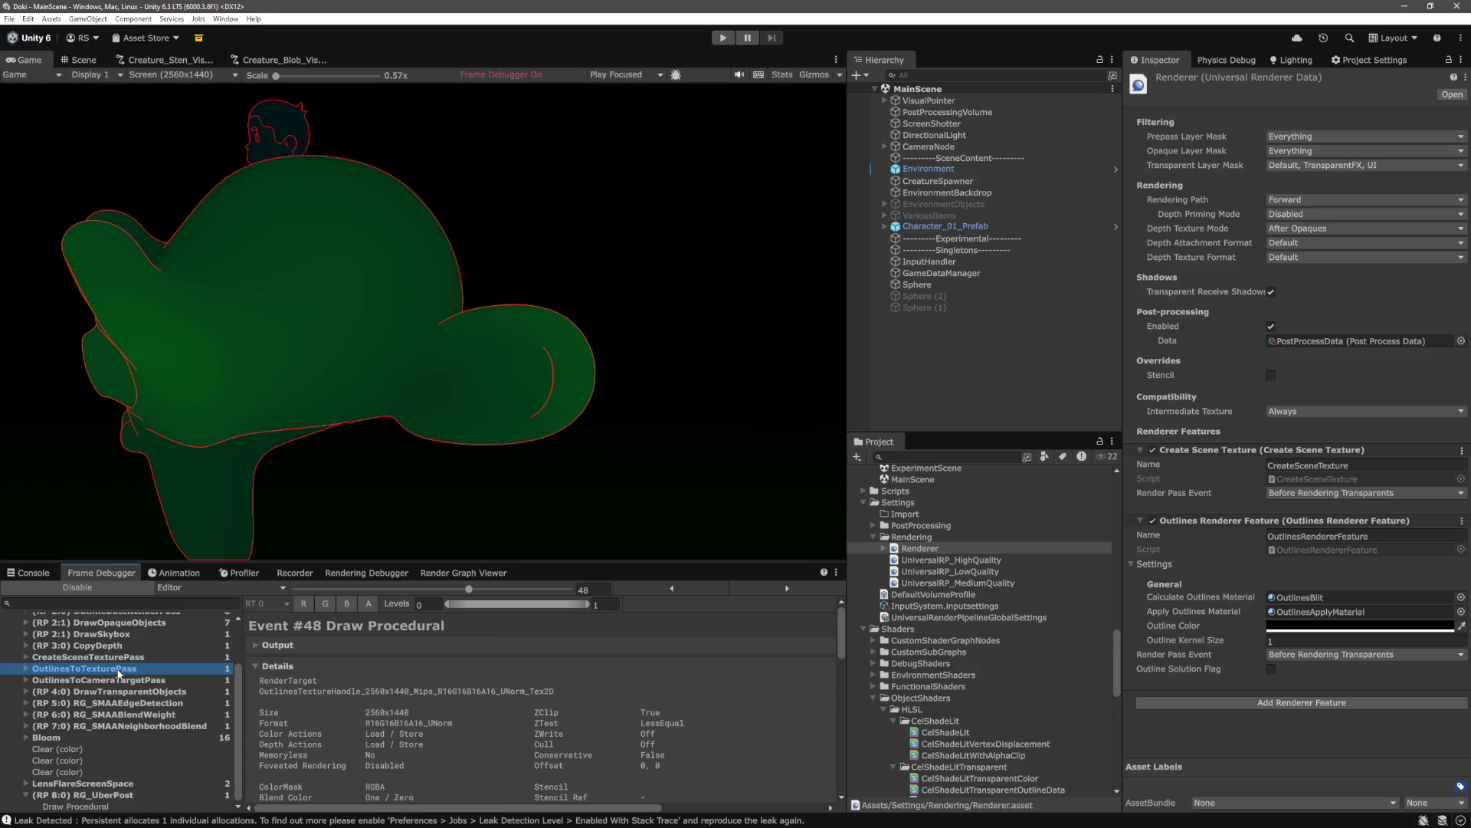
scroll(146, 701, "up", 2)
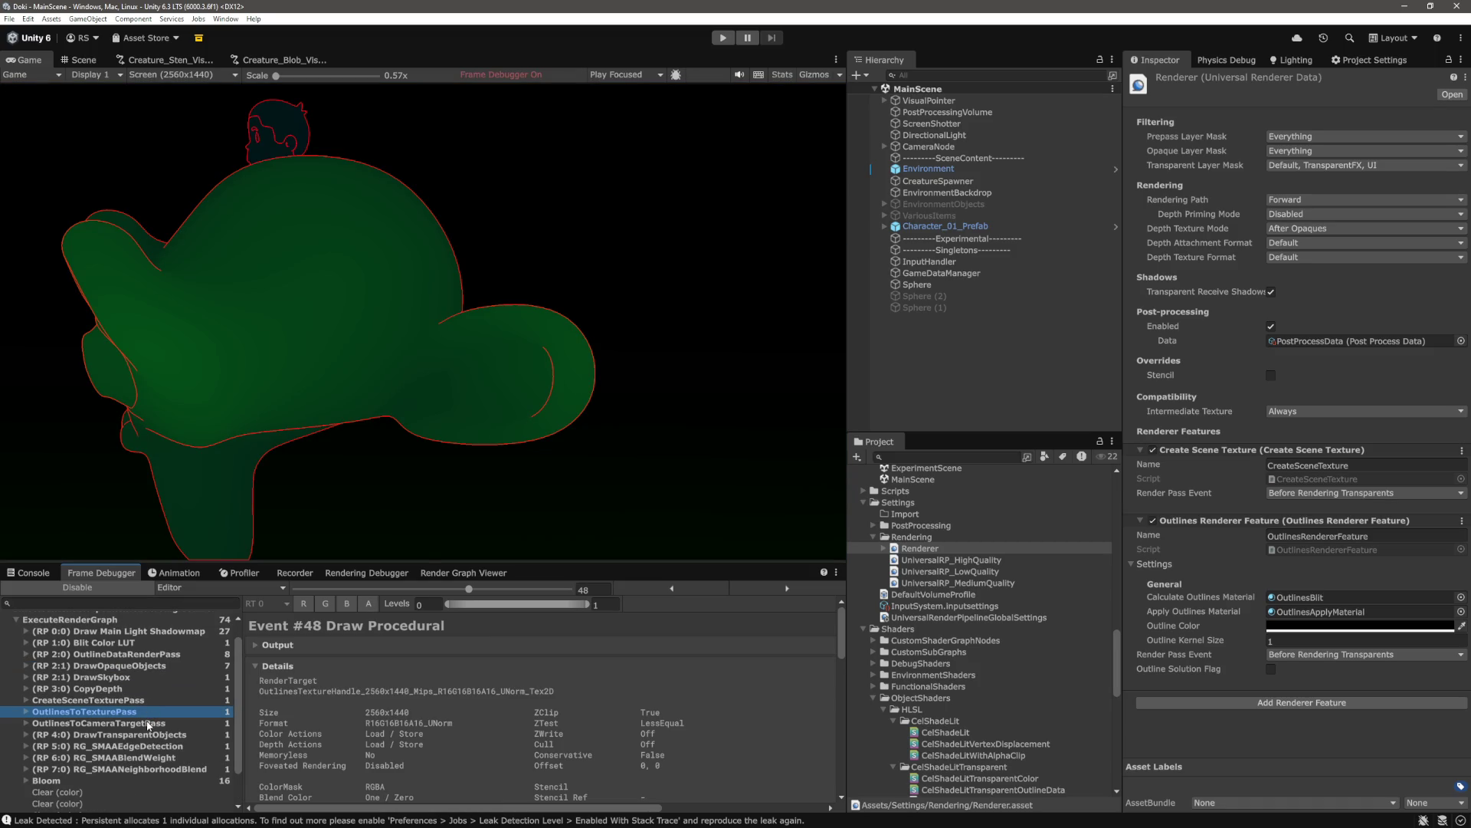
scroll(142, 722, "up", 1)
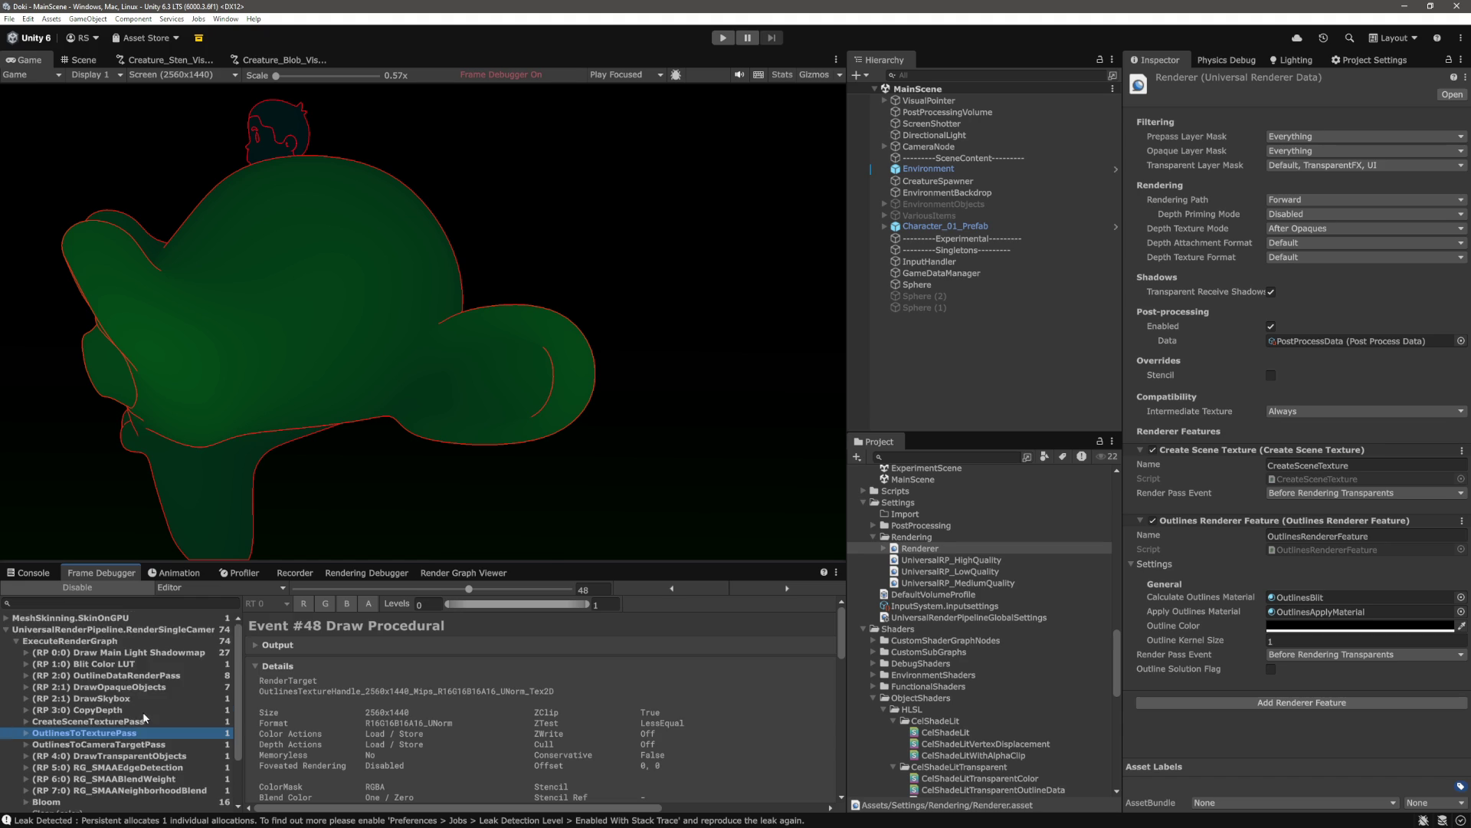
Compare DrawOpaqueObjects with the earlier OutlineDataRenderPass, which still draws a black silhouette
left_click(142, 722)
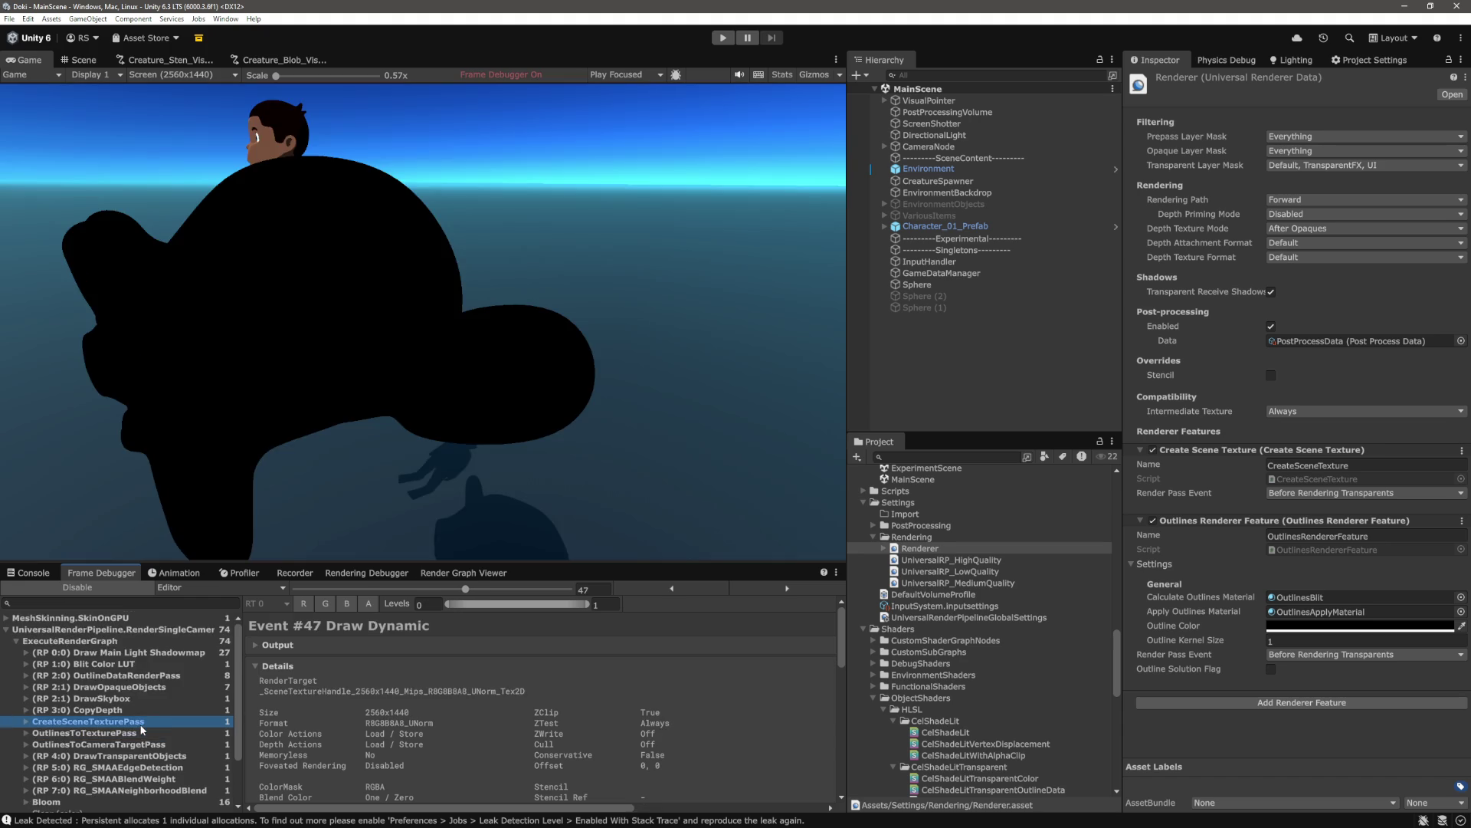
left_click(130, 711)
left_click(134, 699)
left_click(140, 688)
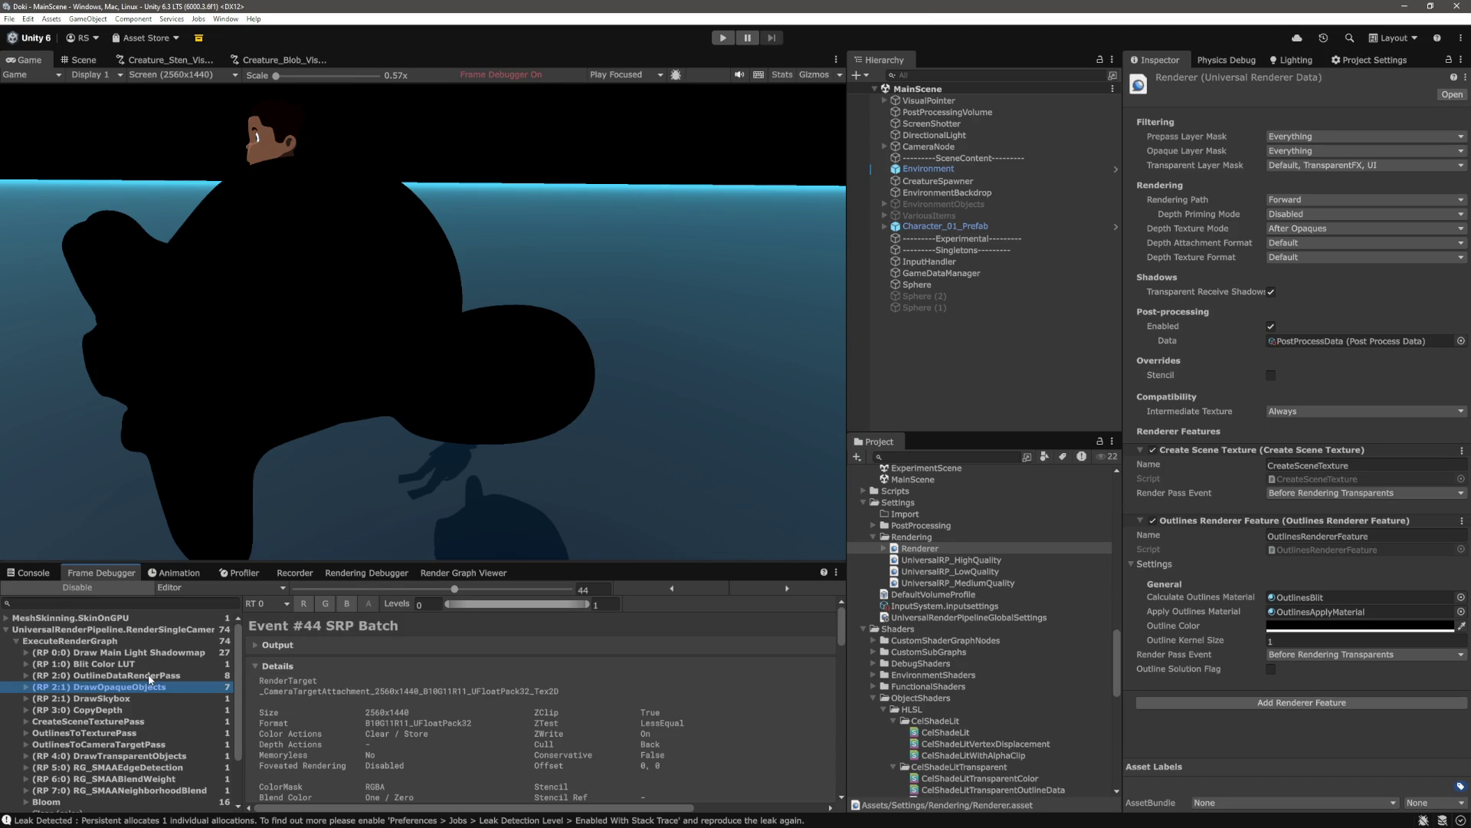
left_click(146, 675)
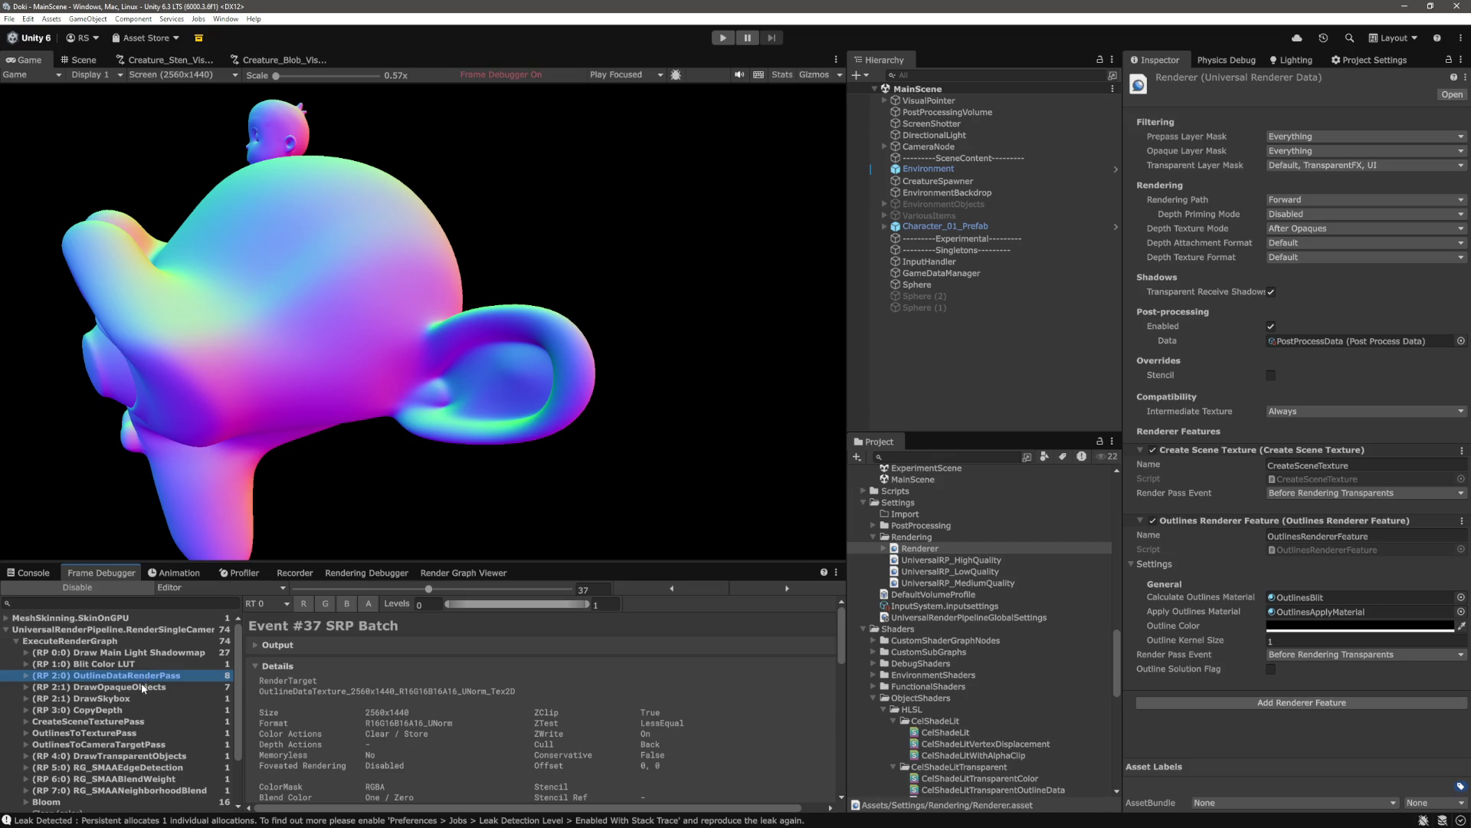
left_click(141, 687)
left_click(145, 677)
left_click(146, 687)
left_click(146, 678)
left_click(147, 687)
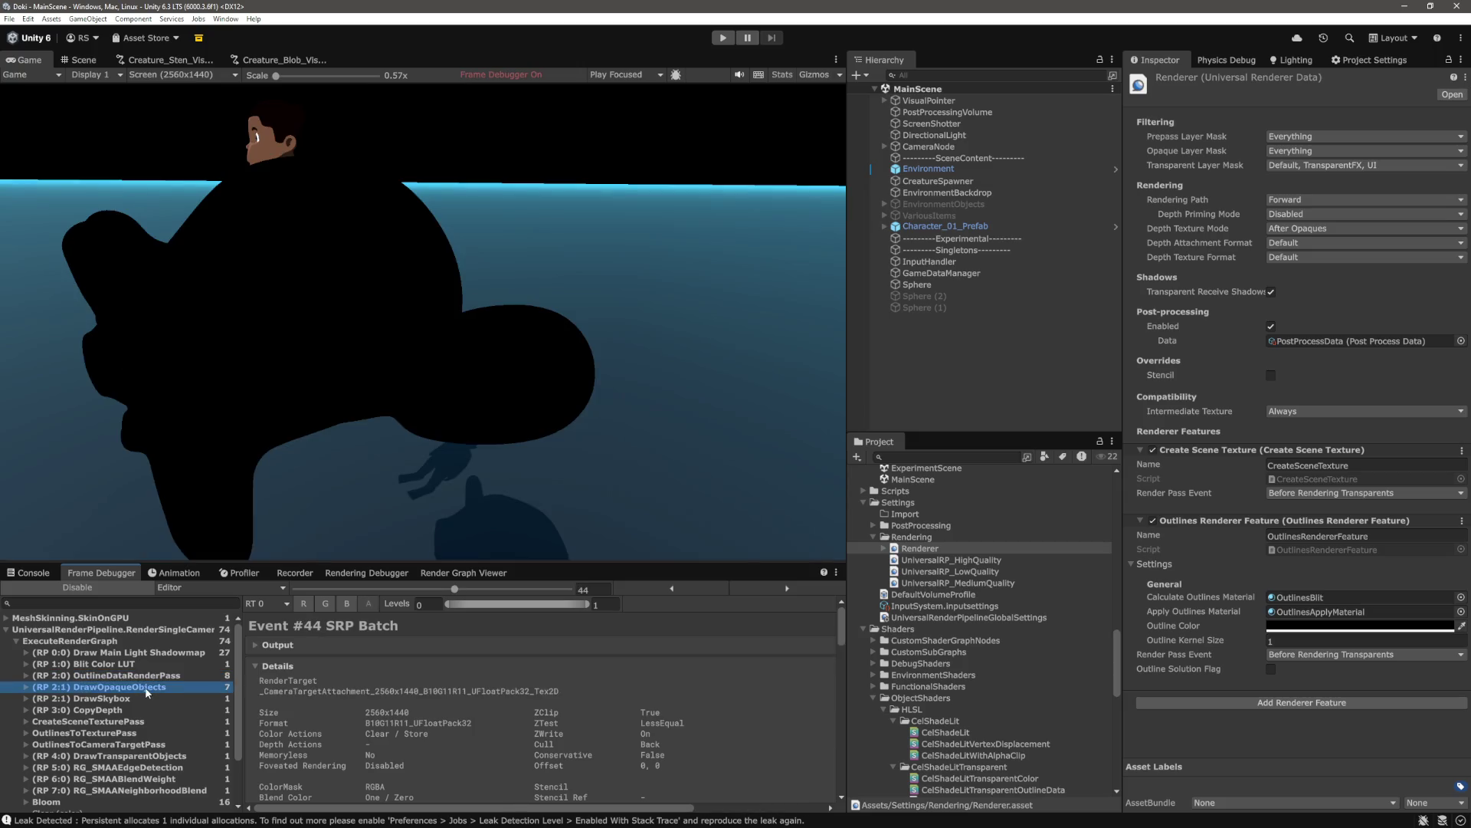
Turn off the Frame Debugger in Unity
key("alt+Tab")
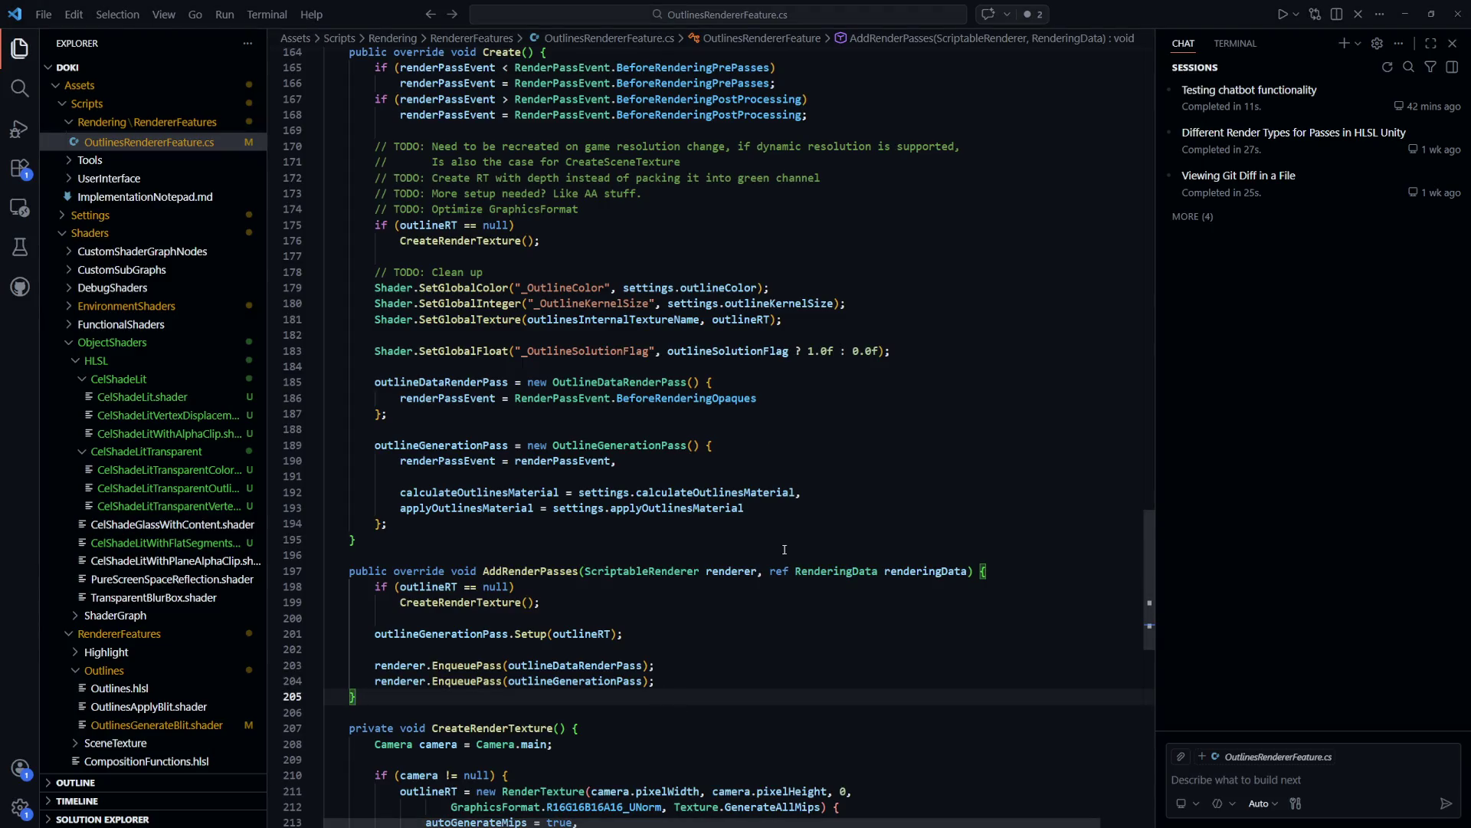
key("alt+Tab")
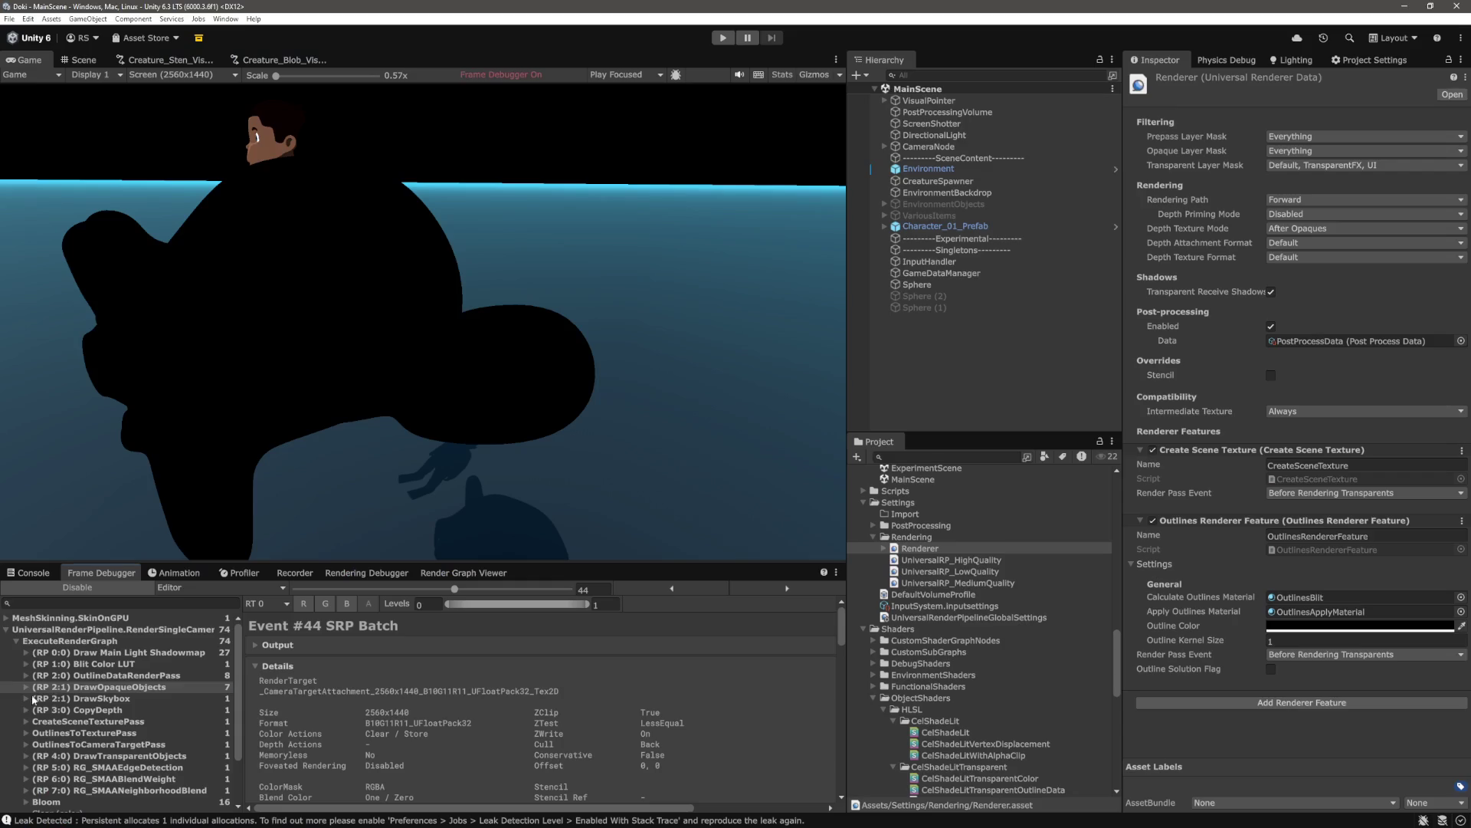
left_click(76, 587)
Change BeforeRenderingOpaques to AfterRenderingOpaques on line 186 and save the script
key("alt+Tab")
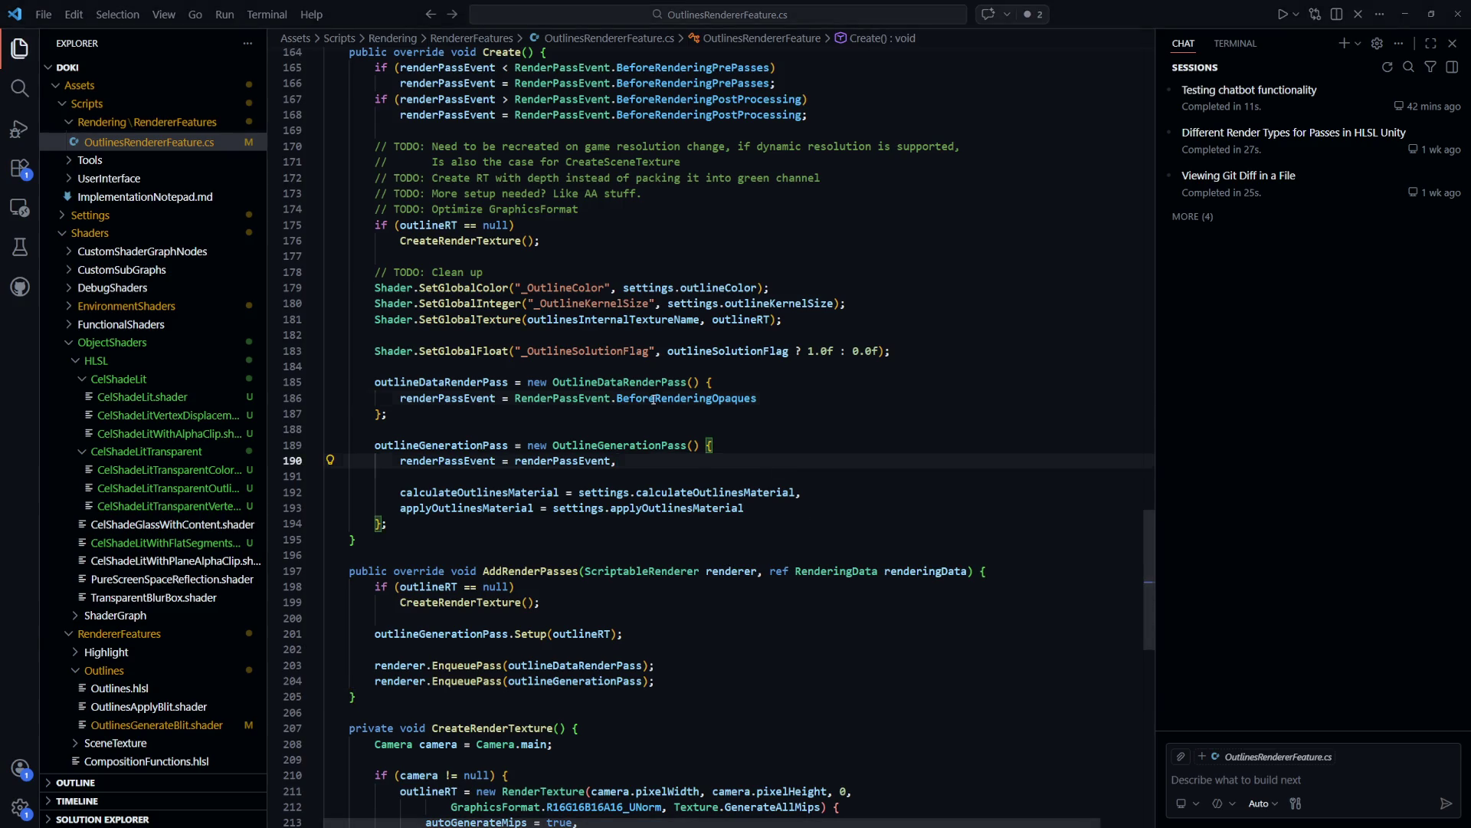
left_click_drag(653, 399, 617, 400)
type("After")
key("Escape")
key("ctrl+s")
key("alt+Tab")
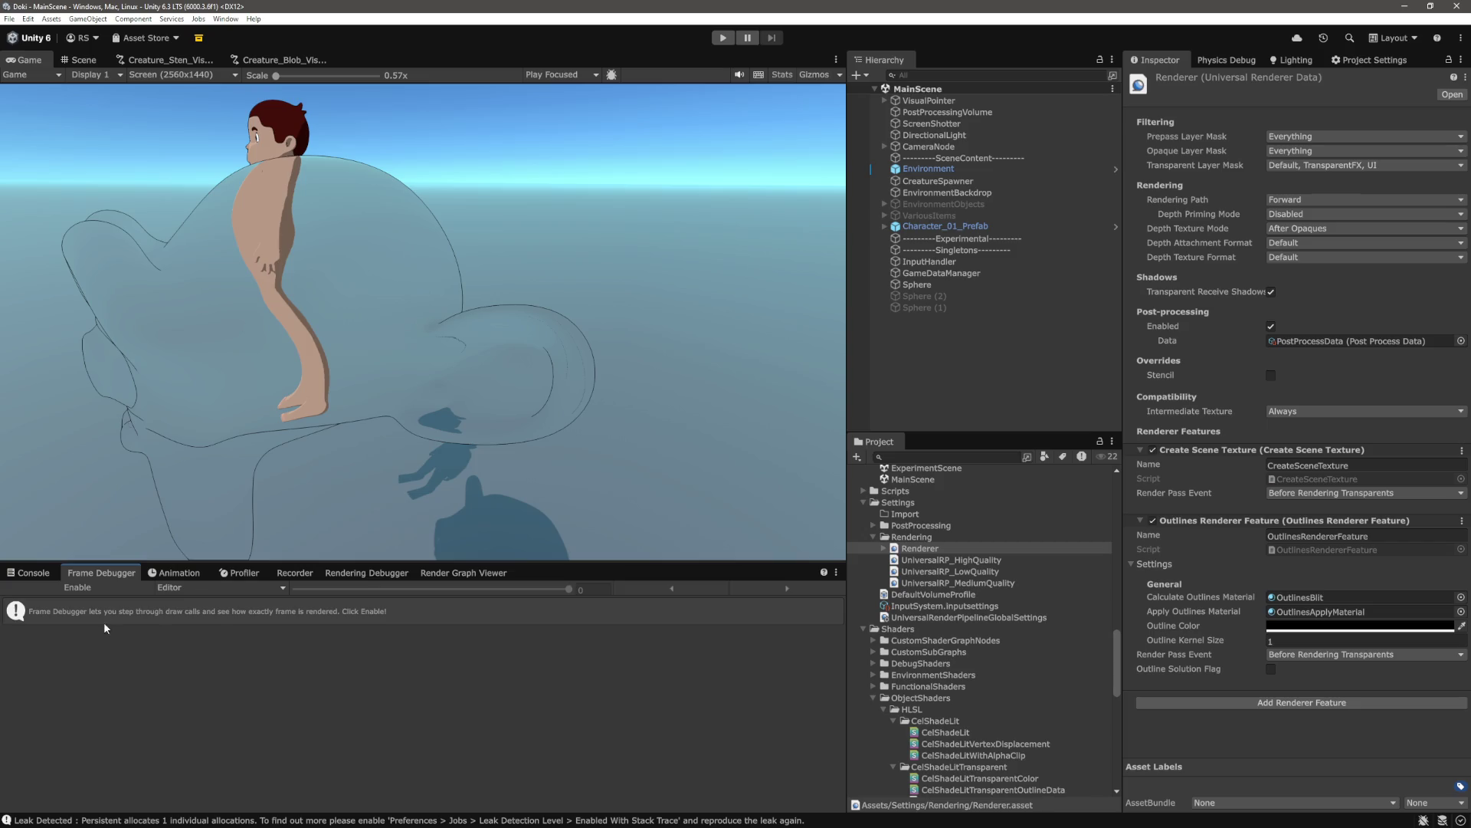
Re-enable the Frame Debugger and compare CopyDepth, DrawOpaqueObjects and the rainbow-normals OutlineDataRenderPass
left_click(89, 585)
scroll(112, 725, "up", 3)
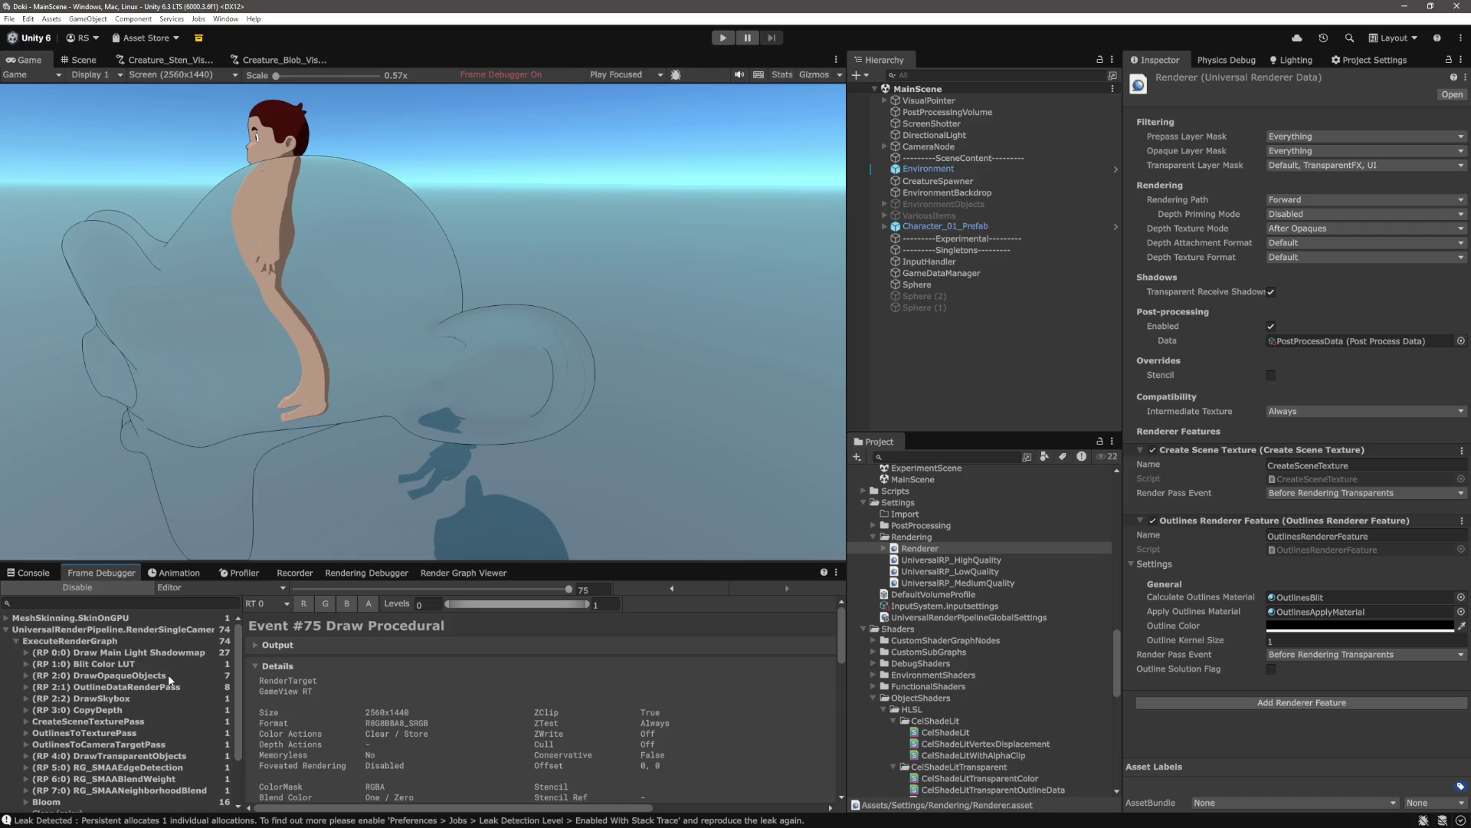
left_click(146, 708)
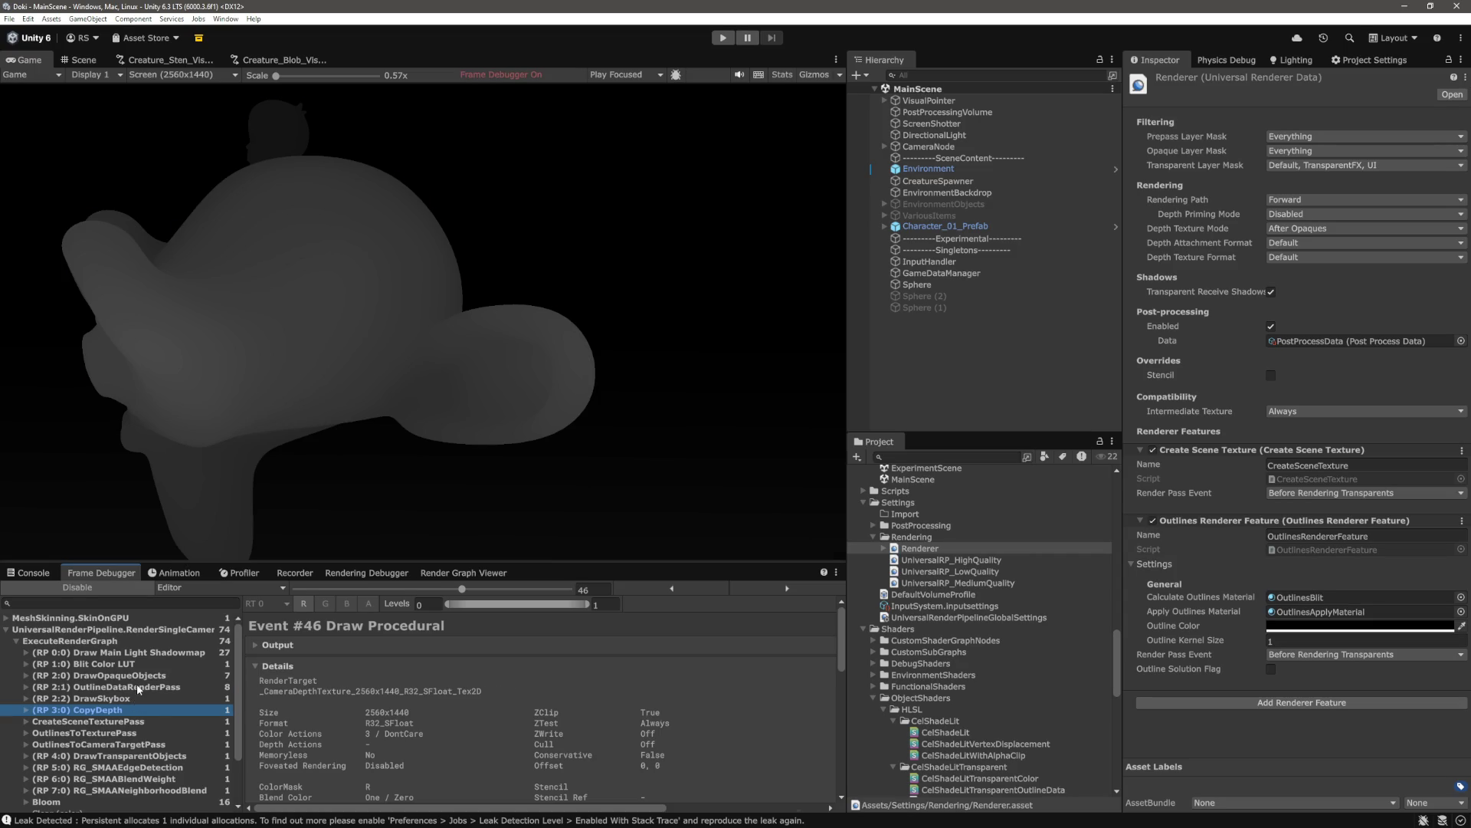
left_click(138, 687)
scroll(138, 690, "down", 2)
scroll(139, 686, "up", 2)
left_click(140, 677)
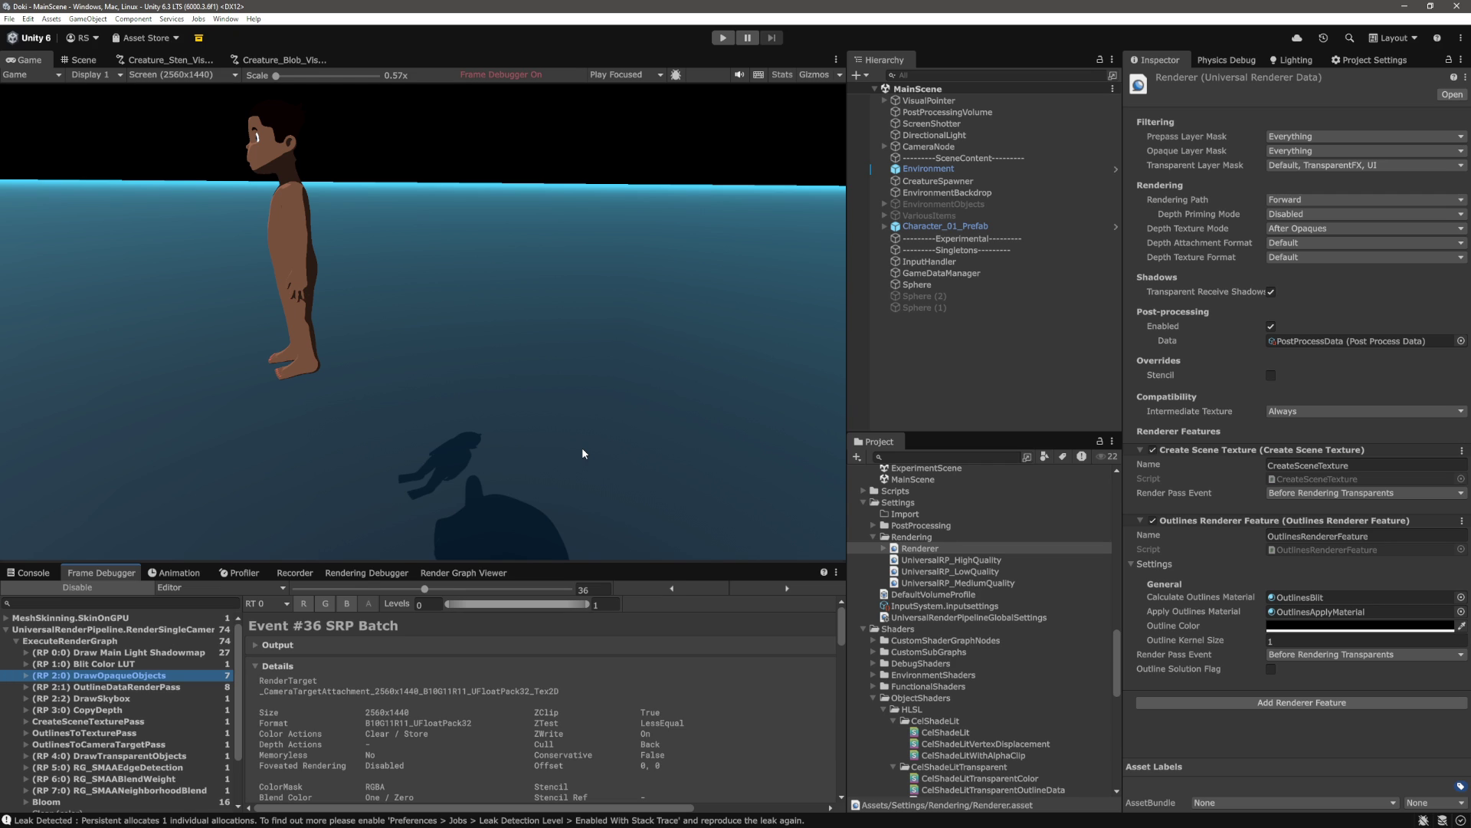
left_click(151, 687)
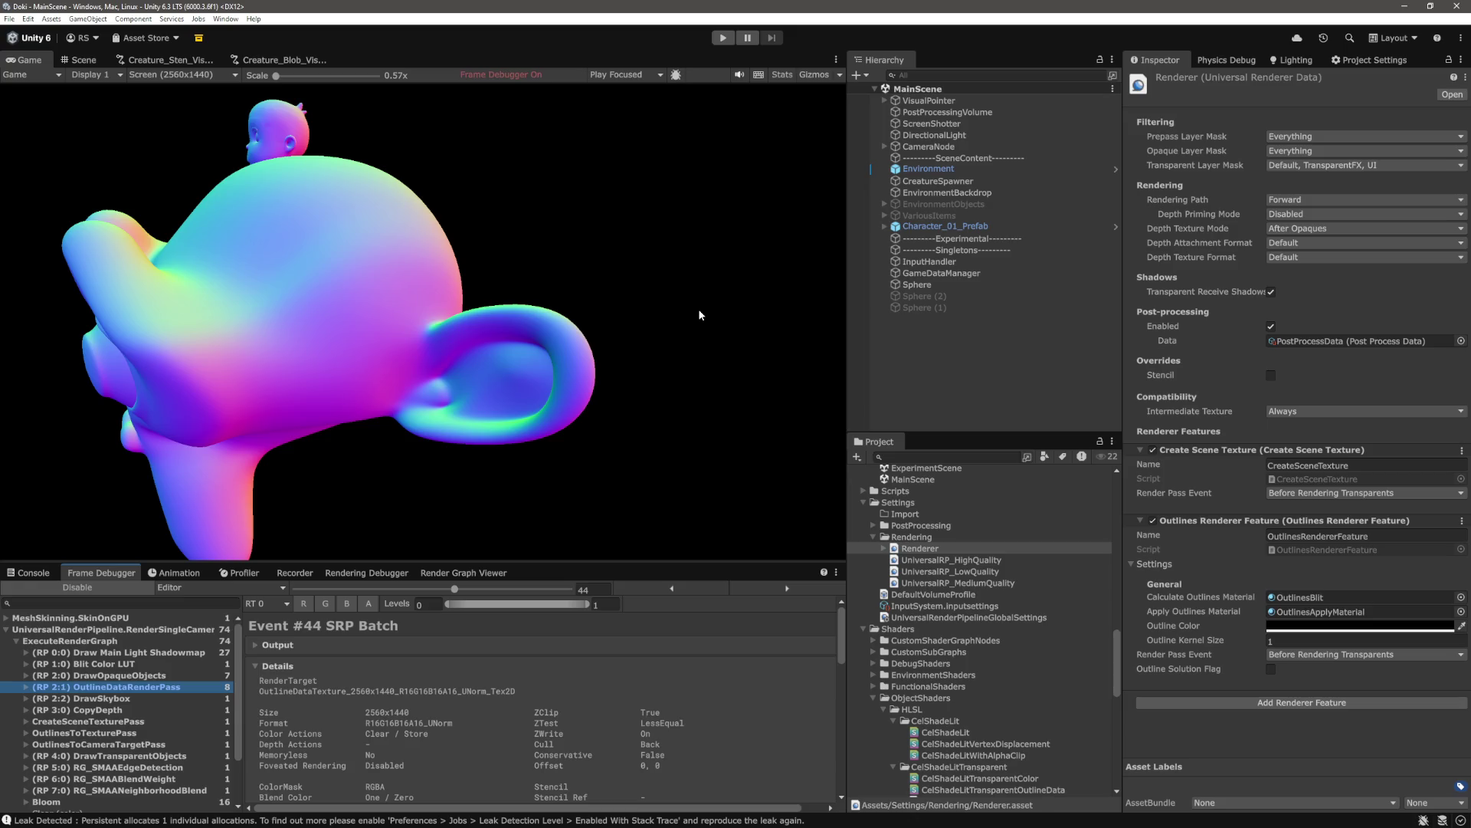
Inspect the DrawOpaqueObjects, CopyDepth and CreateSceneTexturePass events, then disable the Frame Debugger
left_click(138, 678)
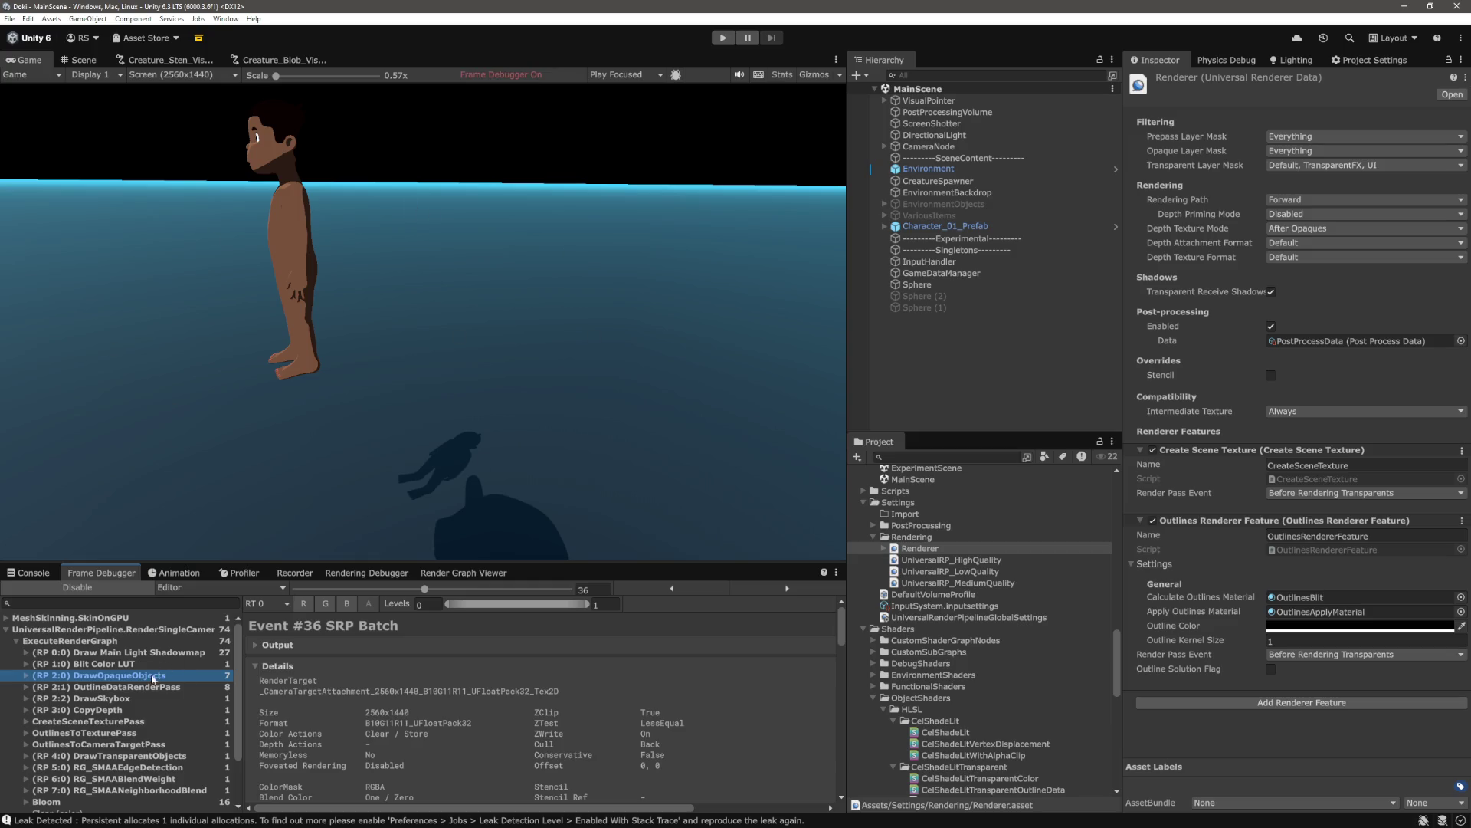
left_click(116, 711)
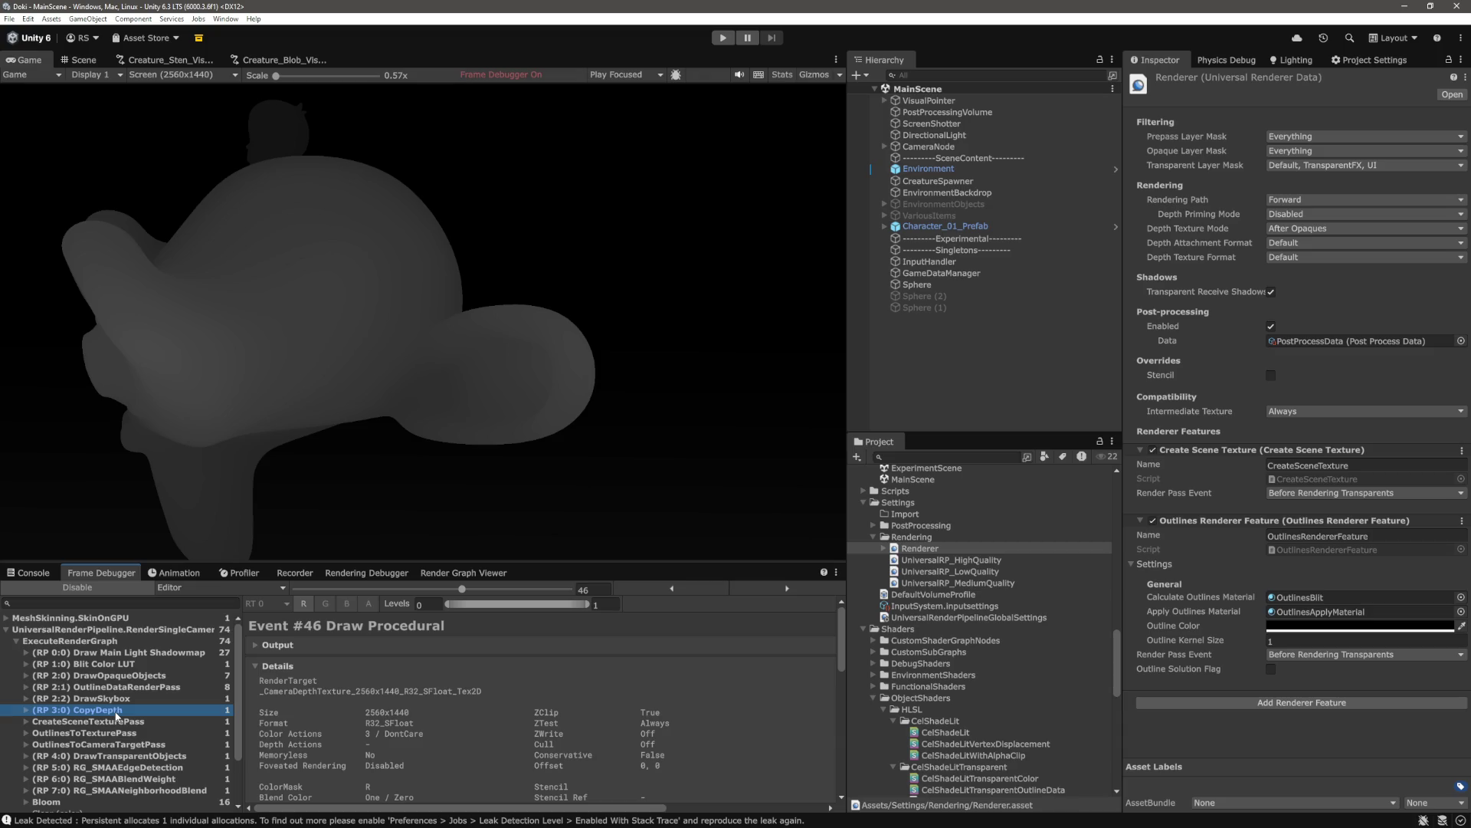
scroll(176, 723, "down", 2)
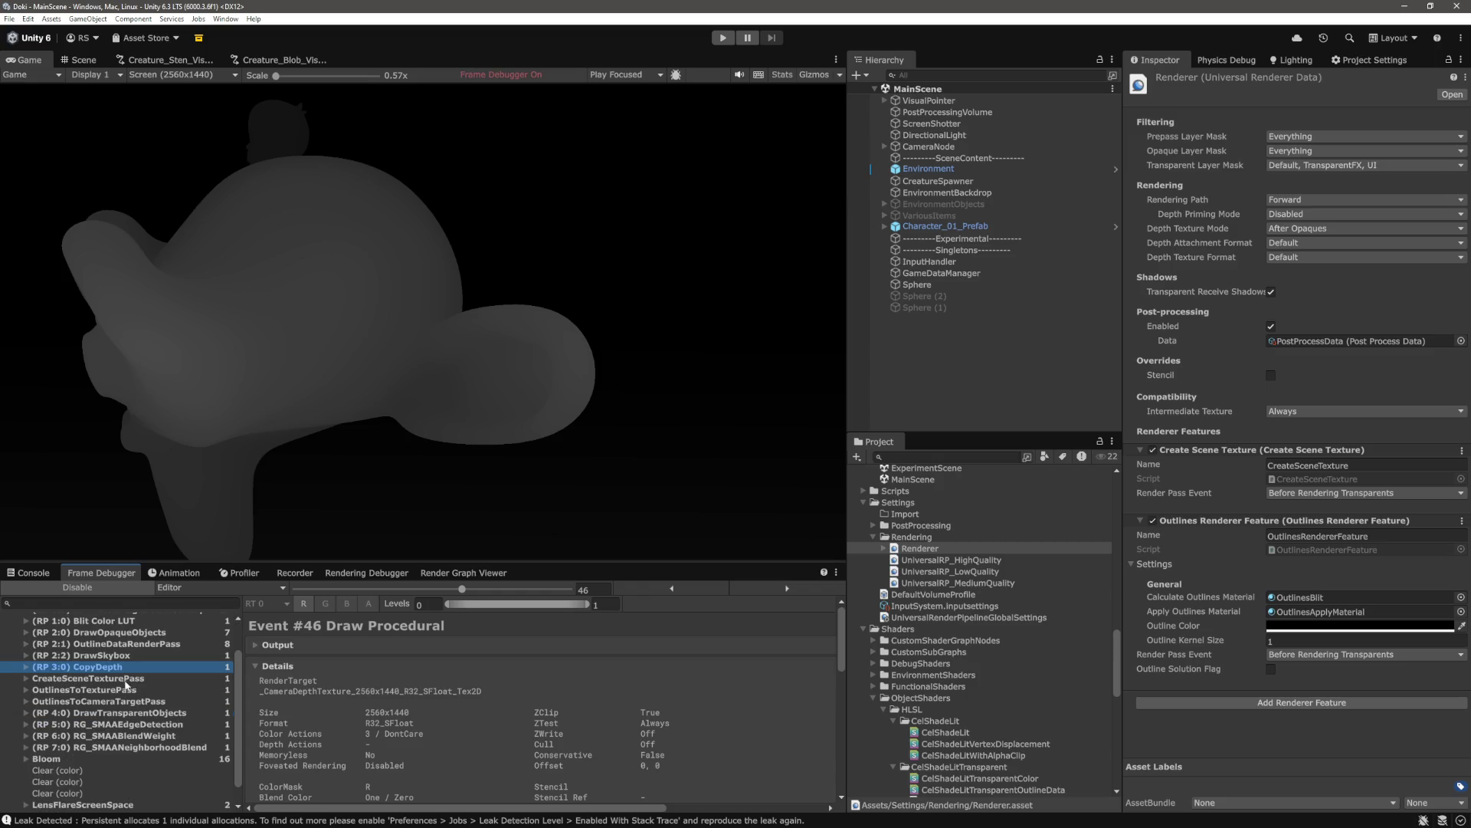
left_click(123, 681)
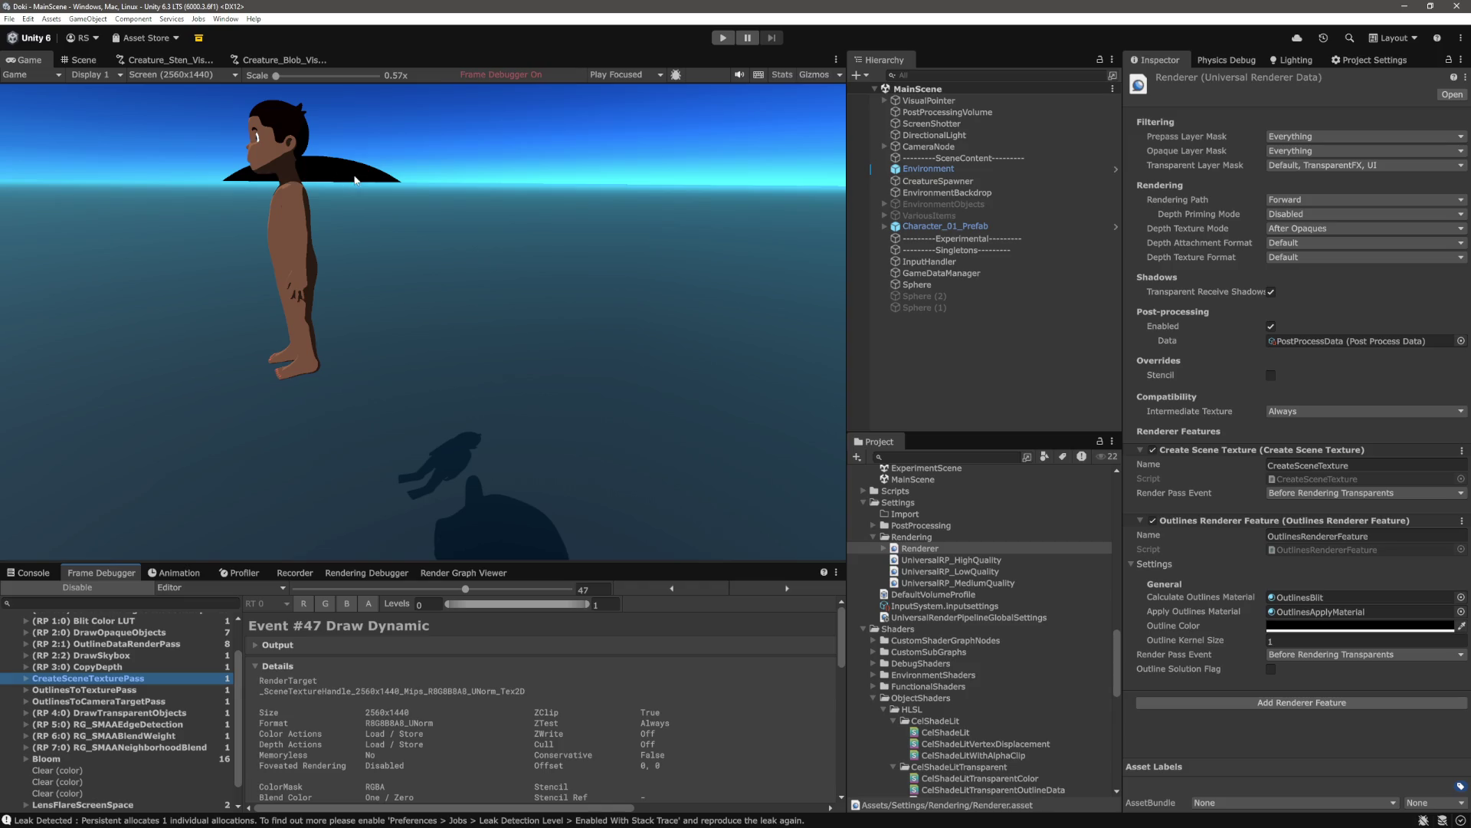
scroll(170, 723, "up", 2)
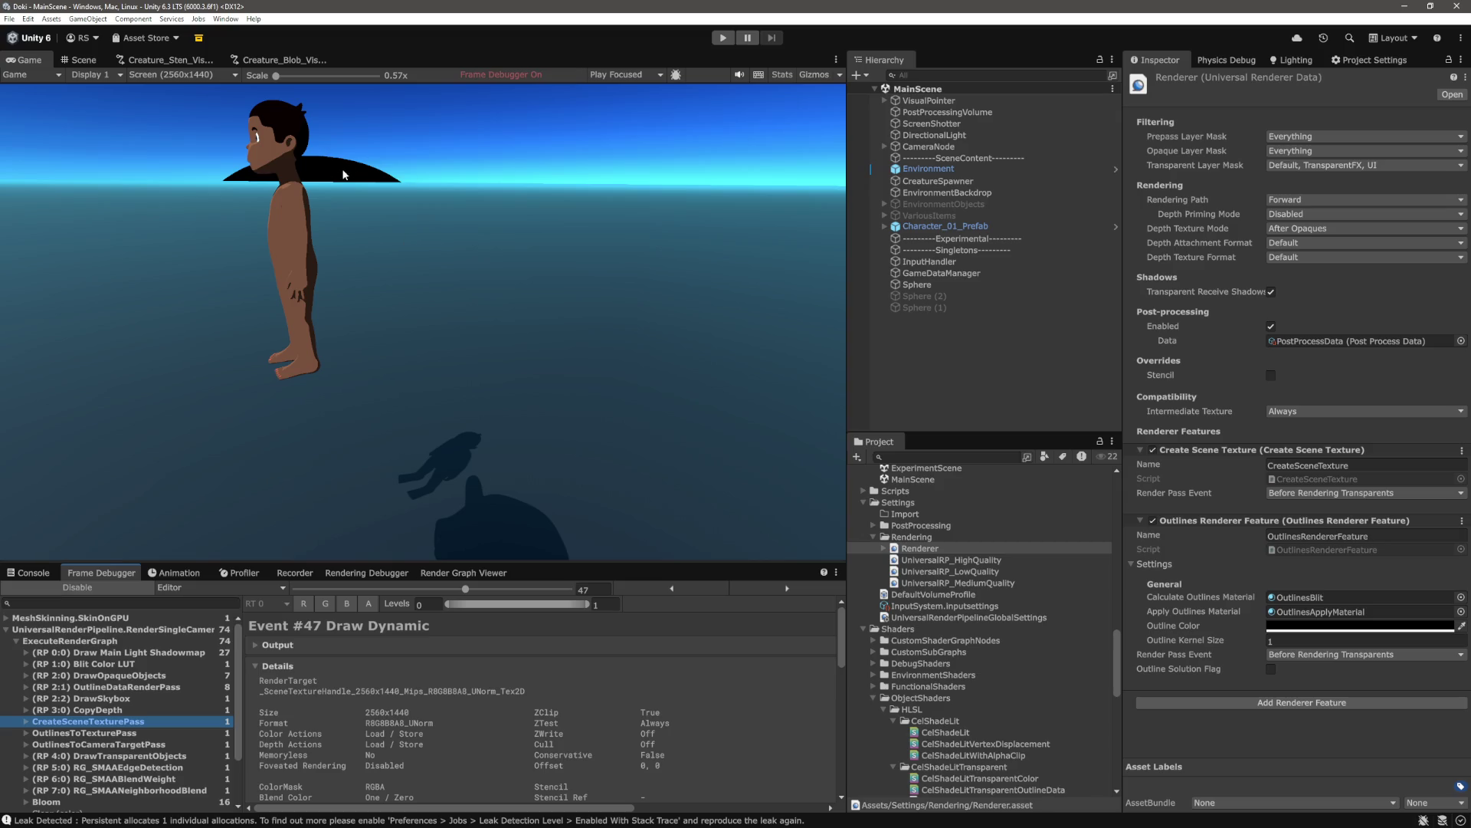
left_click(92, 590)
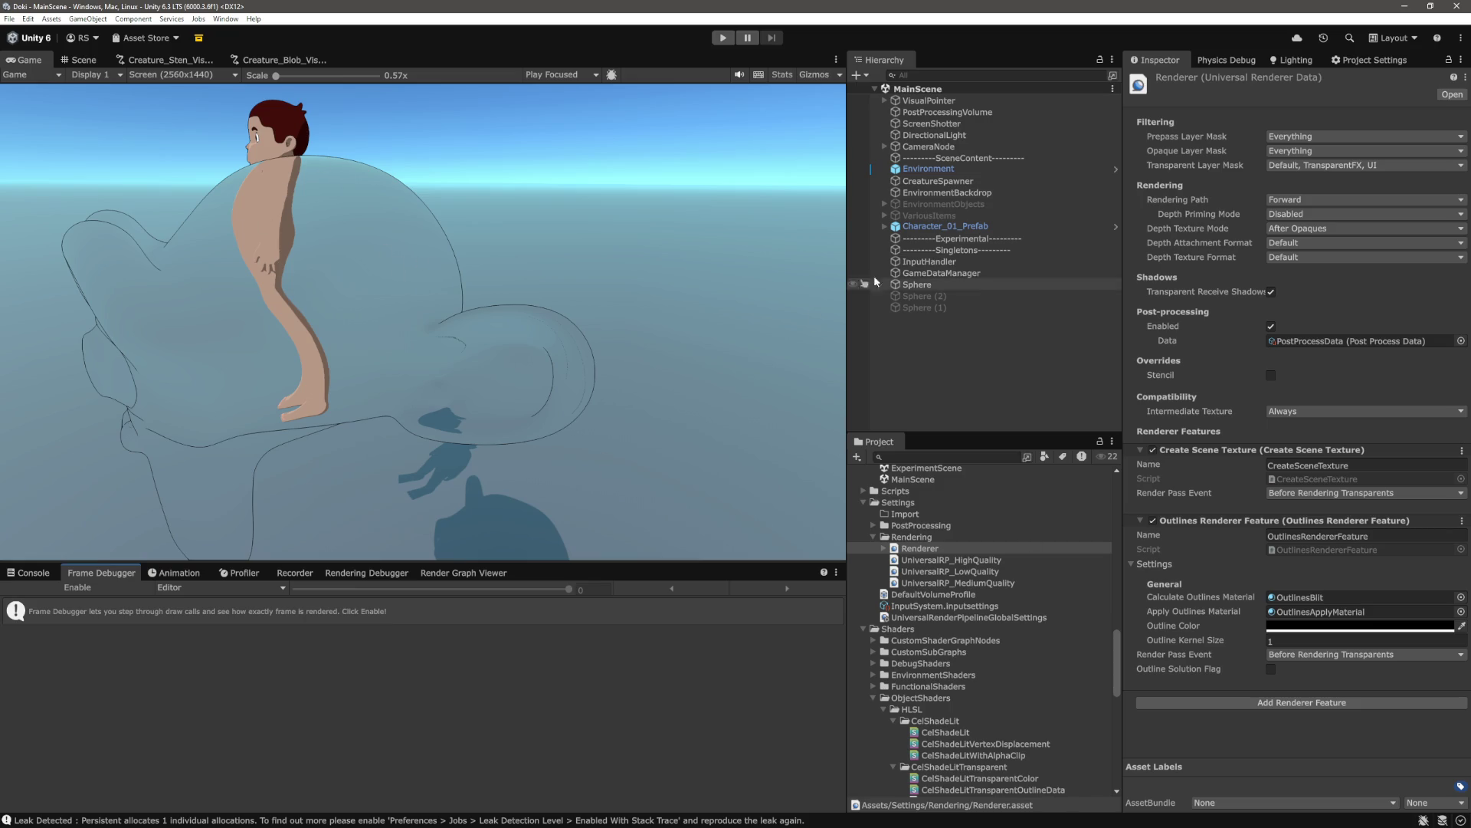
Set the Sphere material's Refraction Distance to 0
left_click(949, 285)
scroll(1266, 504, "down", 5)
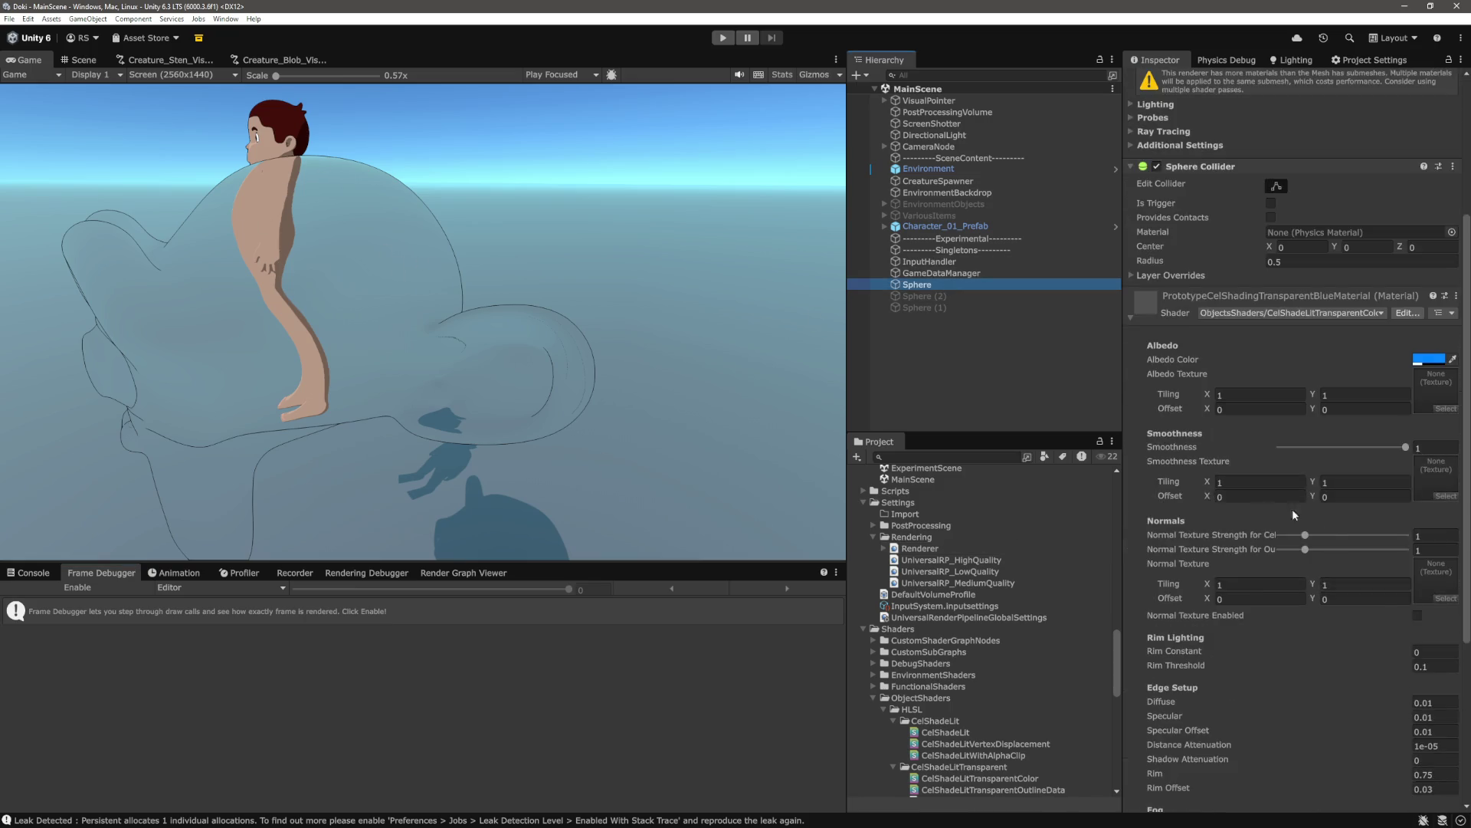
scroll(1266, 504, "down", 5)
left_click(1440, 611)
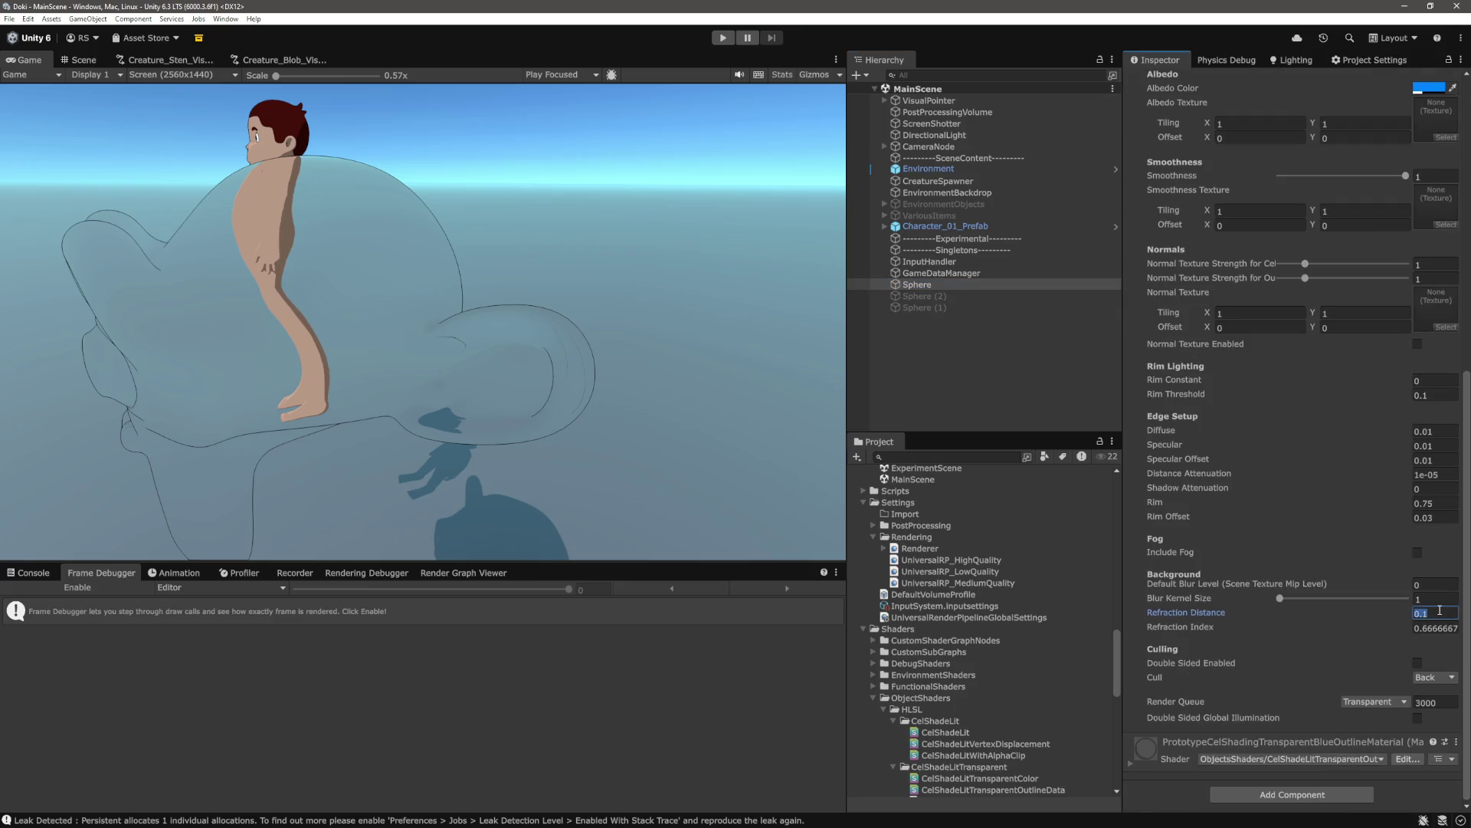
type("0")
left_click(1041, 406)
Re-enable the Frame Debugger, compare DrawSkybox, OutlineDataRenderPass and CopyDepth, then select the Renderer asset
left_click(96, 586)
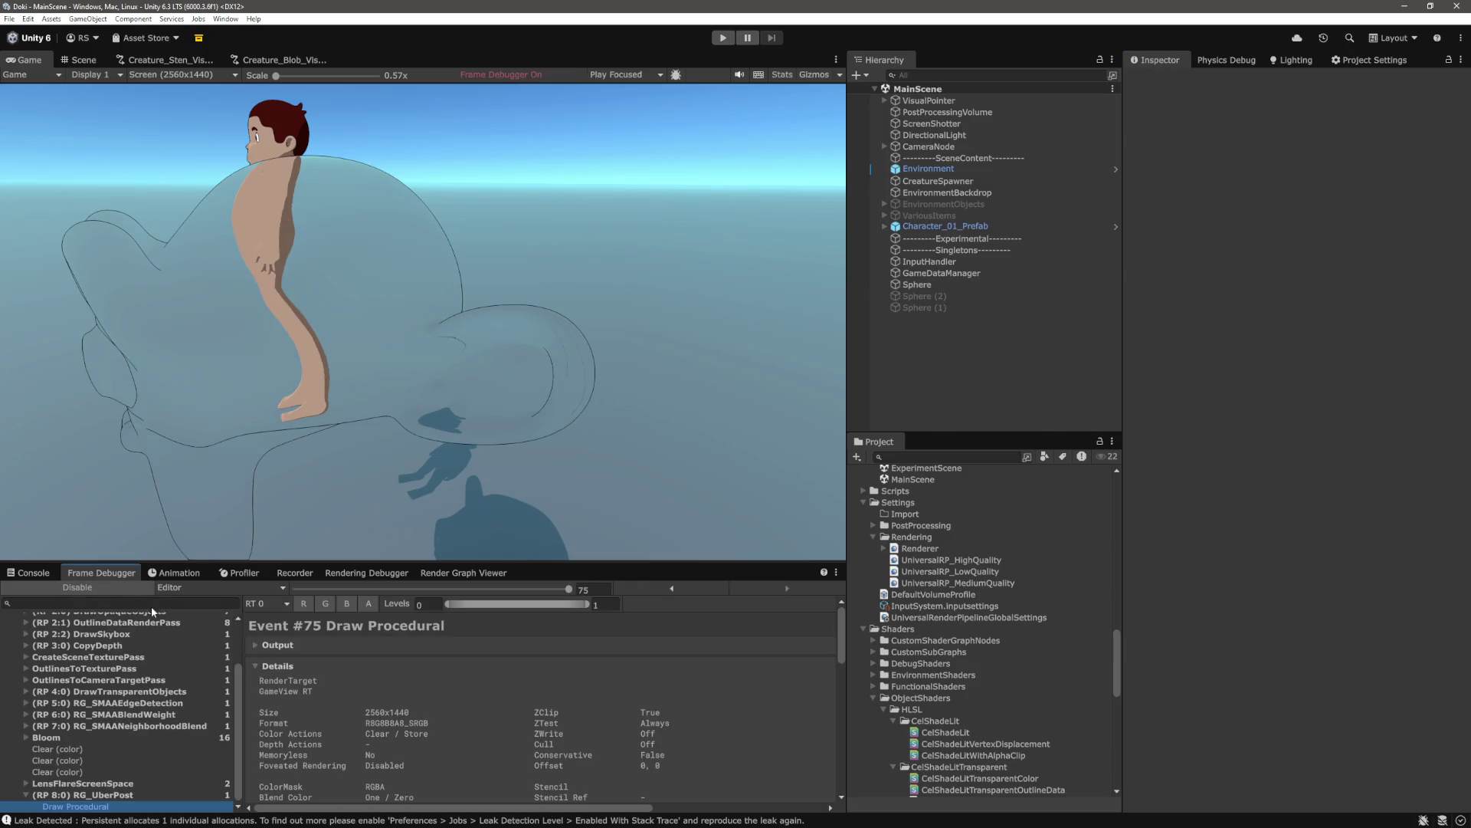
scroll(176, 695, "up", 3)
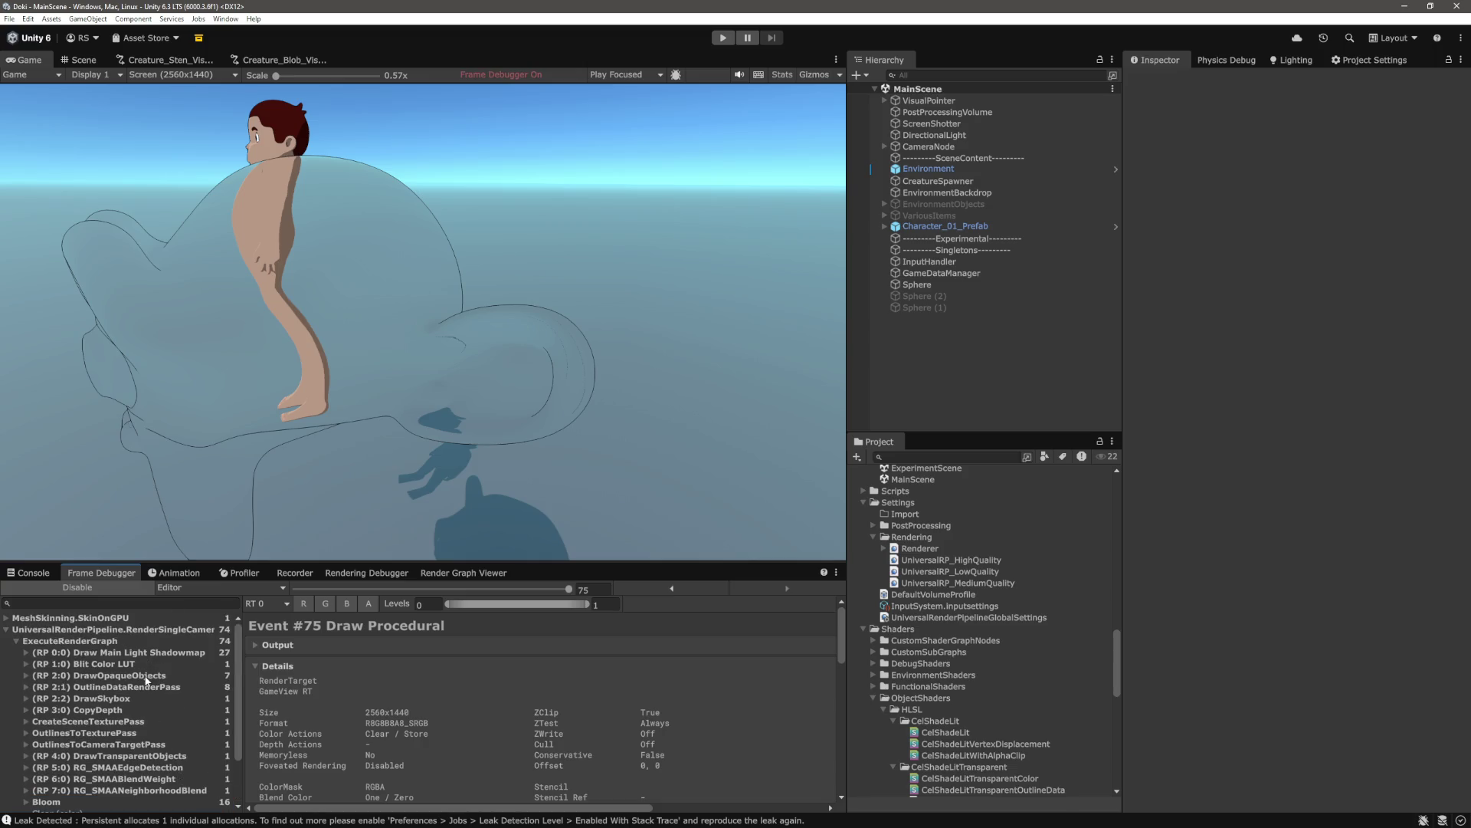
left_click(128, 699)
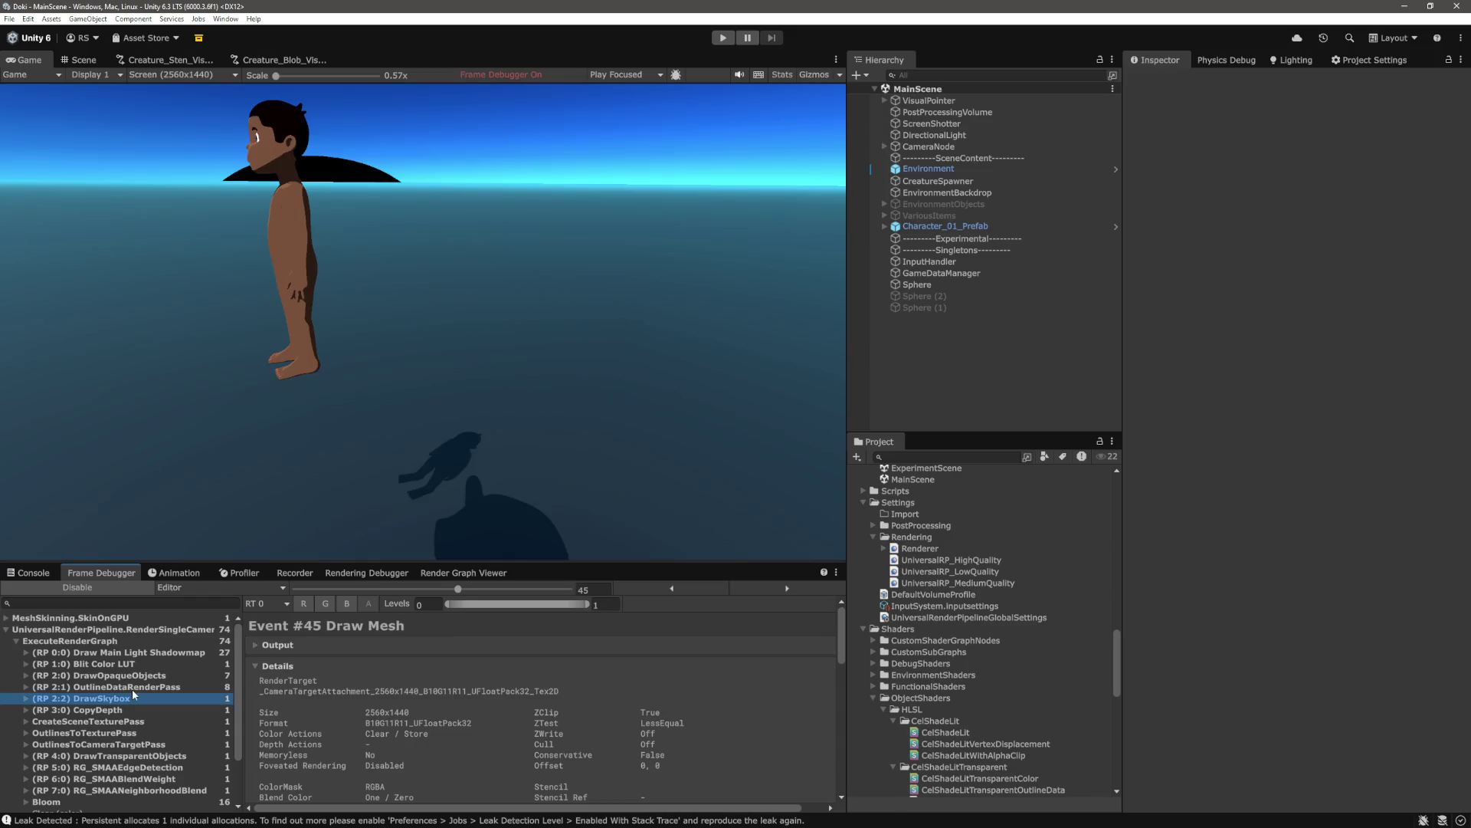
left_click(132, 688)
left_click(132, 695)
left_click(141, 688)
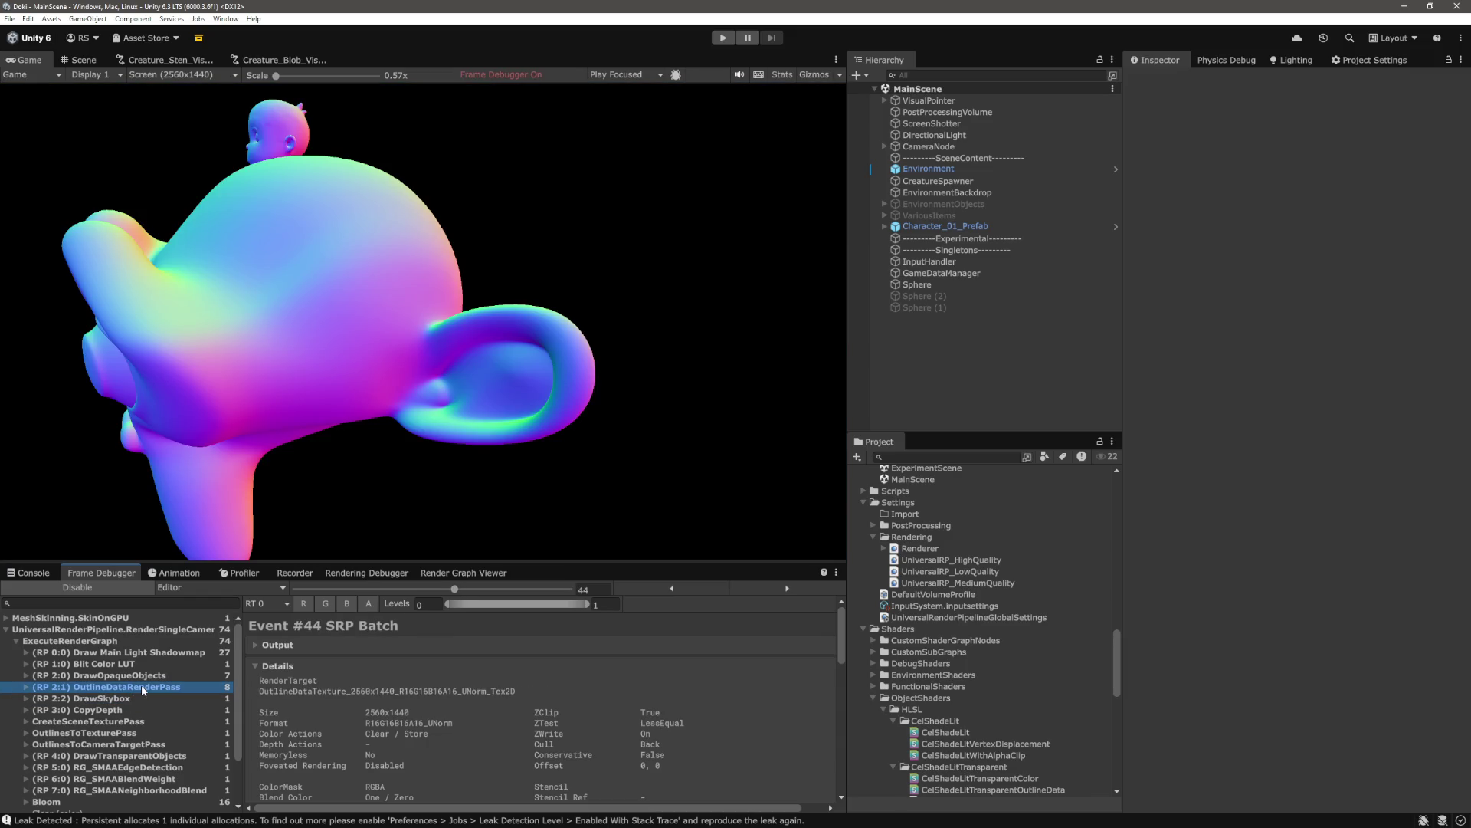
left_click(120, 699)
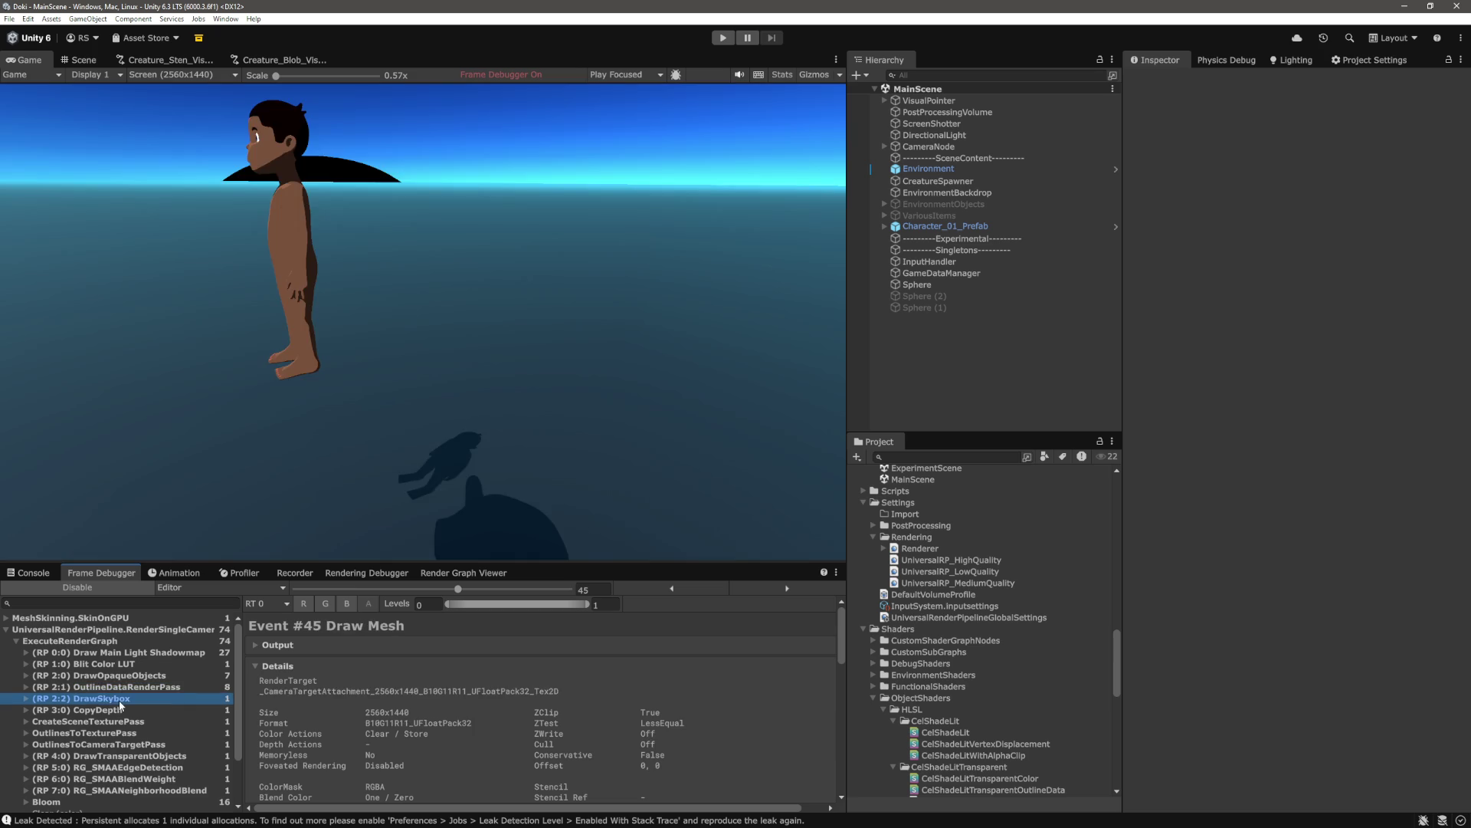
left_click(121, 711)
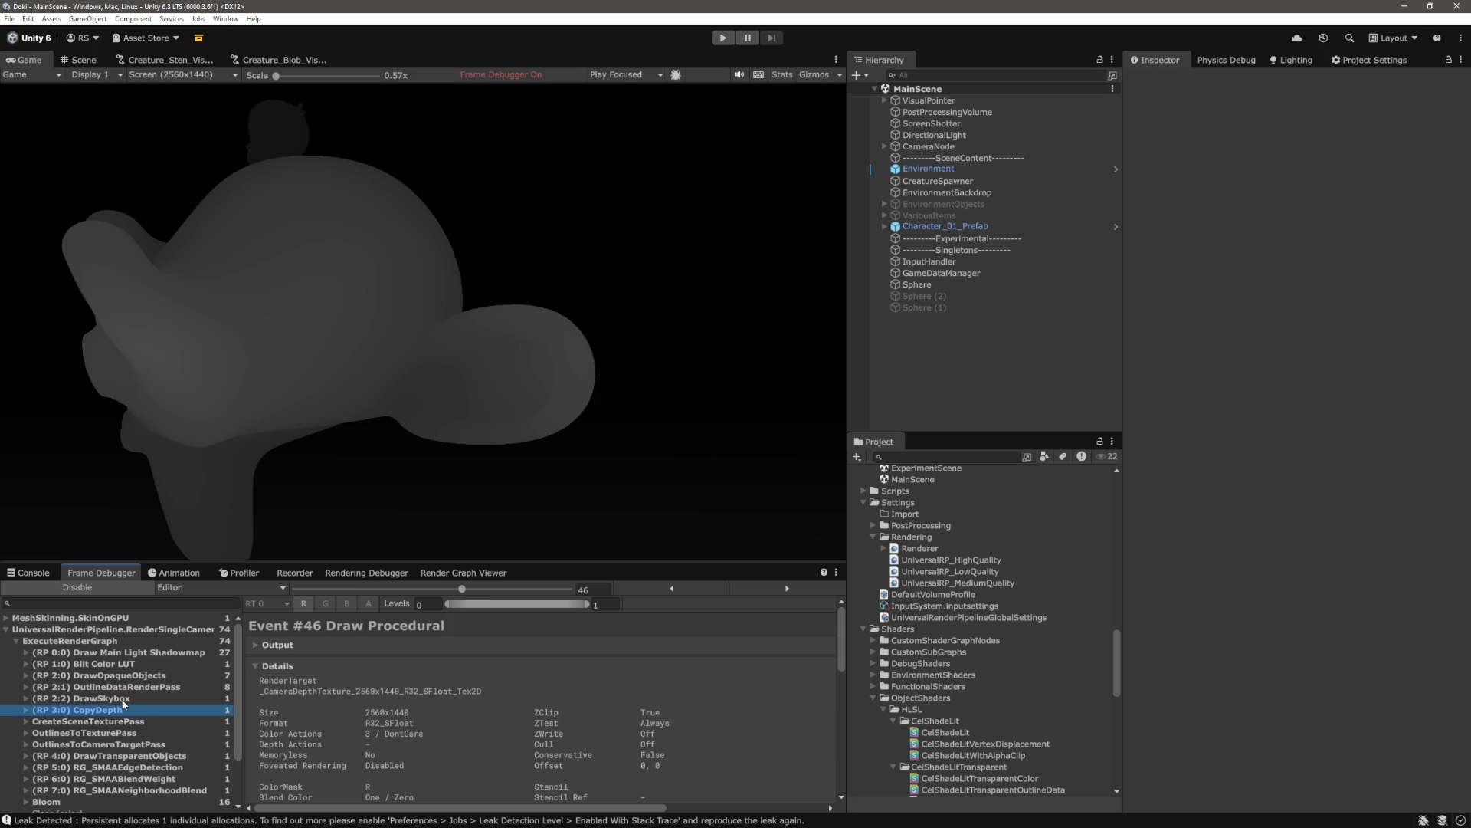
left_click(950, 550)
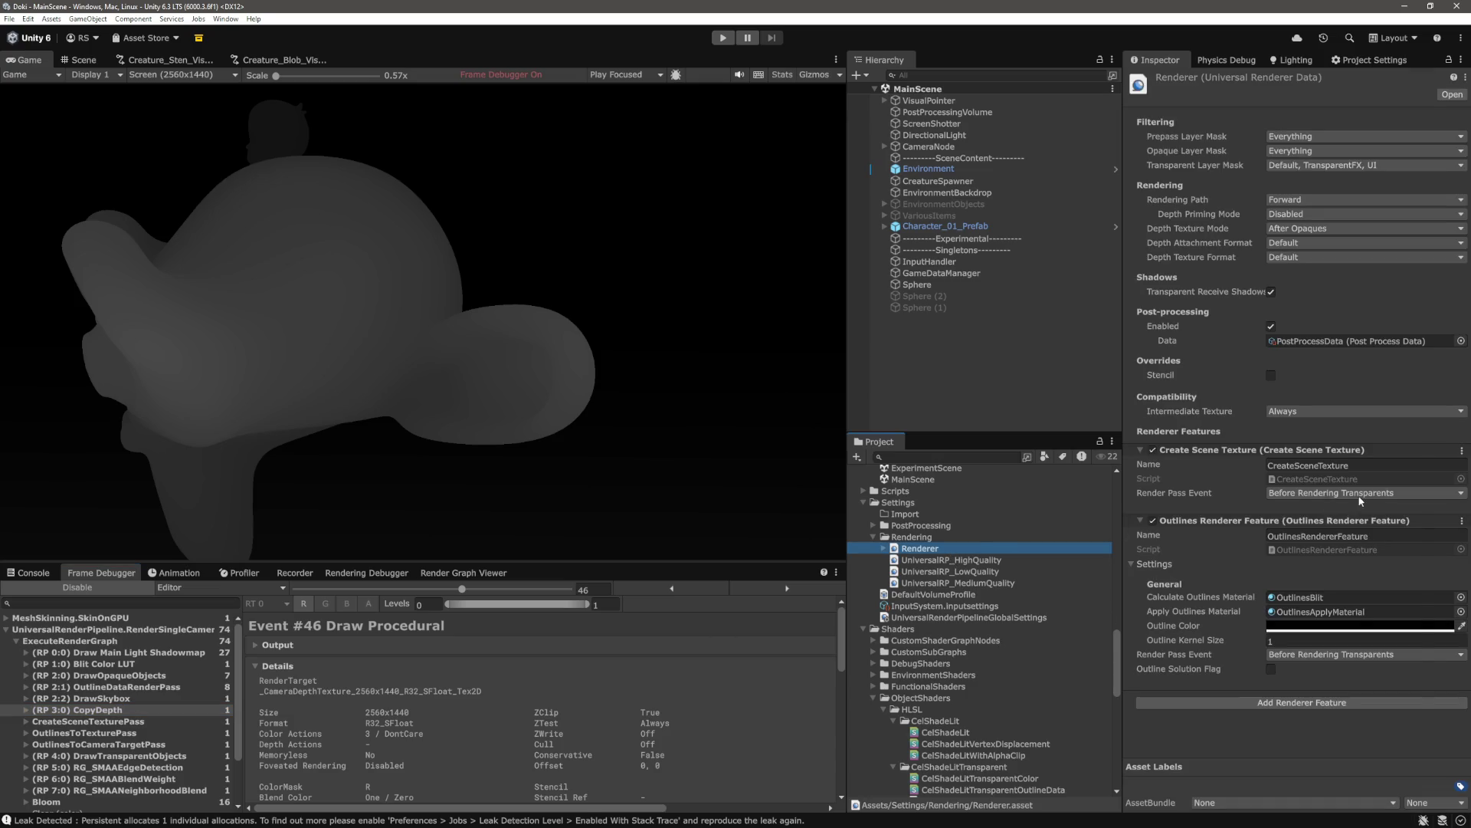
Set Create Scene Texture's Render Pass Event to After Rendering Skybox and disable the Frame Debugger
left_click(1372, 494)
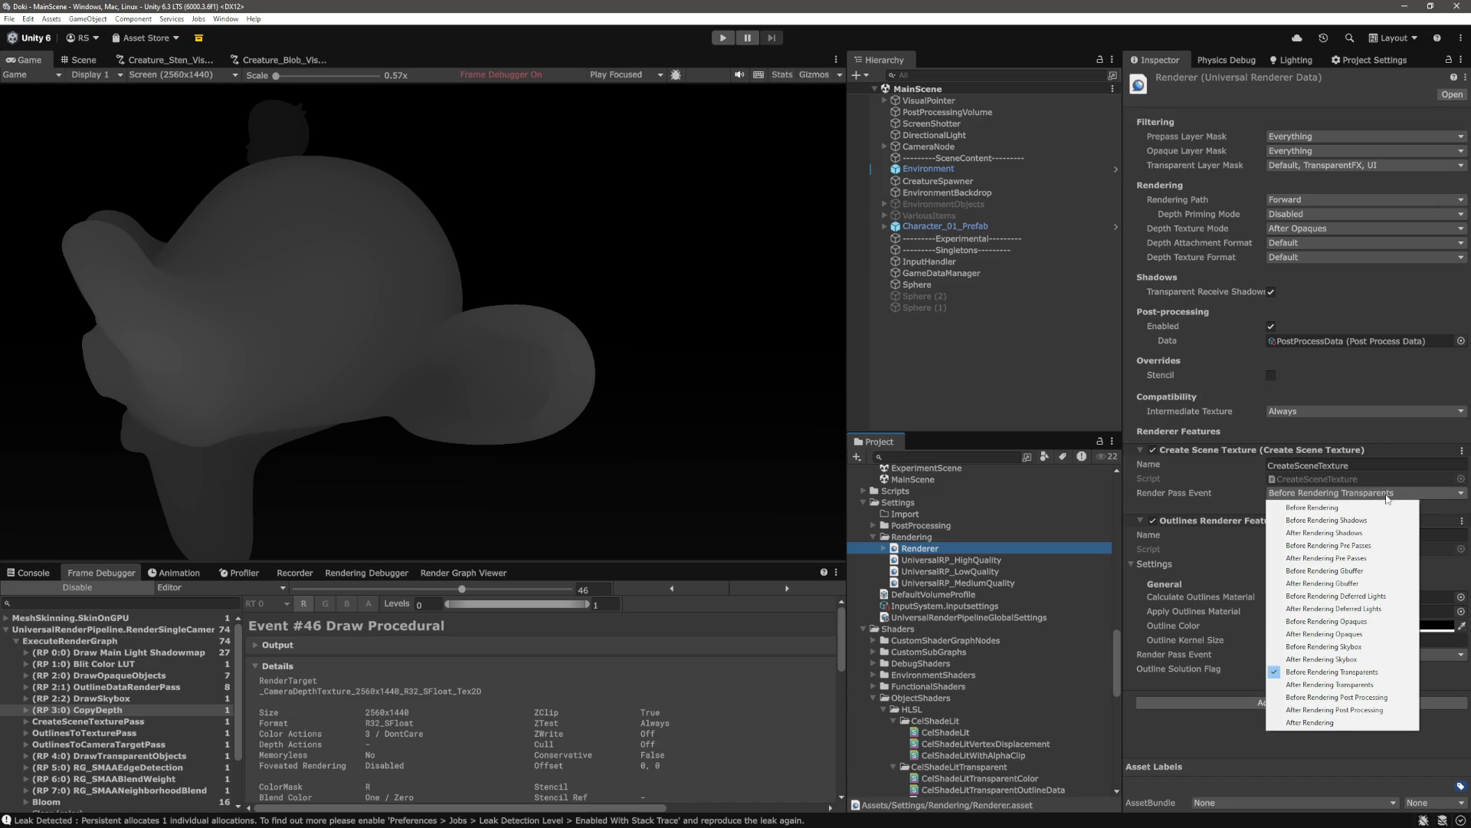
left_click(1361, 660)
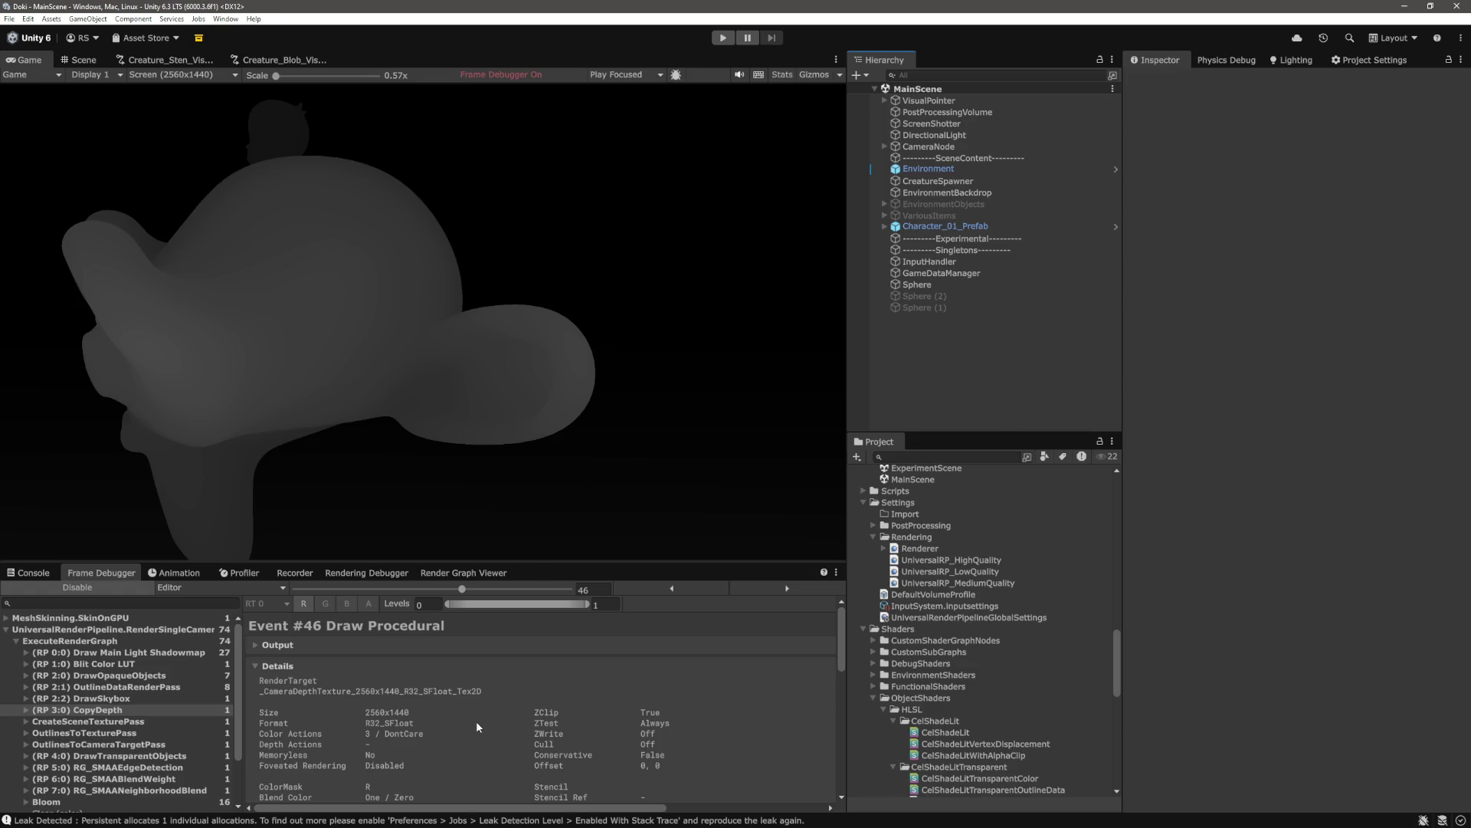
scroll(476, 710, "down", 3)
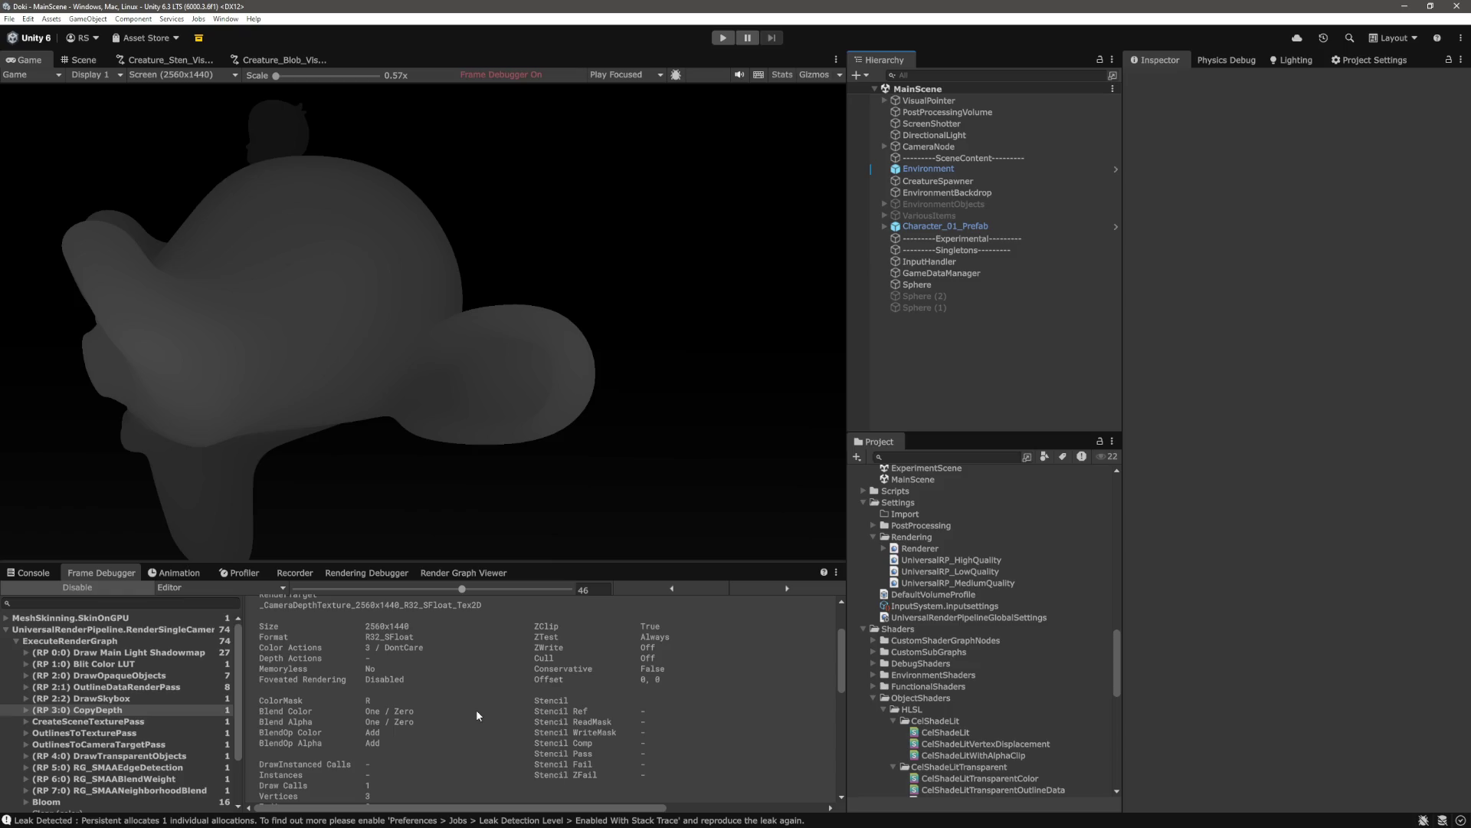
left_click(77, 587)
Change AfterRenderingOpaques to AfterRenderingSkybox on line 186 of OutlinesRendererFeature.cs and save
key("alt+Tab")
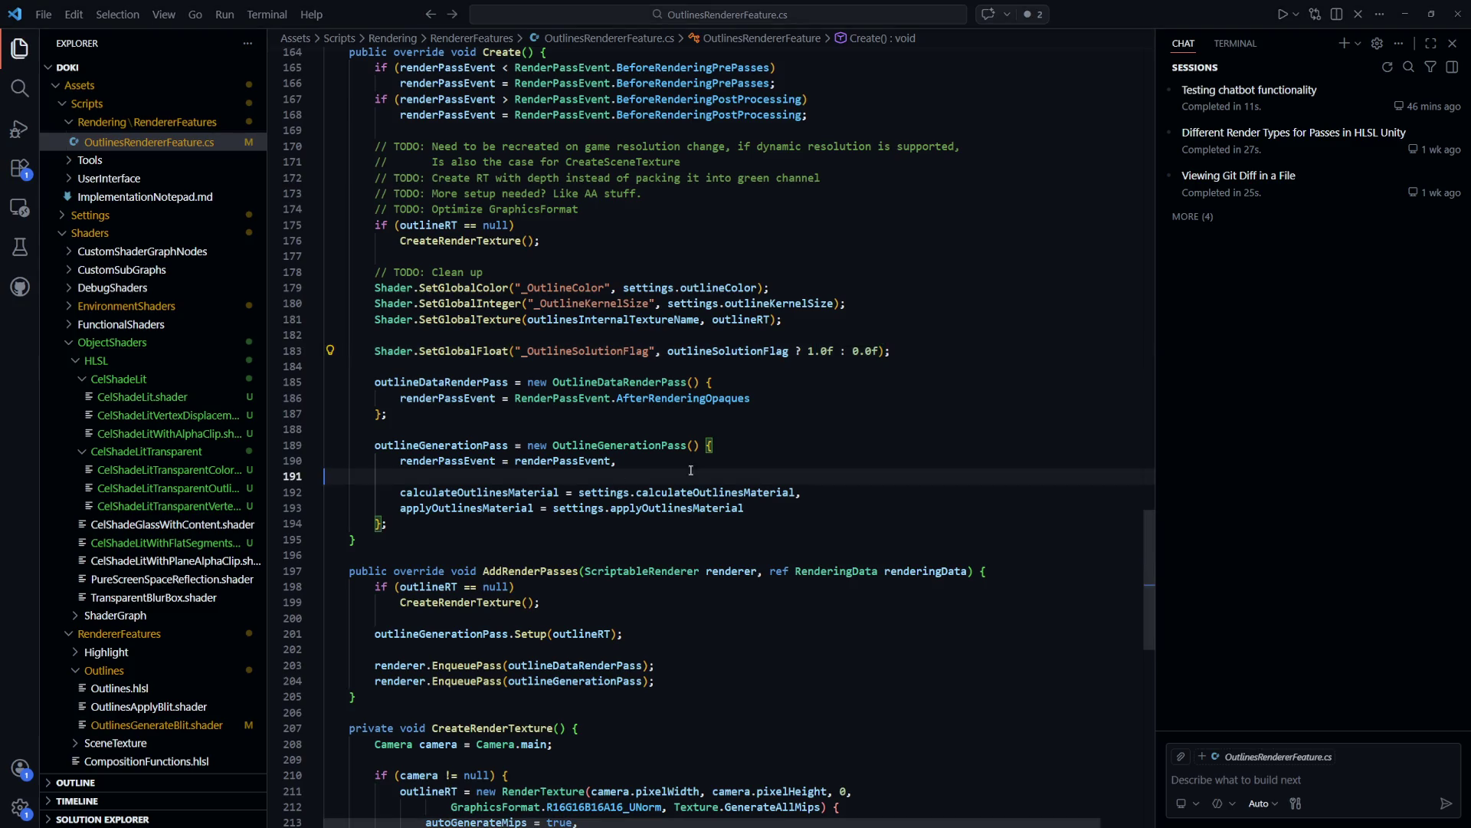
left_click(808, 443)
double_click(718, 399)
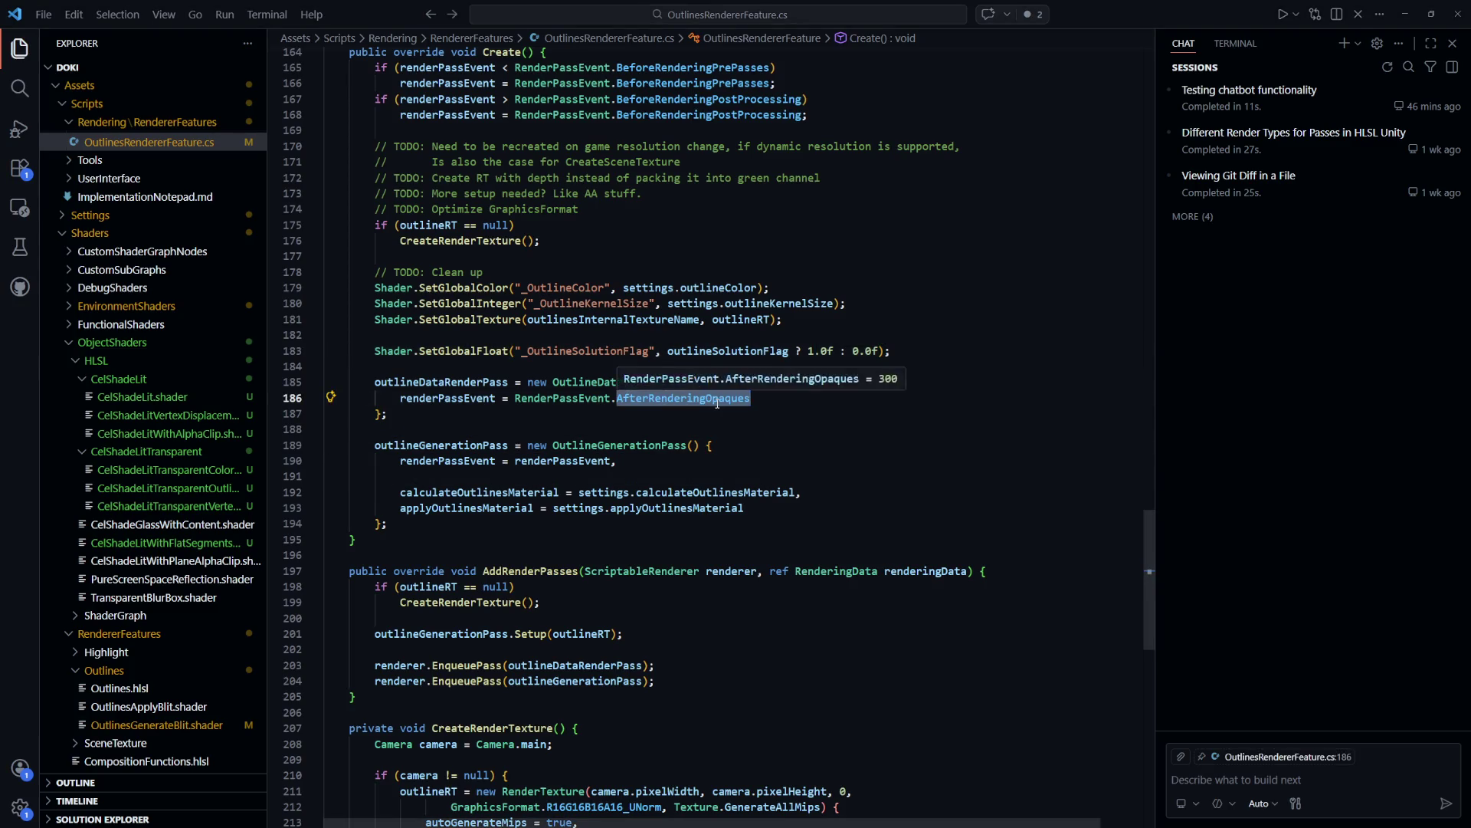
type("After")
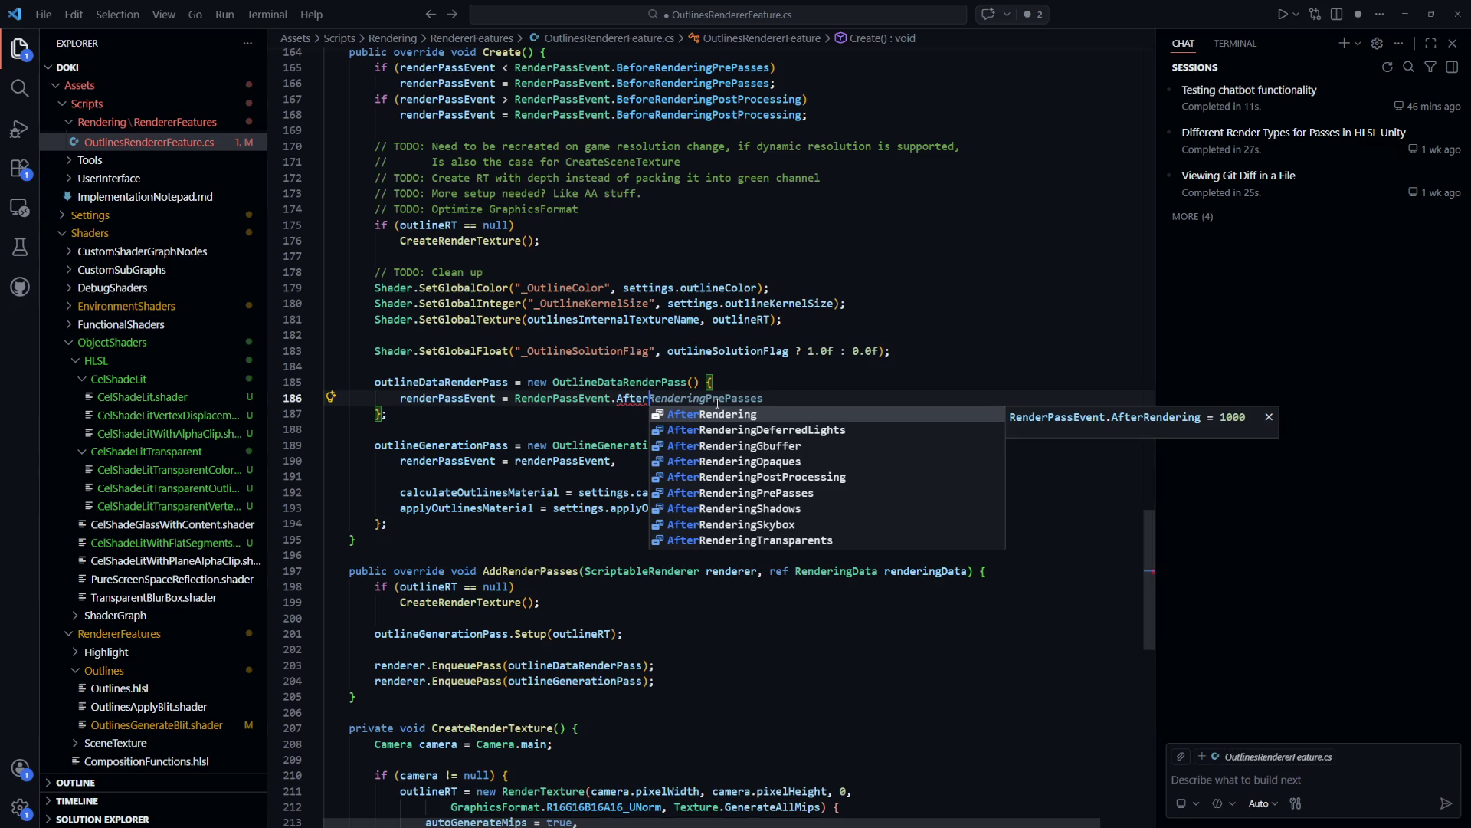
type("Re")
key("Down")
key("Down")
key("Down")
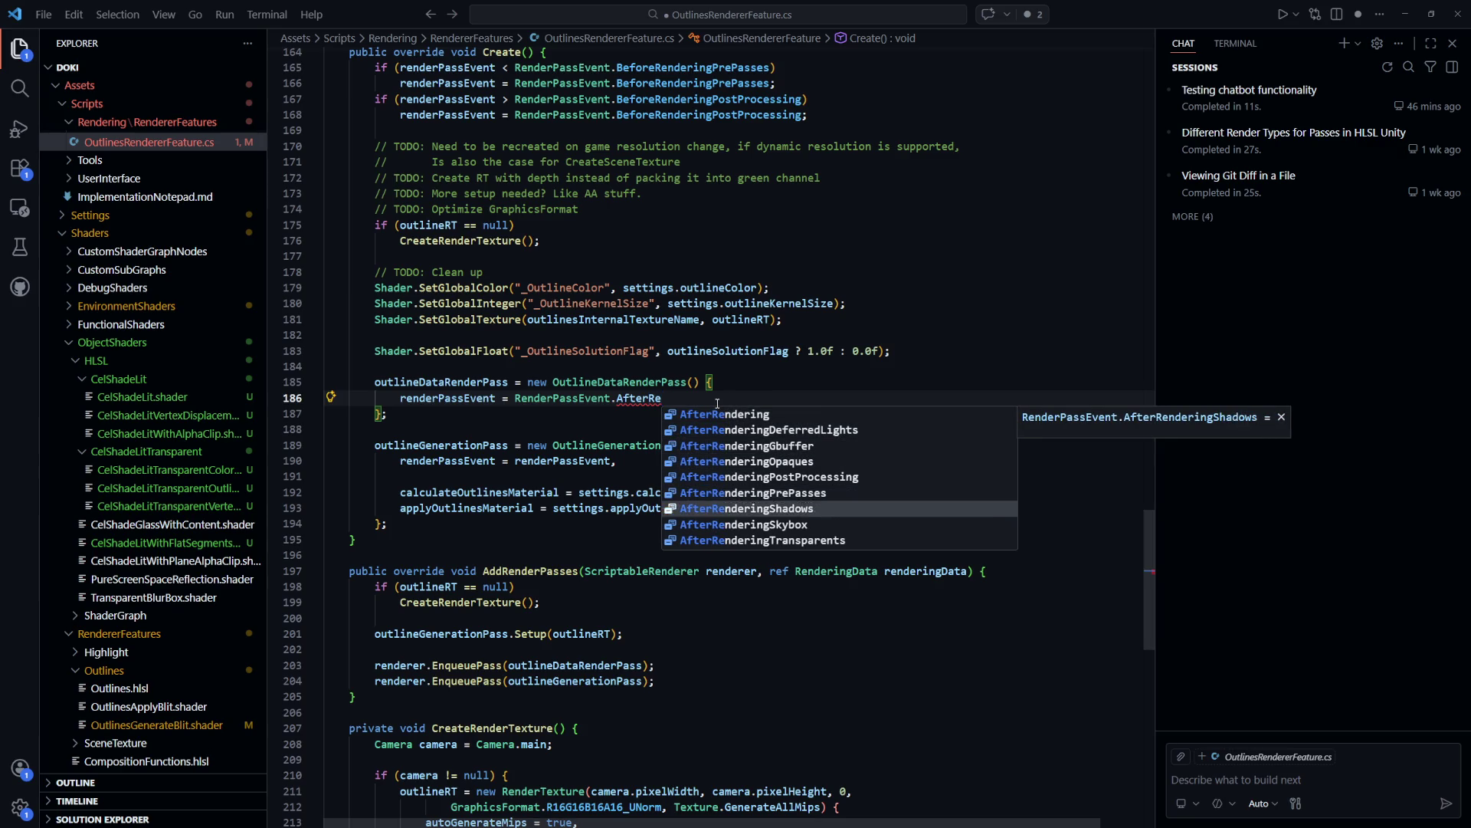
key("Down")
key("Return")
key("ctrl+s")
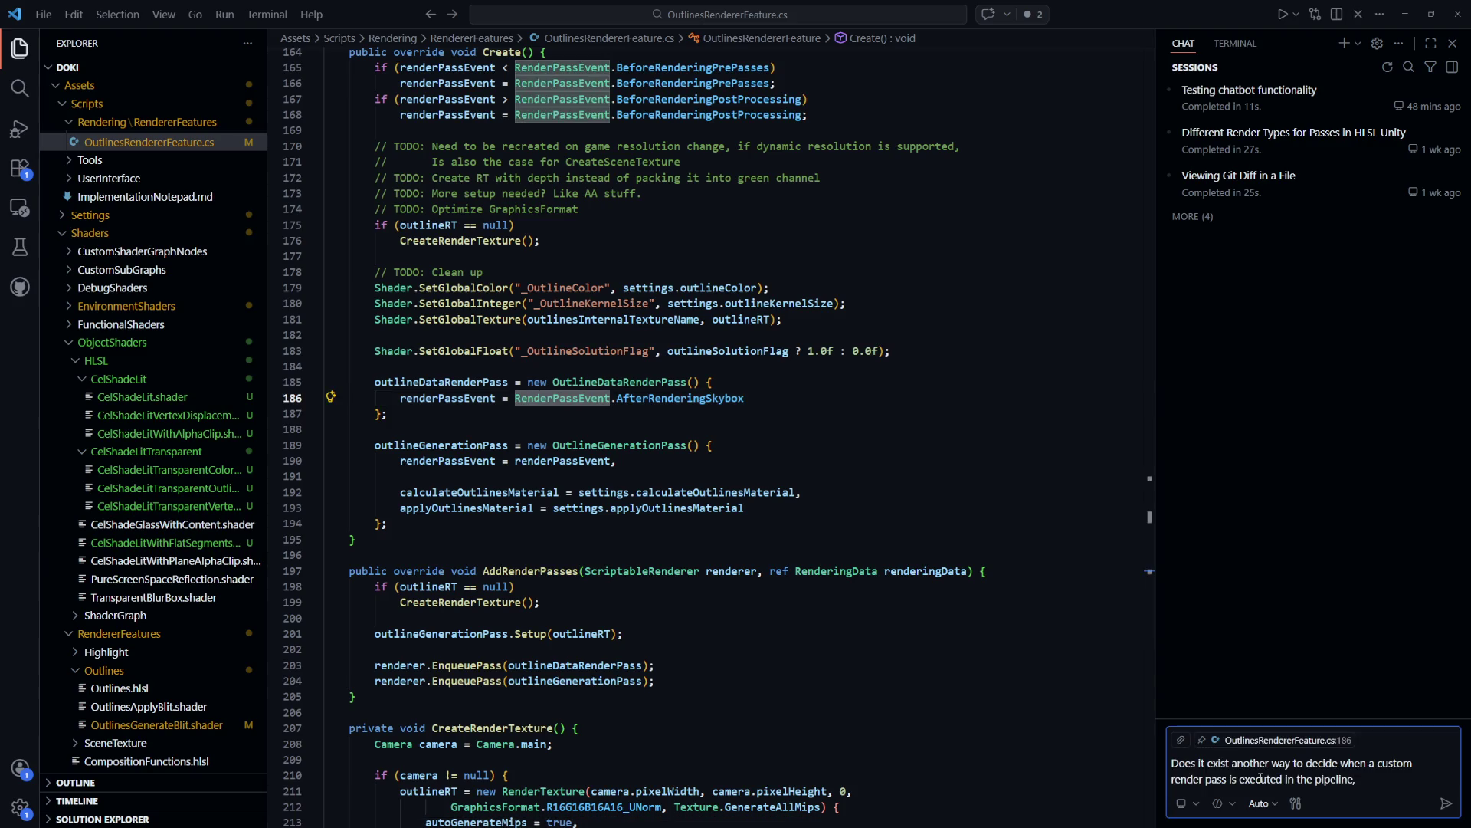
End the chat question with 'instead of using RenderPassEvent?' and send it to Copilot
key("BackSpace")
type("instead of using ")
type("RenderPassEvent")
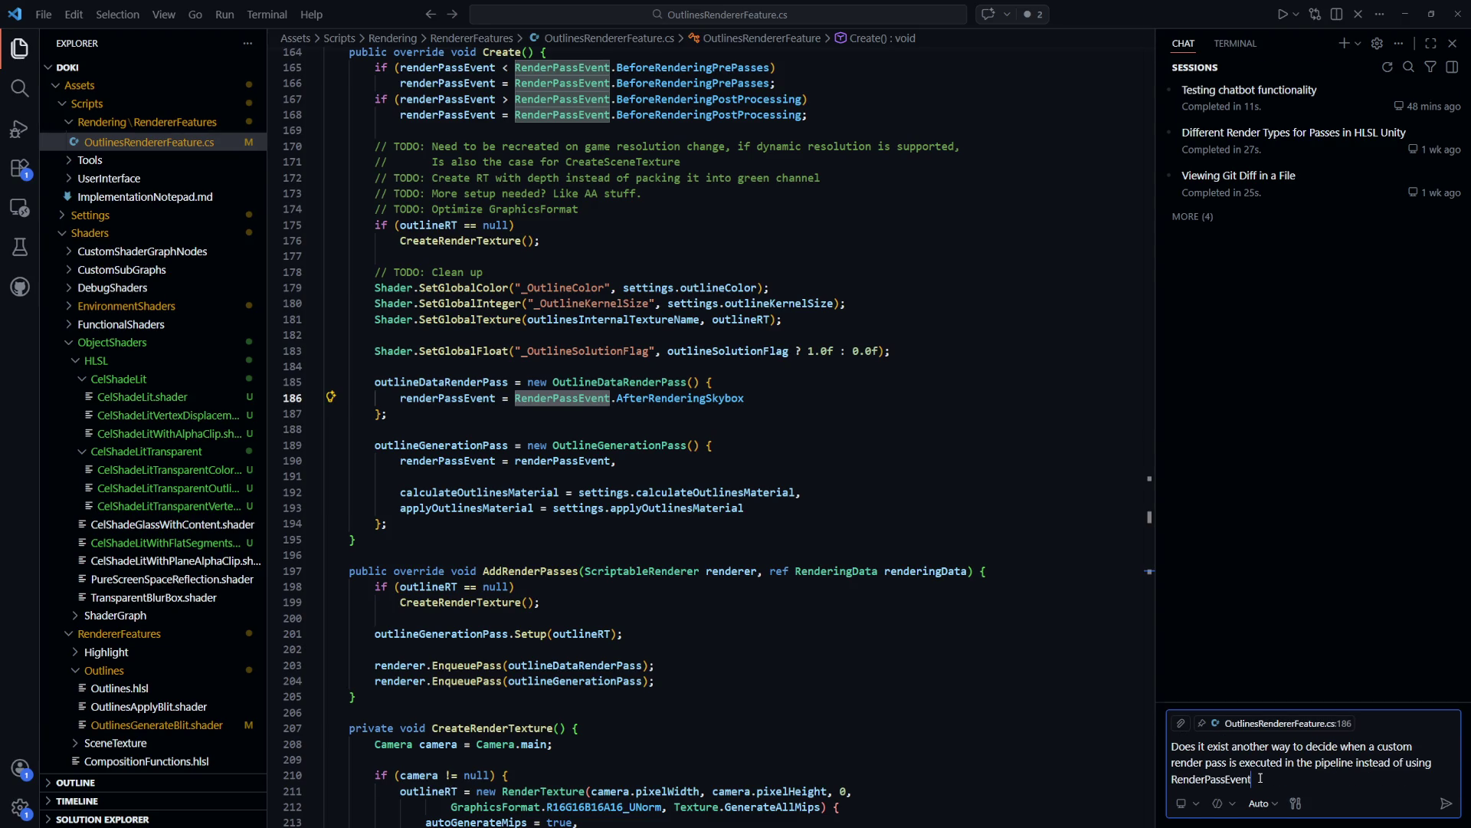
type("?")
key("Return")
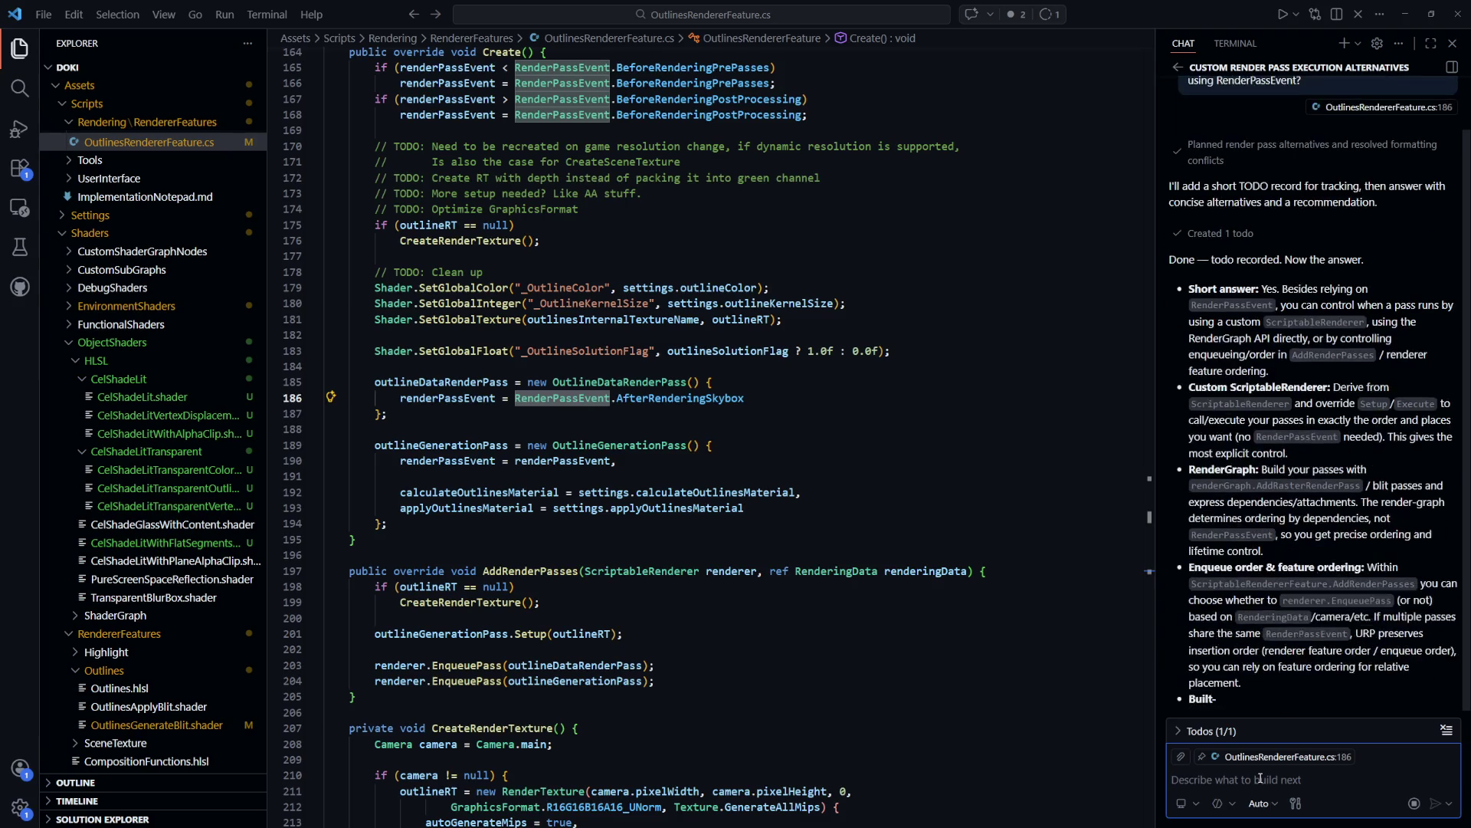
scroll(1289, 587, "up", 5)
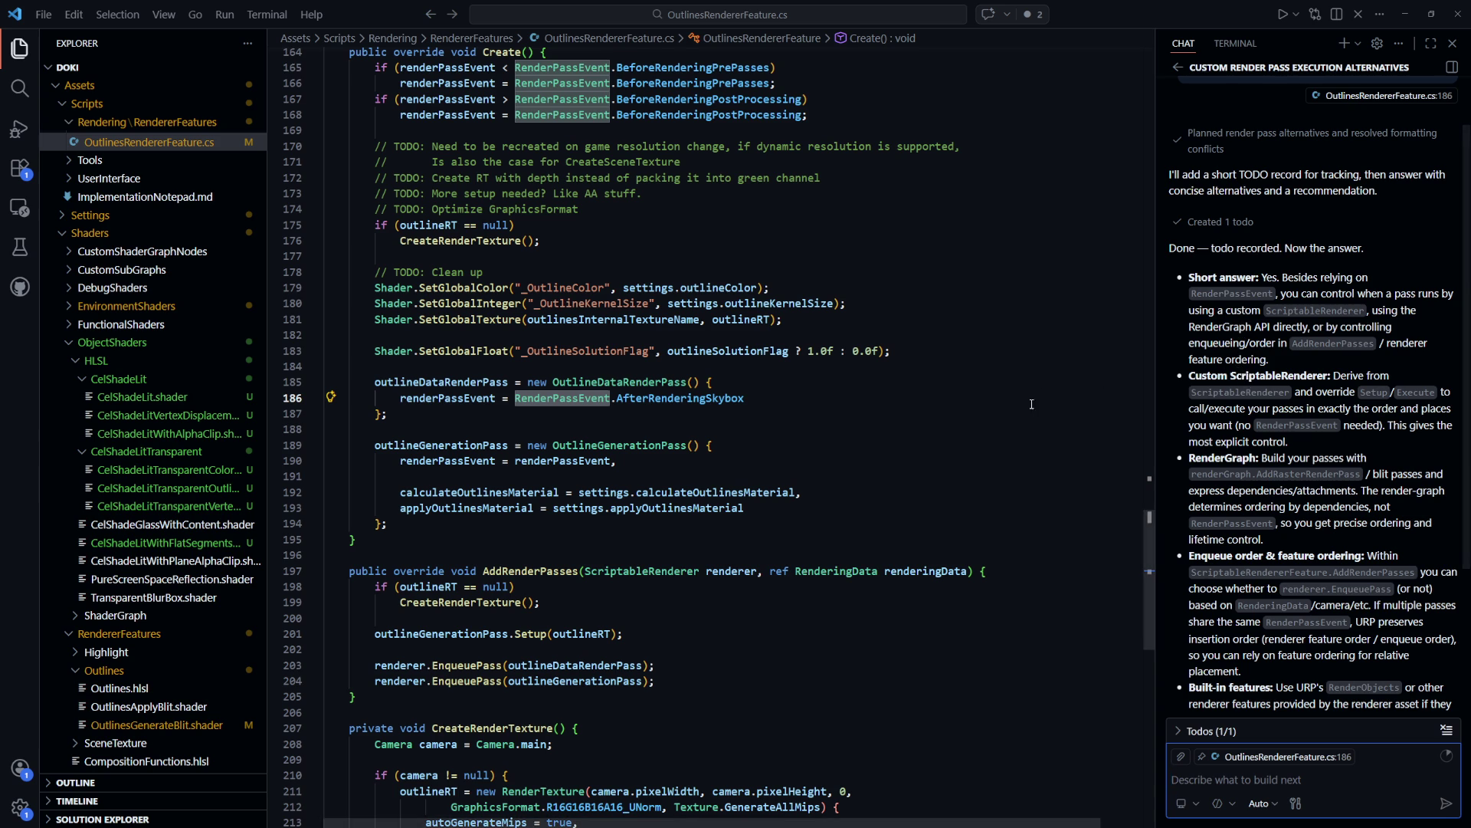
scroll(829, 539, "up", 4)
scroll(830, 540, "up", 7)
scroll(836, 544, "down", 12)
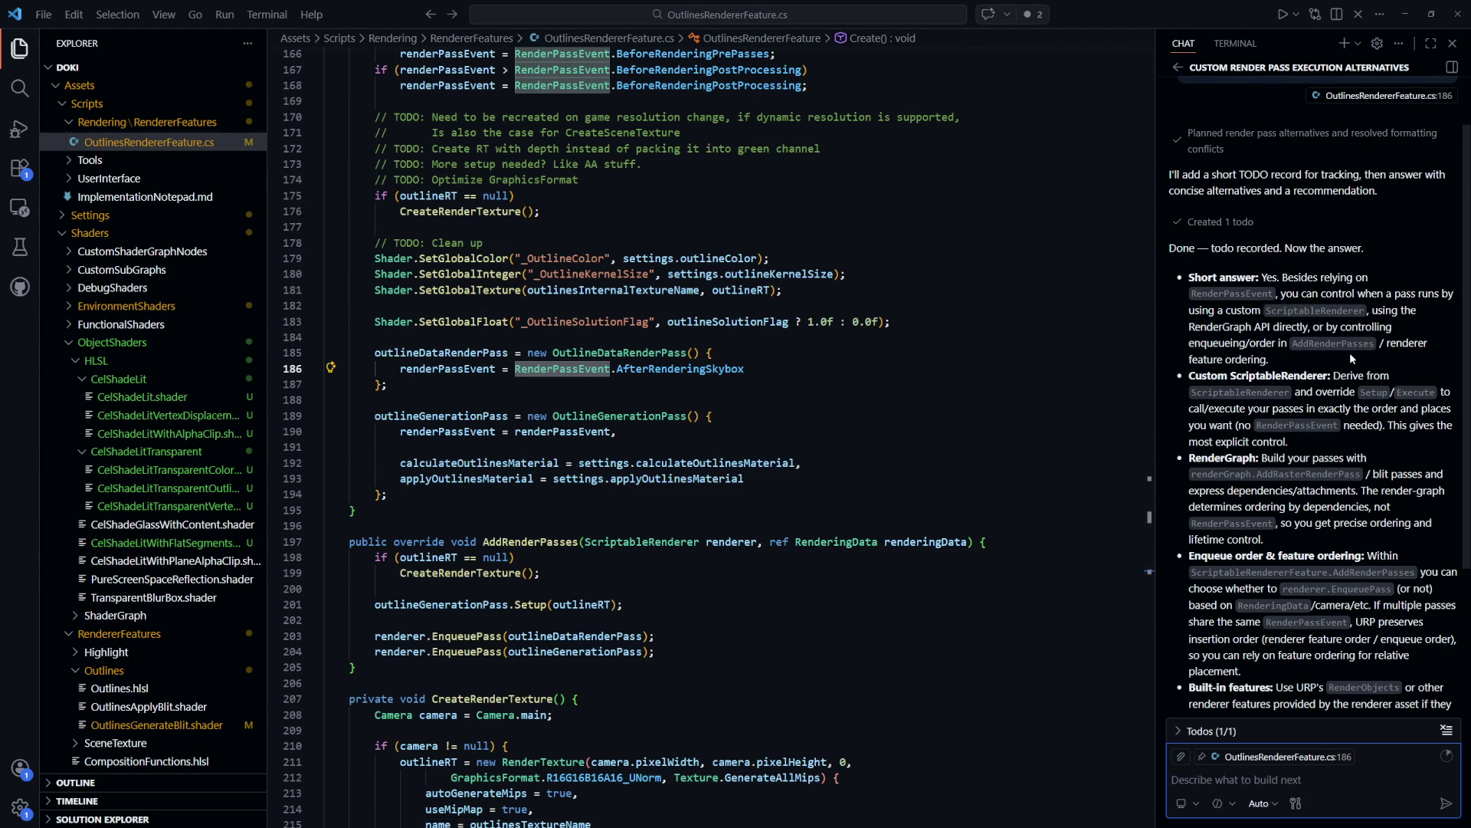
scroll(752, 463, "down", 3)
left_click(752, 463)
scroll(747, 490, "up", 1)
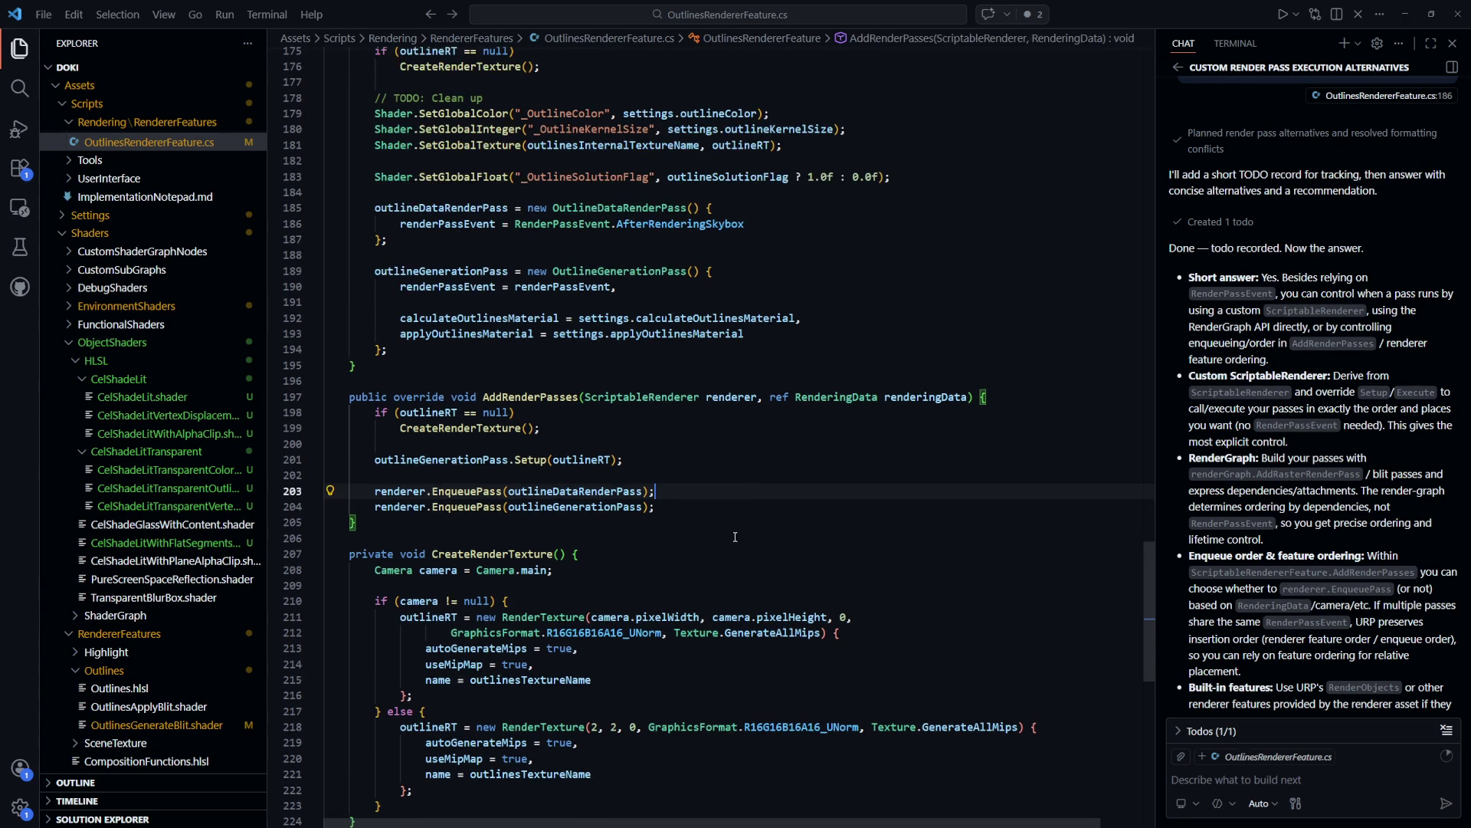
scroll(735, 537, "up", 3)
scroll(735, 544, "down", 3)
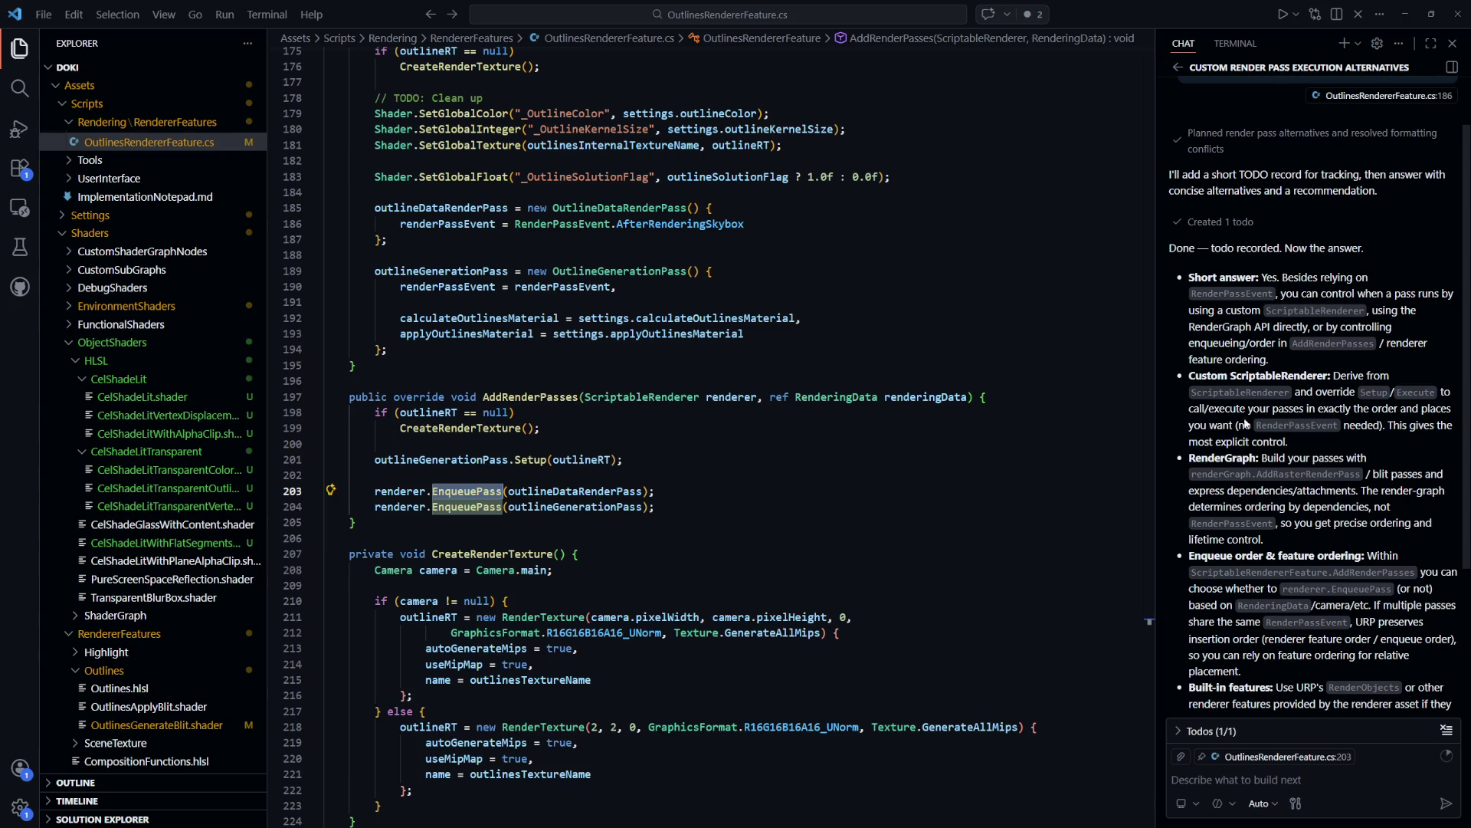
scroll(838, 582, "up", 20)
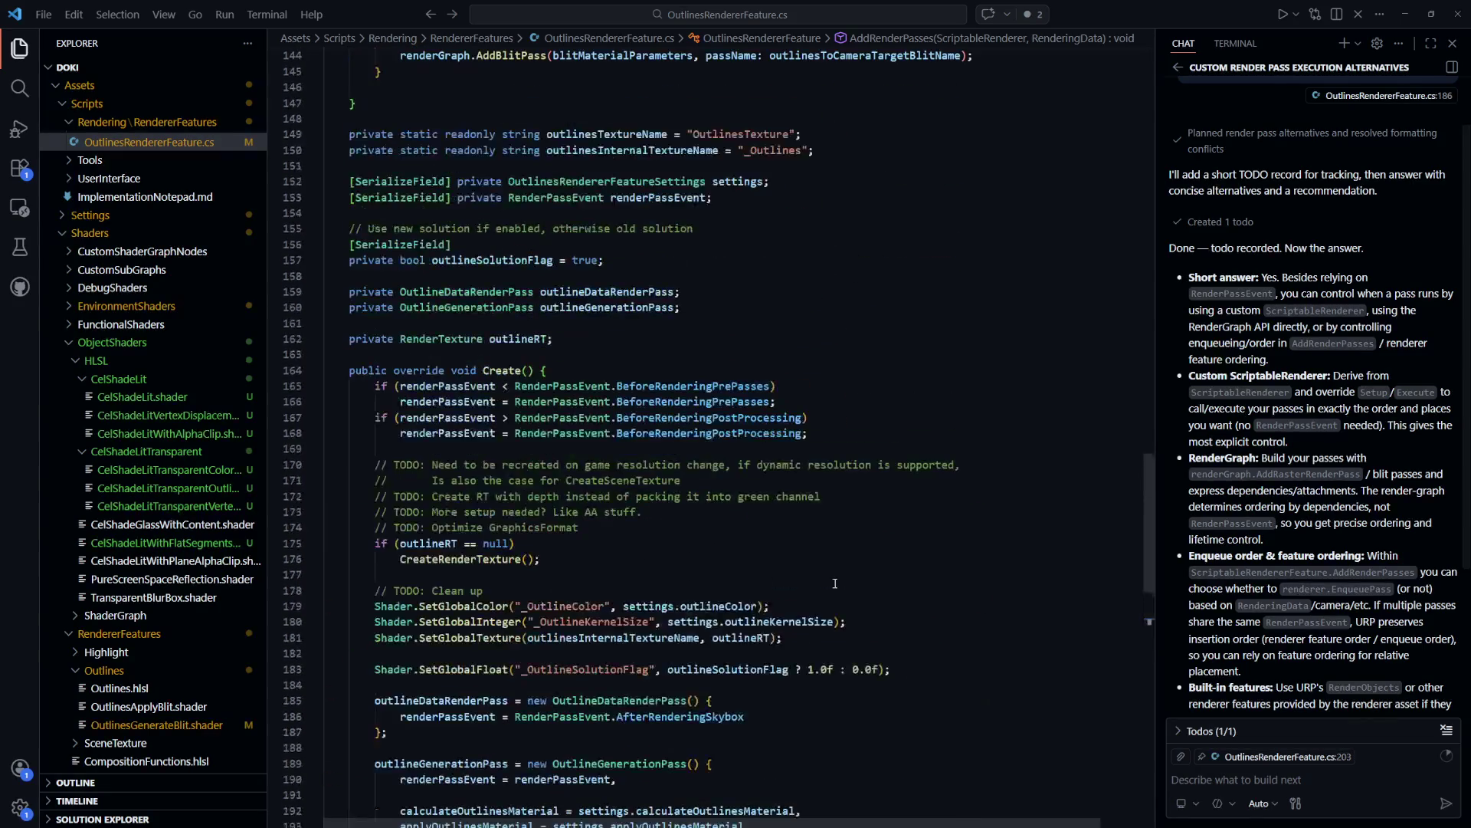
scroll(838, 582, "up", 7)
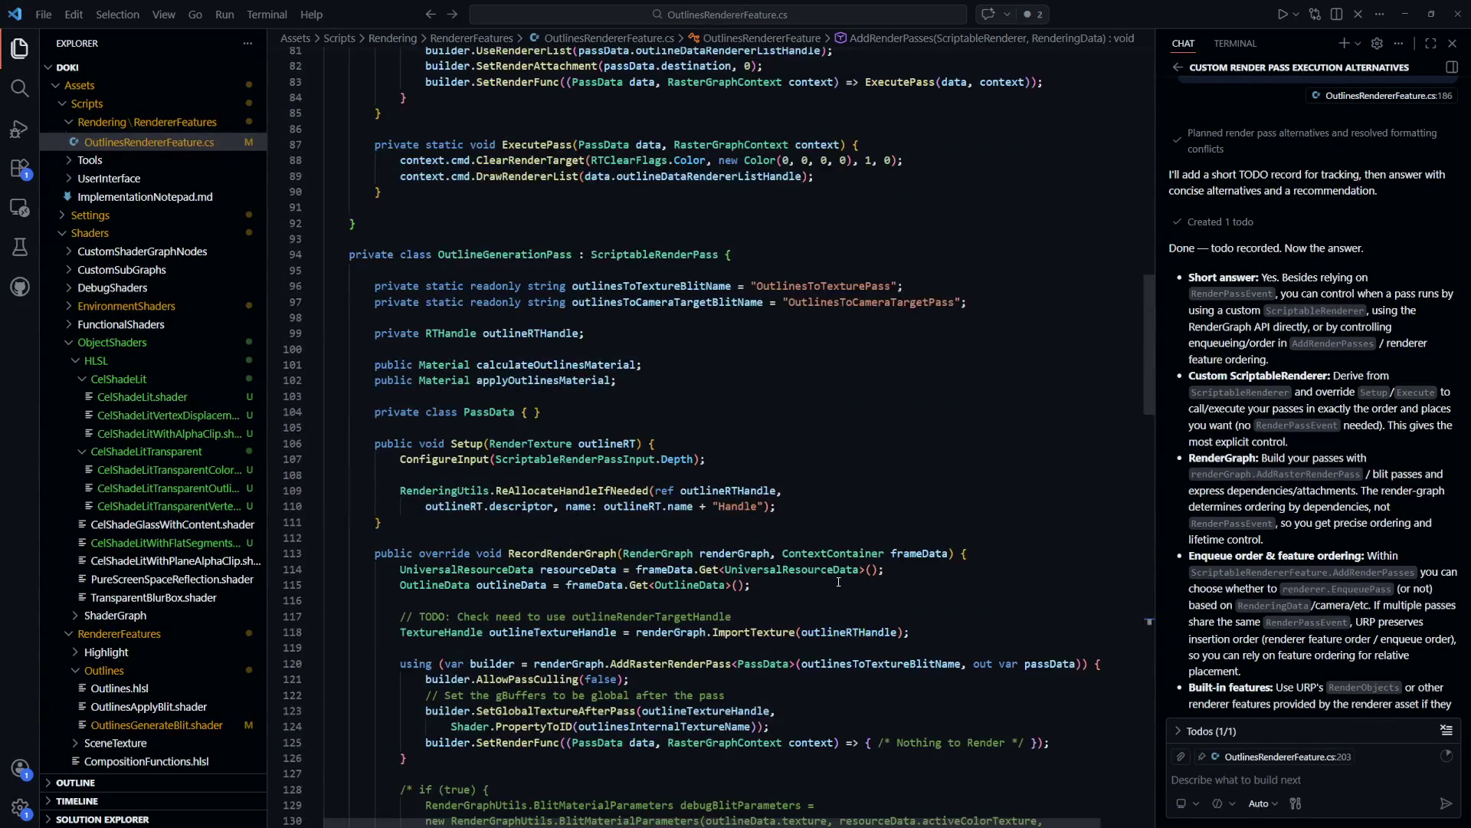
scroll(838, 582, "down", 20)
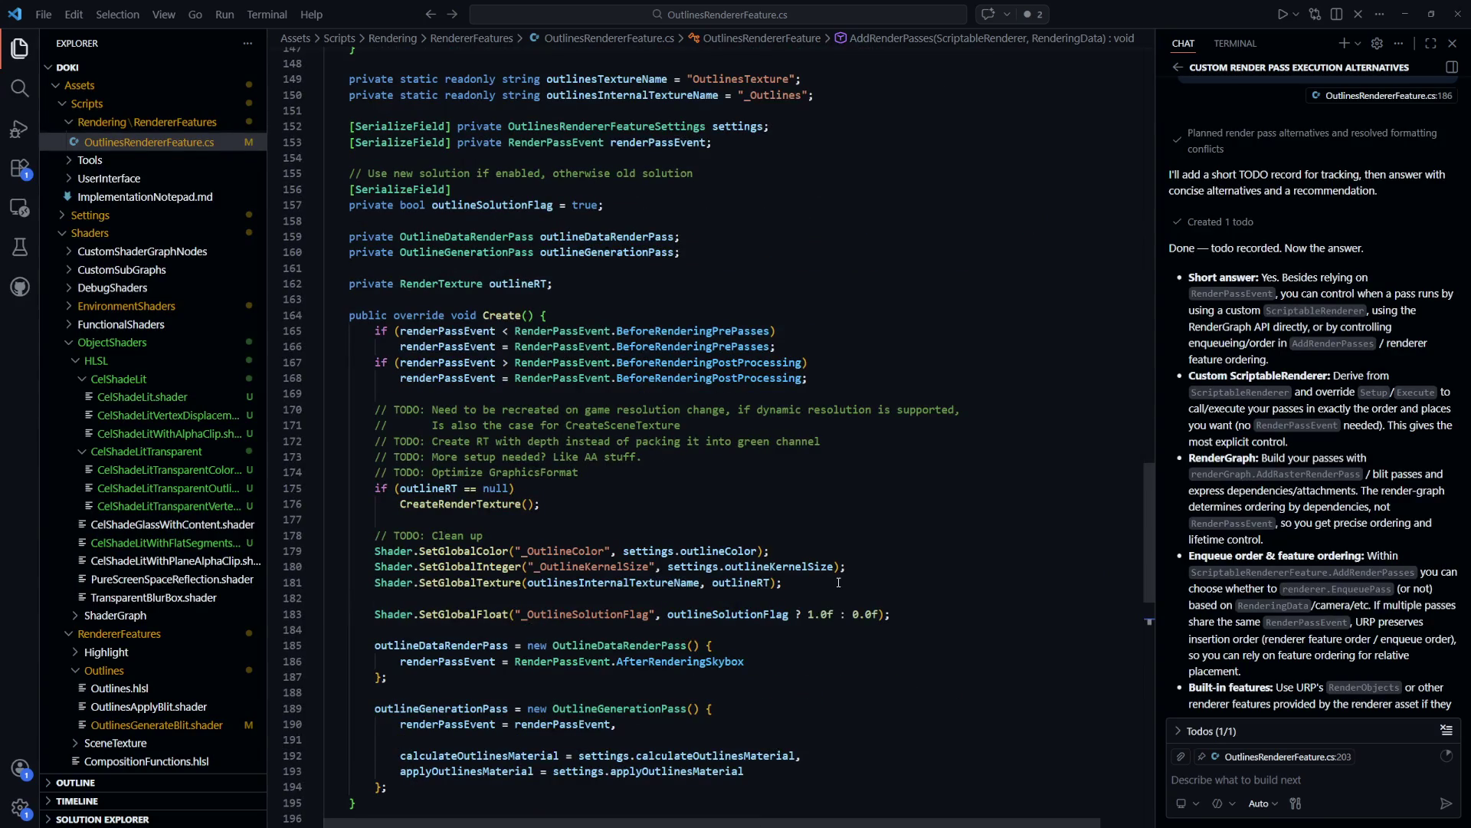
scroll(838, 582, "down", 6)
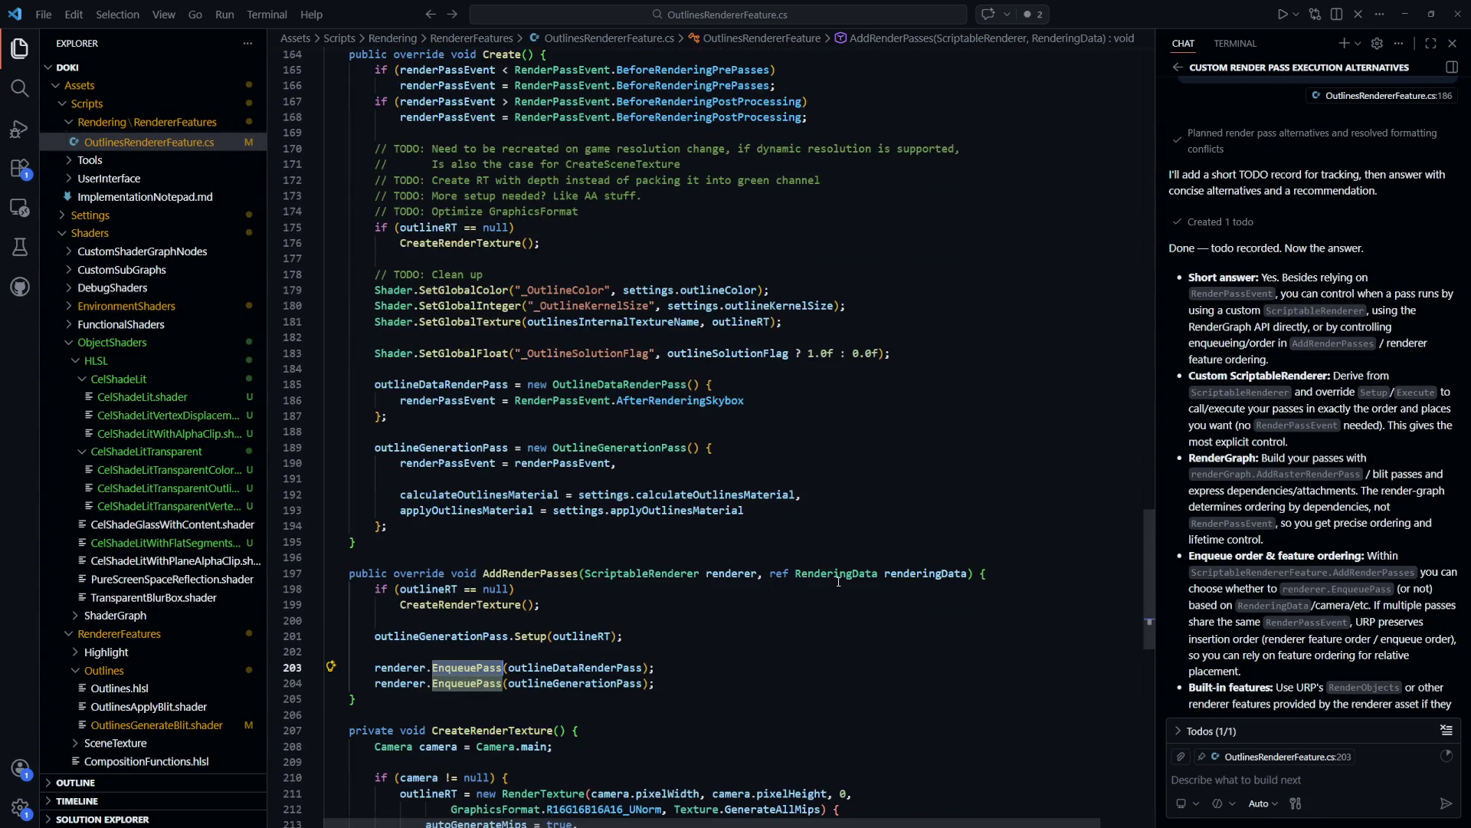
scroll(838, 581, "down", 4)
scroll(838, 582, "up", 8)
scroll(838, 581, "up", 3)
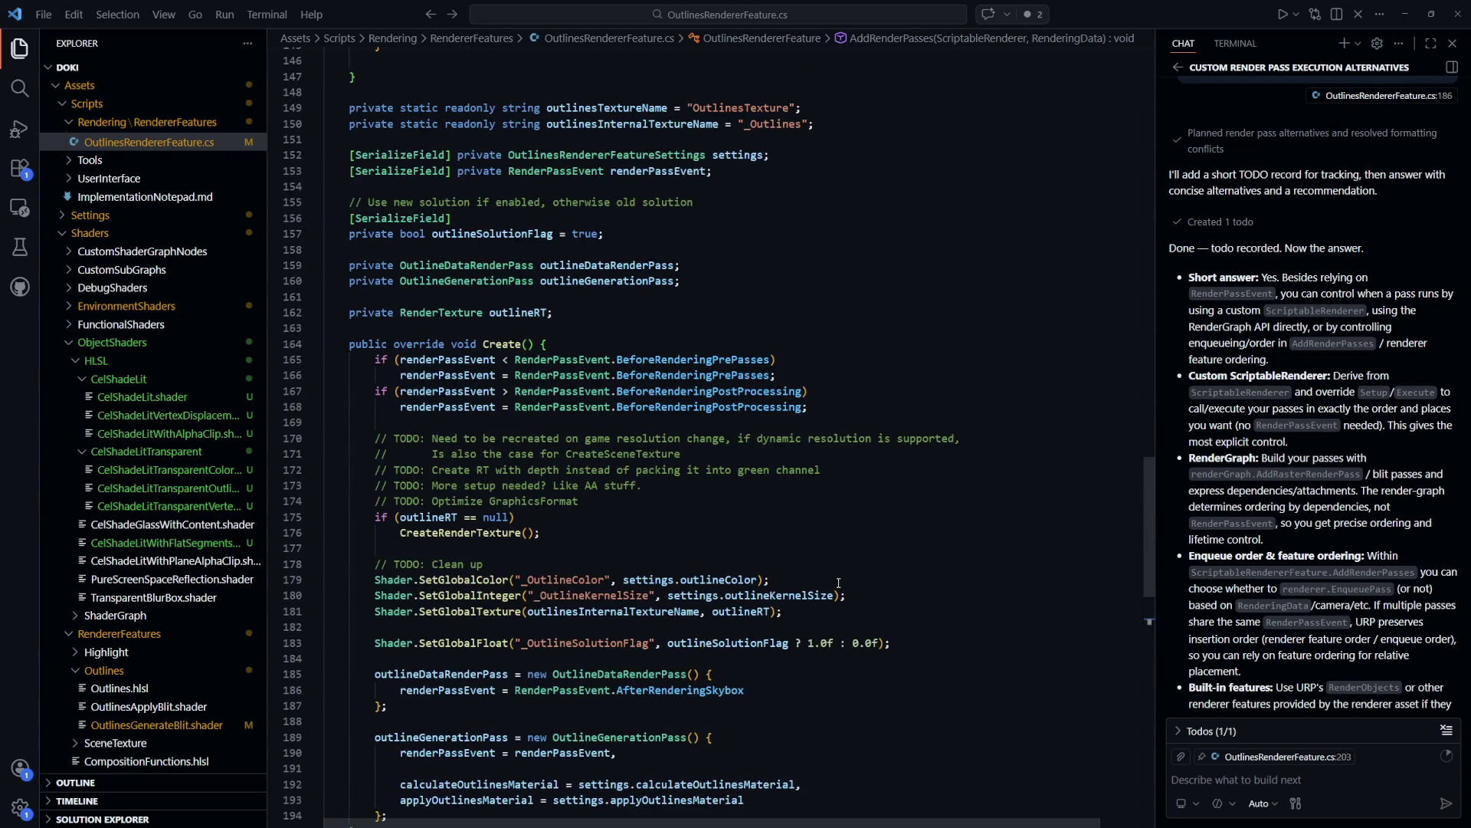
scroll(838, 582, "up", 7)
scroll(838, 583, "up", 20)
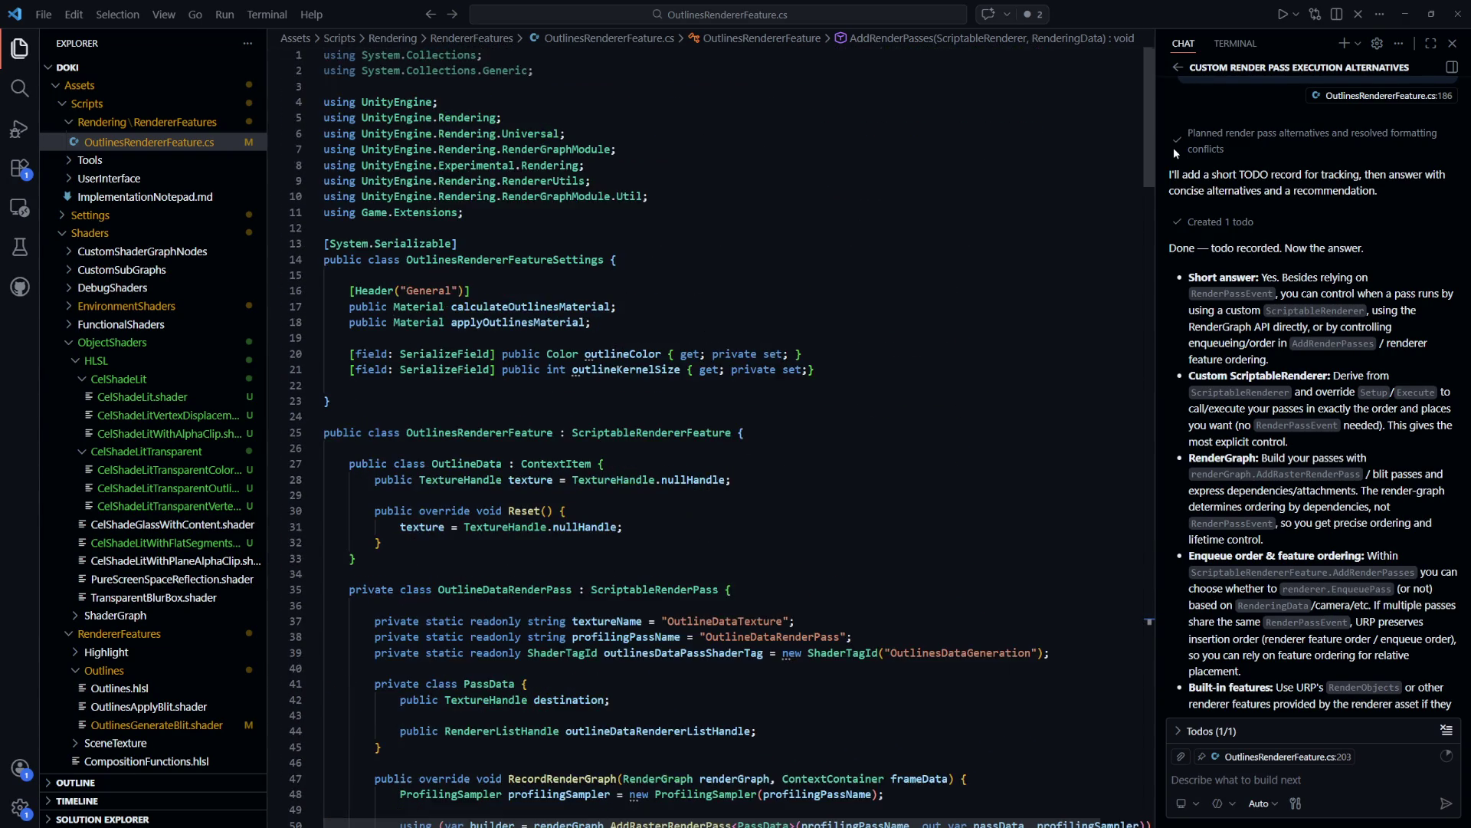
left_click_drag(1149, 177, 1178, 608)
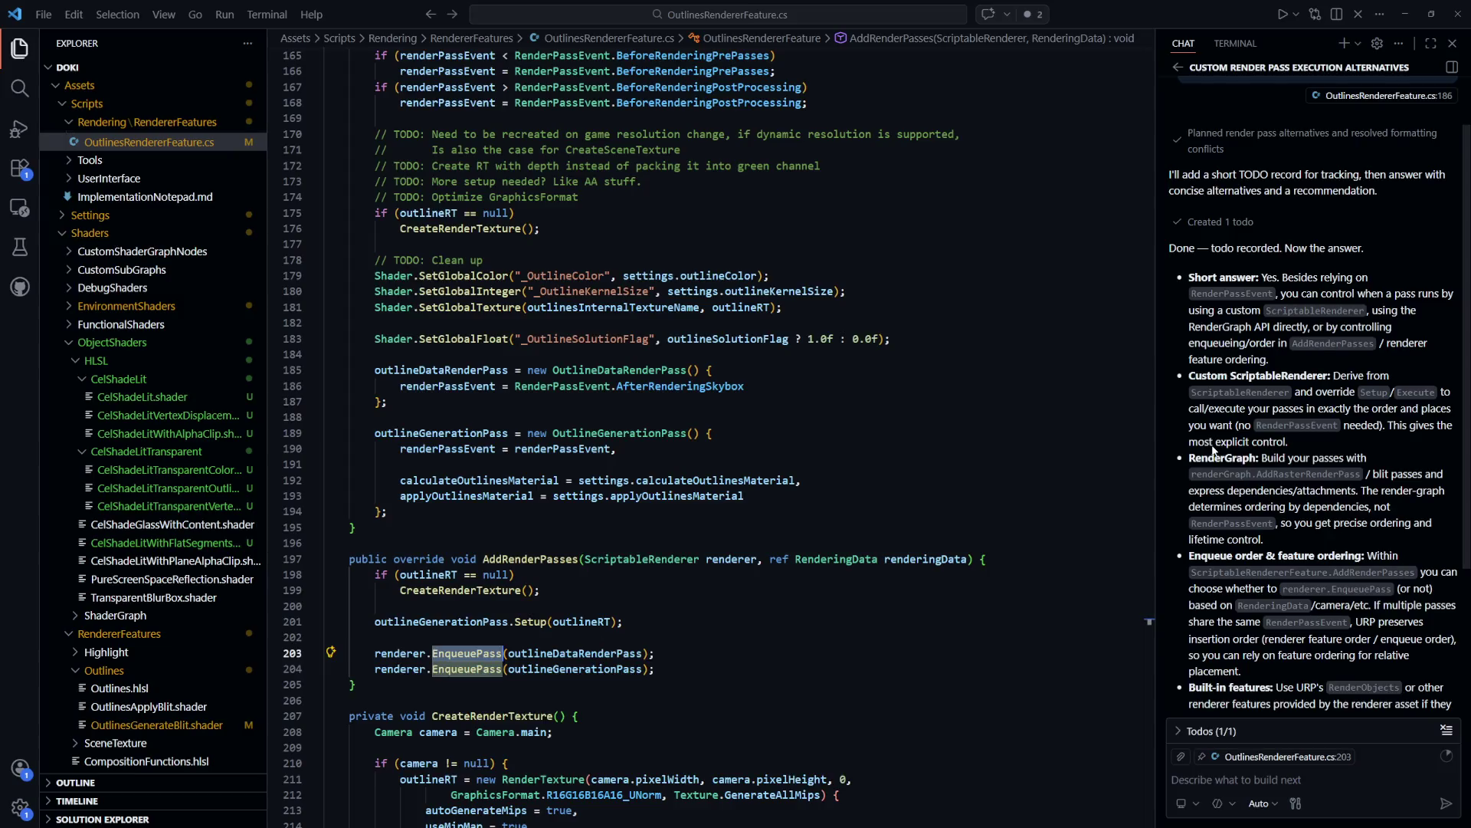
scroll(1308, 426, "down", 1)
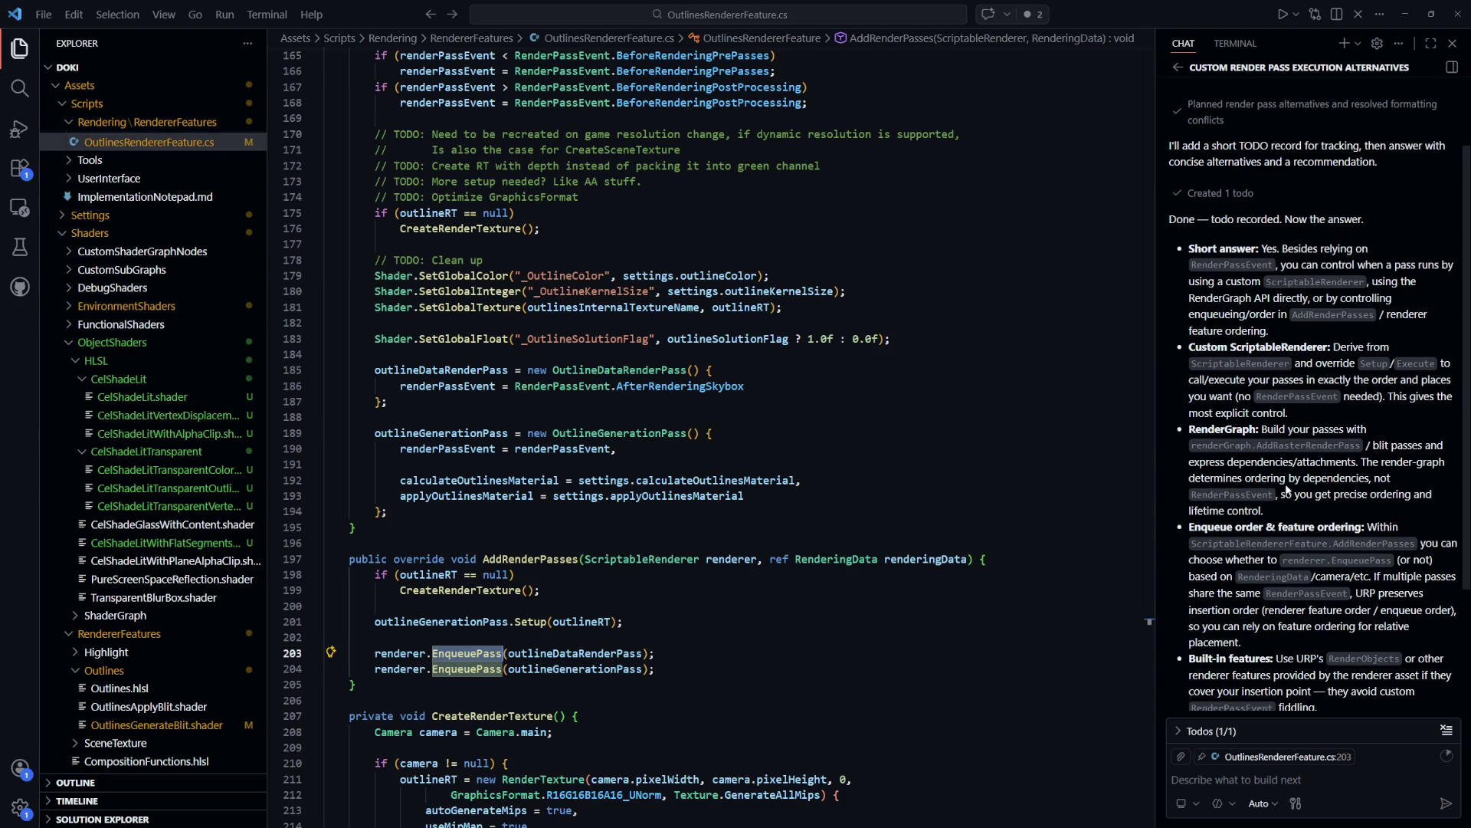
scroll(1290, 483, "down", 1)
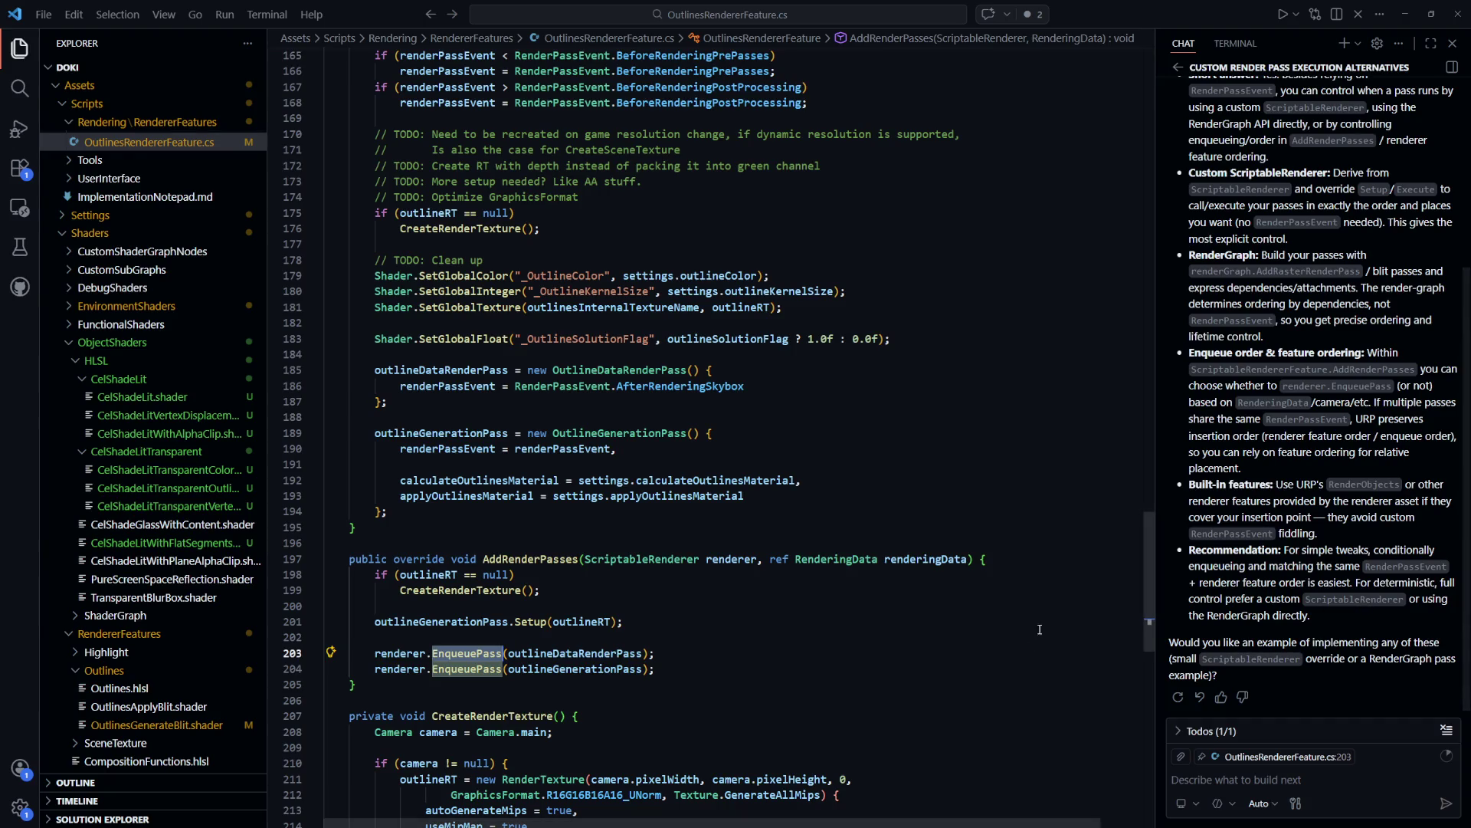
Ask Copilot for an example where precise ordering comes from defining dependencies/attachments
left_click(953, 632)
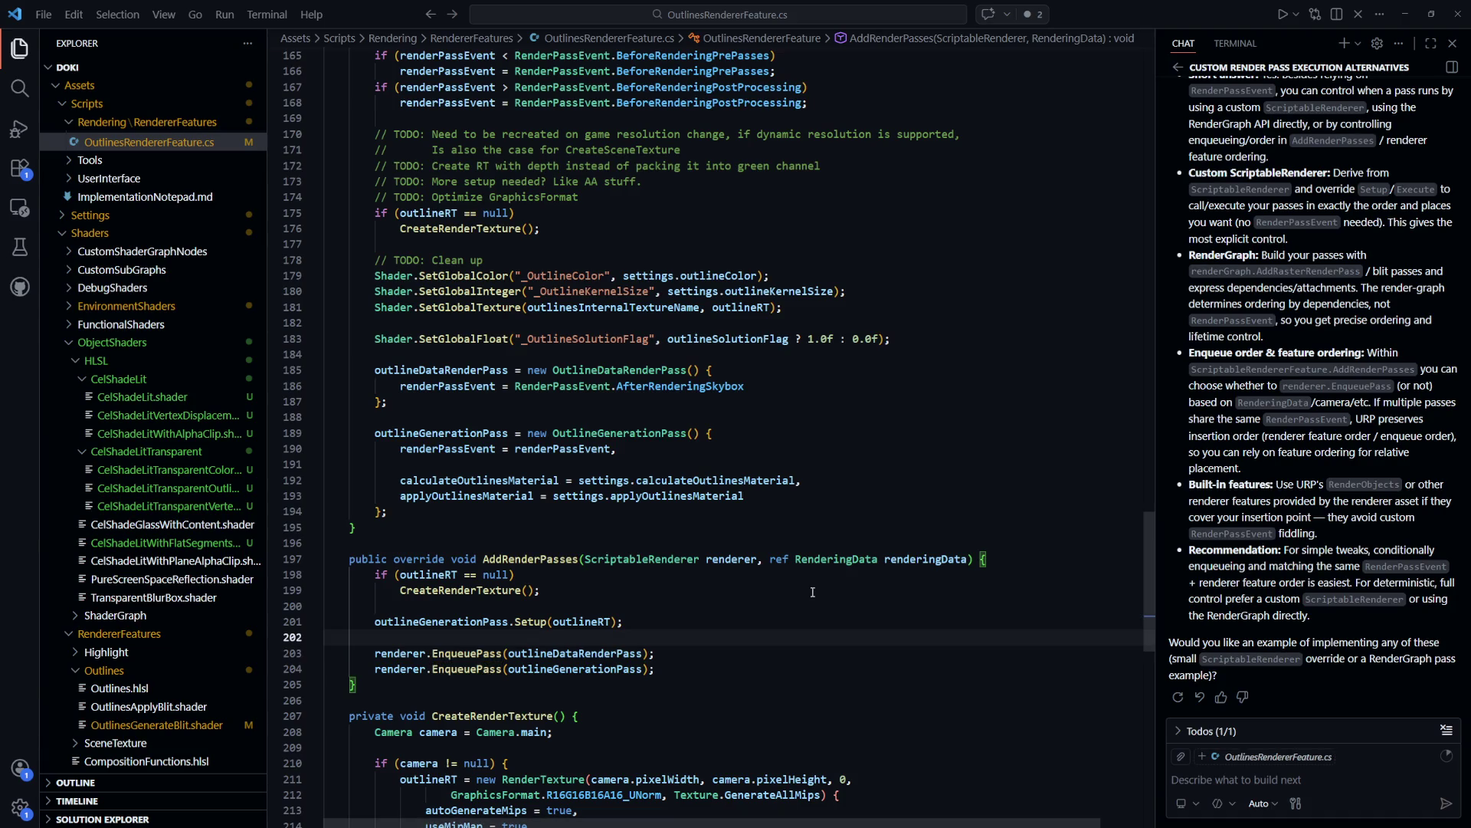
scroll(815, 592, "down", 2)
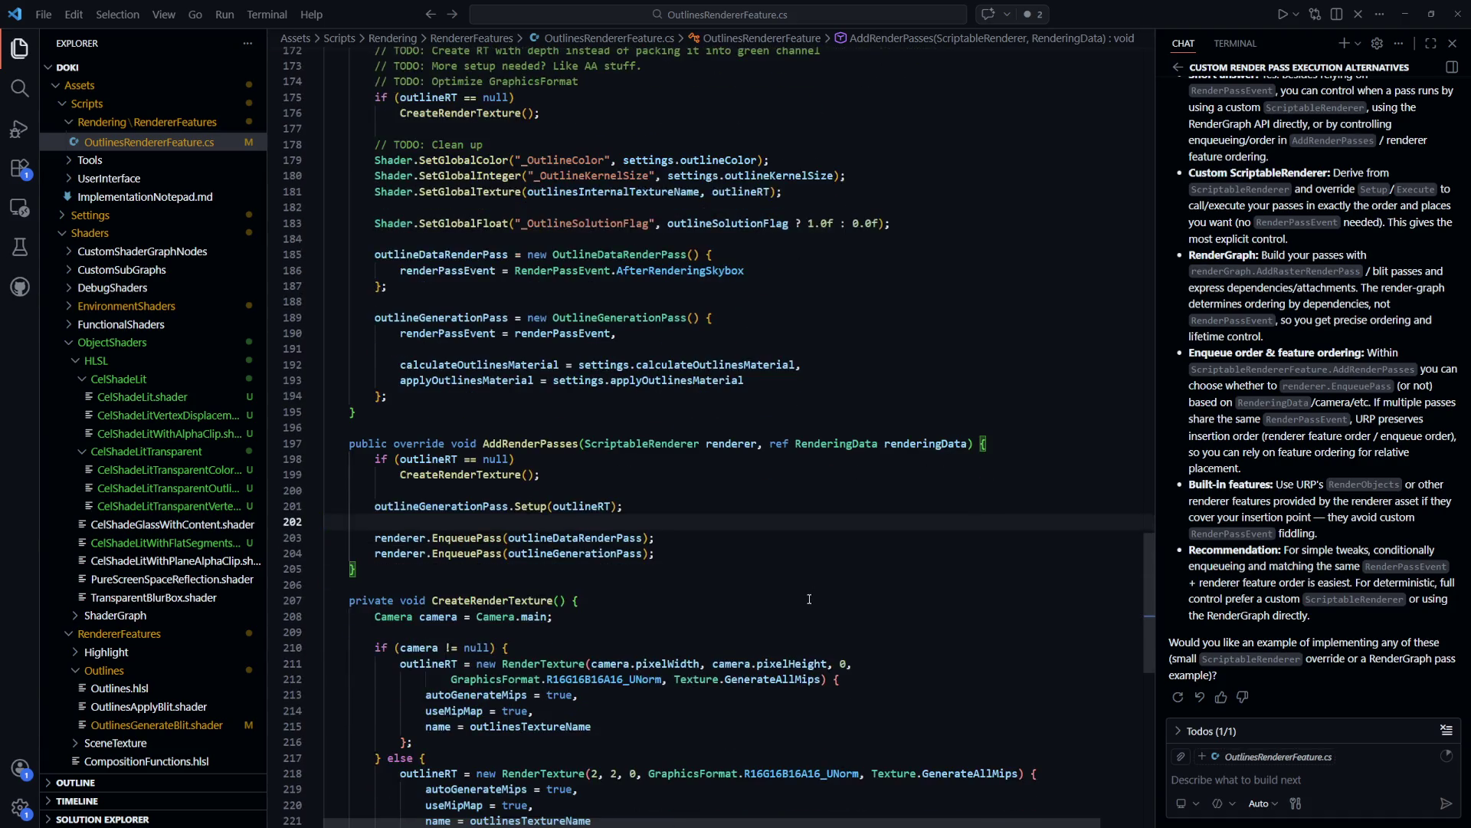
scroll(815, 593, "up", 2)
left_click(1216, 775)
type("G")
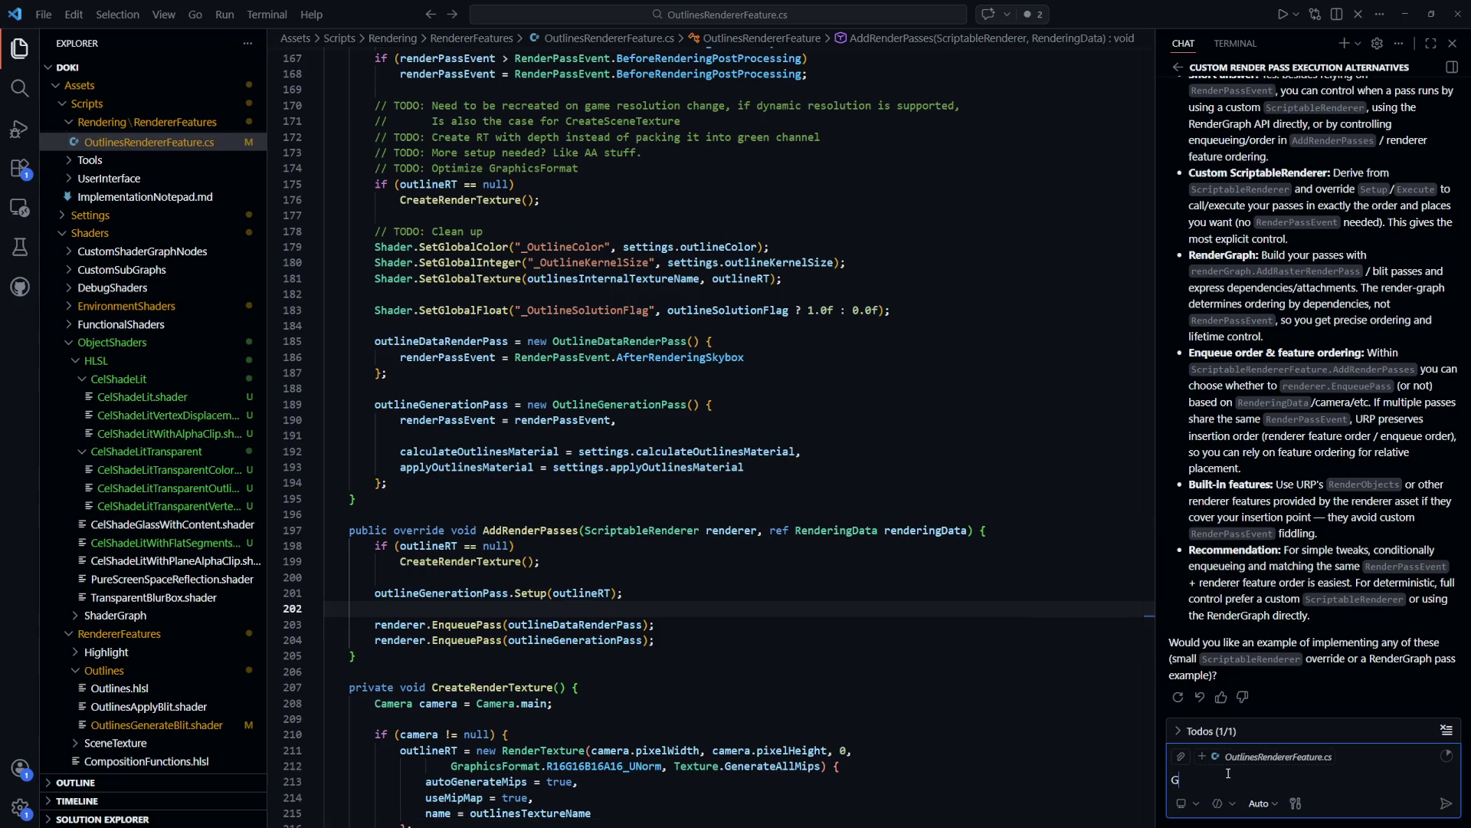
type("ive me an example")
type(" when ")
type("precise ord")
type("ering is done b")
type("y ")
type("us")
key("BackSpace")
key("BackSpace")
type("defio")
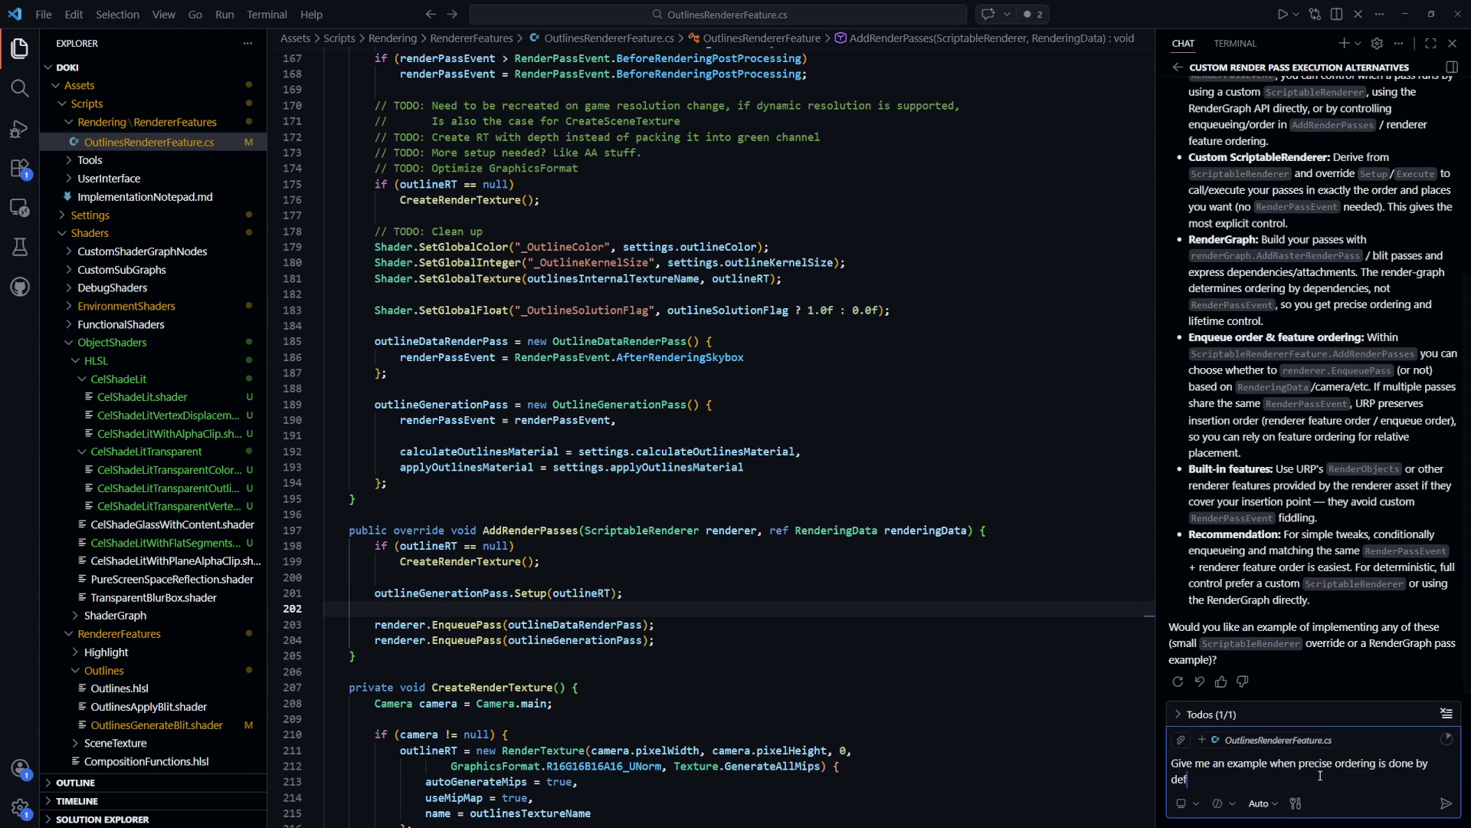
key("BackSpace")
type("ning")
type("dependencies/attac")
type("hments")
key("Return")
Add a new indented line after the two EnqueuePass calls
left_click(773, 687)
scroll(773, 567, "down", 5)
scroll(773, 568, "up", 3)
scroll(773, 569, "down", 2)
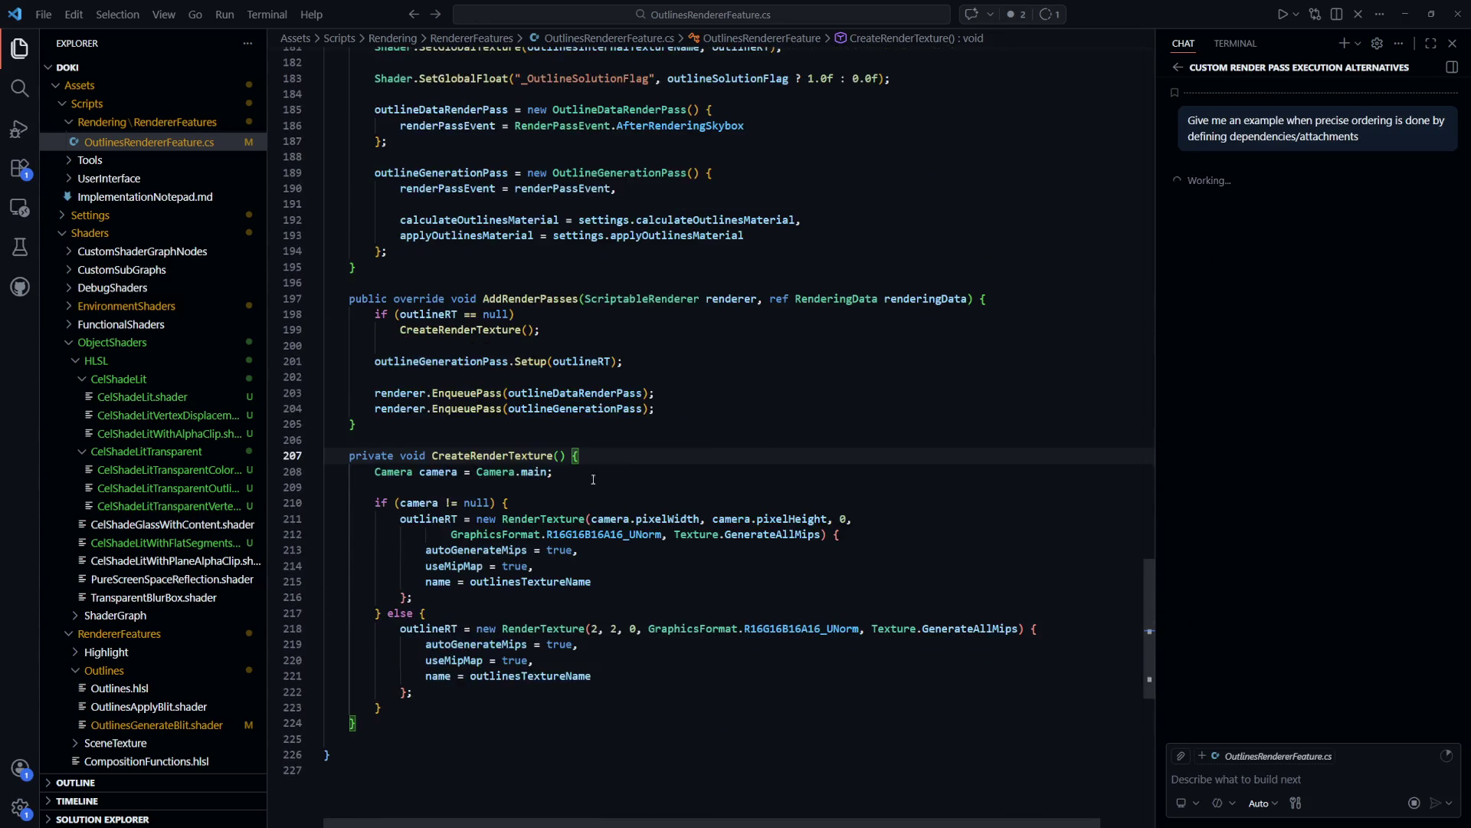
left_click(745, 408)
key("Return")
key("Return")
Start a third renderer.EnqueuePass( line, then delete it again
type("renderer.EnqueuePass(")
key("Tab")
type("(")
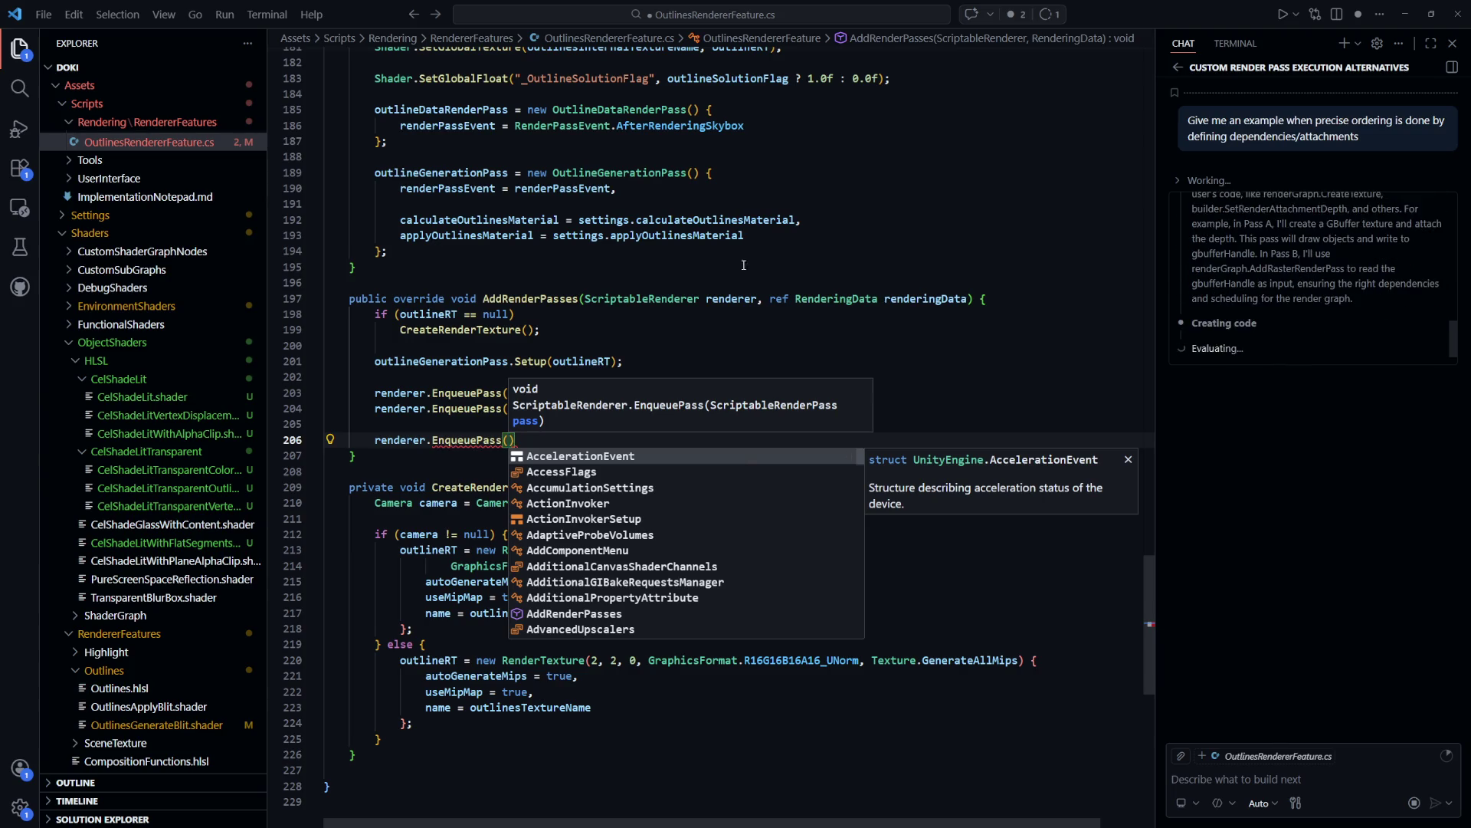
key("Escape")
left_click_drag(582, 441, 578, 428)
key("BackSpace")
key("BackSpace")
Widen the Copilot chat over the code to read its RenderGraph ordering example
scroll(577, 428, "up", 20)
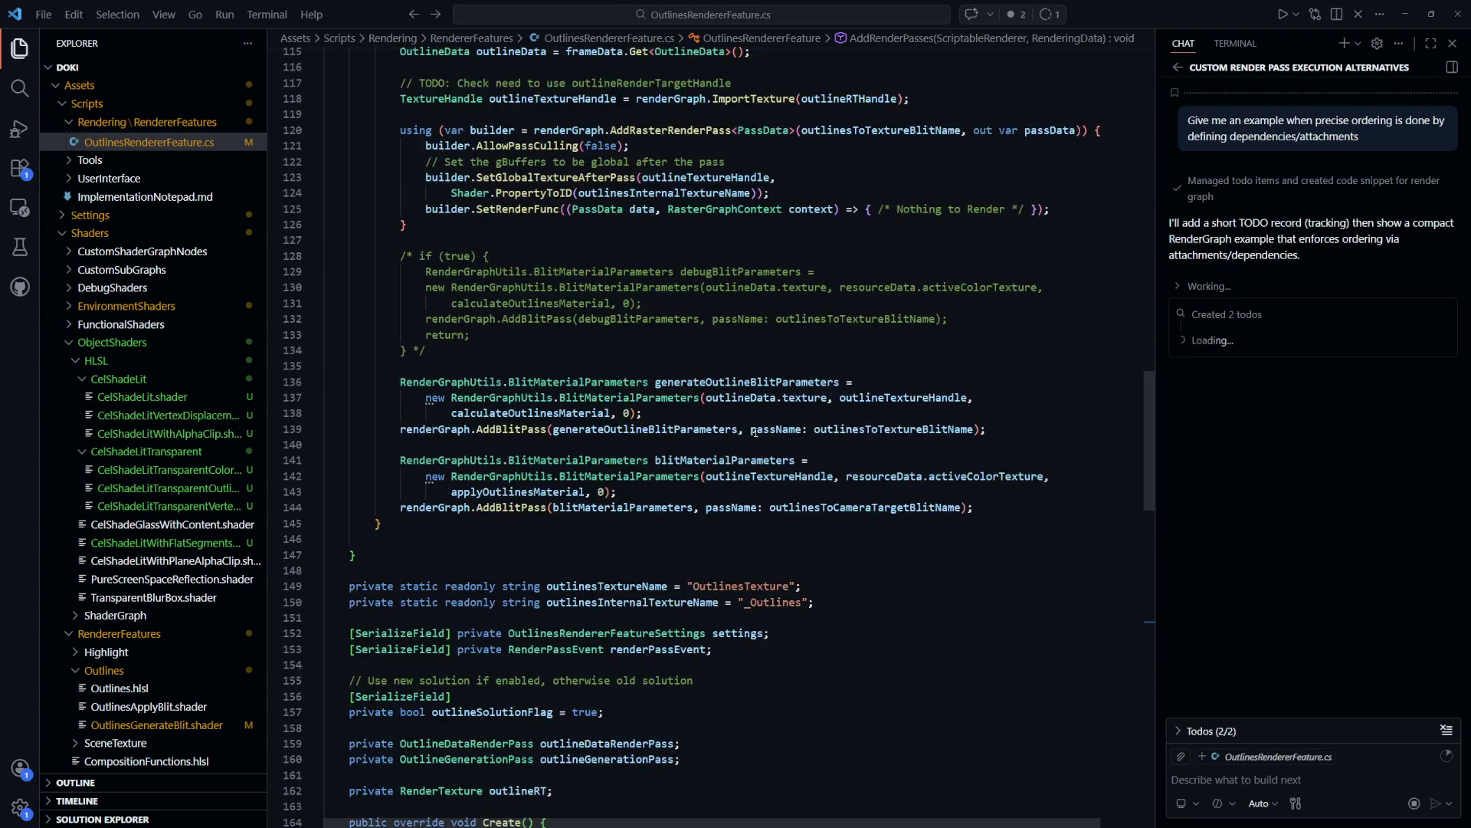
scroll(874, 492, "up", 5)
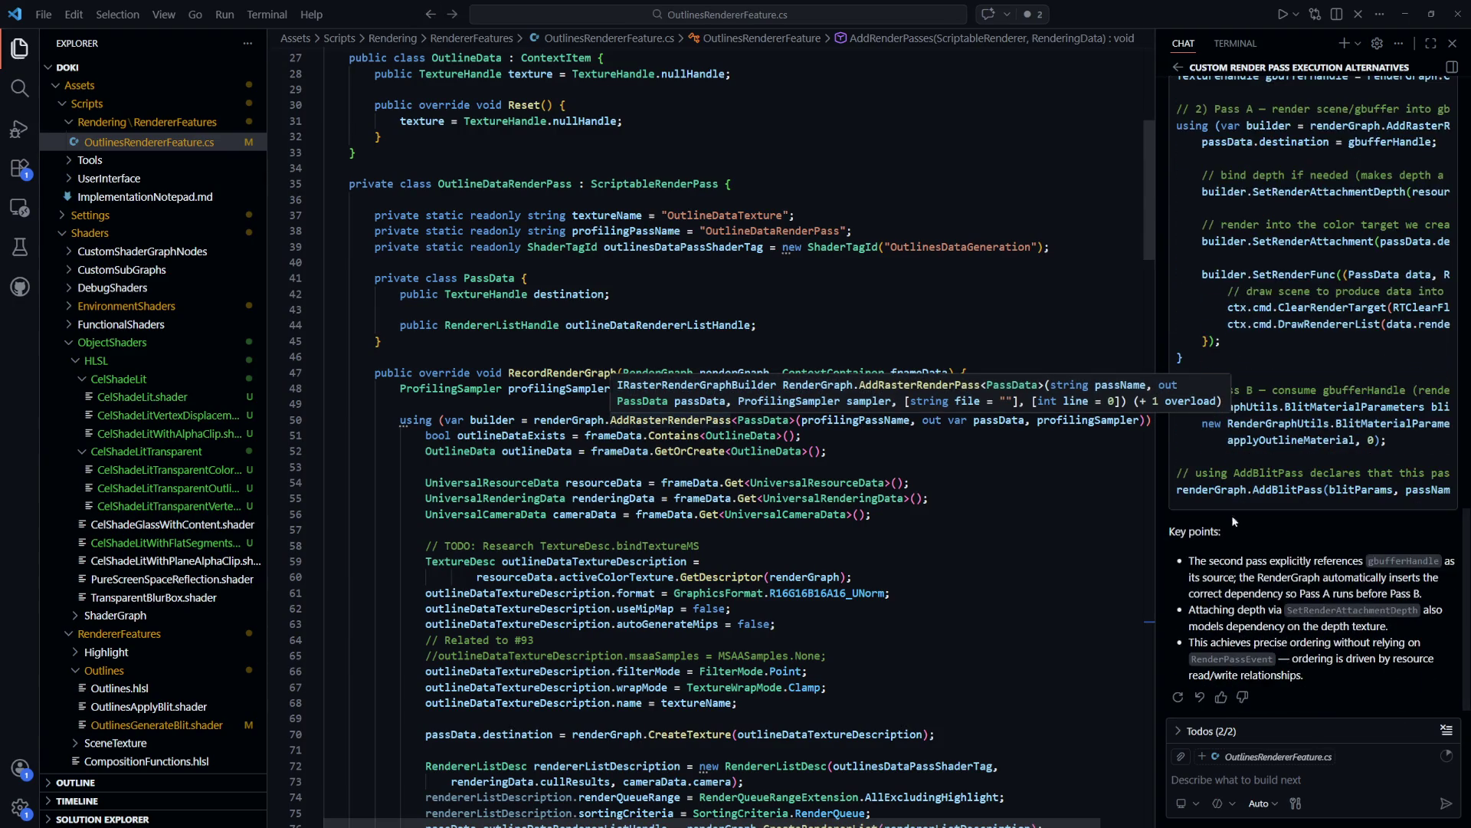
mouse_move(1153, 473)
left_mouse_down()
mouse_move(678, 469)
mouse_move(572, 487)
left_mouse_up()
Read through Copilot's key points on dependency-based ordering, then narrow the chat panel back
scroll(1031, 648, "up", 5)
scroll(1031, 648, "up", 5)
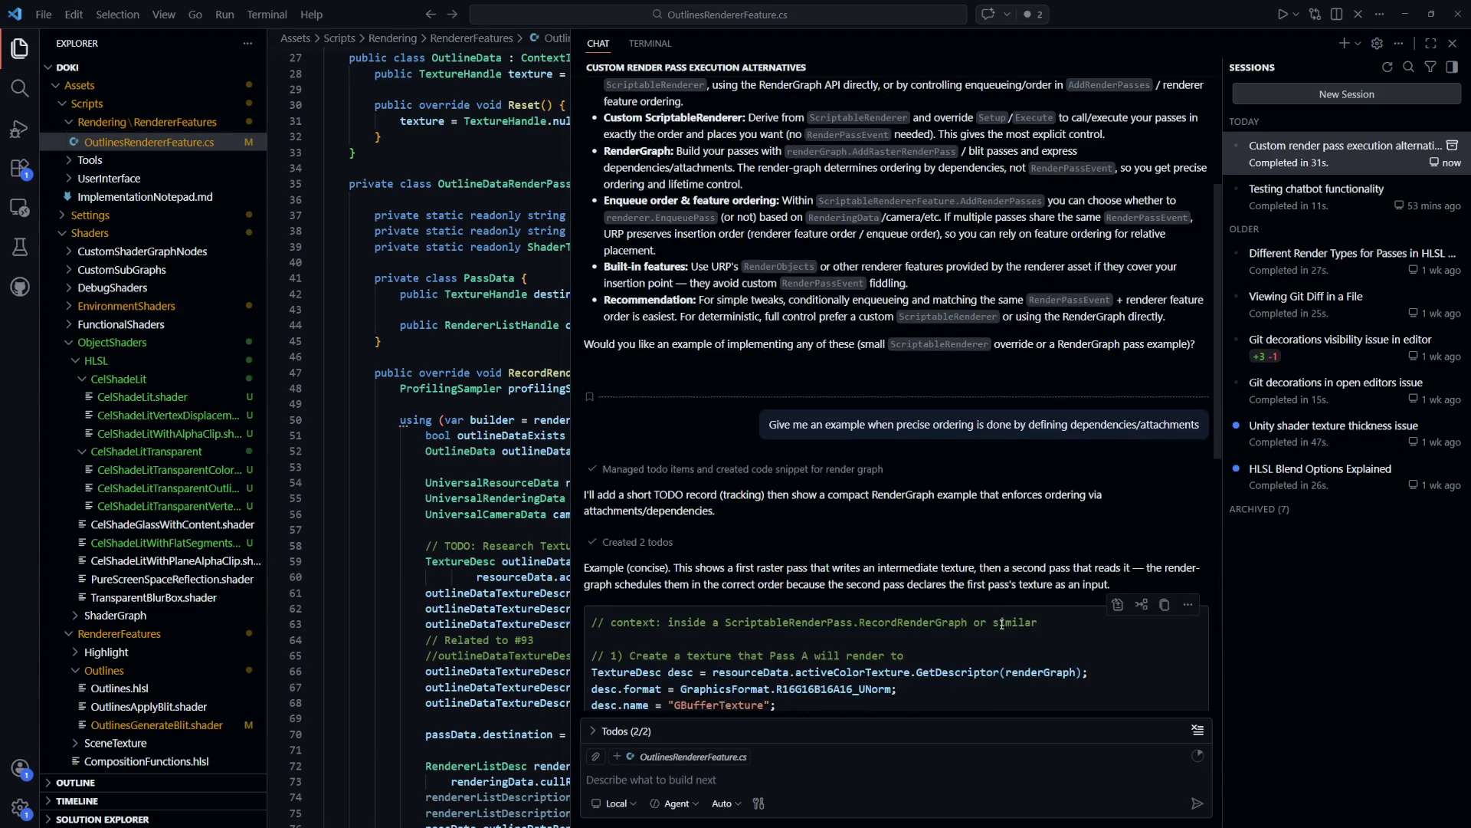
scroll(924, 574, "down", 2)
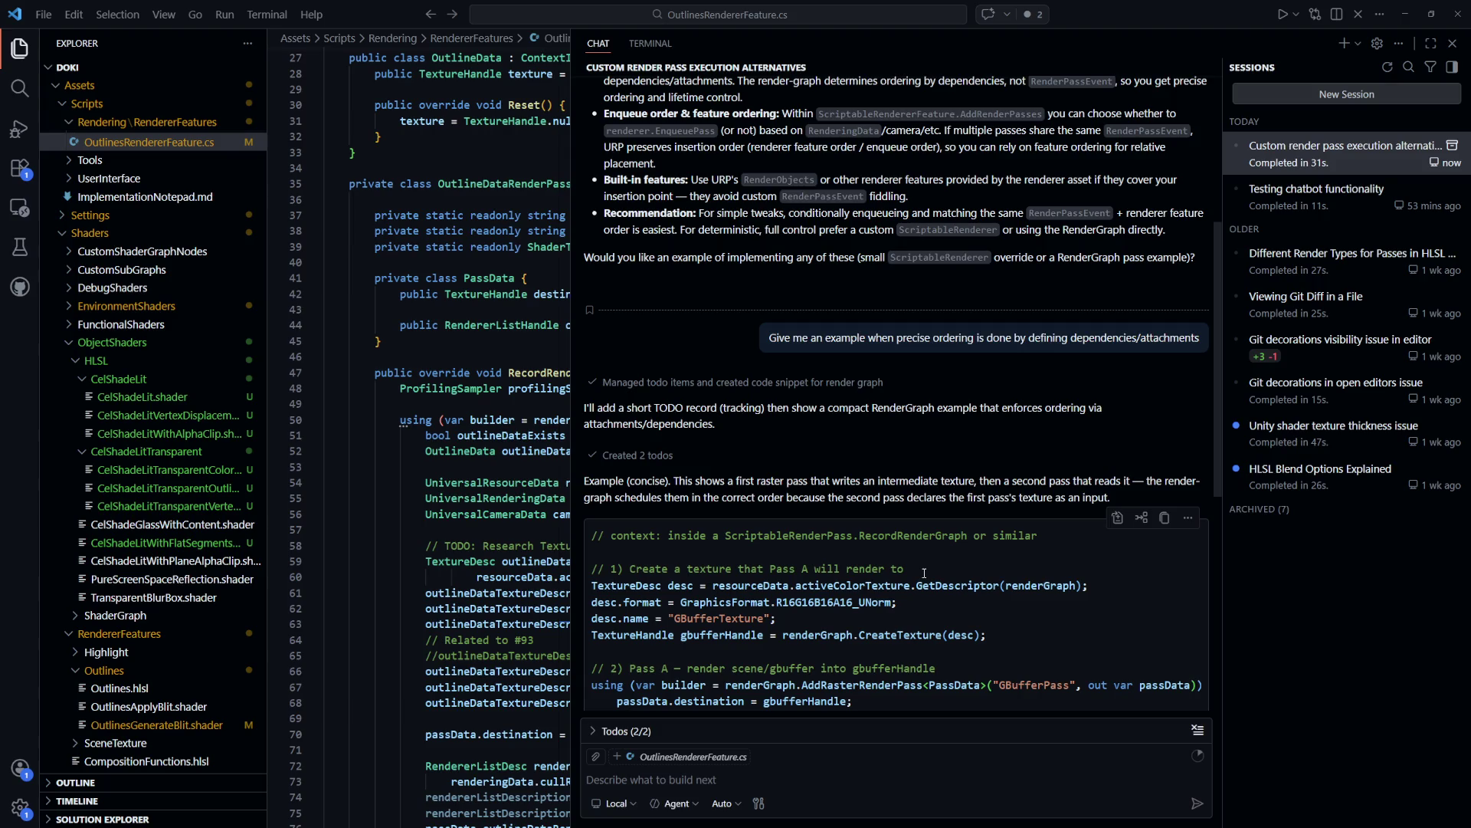
scroll(666, 412, "down", 3)
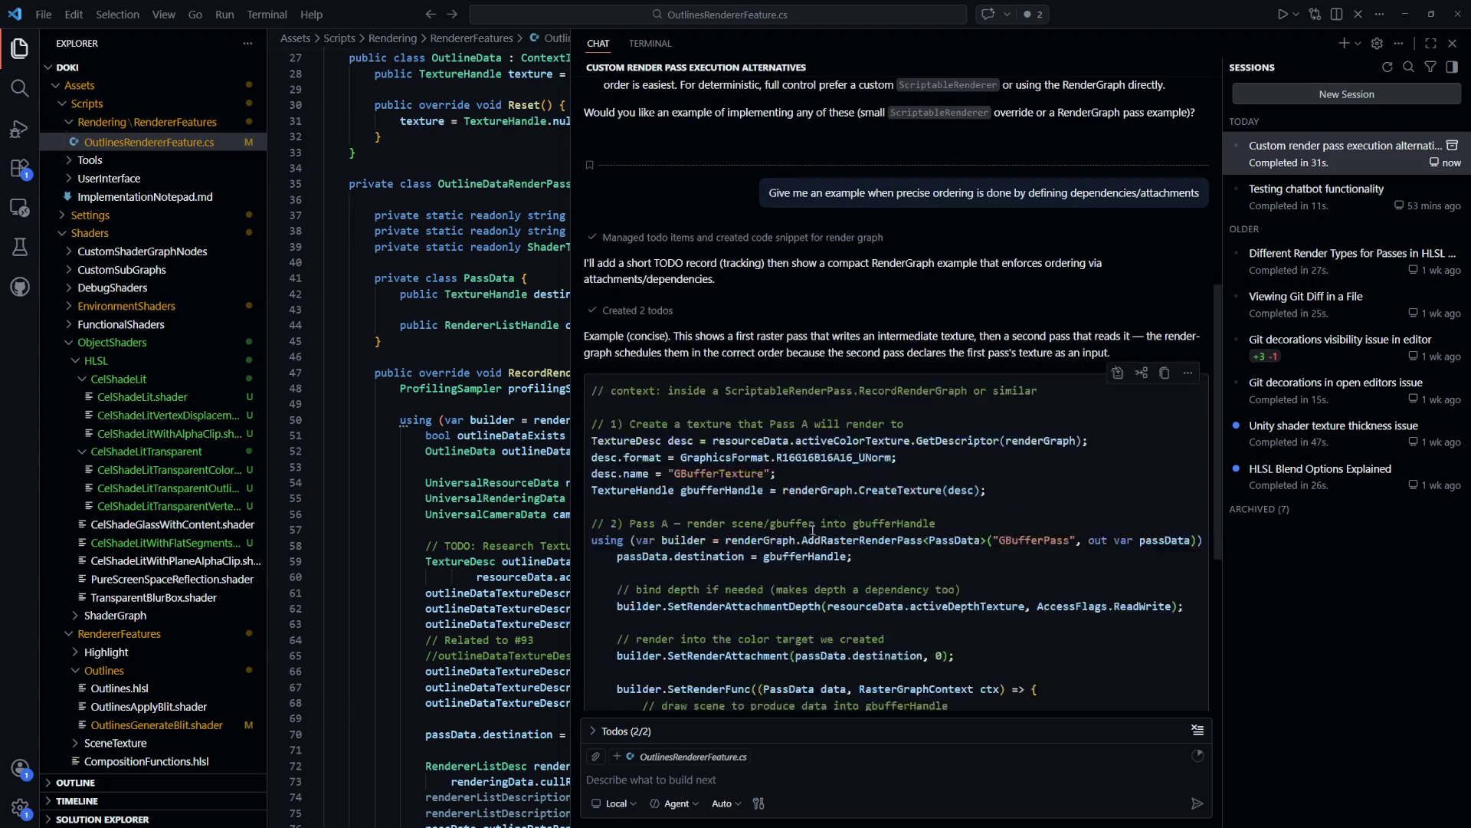
scroll(721, 381, "down", 2)
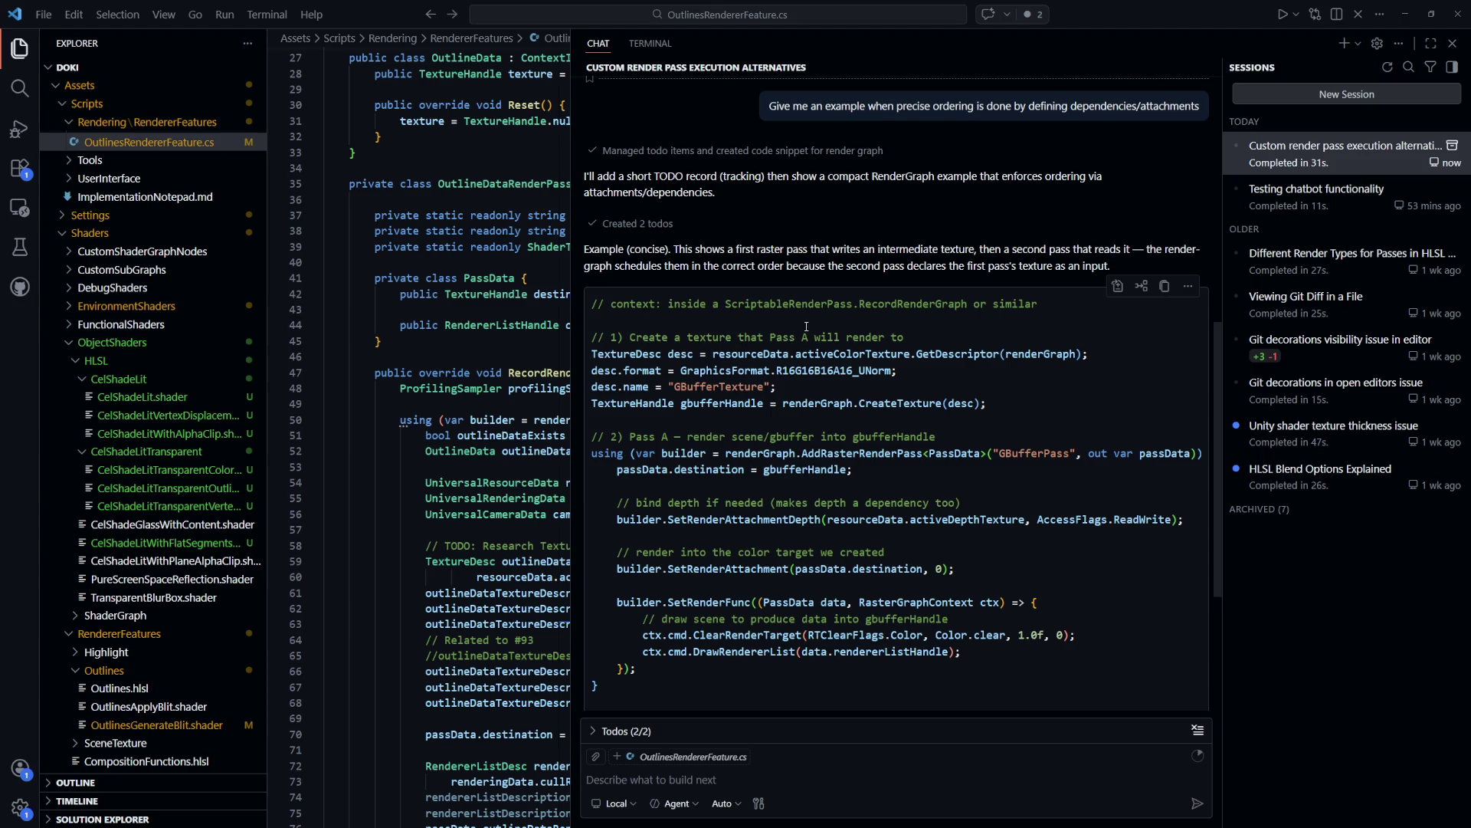
scroll(967, 298, "down", 3)
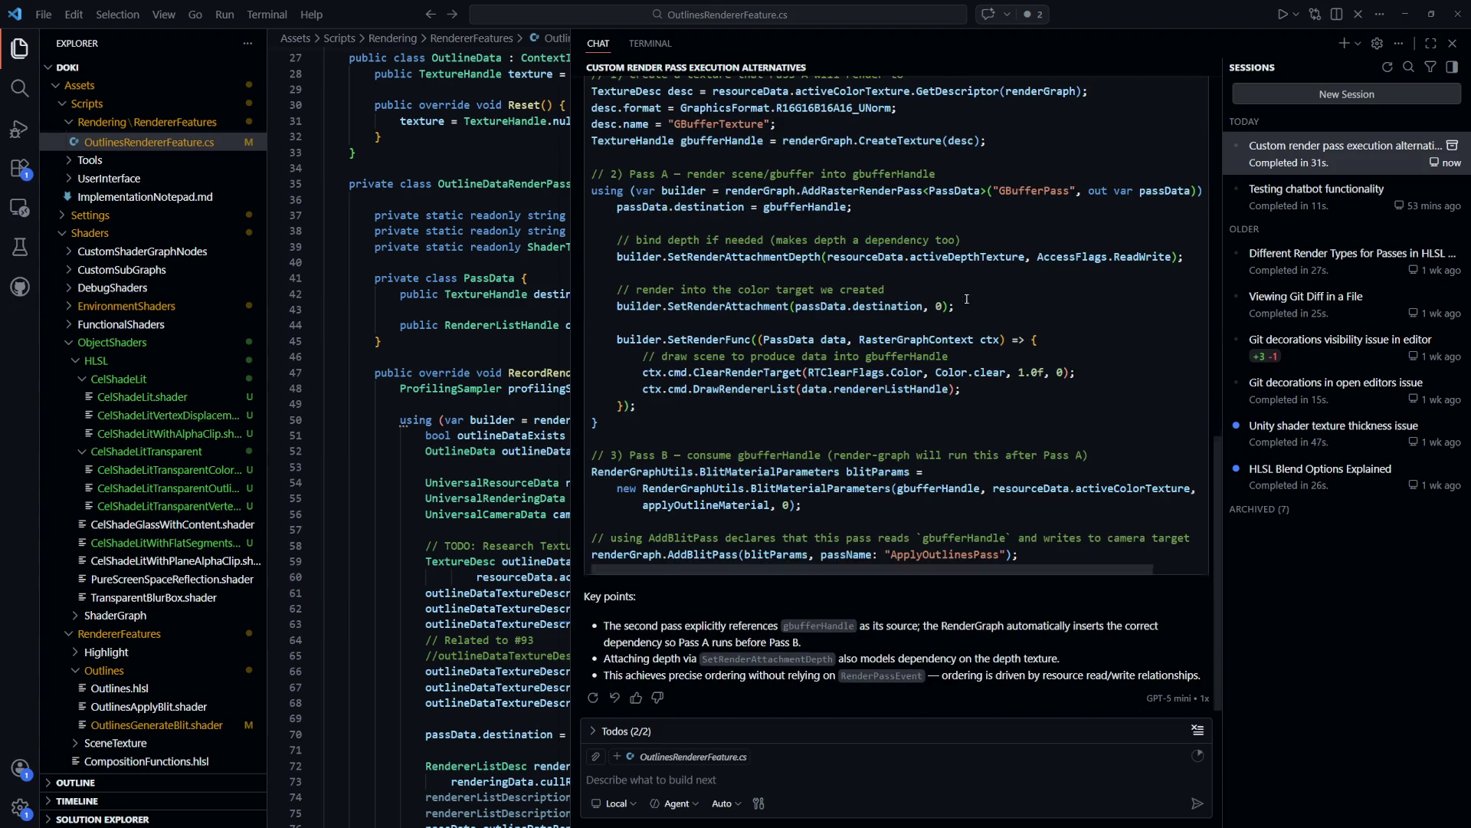
left_click_drag(573, 453, 1136, 454)
left_click(1260, 780)
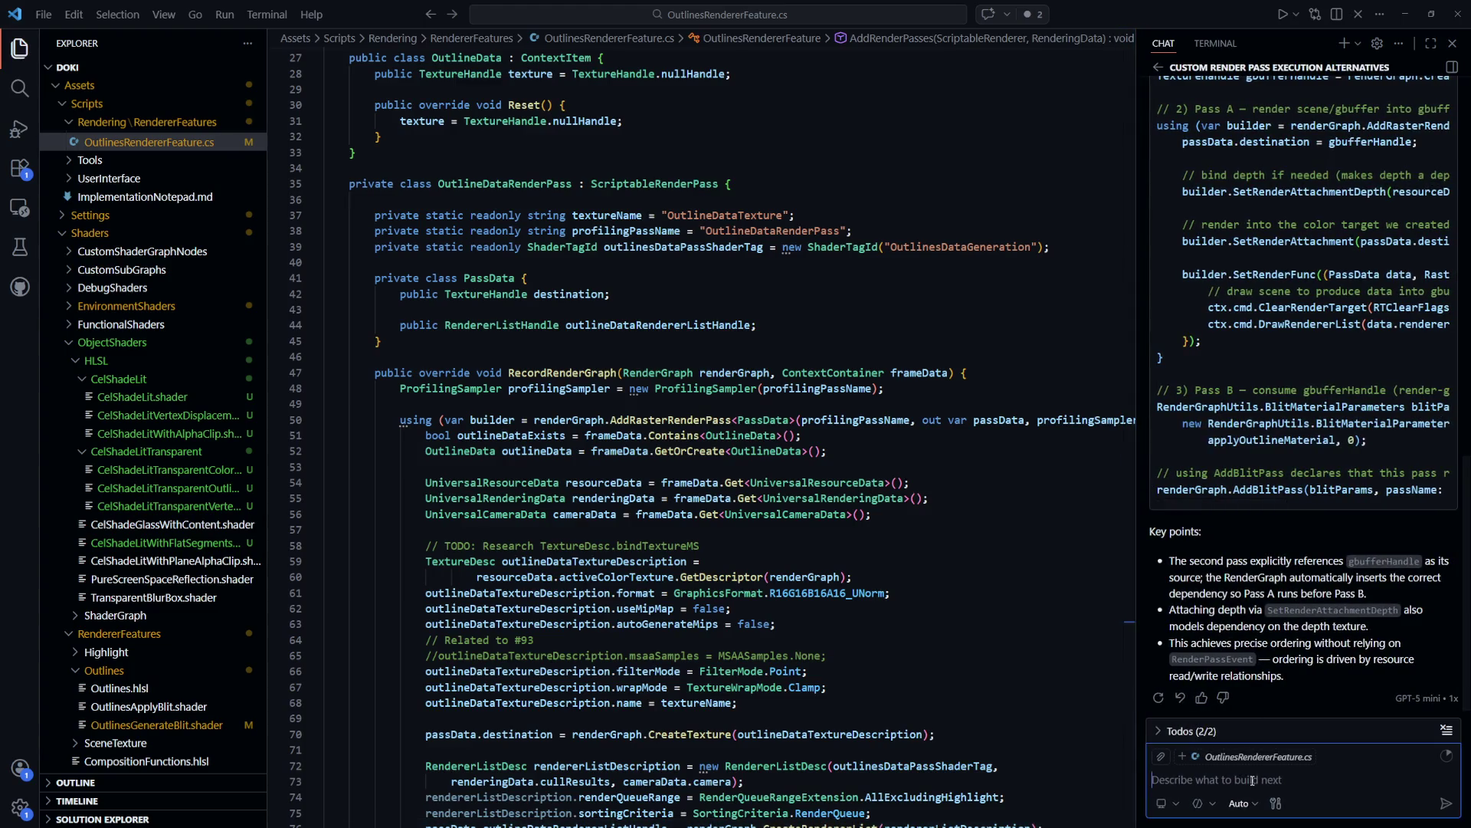
Draft 'Is it possible to place a ScriptableRenderPass after the skybox is rendered, but befo…', then return to Unity
type("Is it possible to ")
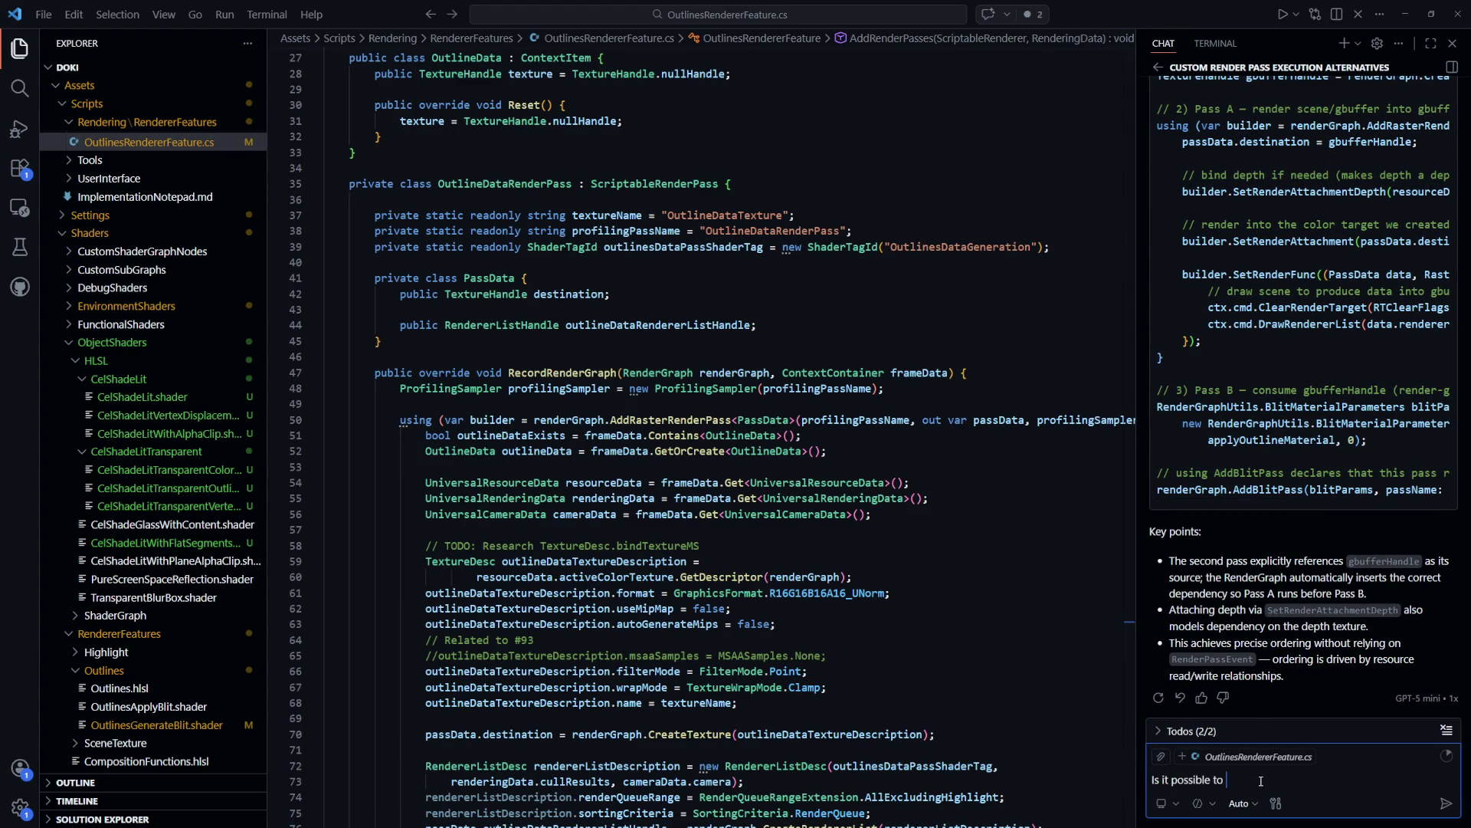
type("place a ScriptableRender")
type("Pass b")
key("BackSpace")
type("after the skybox")
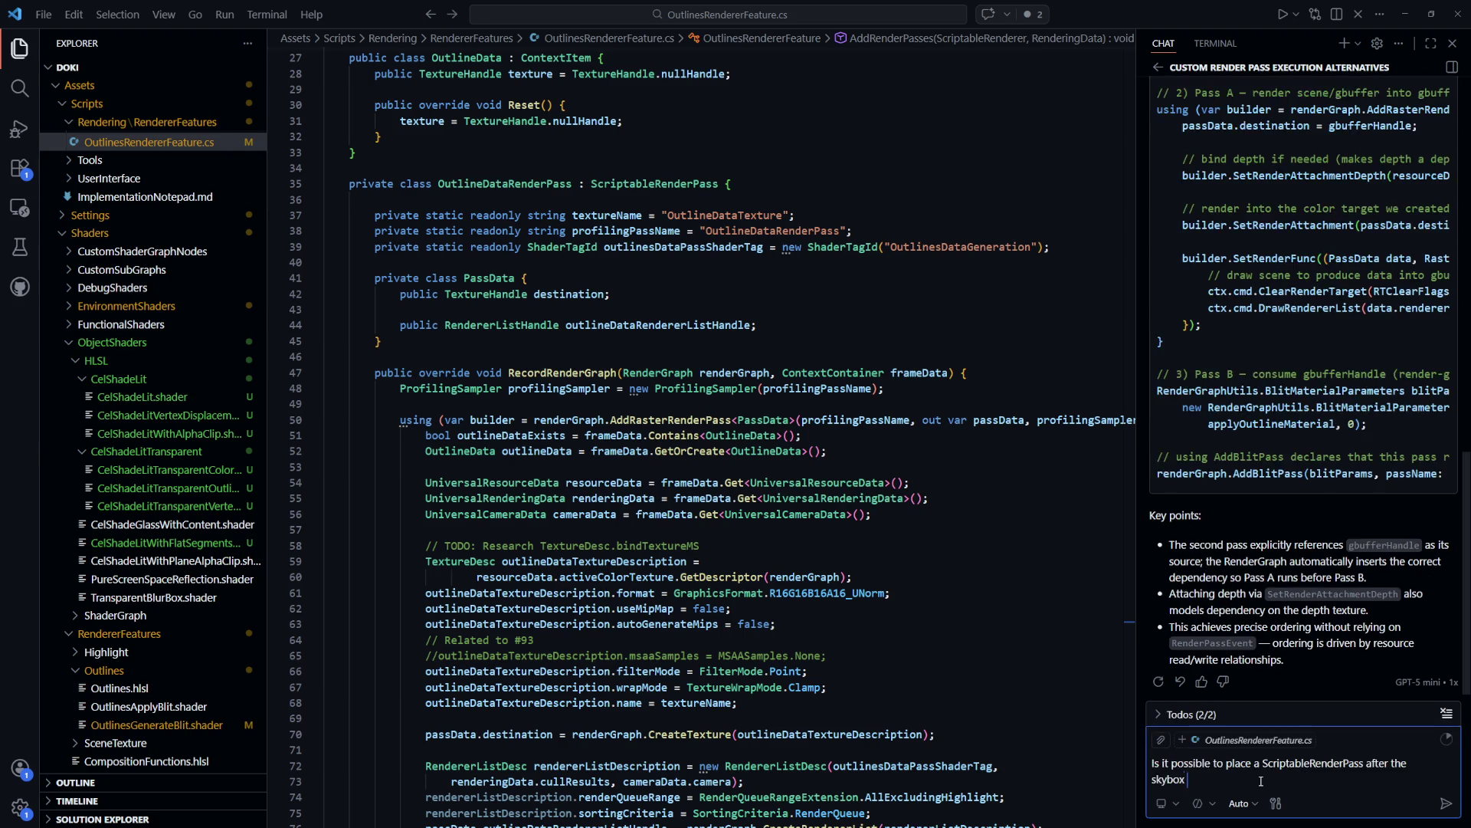
type(" is rendered, b")
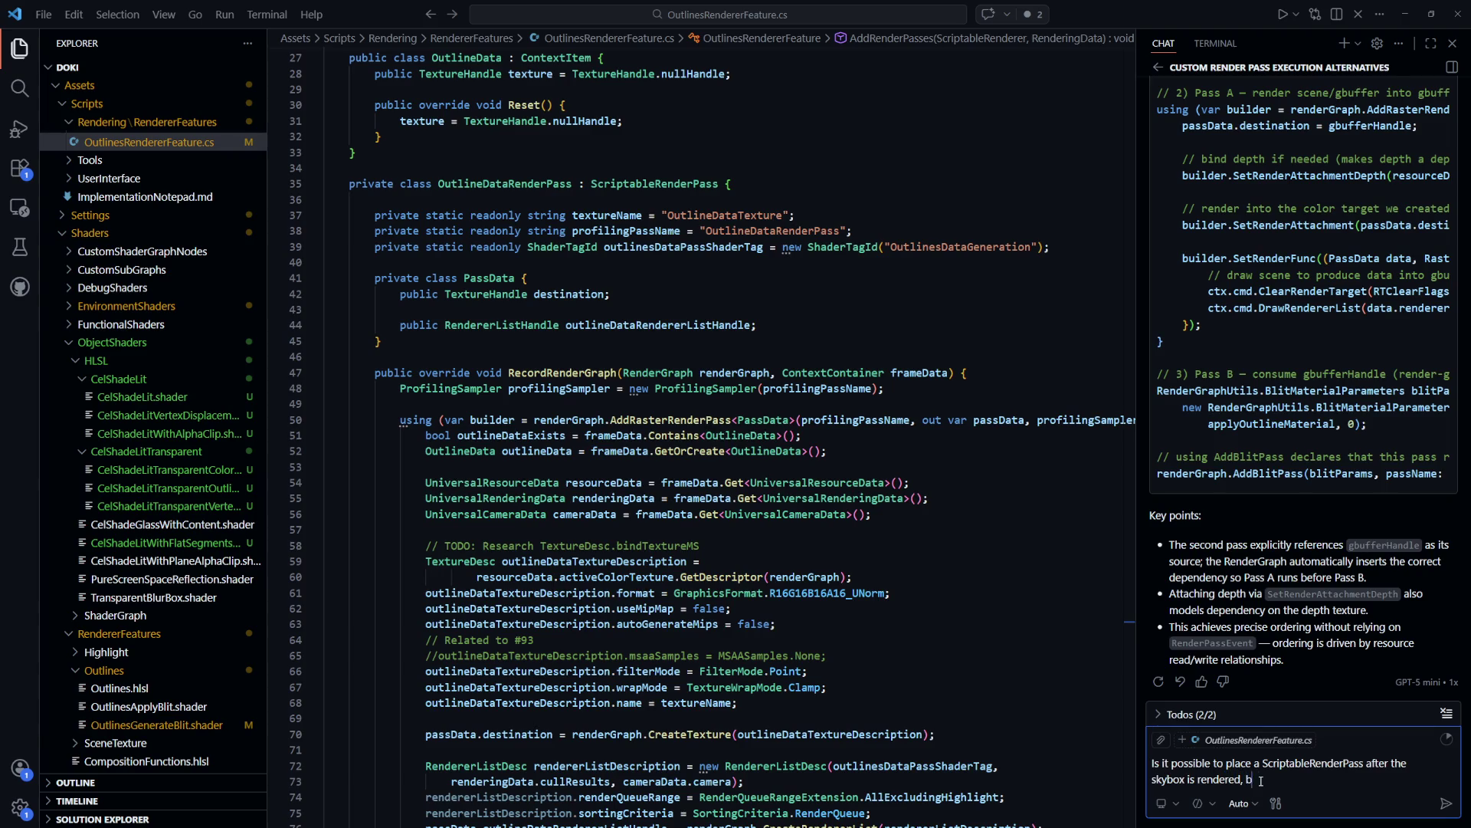
type("ut befo")
key("alt+Tab")
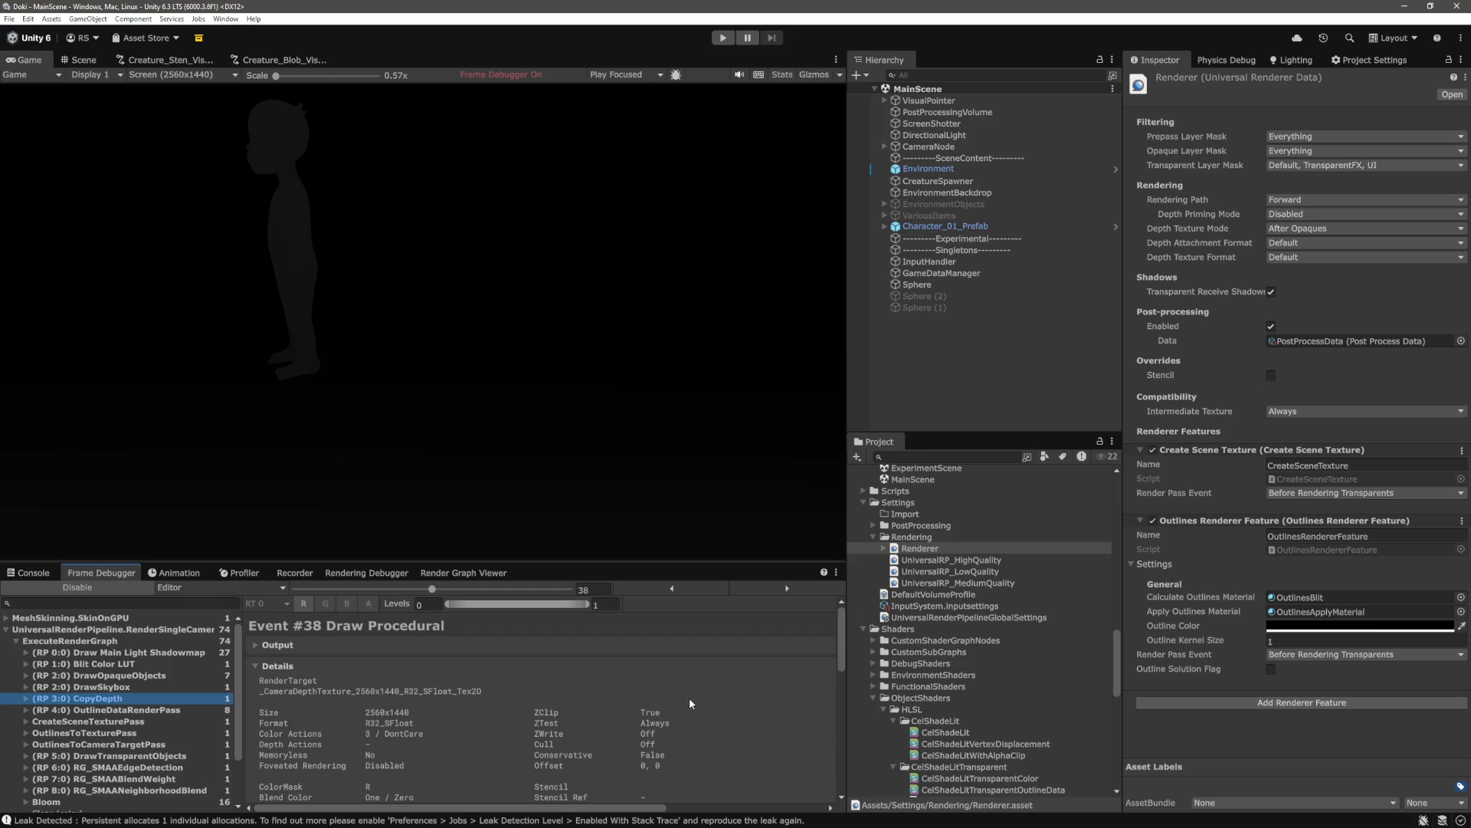
Compare the skybox and CopyDepth events, then inspect the Copy Depth pass in the Render Graph Viewer
scroll(126, 689, "down", 3)
scroll(123, 686, "up", 3)
left_click(120, 689)
left_click(120, 698)
scroll(463, 683, "down", 5)
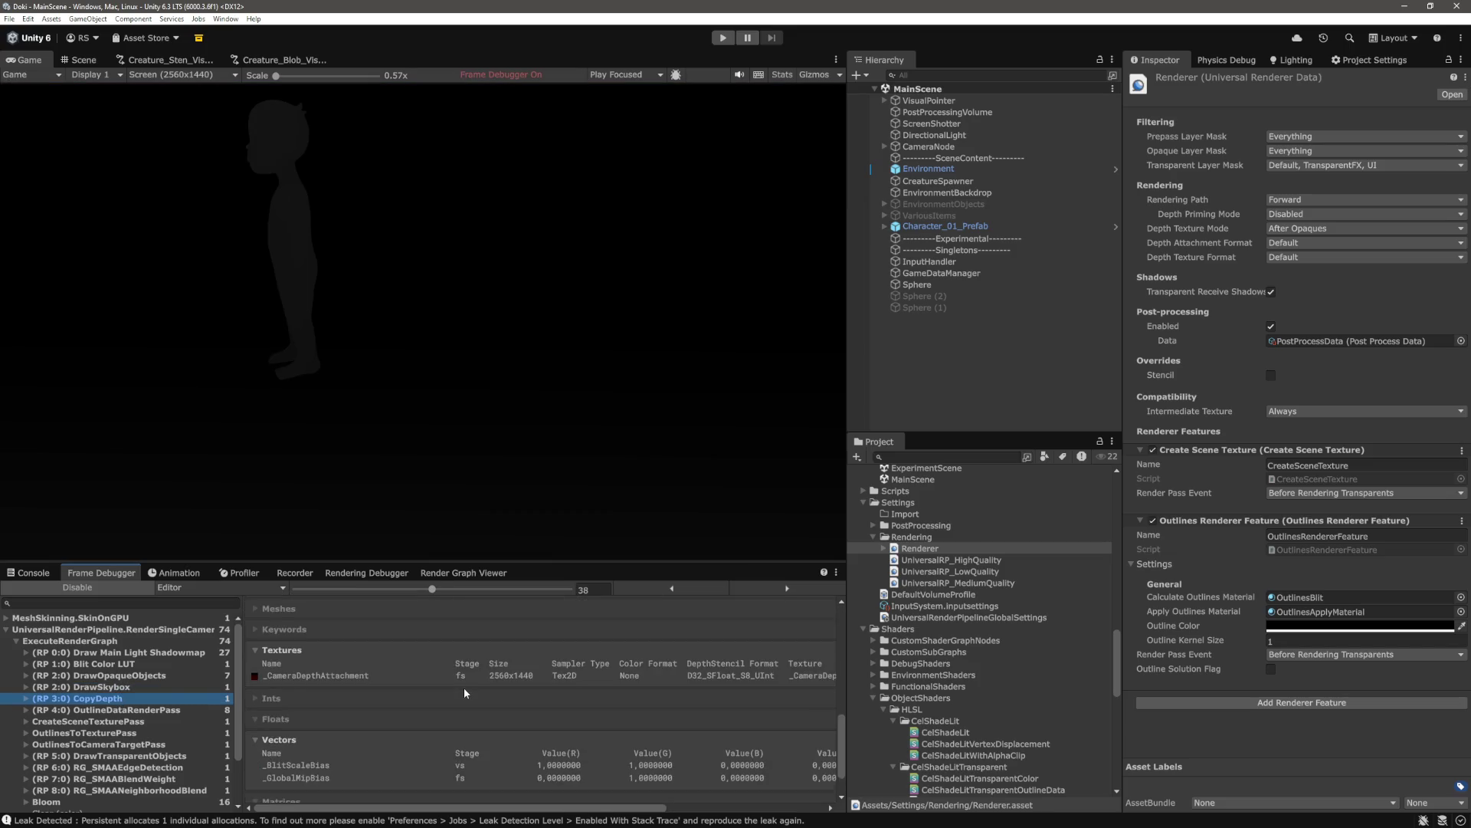
scroll(462, 688, "up", 5)
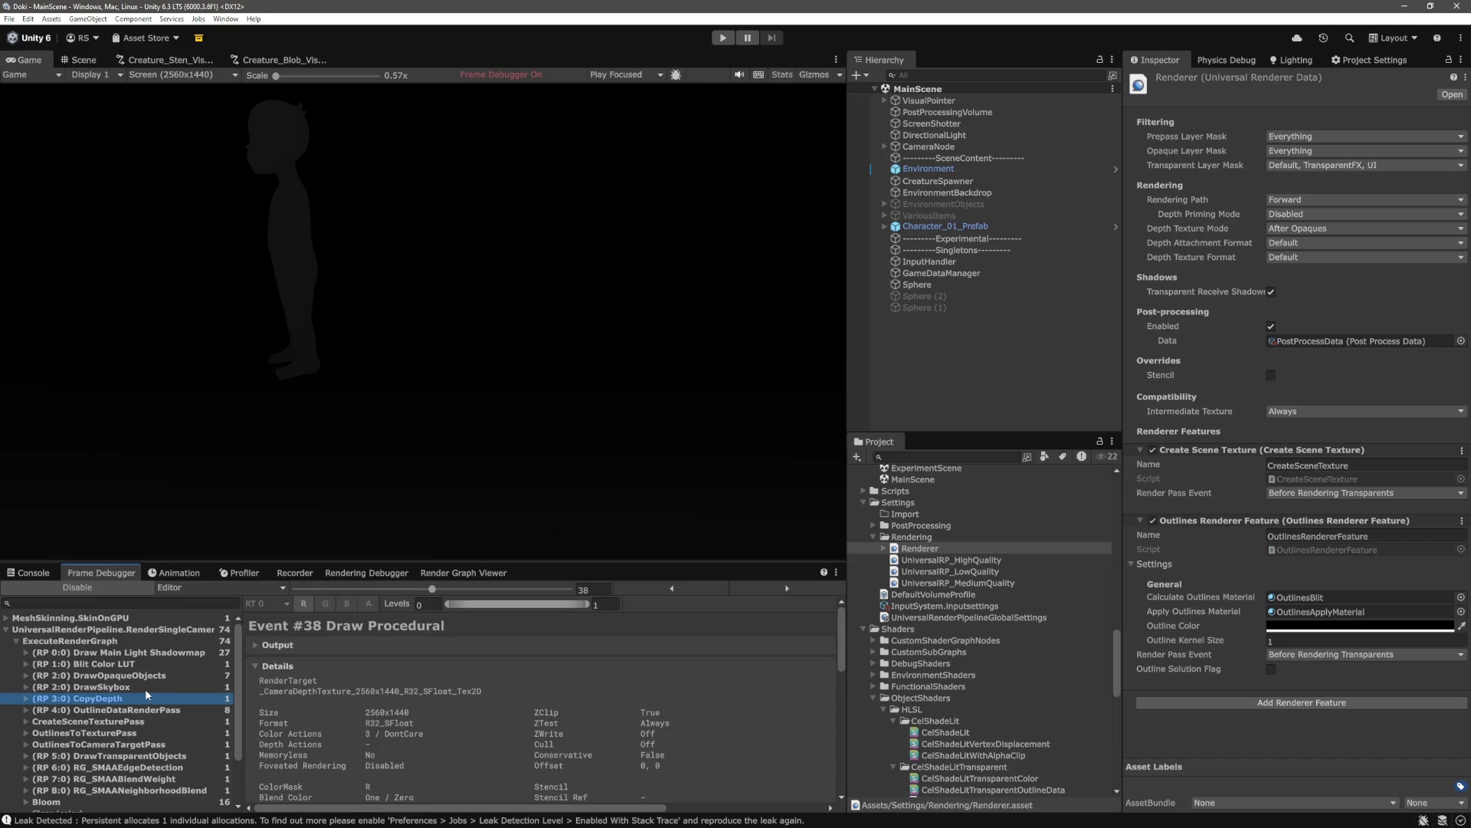
left_click(461, 574)
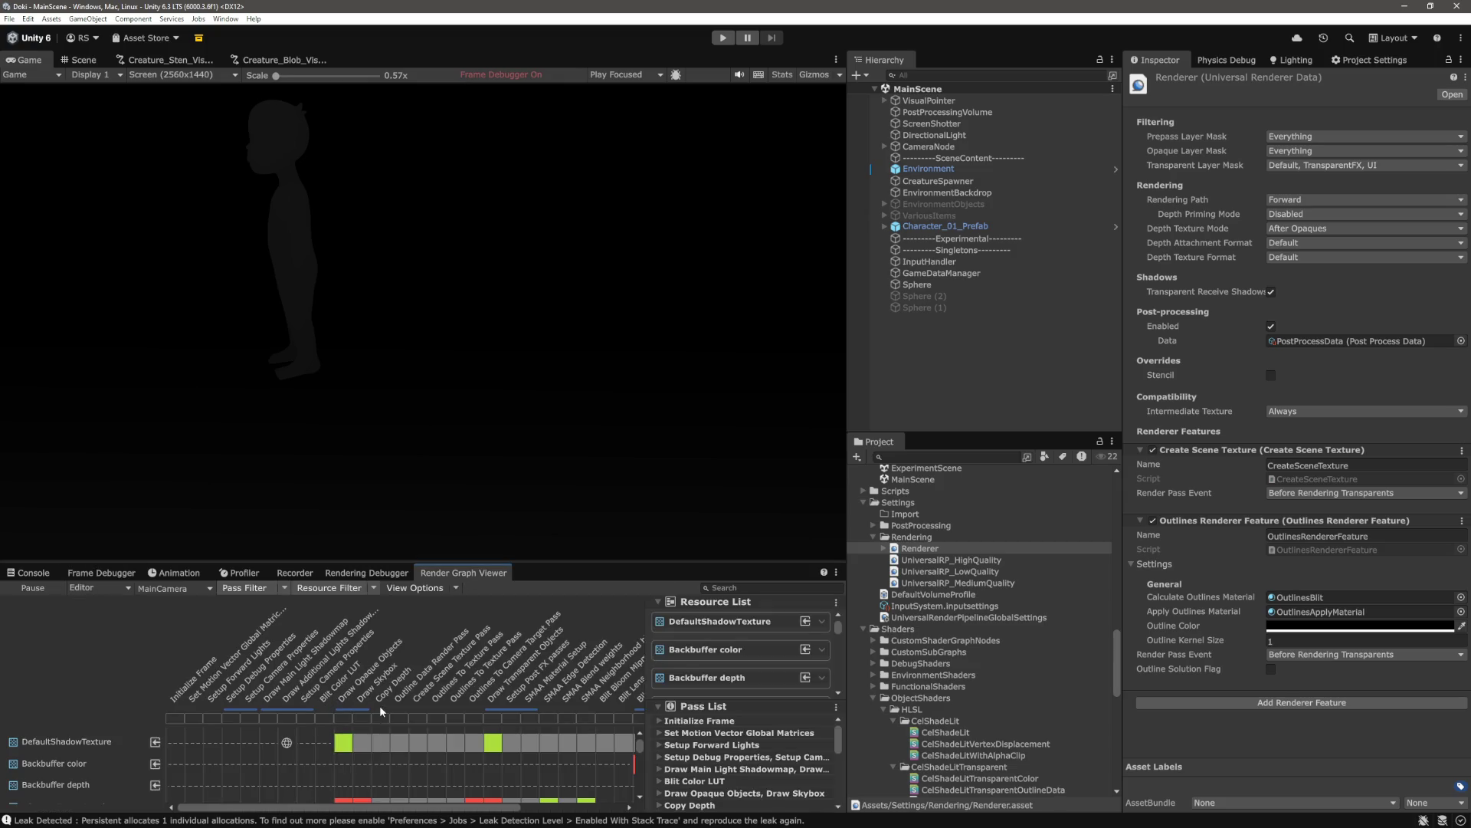
left_click(381, 714)
Finish the Copilot question so it asks about running before the Copy Depth pass is executed
key("alt+Tab")
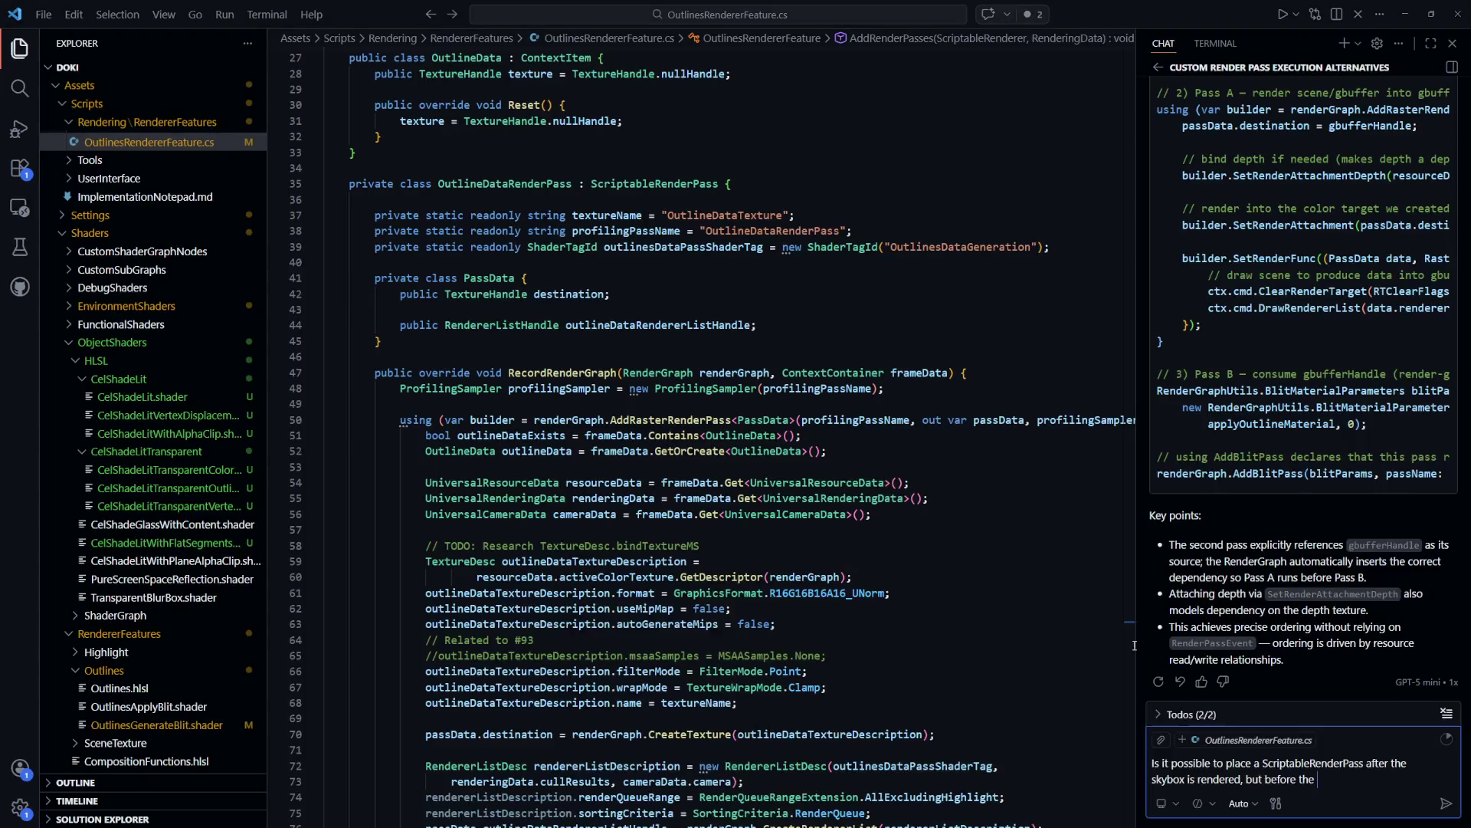
type("CopyDepth")
key("alt+Tab")
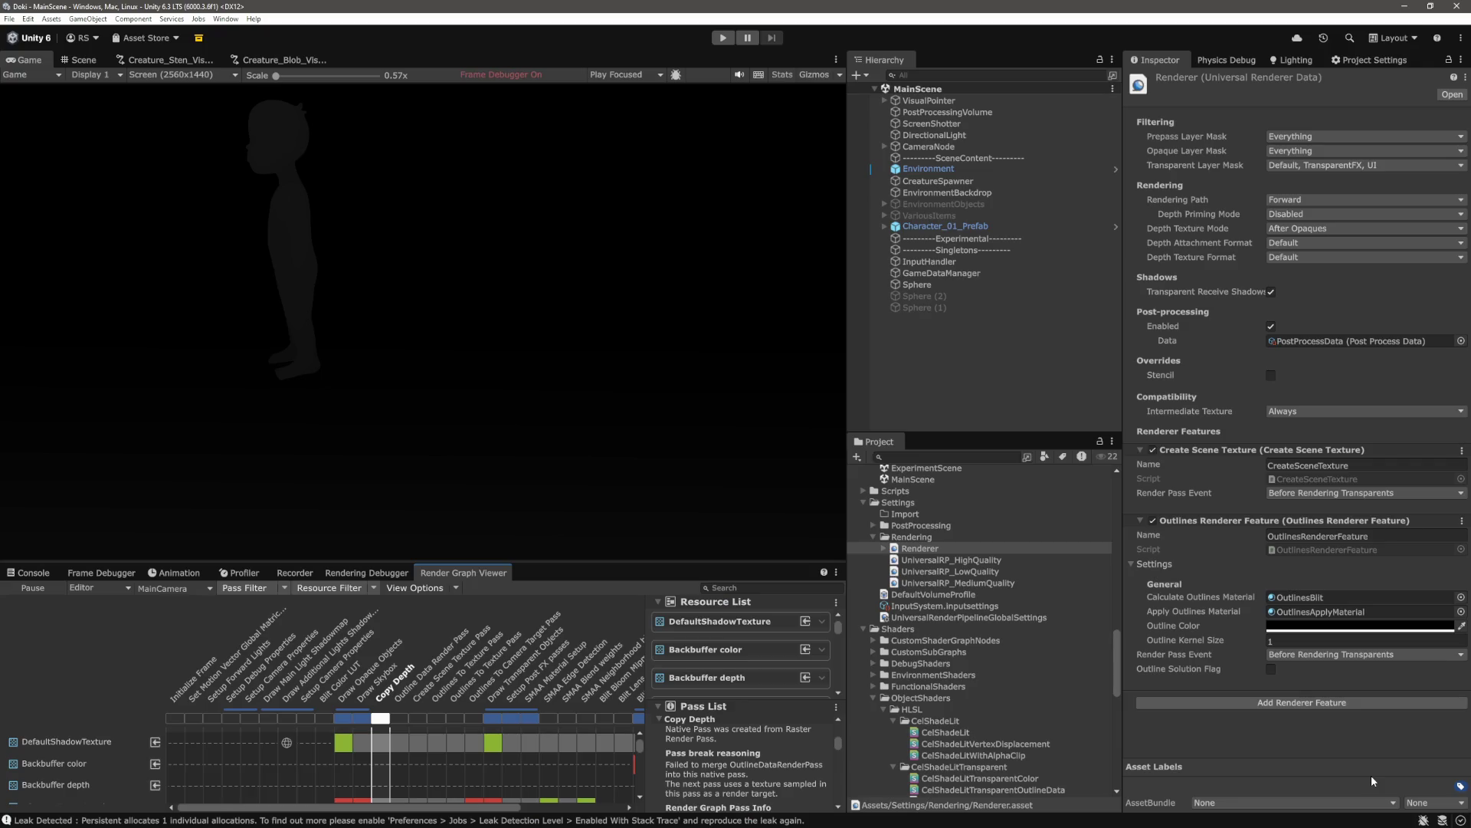
key("alt+Tab")
key("Left")
key("Left")
key("Left")
key("End")
type("pass is executed")
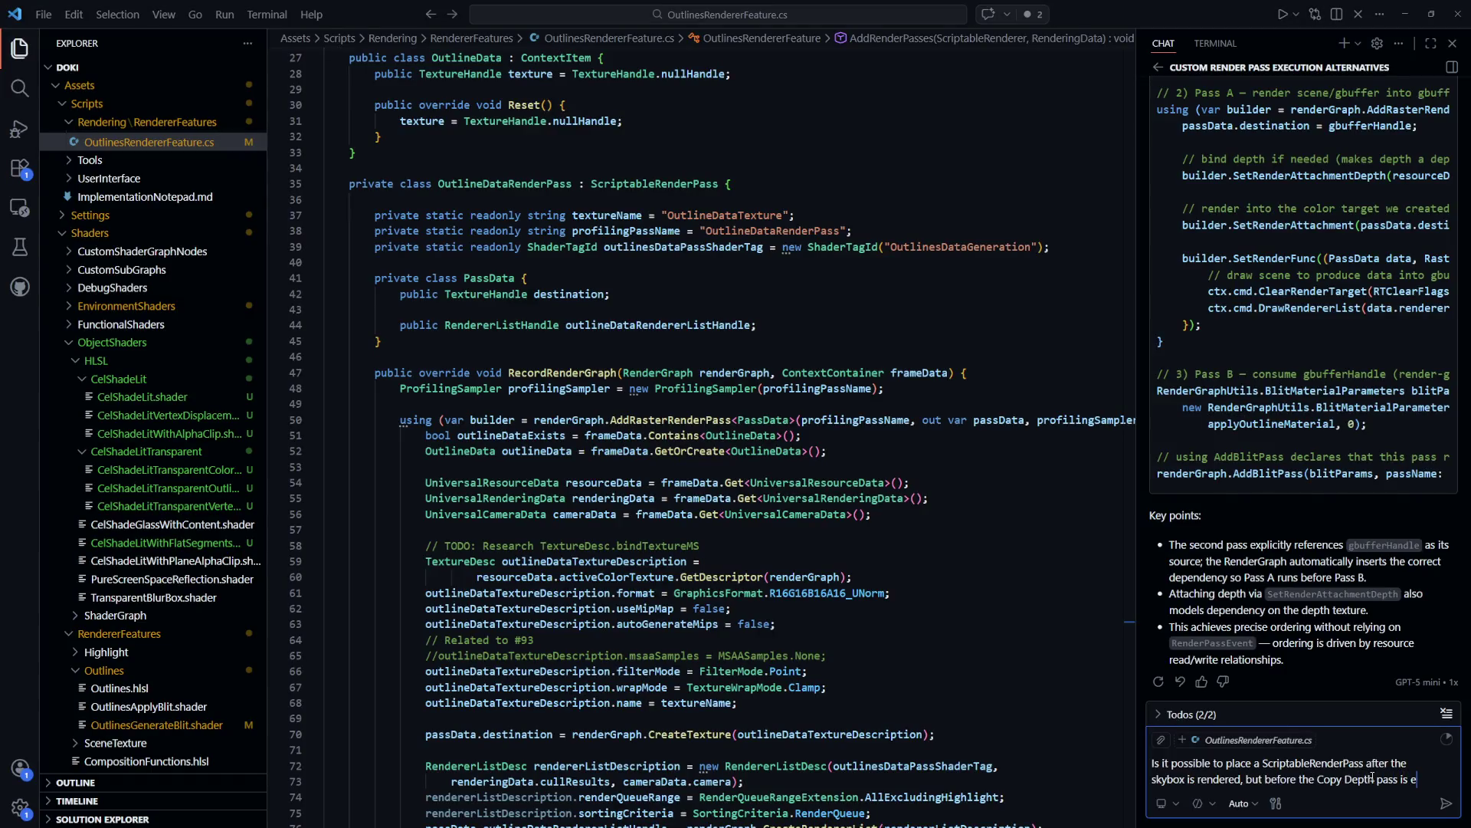
Send the skybox-to-Copy-Depth question and read Copilot's answer on AfterRenderingSkybox events, enqueue order, custom ScriptableRenderer
type("?")
key("Return")
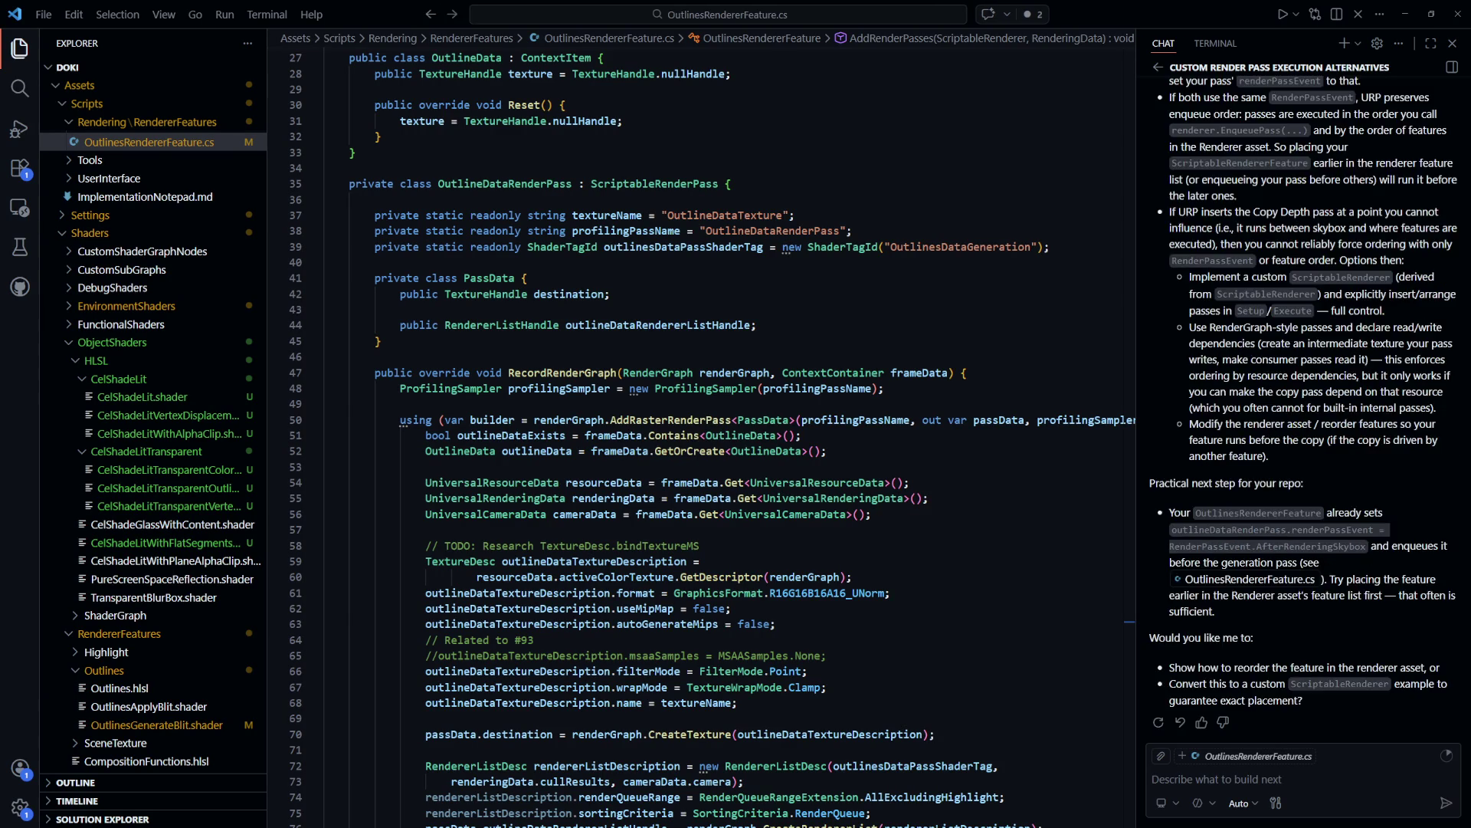
scroll(1295, 475, "up", 5)
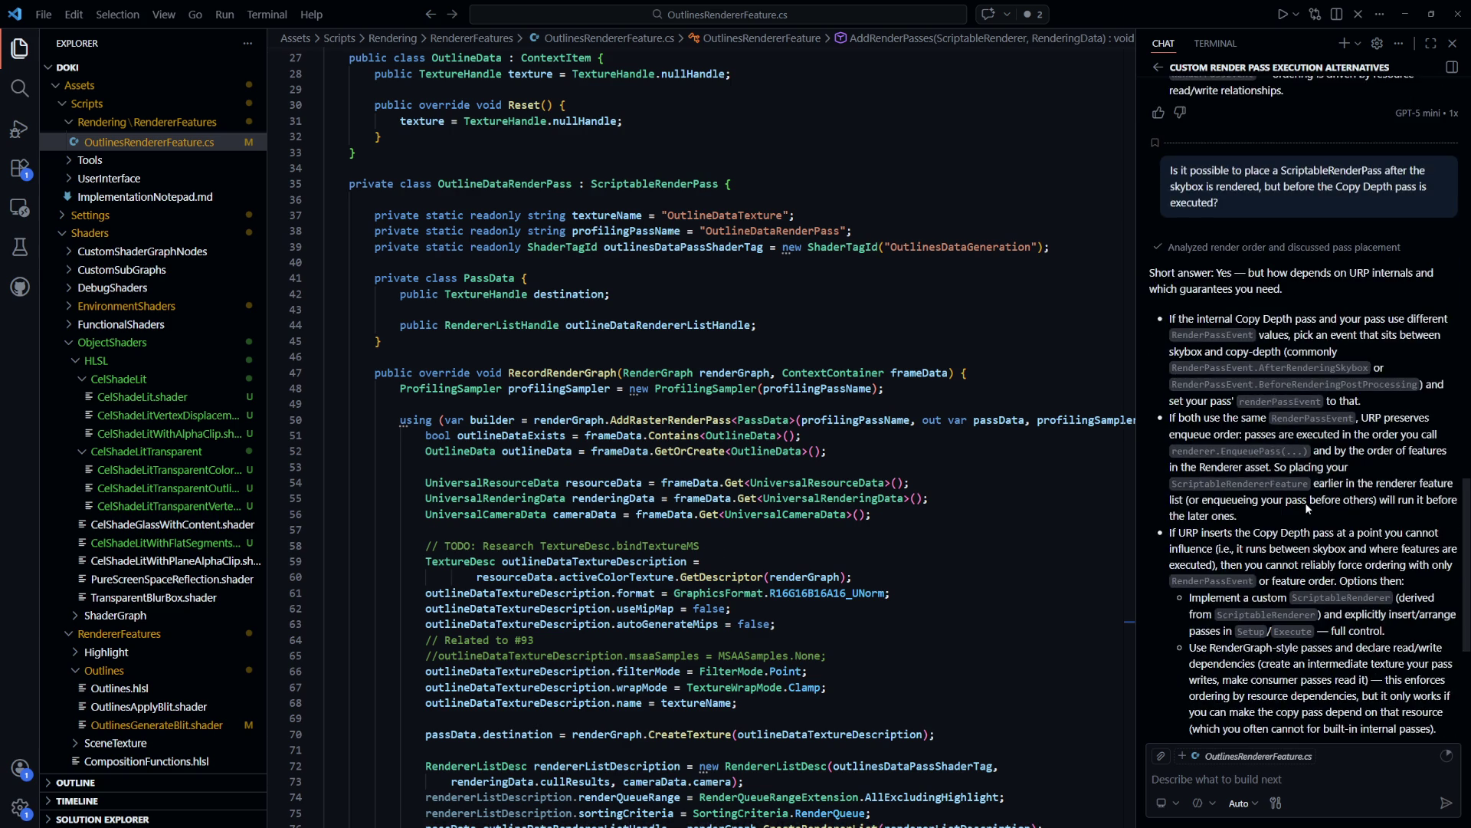
scroll(1309, 507, "down", 1)
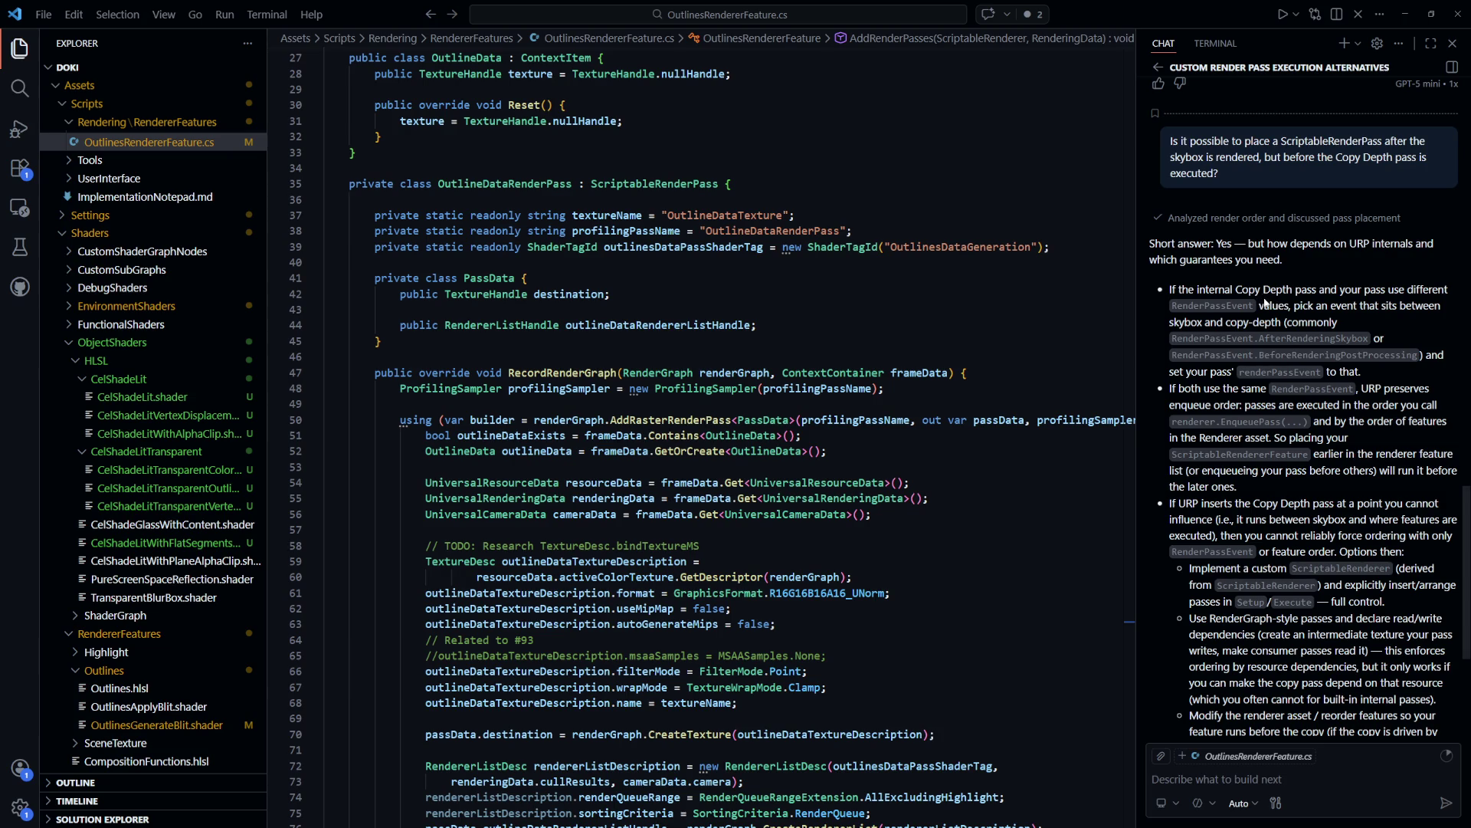
scroll(1265, 304, "down", 1)
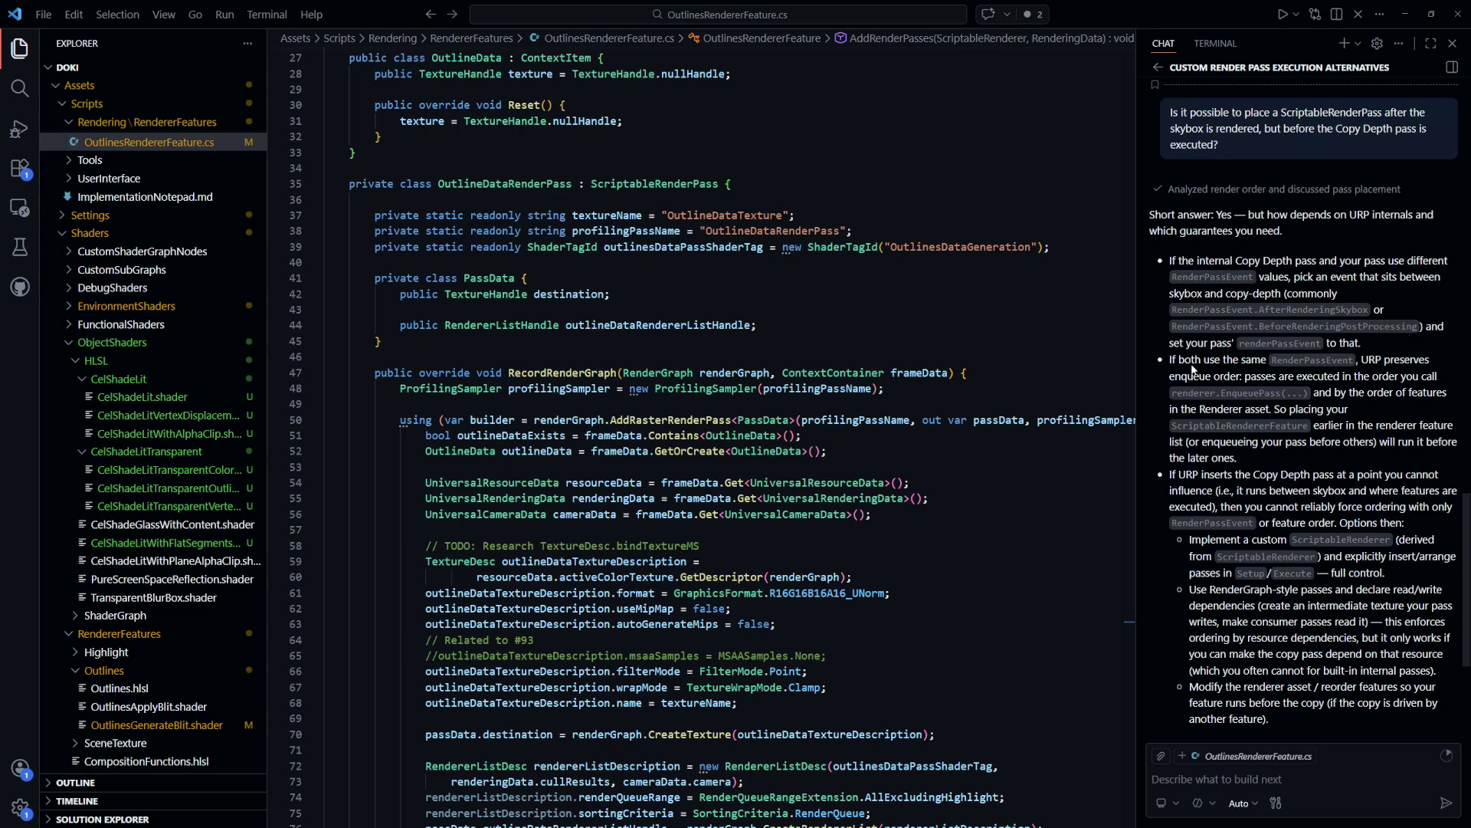
scroll(1198, 372, "down", 1)
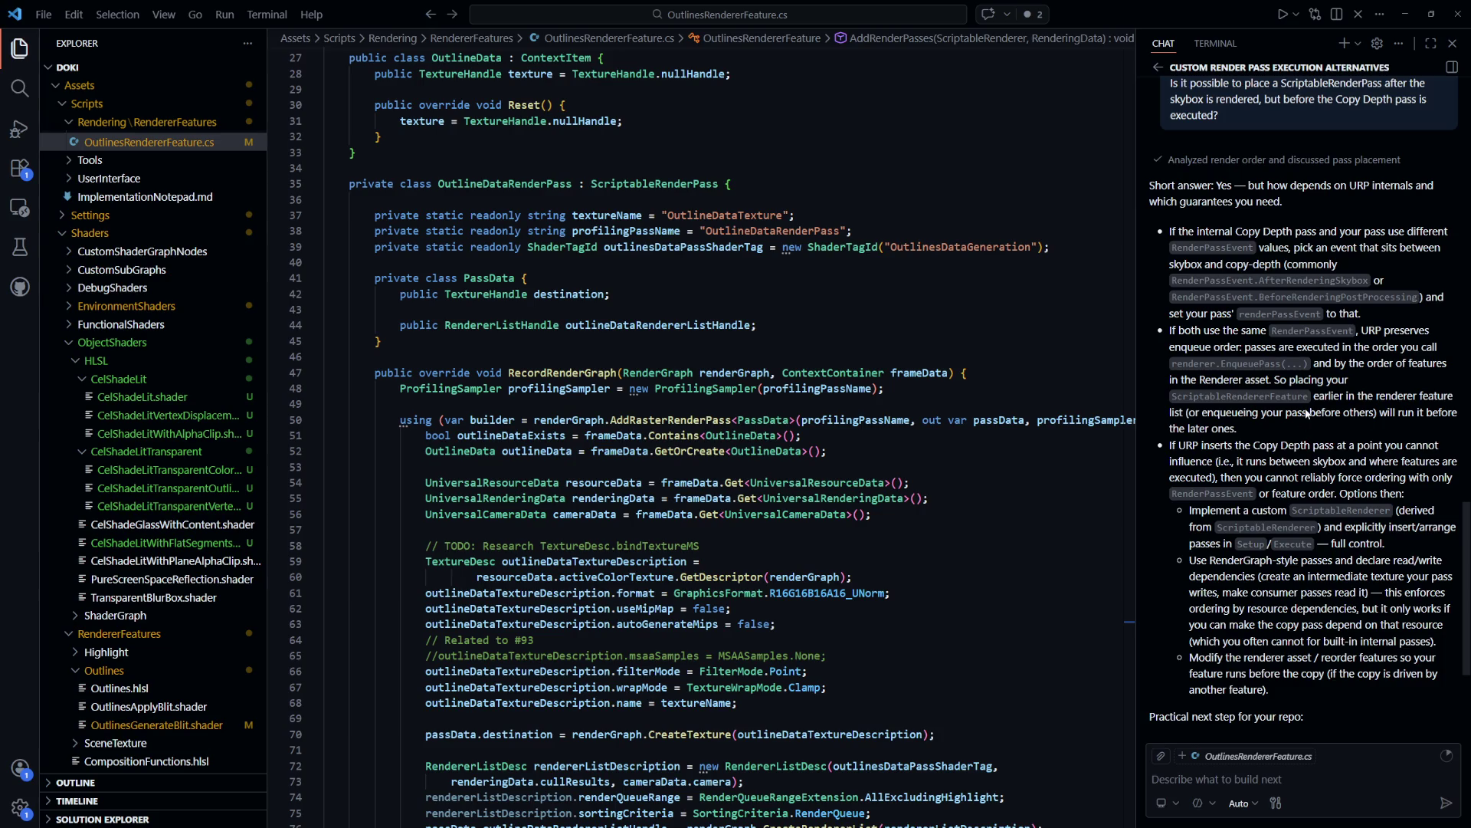
mouse_move(889, 505)
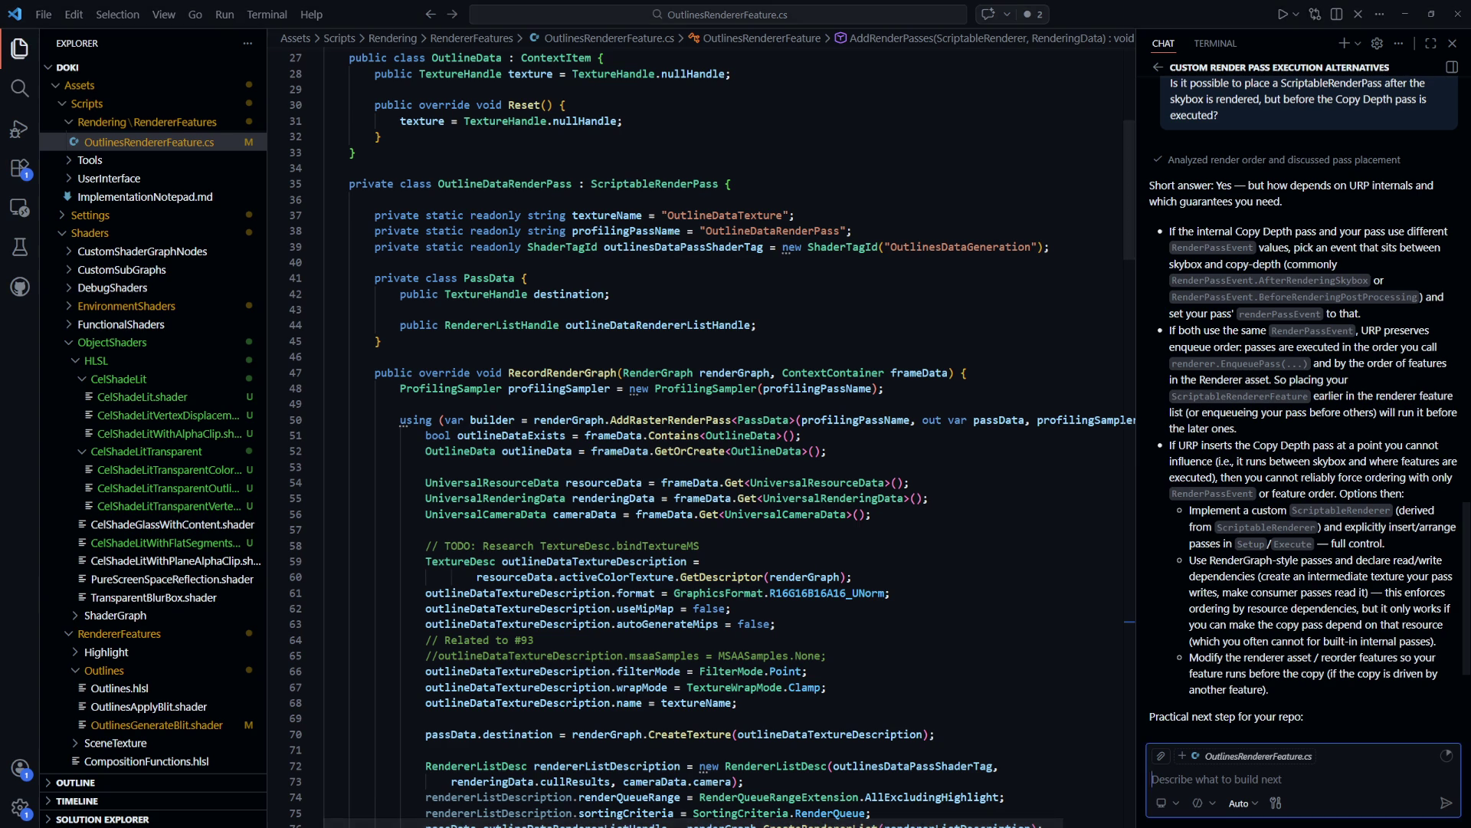
left_click(1405, 451)
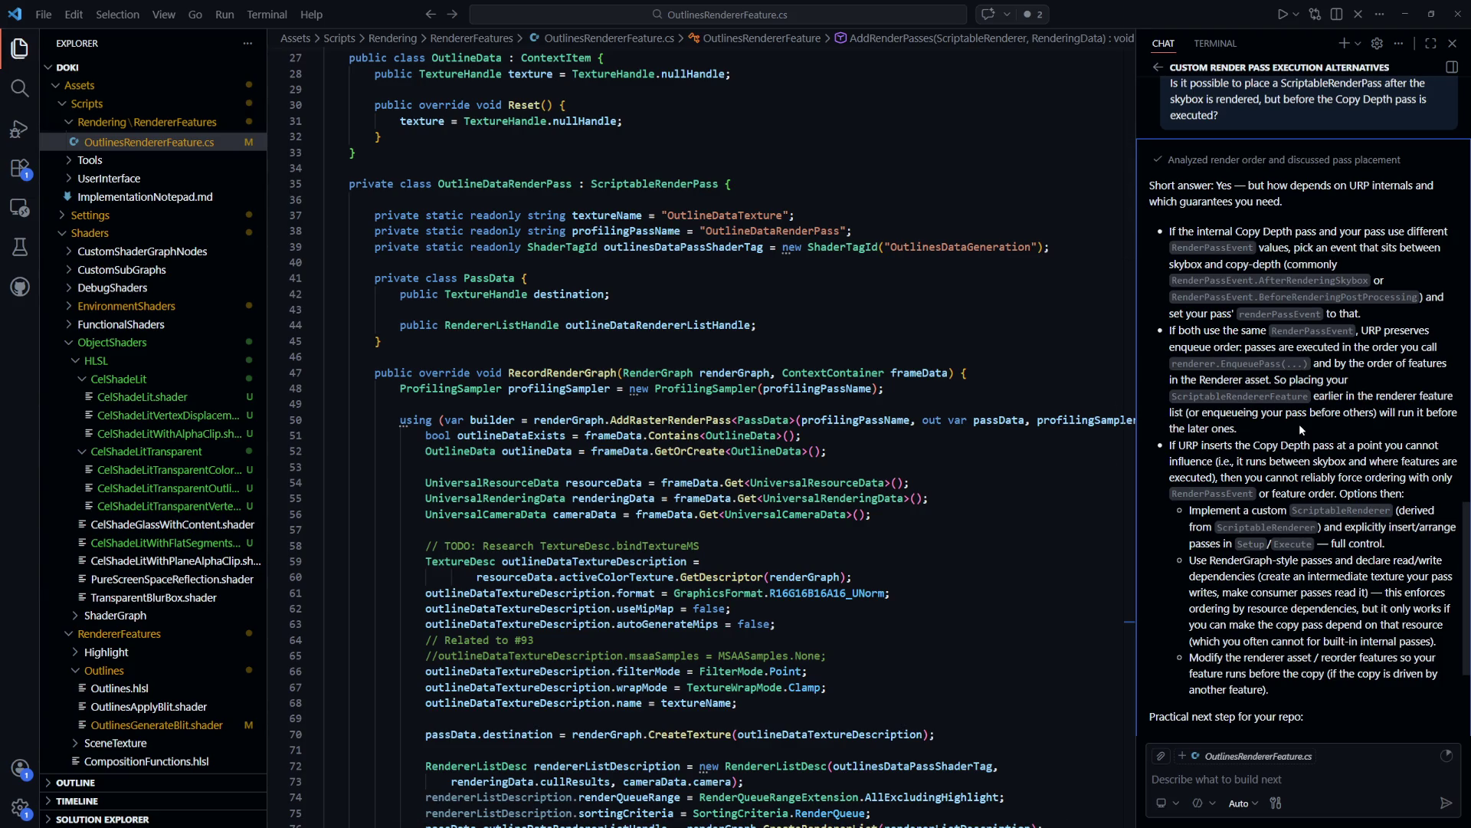
scroll(1299, 425, "down", 3)
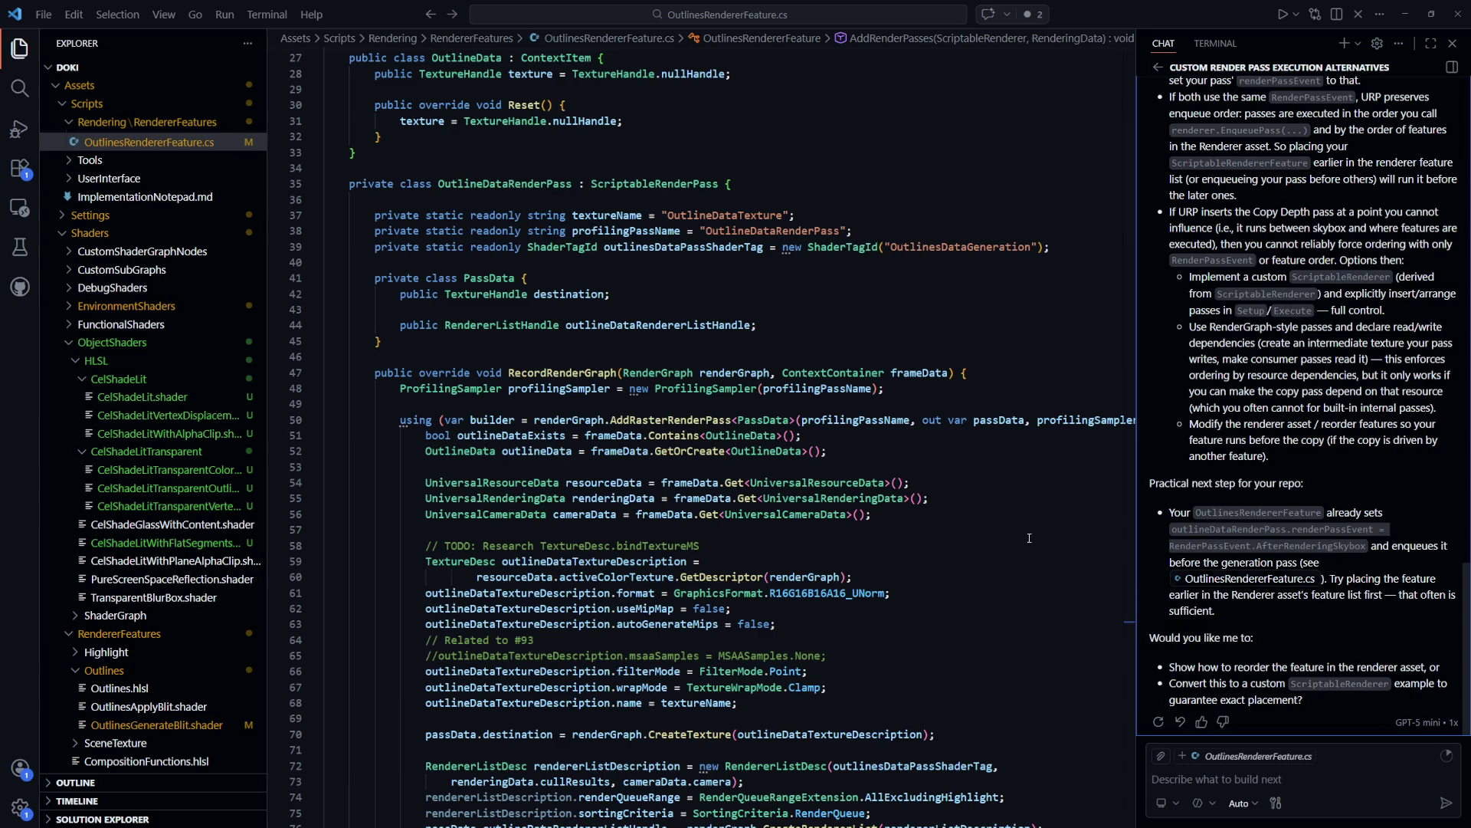
In Create(), select the outlineGenerationPass initializer (lines 189–195) and its renderPassEvent on line 190
left_click(760, 494)
scroll(759, 494, "up", 8)
scroll(766, 491, "down", 15)
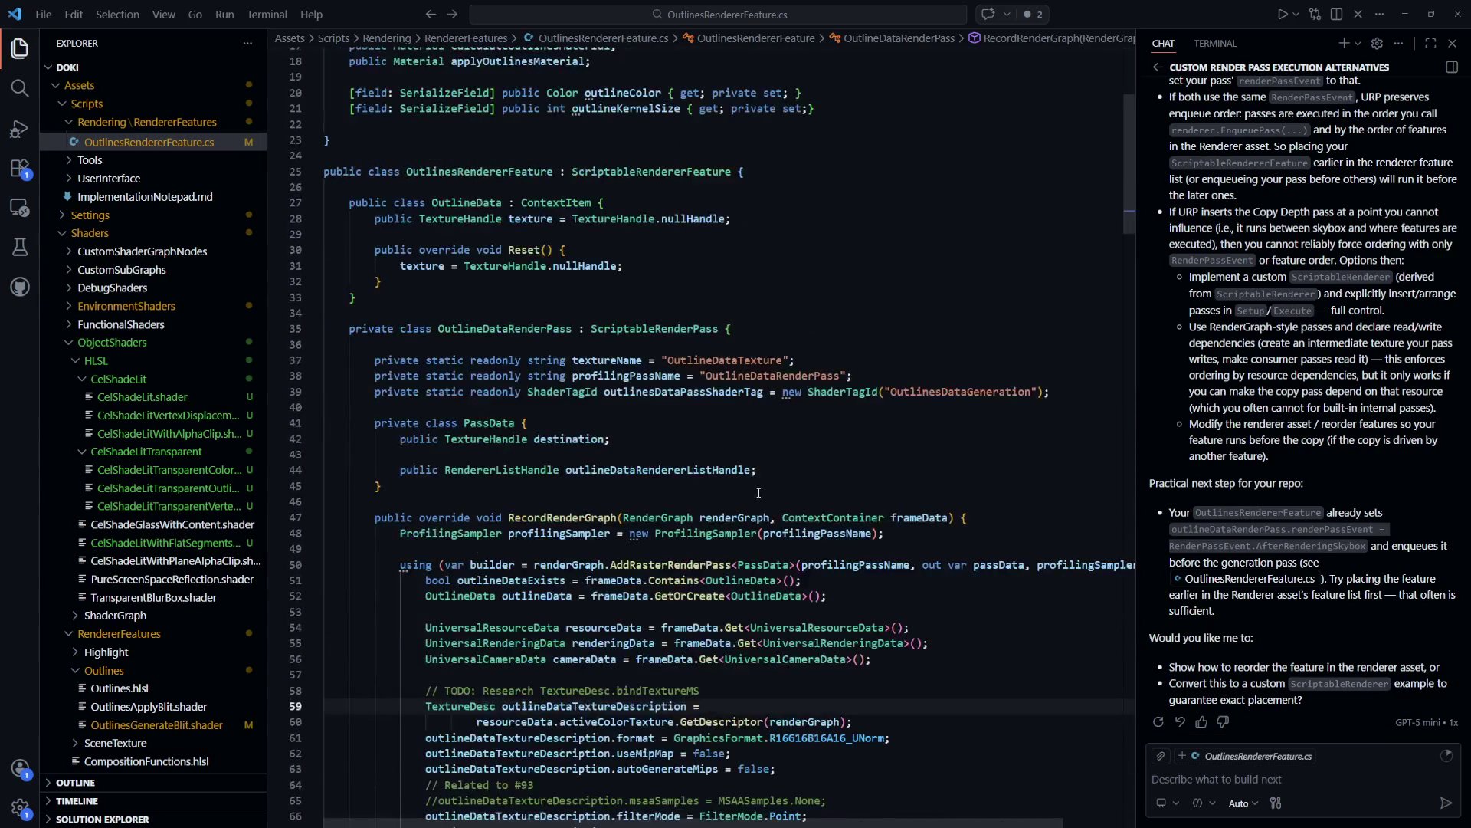
key("ctrl+Tab")
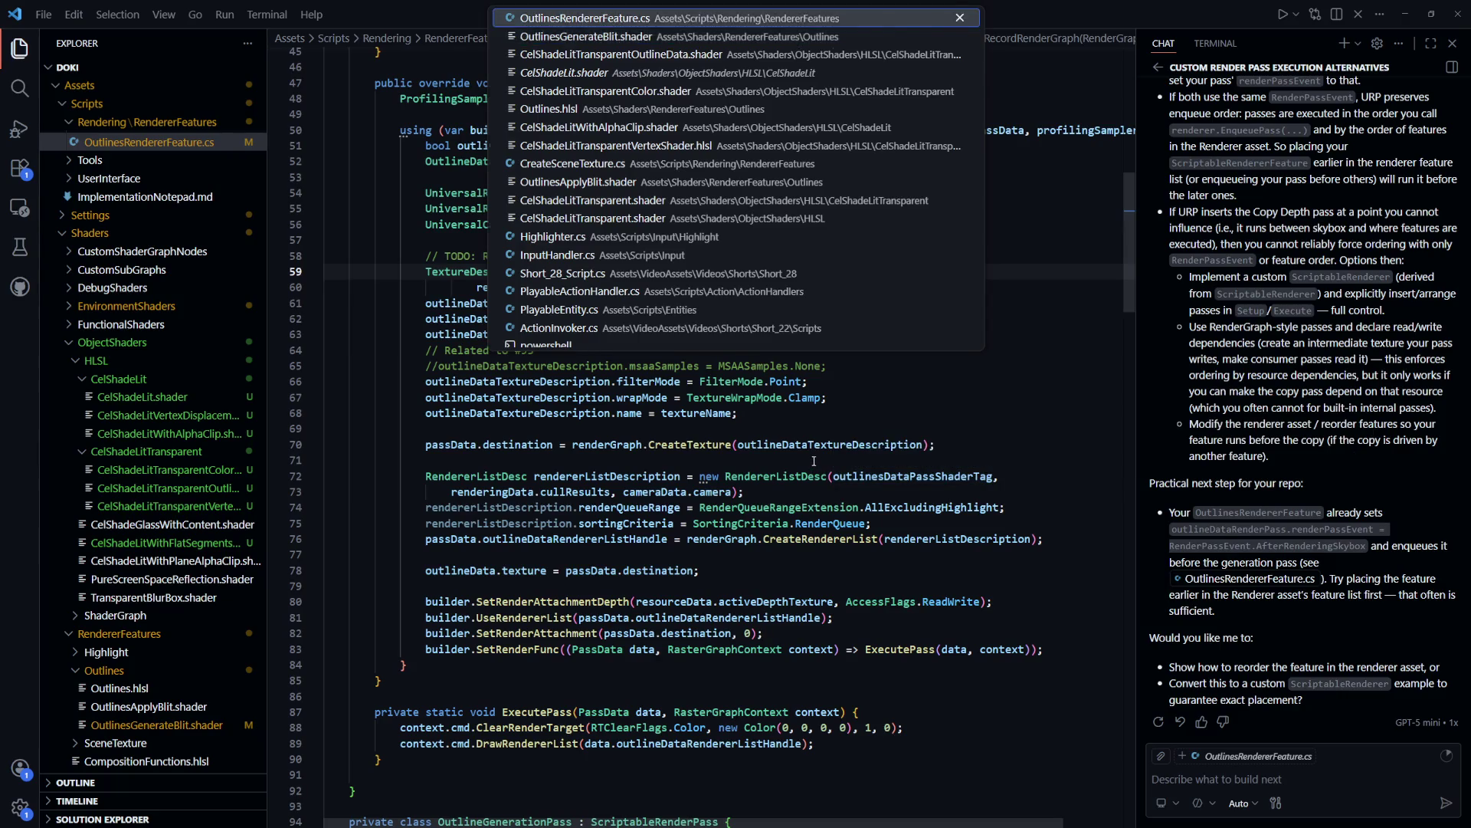
key("Escape")
scroll(843, 482, "down", 15)
scroll(881, 490, "up", 14)
scroll(920, 502, "down", 8)
scroll(925, 505, "down", 13)
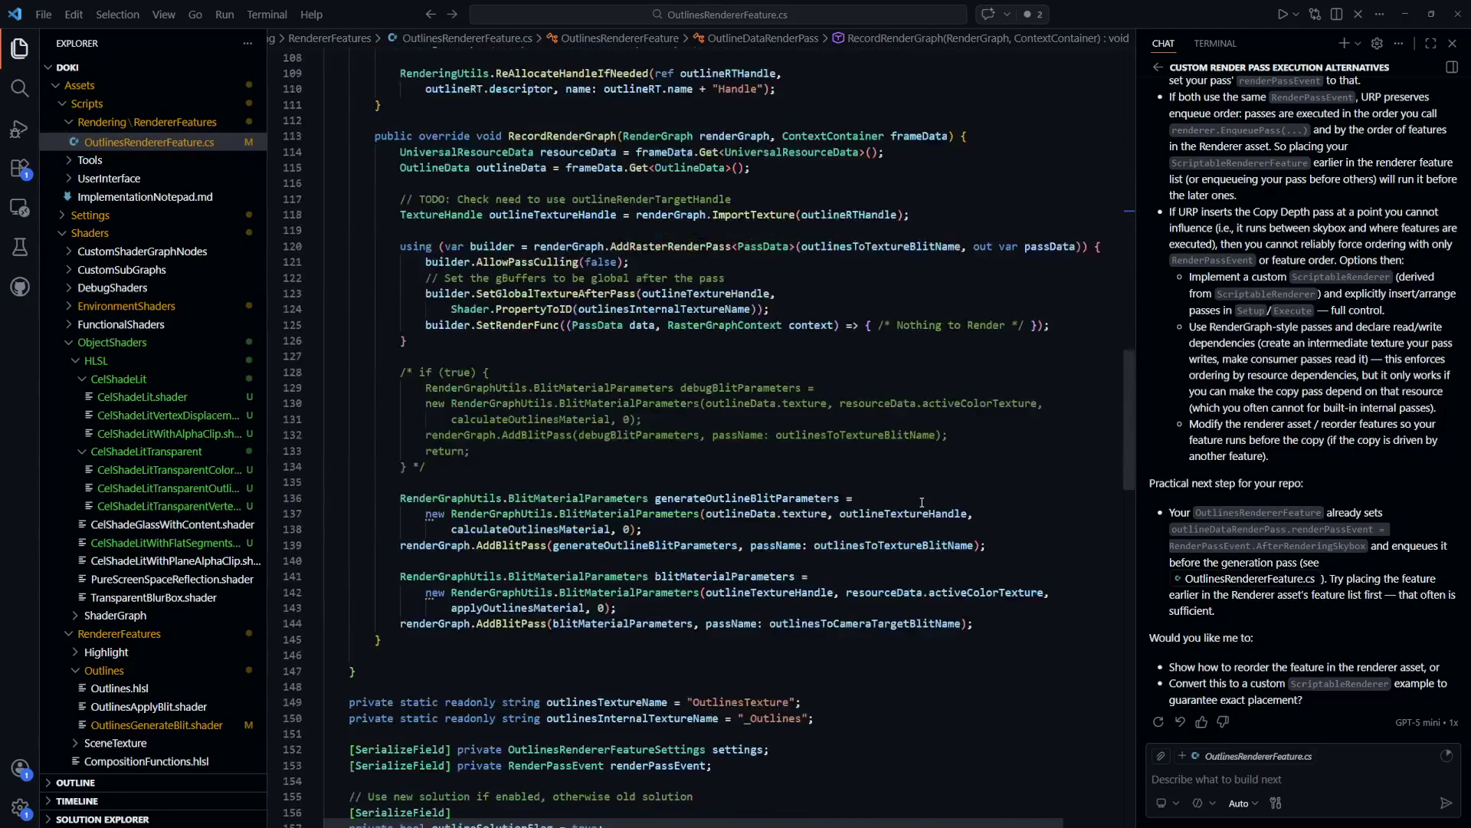
scroll(919, 499, "down", 20)
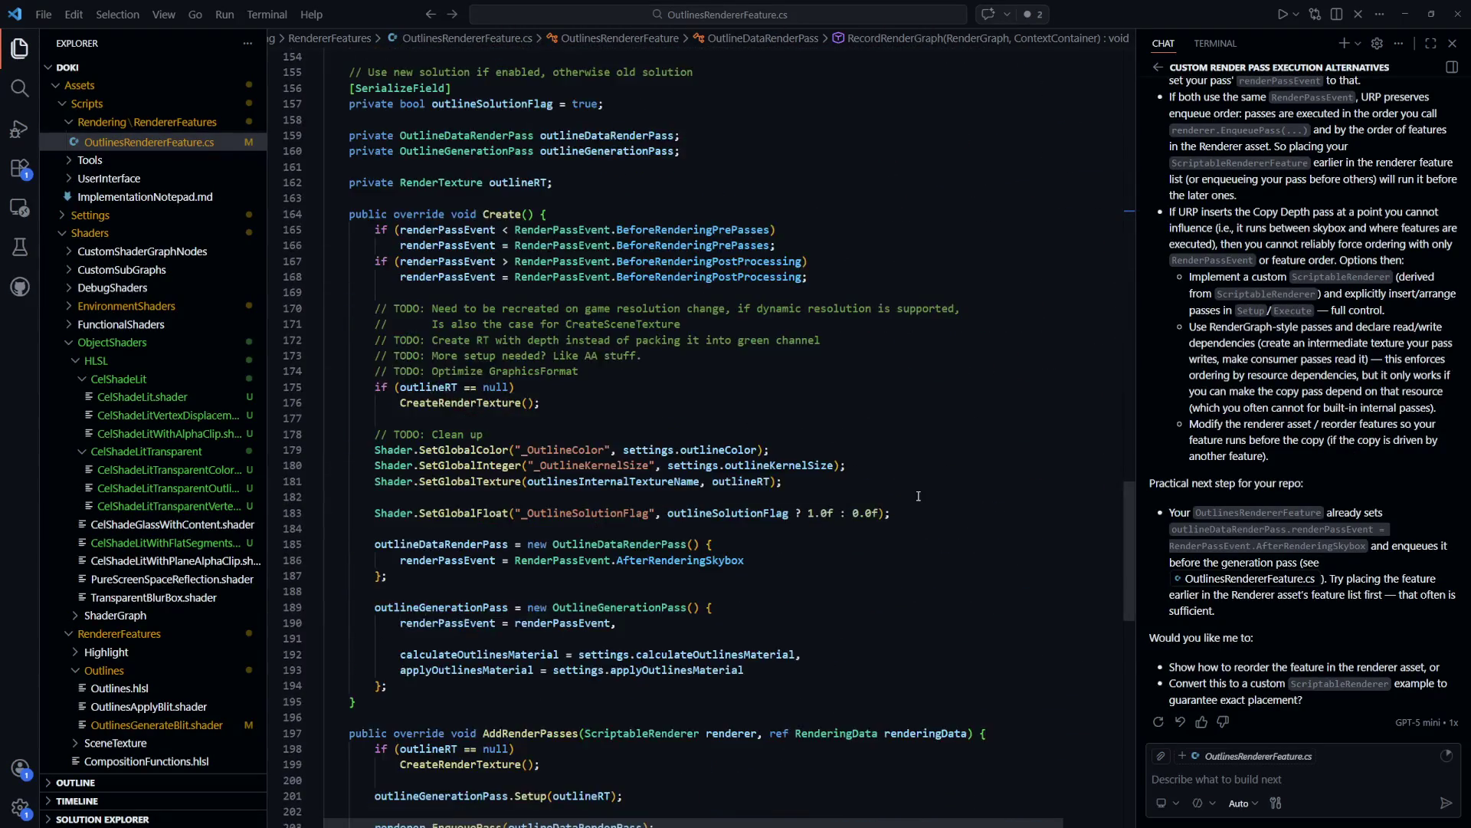
scroll(915, 498, "up", 5)
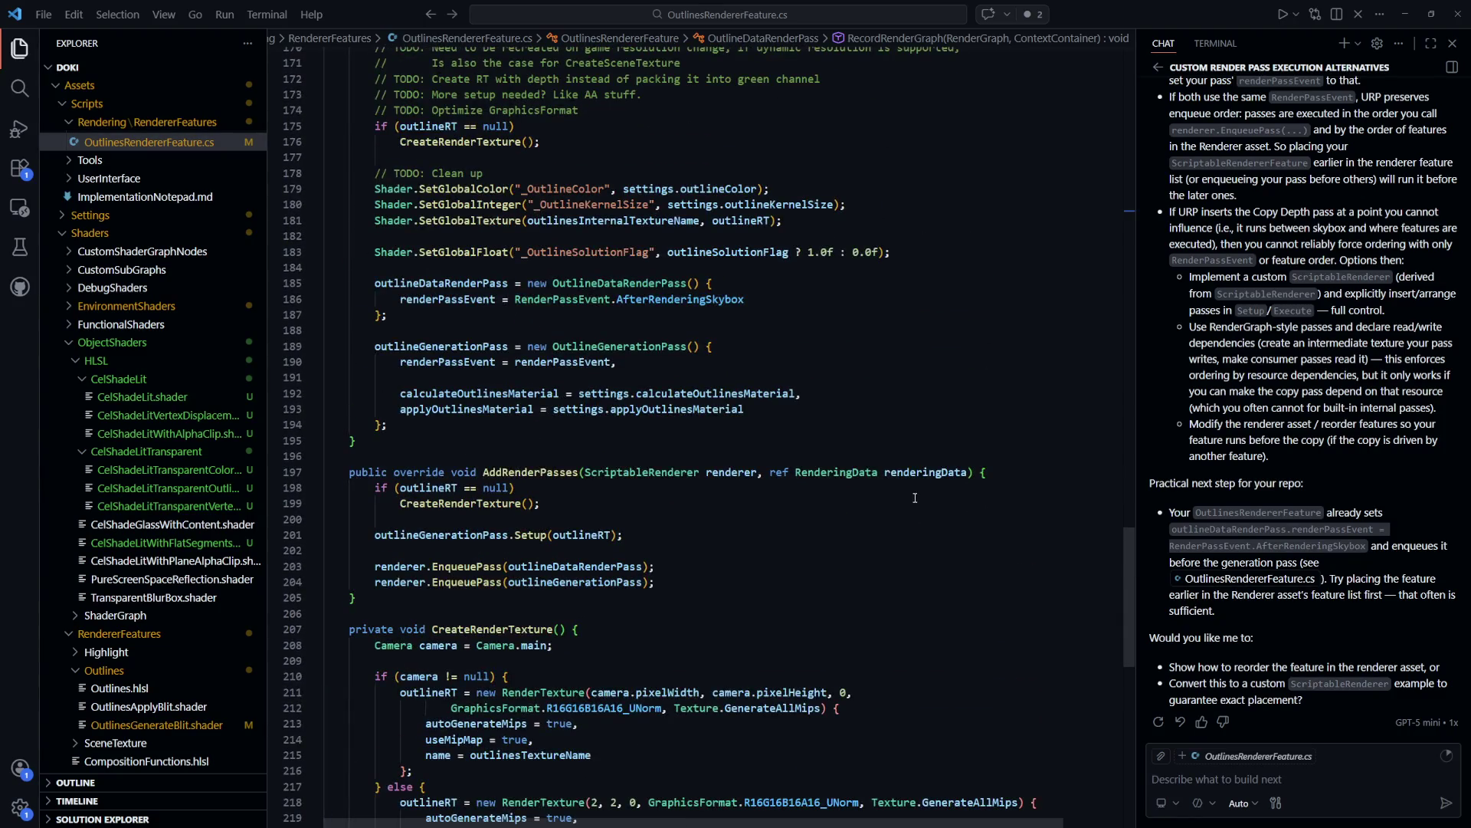
scroll(914, 495, "up", 2)
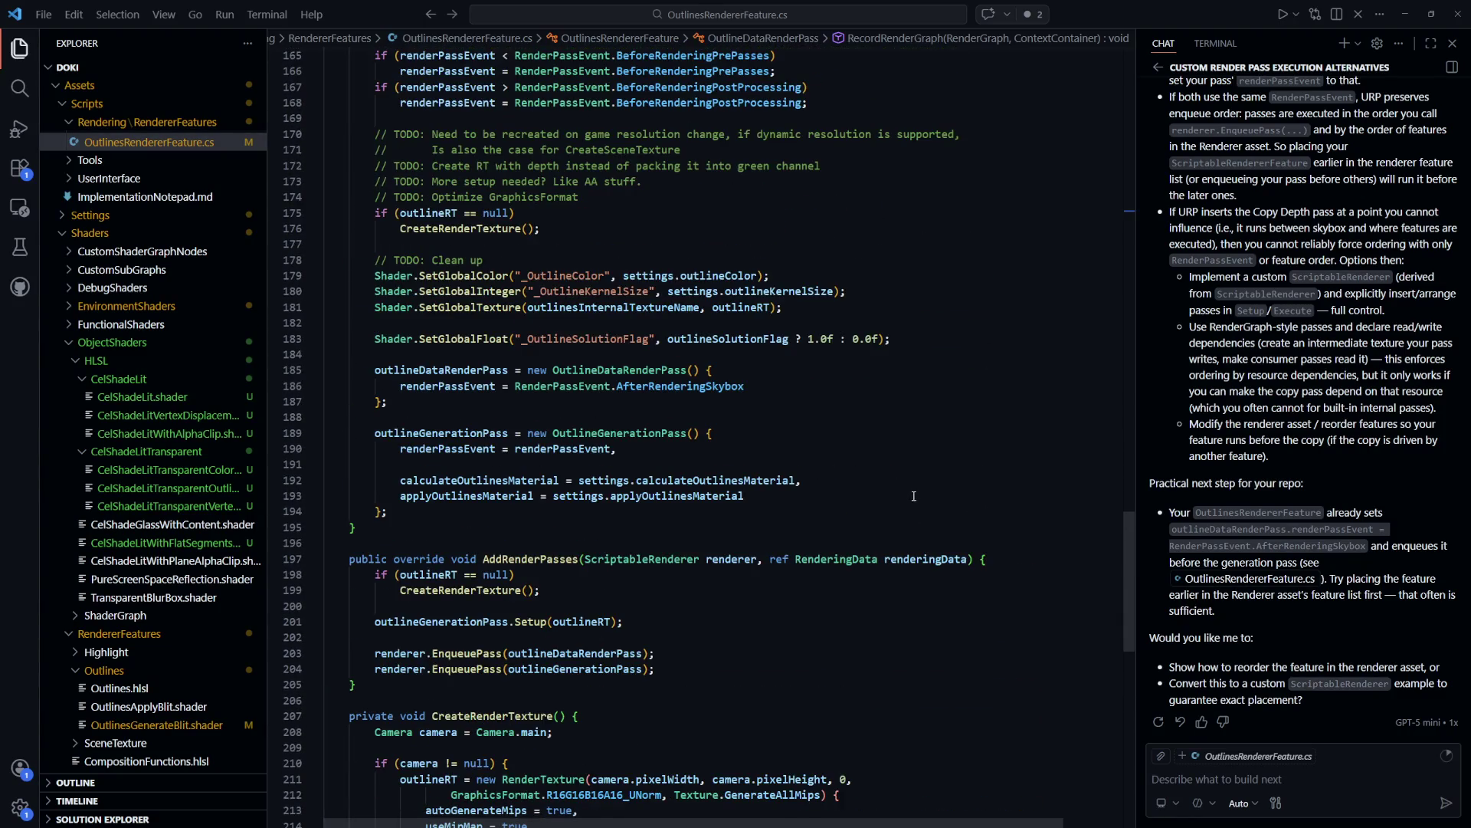
scroll(914, 495, "up", 4)
scroll(913, 496, "down", 9)
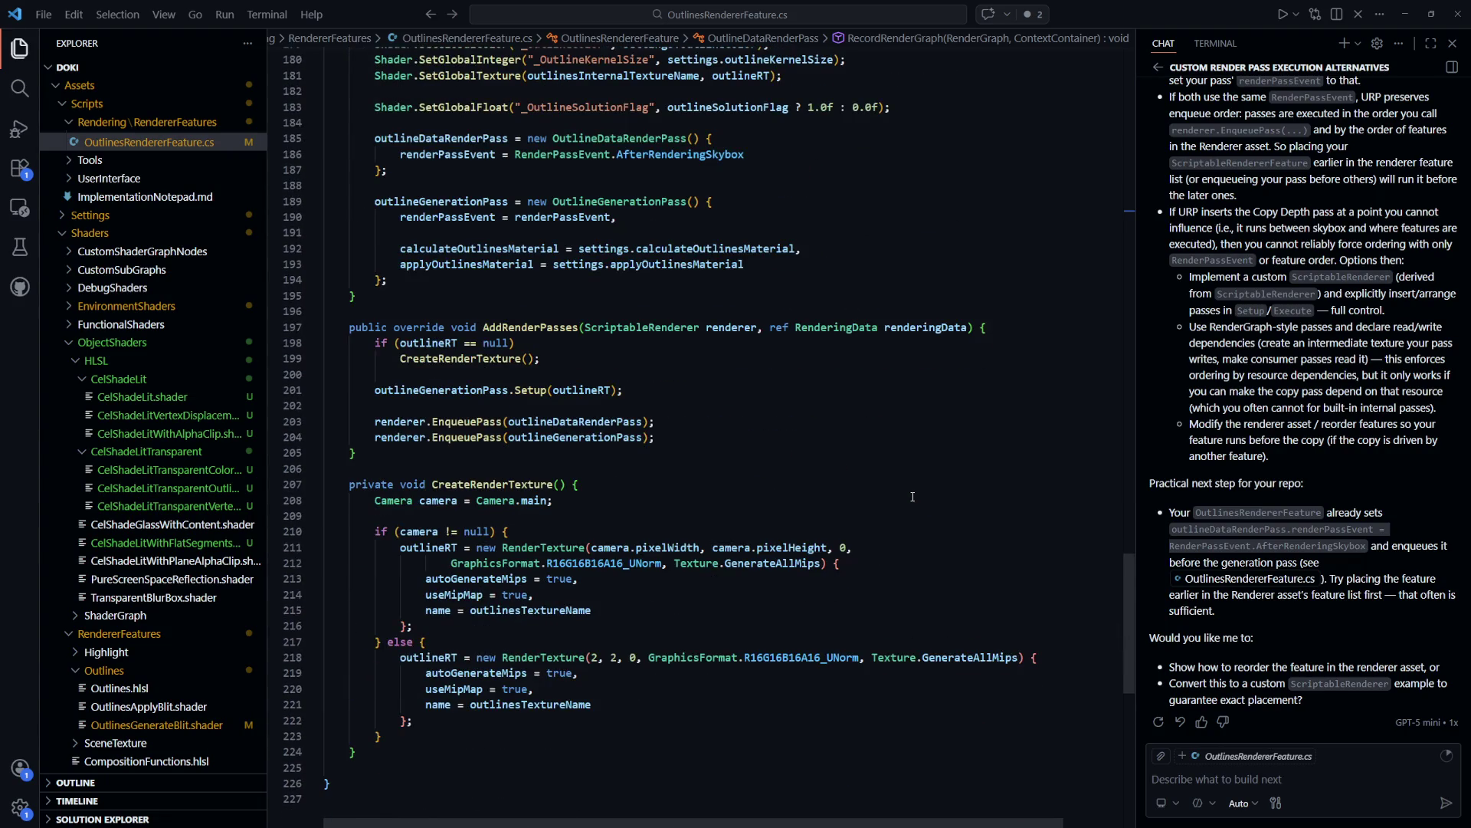
scroll(912, 496, "up", 4)
scroll(912, 498, "down", 4)
scroll(910, 499, "up", 13)
scroll(910, 500, "up", 9)
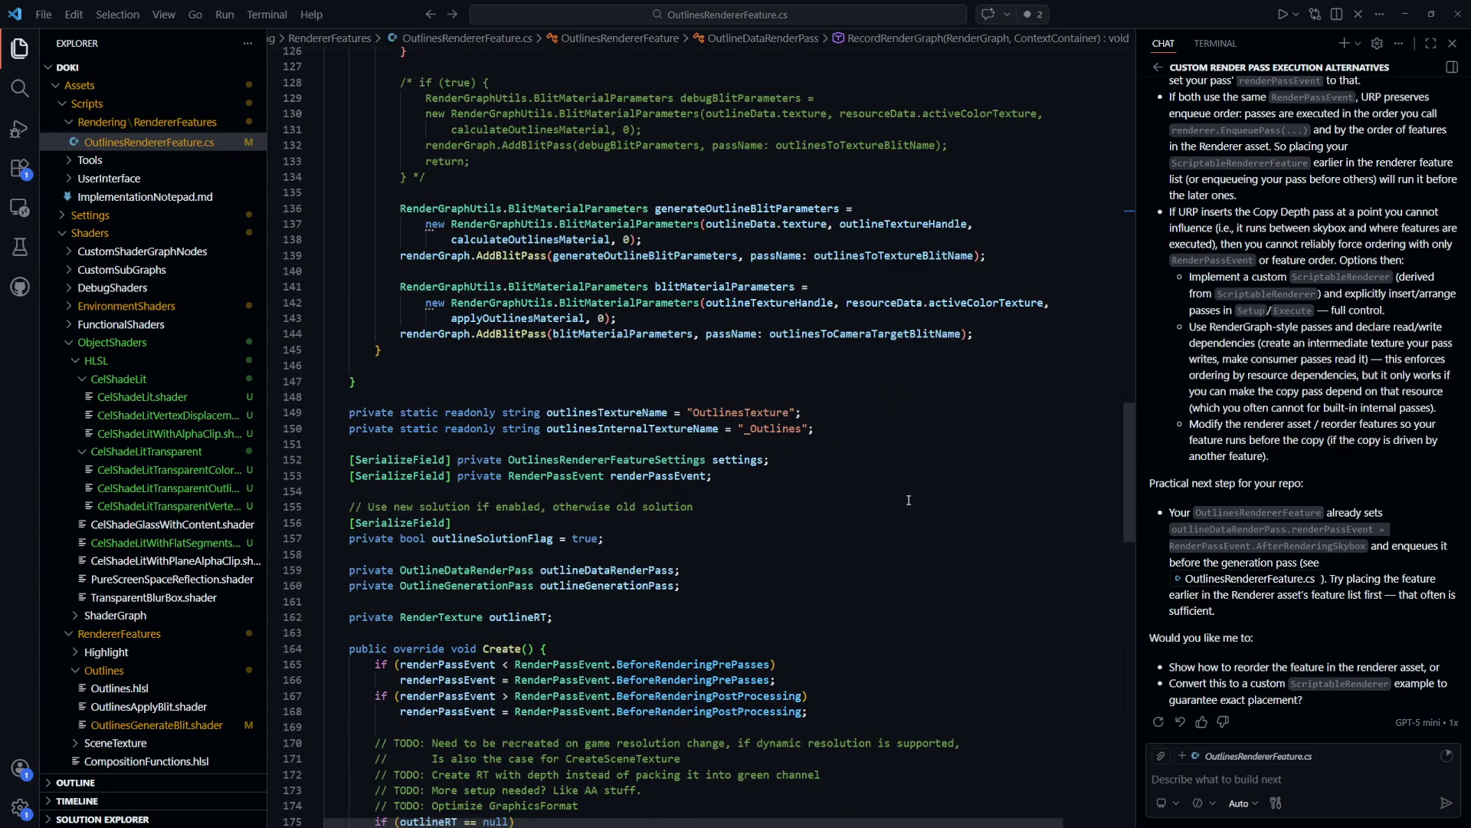
scroll(908, 499, "down", 13)
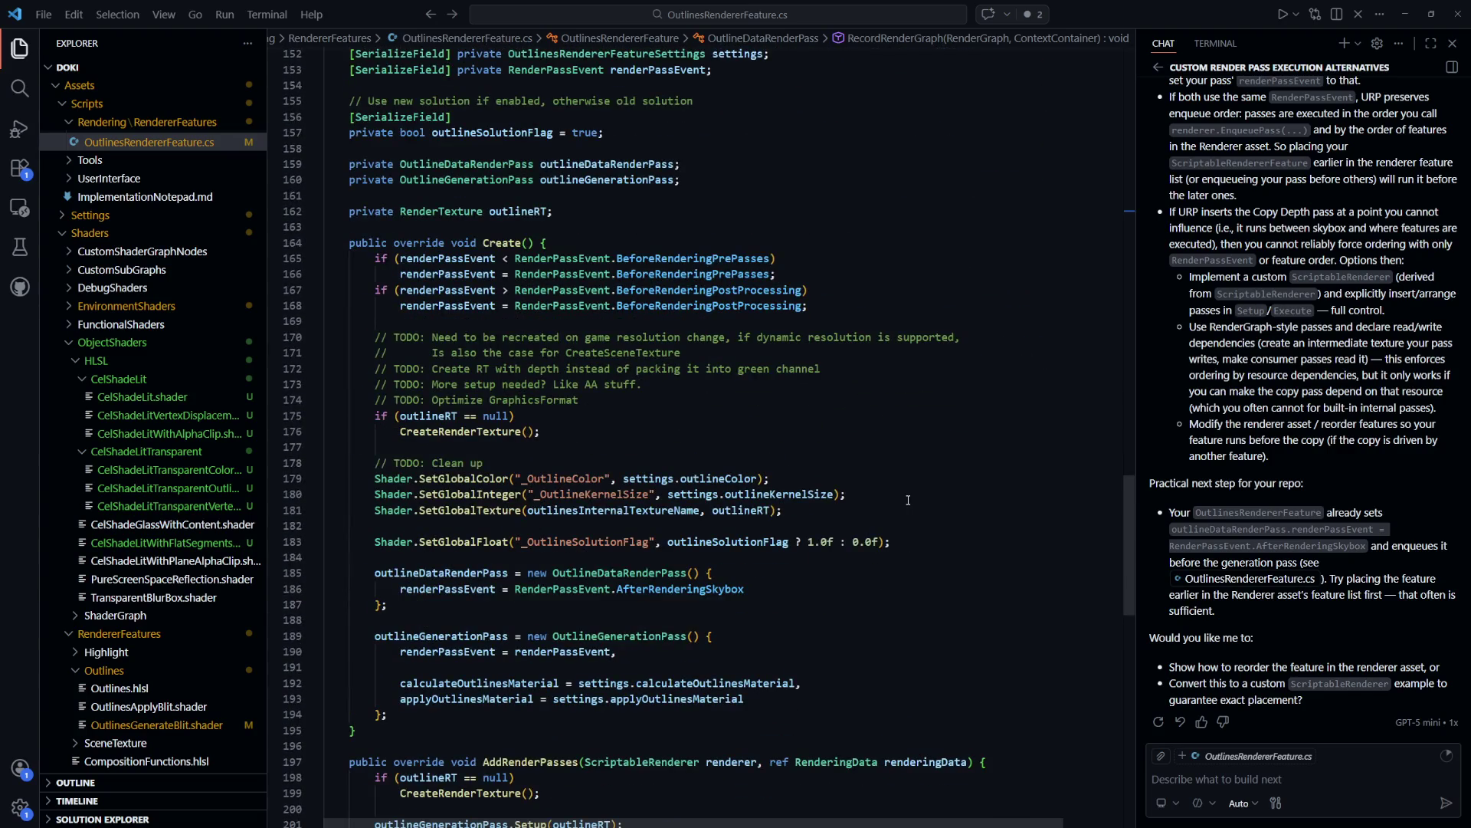
scroll(908, 499, "down", 3)
scroll(904, 503, "down", 3)
scroll(671, 386, "down", 3)
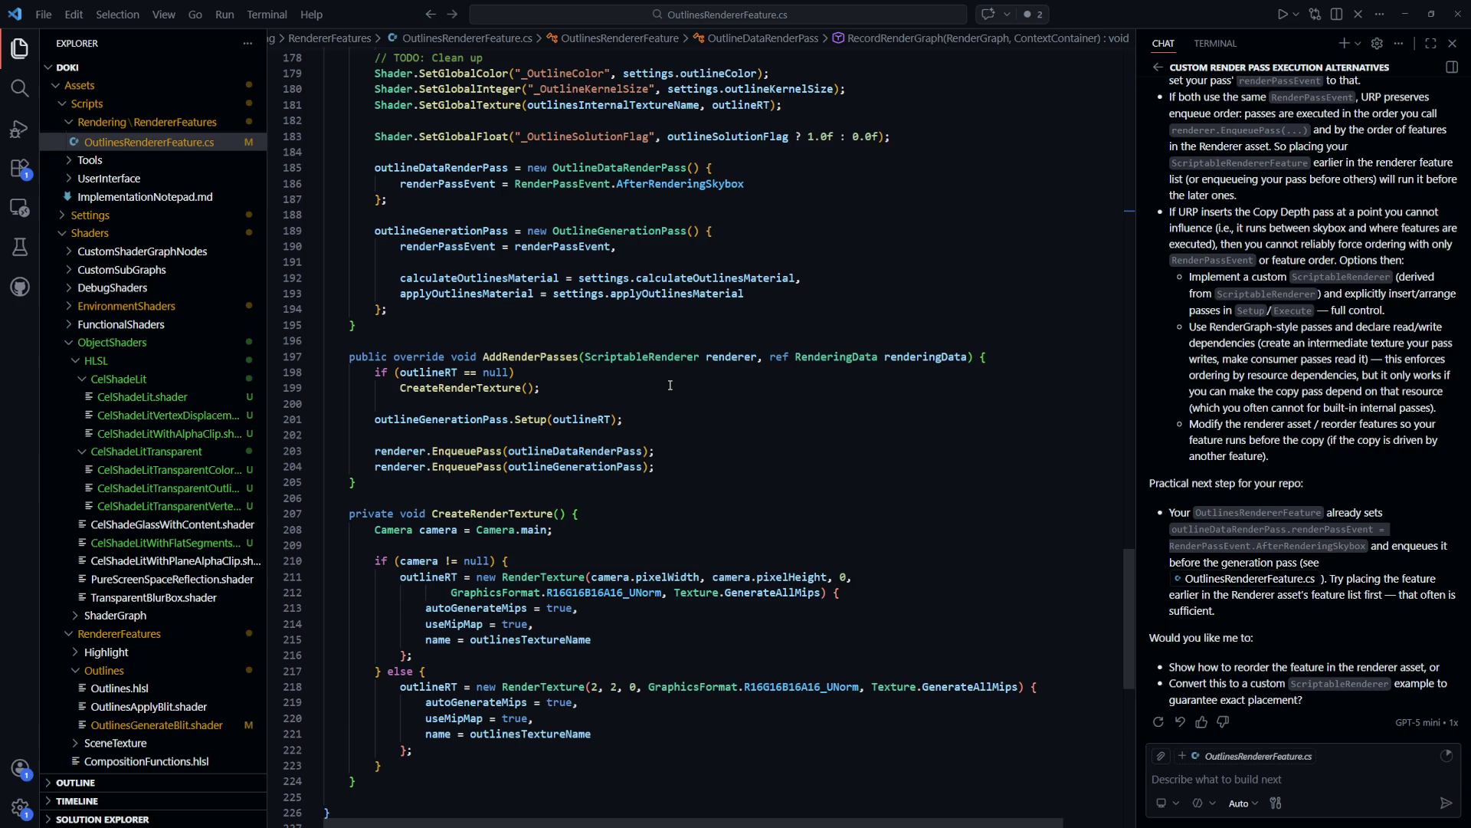
scroll(630, 273, "up", 4)
left_click_drag(706, 496, 374, 404)
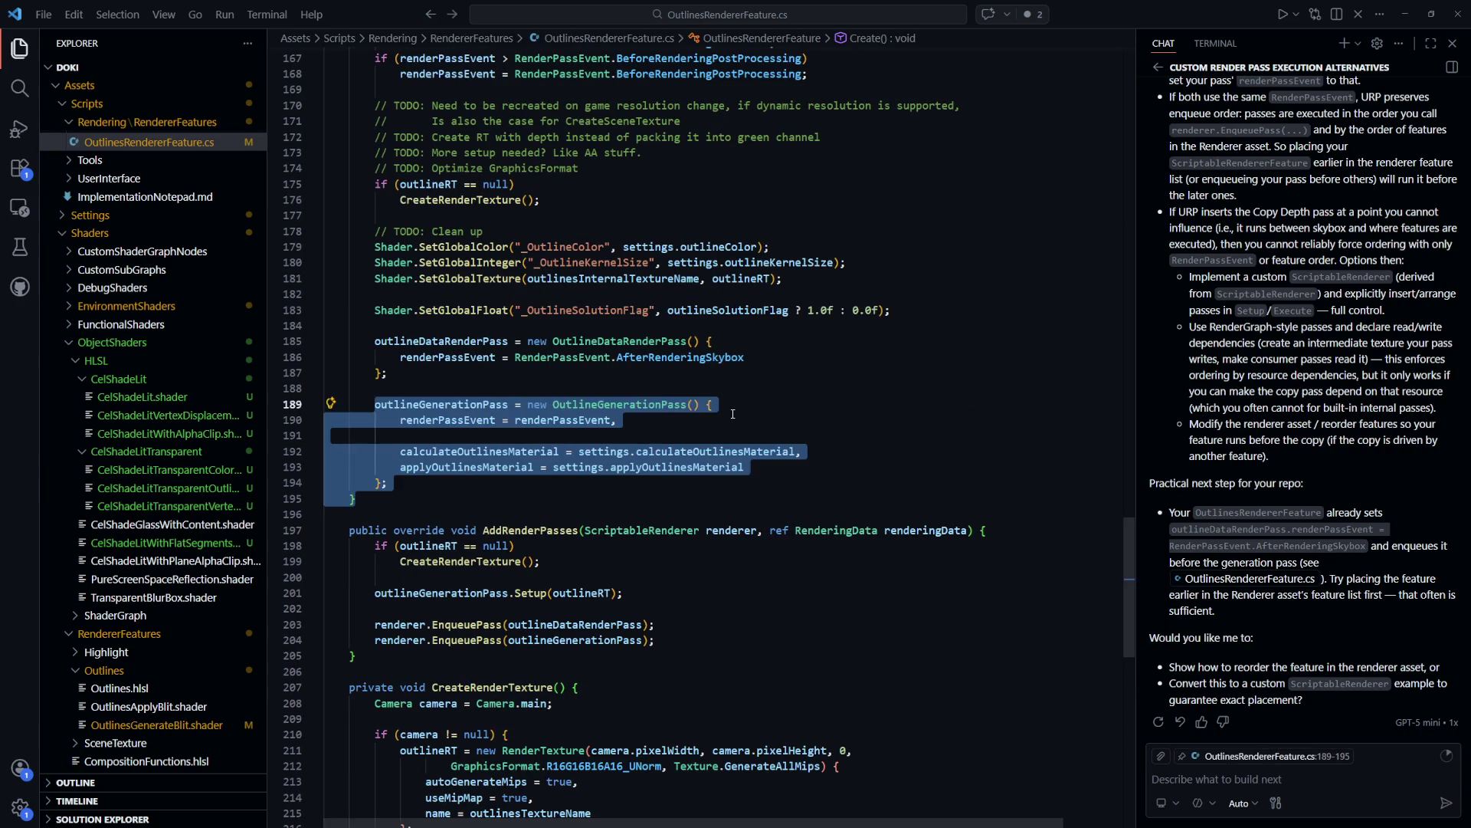
double_click(563, 420)
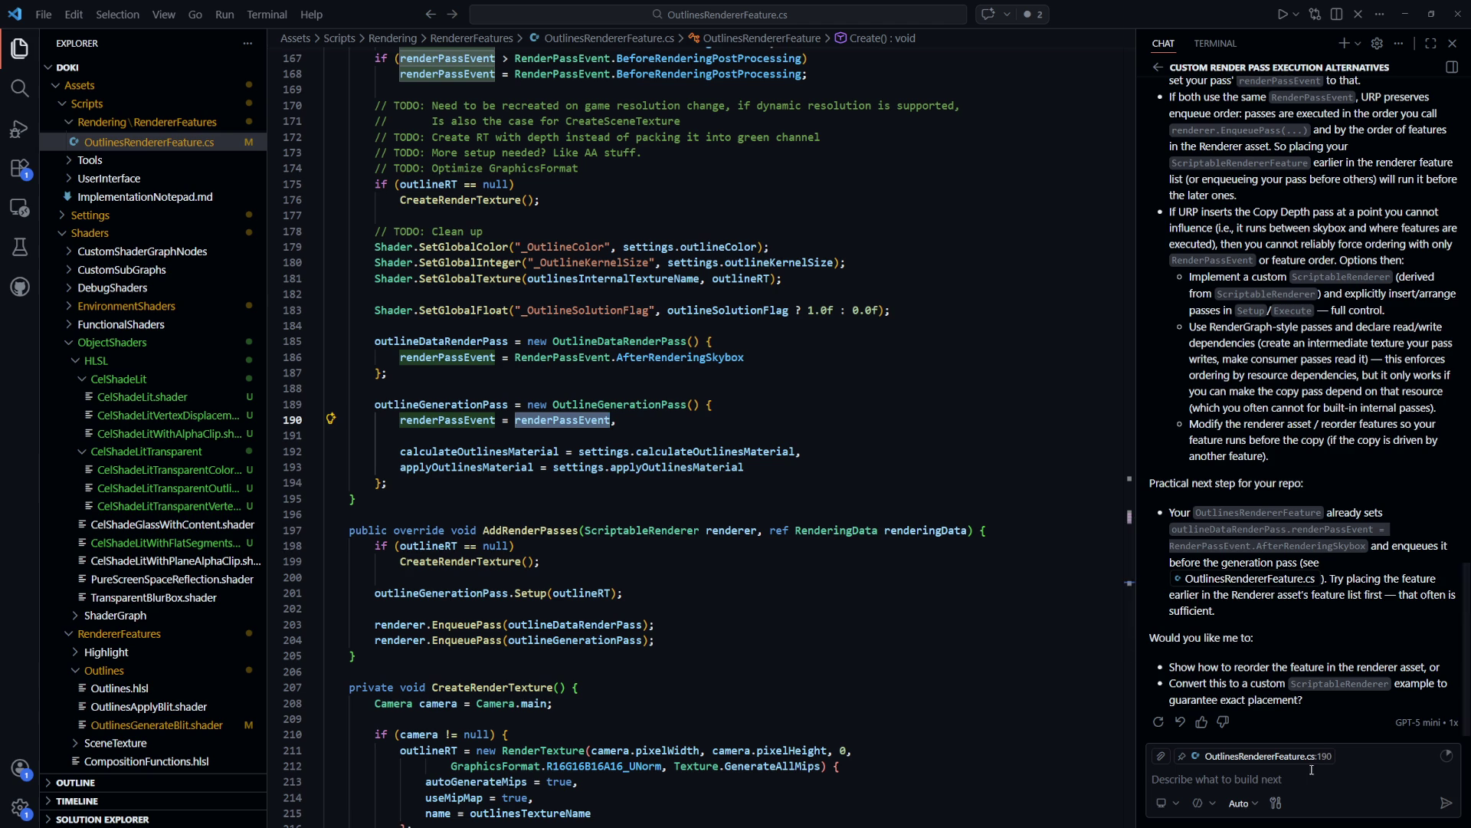
Attach the selection to the Copilot chat input, then select the old Google query in Chrome
left_click(1279, 777)
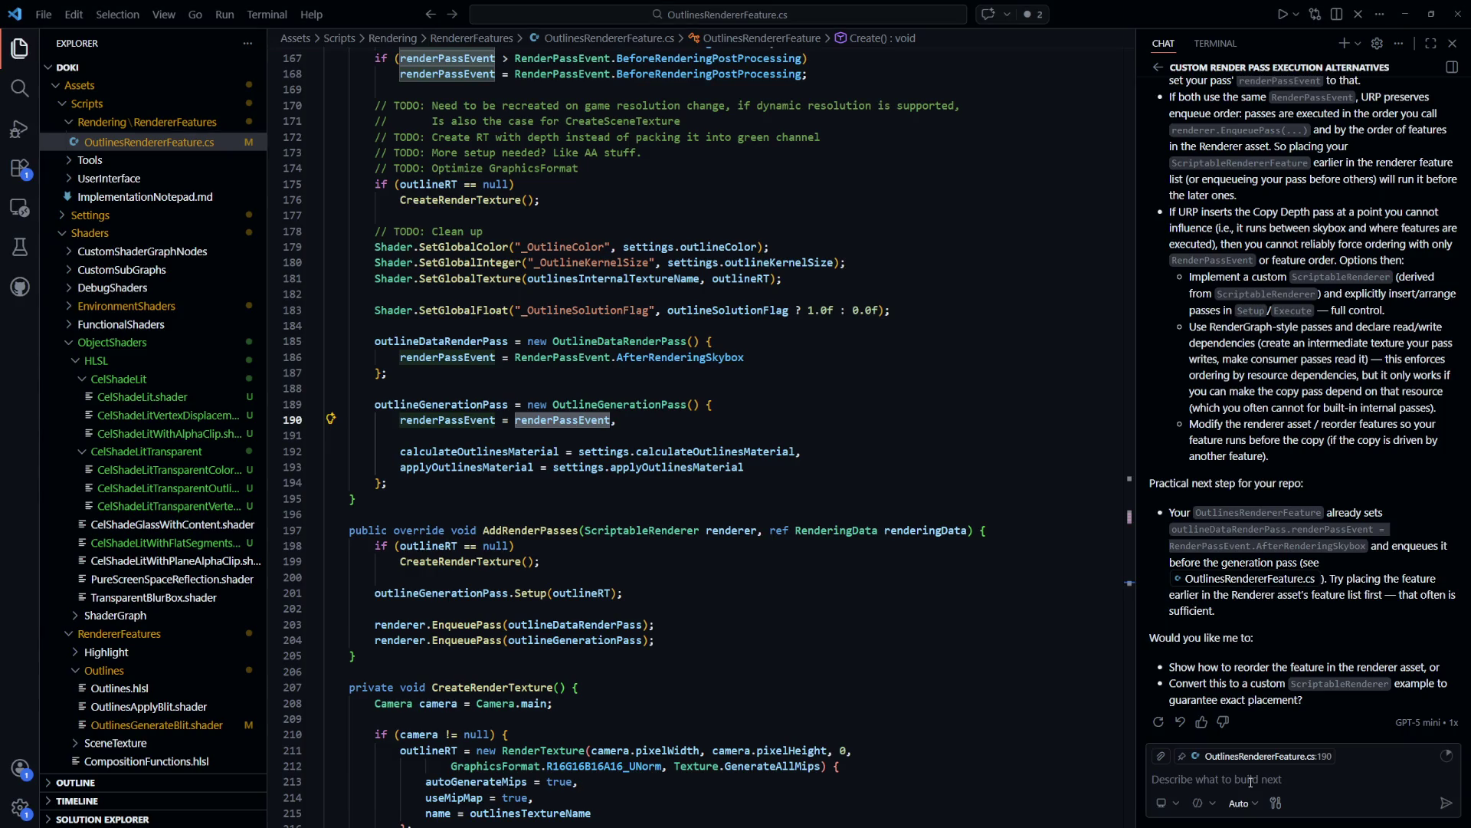
key("alt+Tab")
triple_click(429, 100)
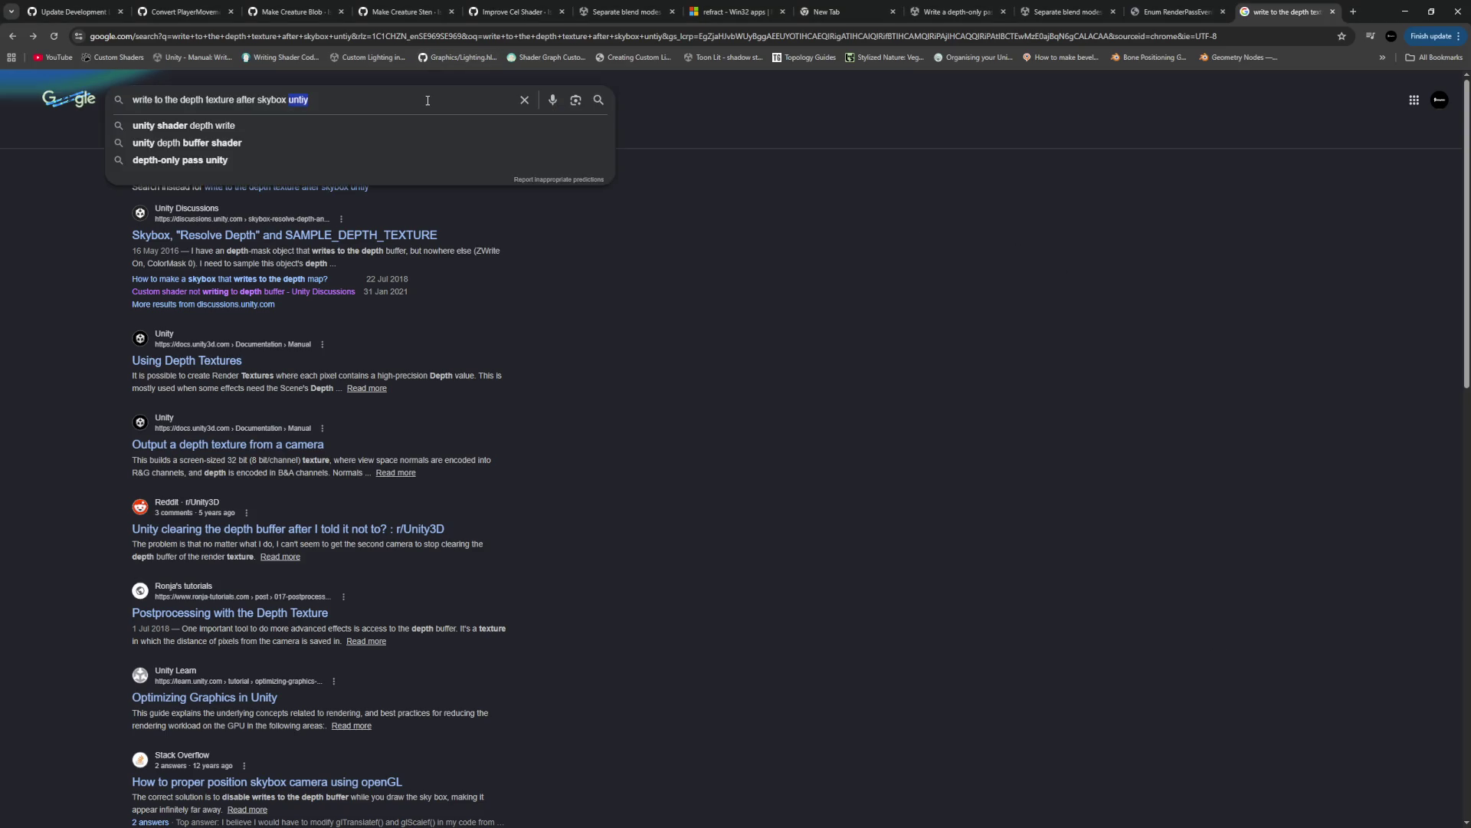
Google 'is it possible to change when the copy depth pass is executed unity urp'
type("is it p")
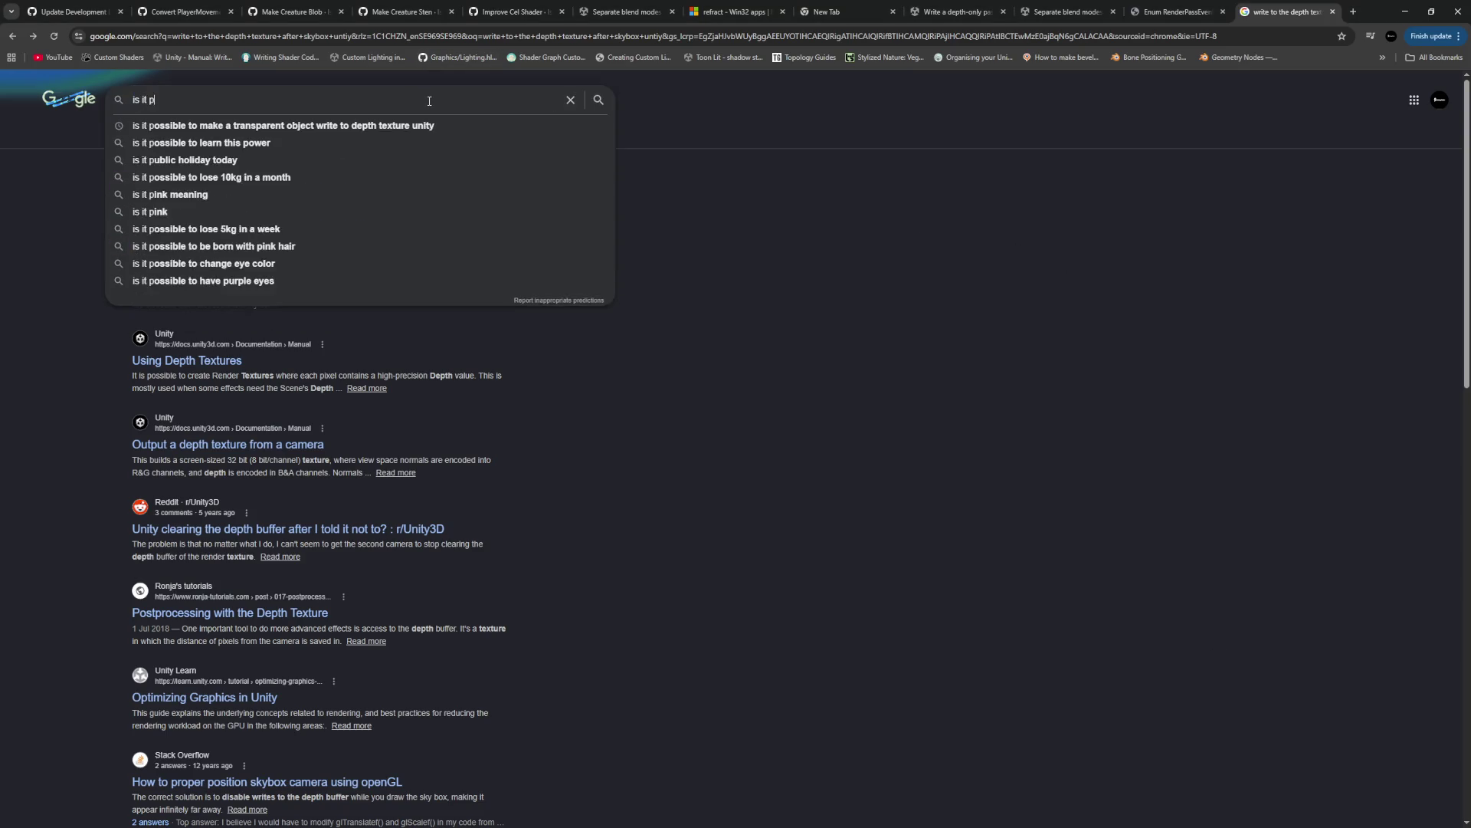
type("ossible to change ")
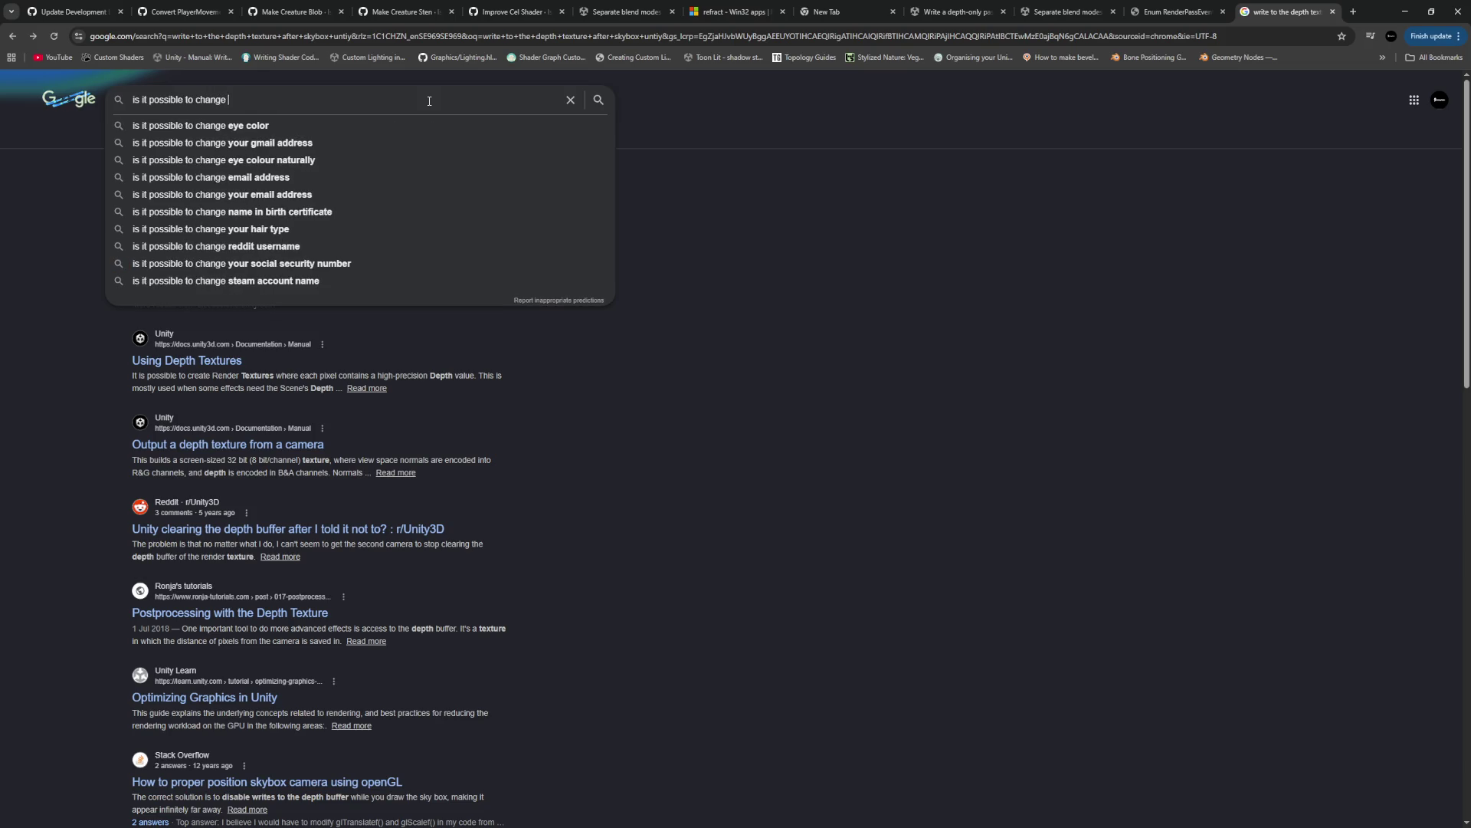
type("when the copy ")
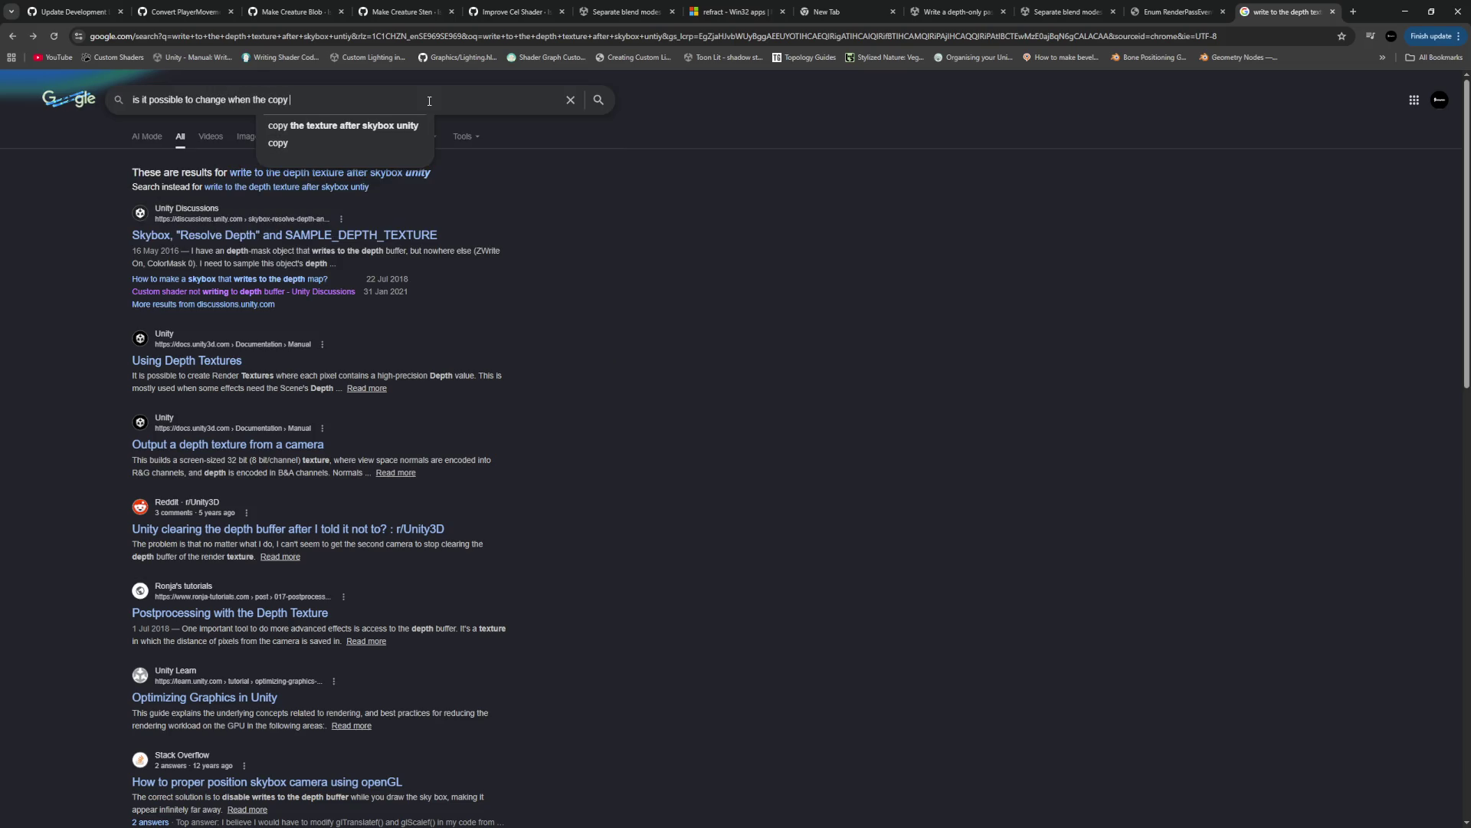
type("depth ")
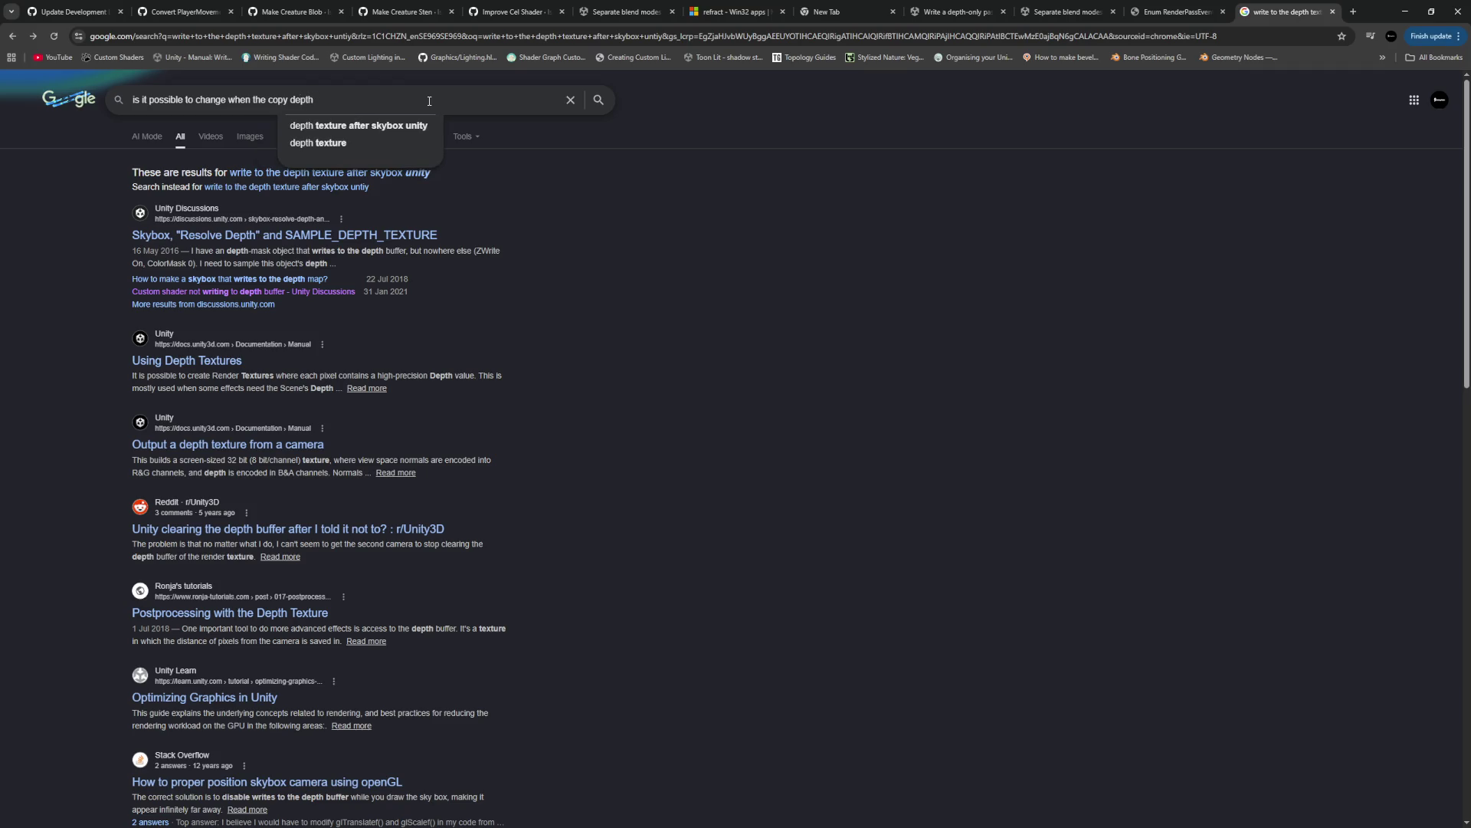
type("pass is exe")
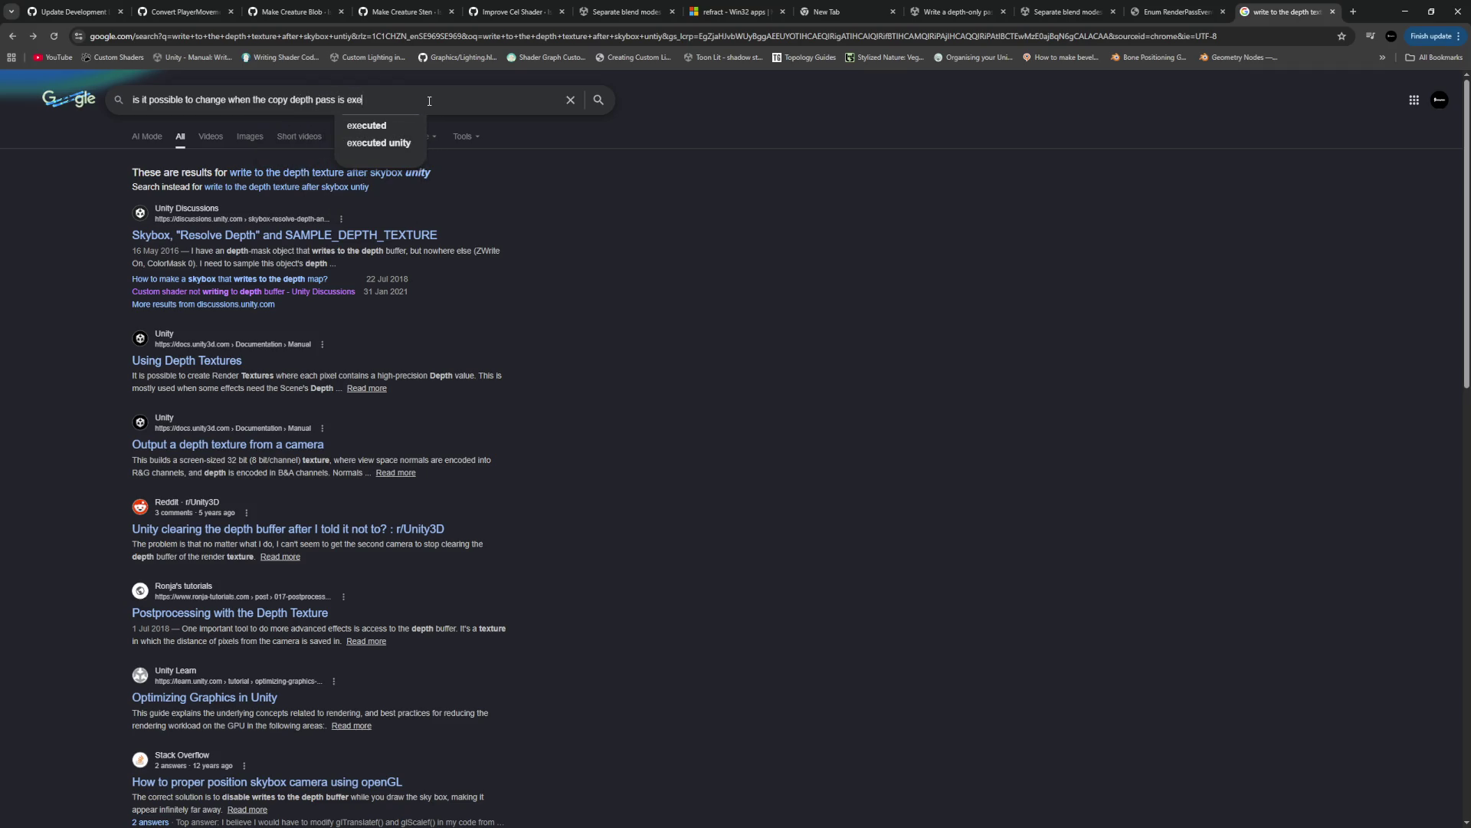
type("cuted unity urp")
key("Return")
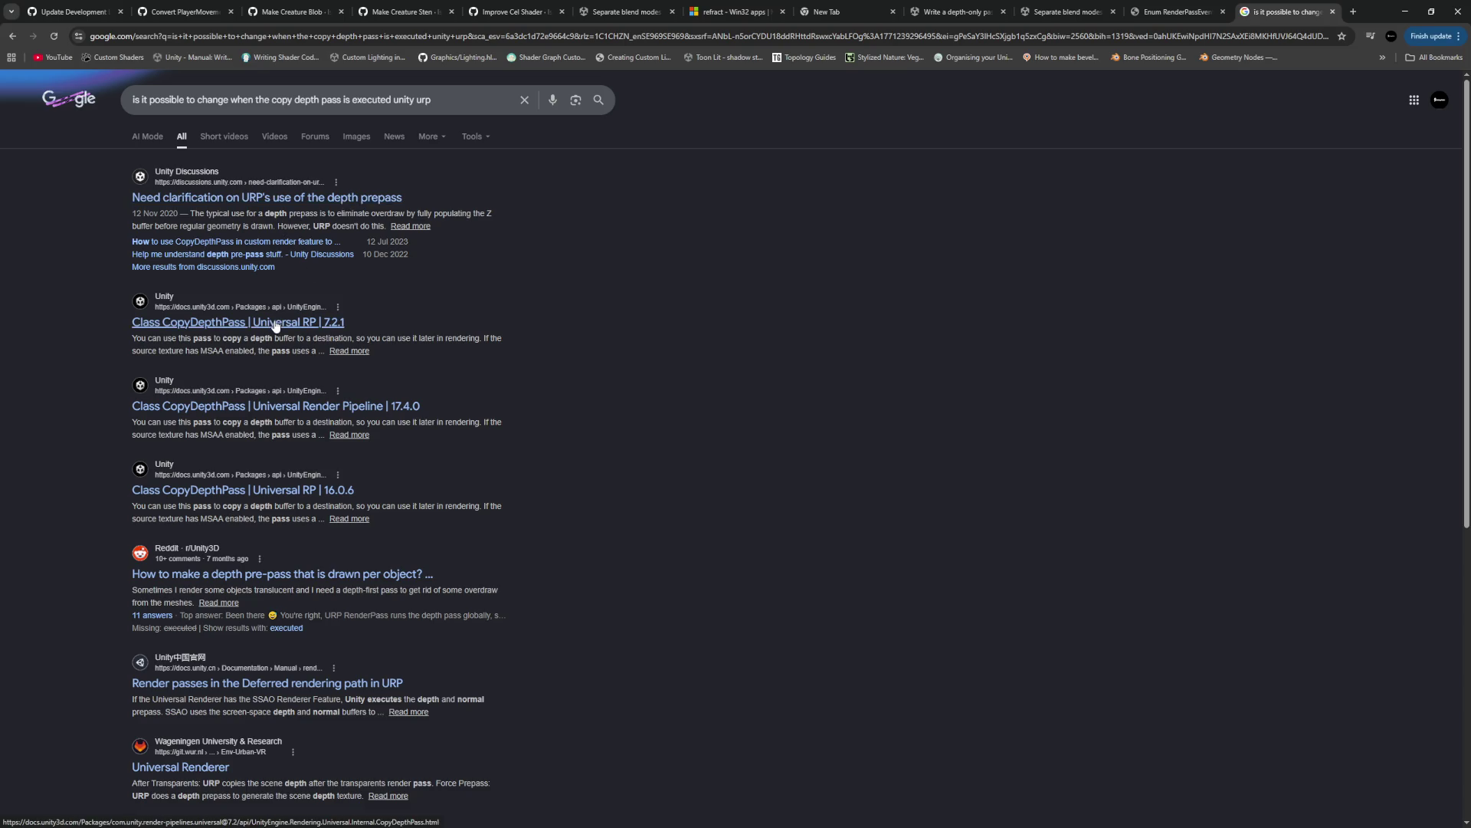
key("alt+Tab")
Add a new line after the EnqueuePass calls starting with 'renderer.' to browse its members
scroll(781, 552, "down", 4)
left_click(716, 441)
key("Return")
key("Return")
type("renderer.")
key("Up")
key("Up")
key("Up")
Step through the renderer member suggestions, then delete the unfinished 'renderer.' line
key("Down")
key("Down")
key("Down")
key("Down")
key("Down")
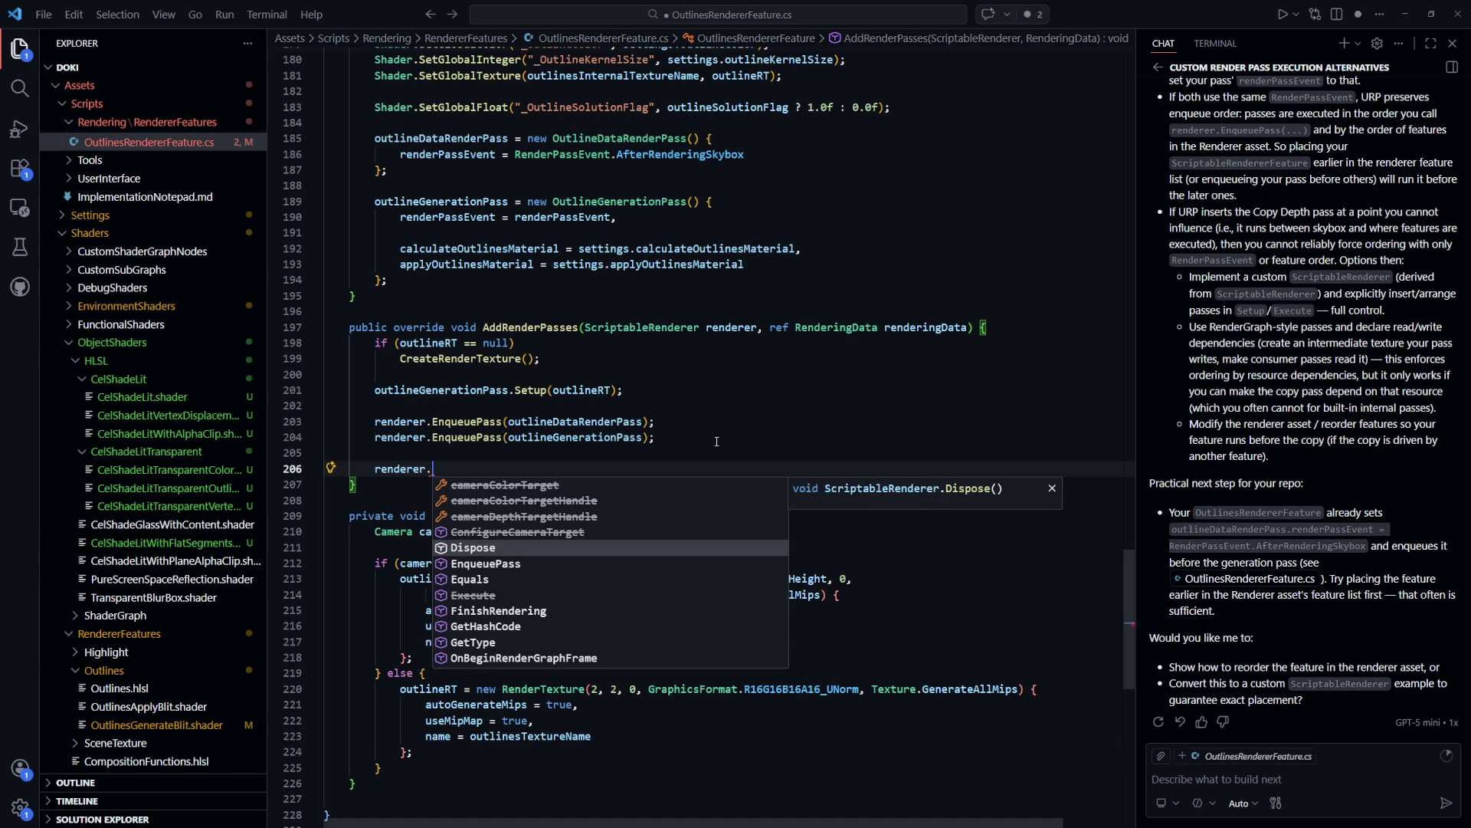
key("Down")
key("Down")
key("Down")
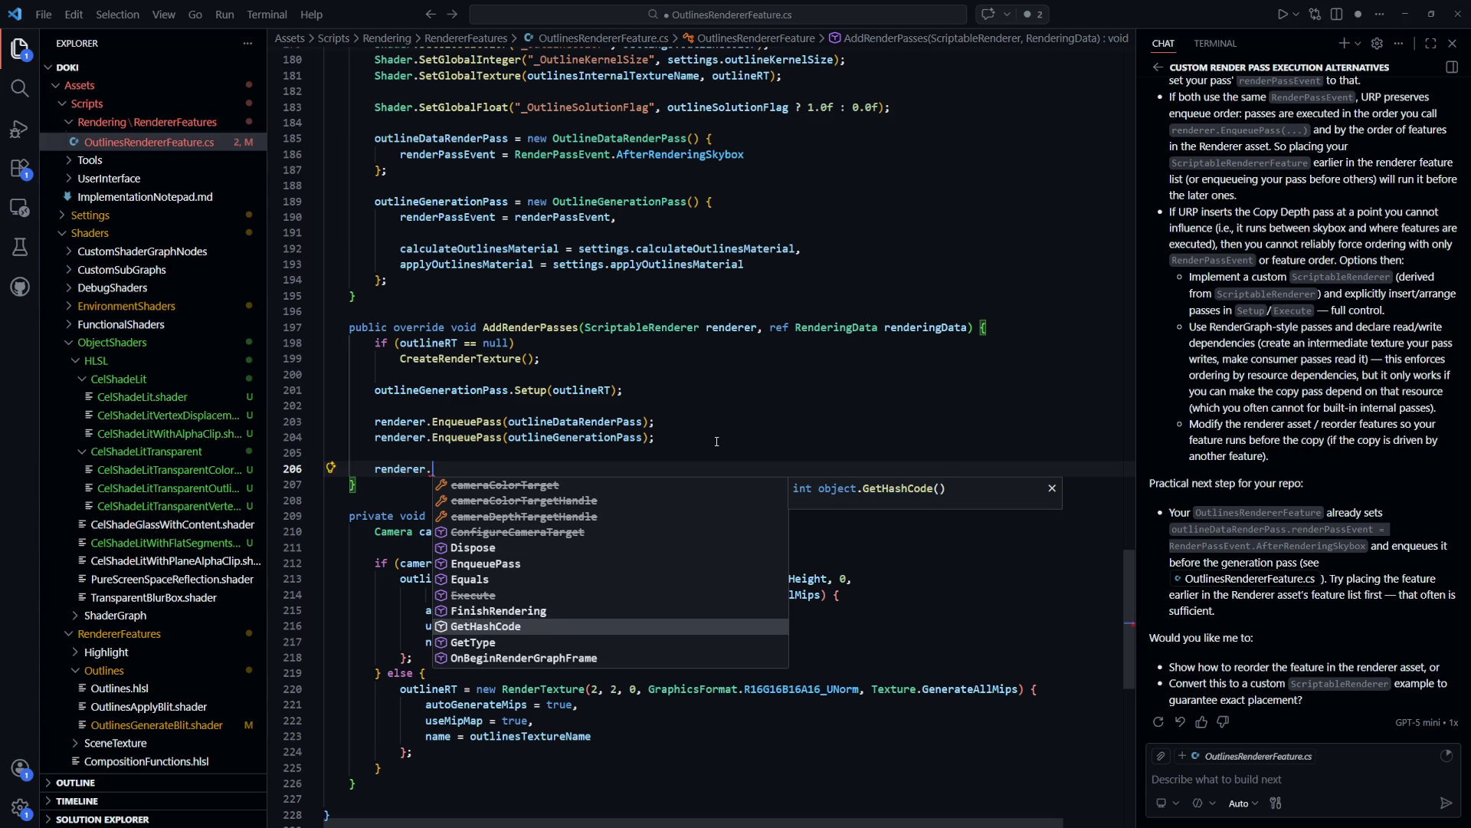
key("Down")
key("Down")
key("Down")
key("Down")
key("Down")
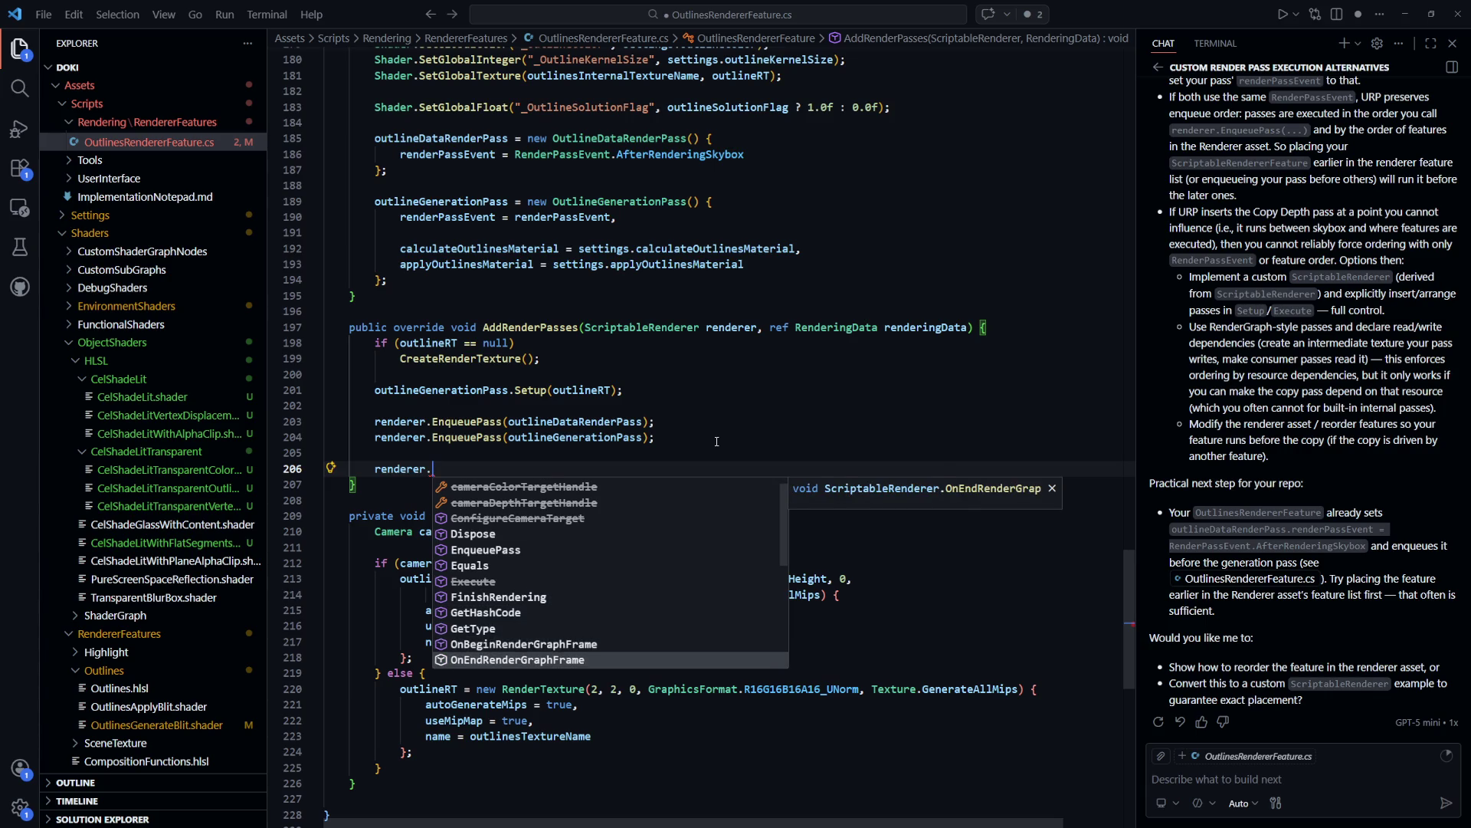
key("Down")
key("Down")
key("Down")
key("Down")
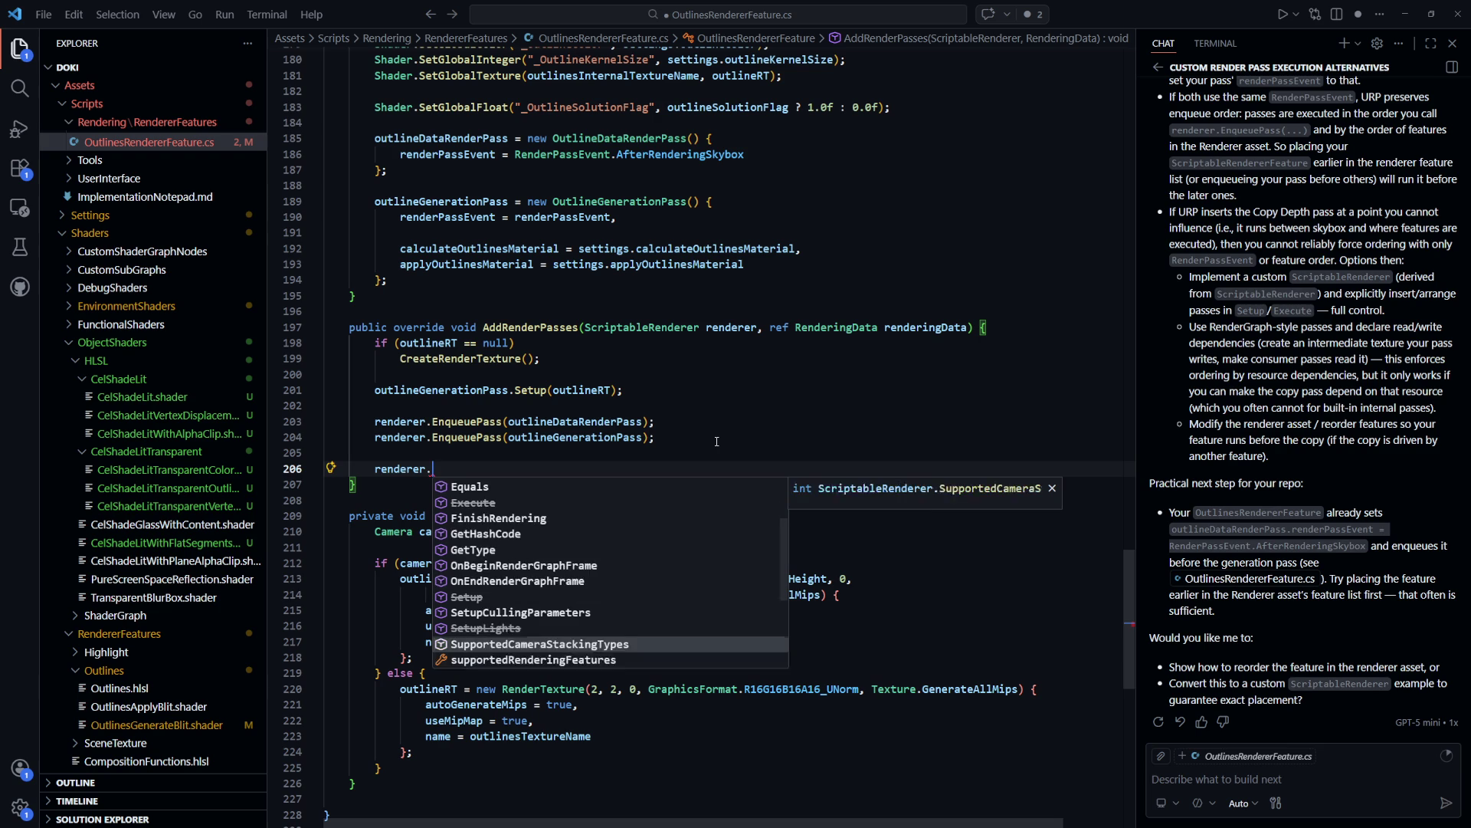
key("Down")
key("Down")
key("Down")
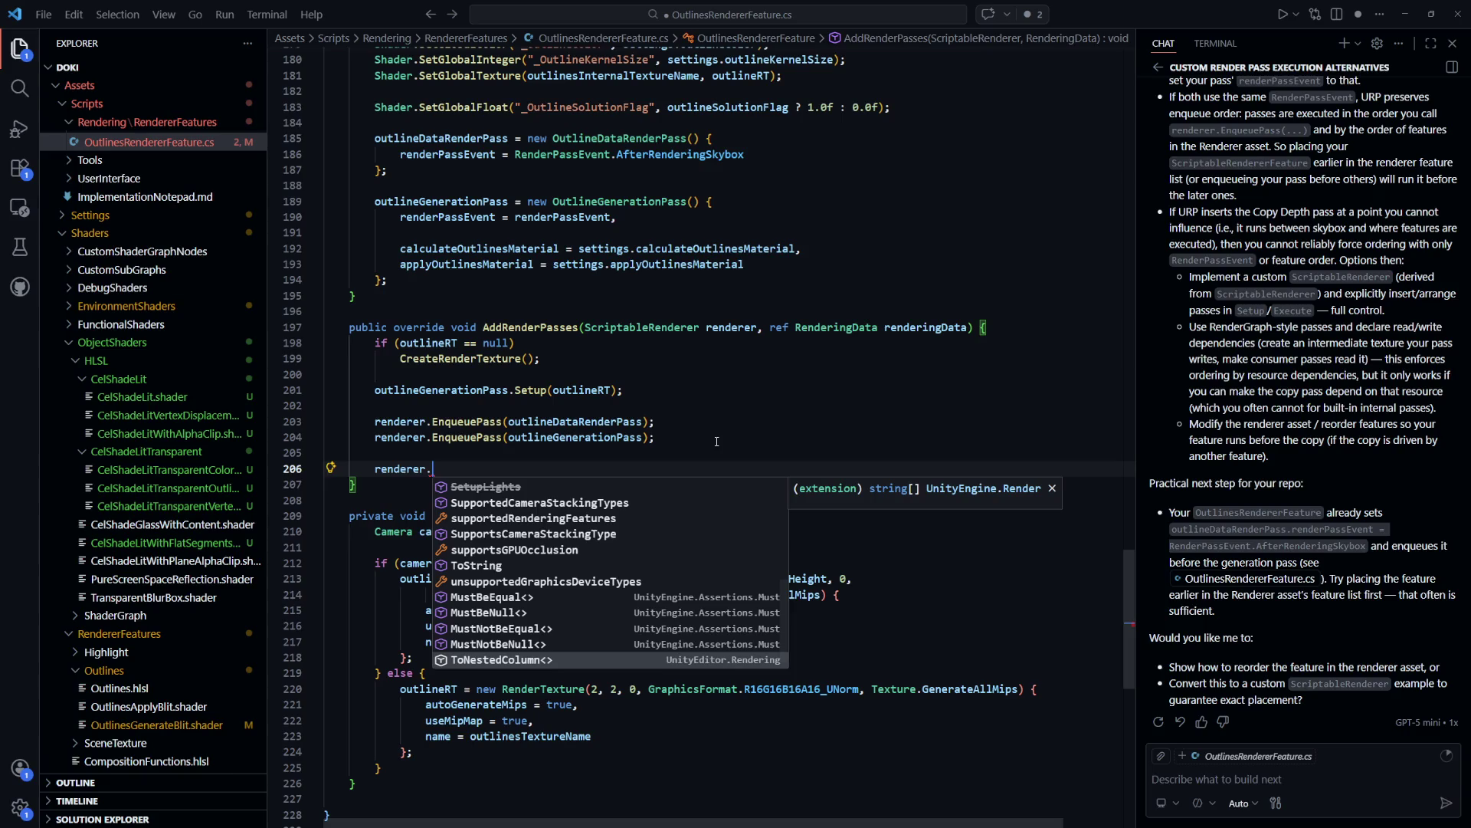
key("Down")
key("Down")
key("Escape")
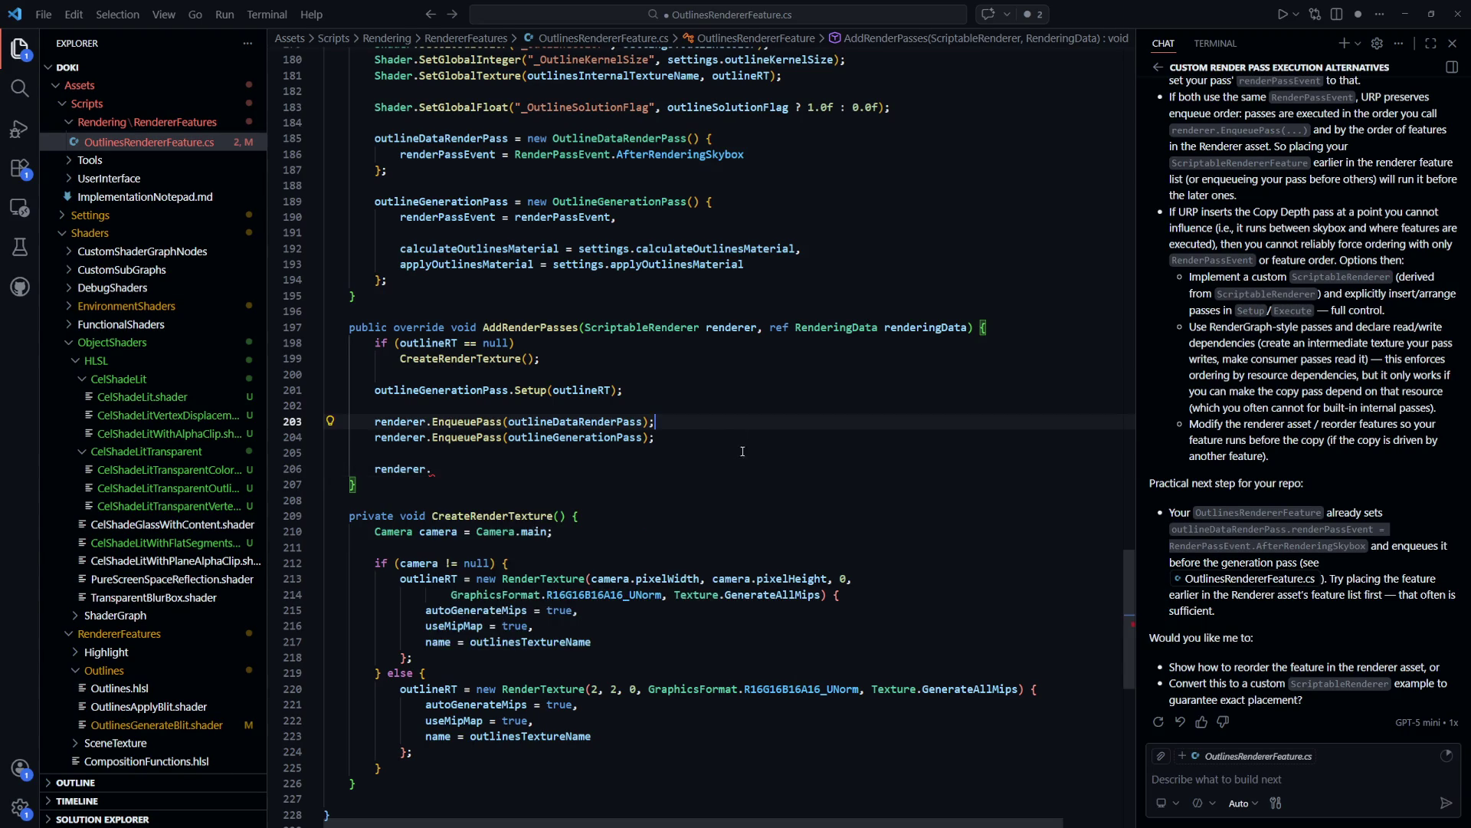
key("shift+Up")
key("BackSpace")
key("BackSpace")
left_click(882, 484)
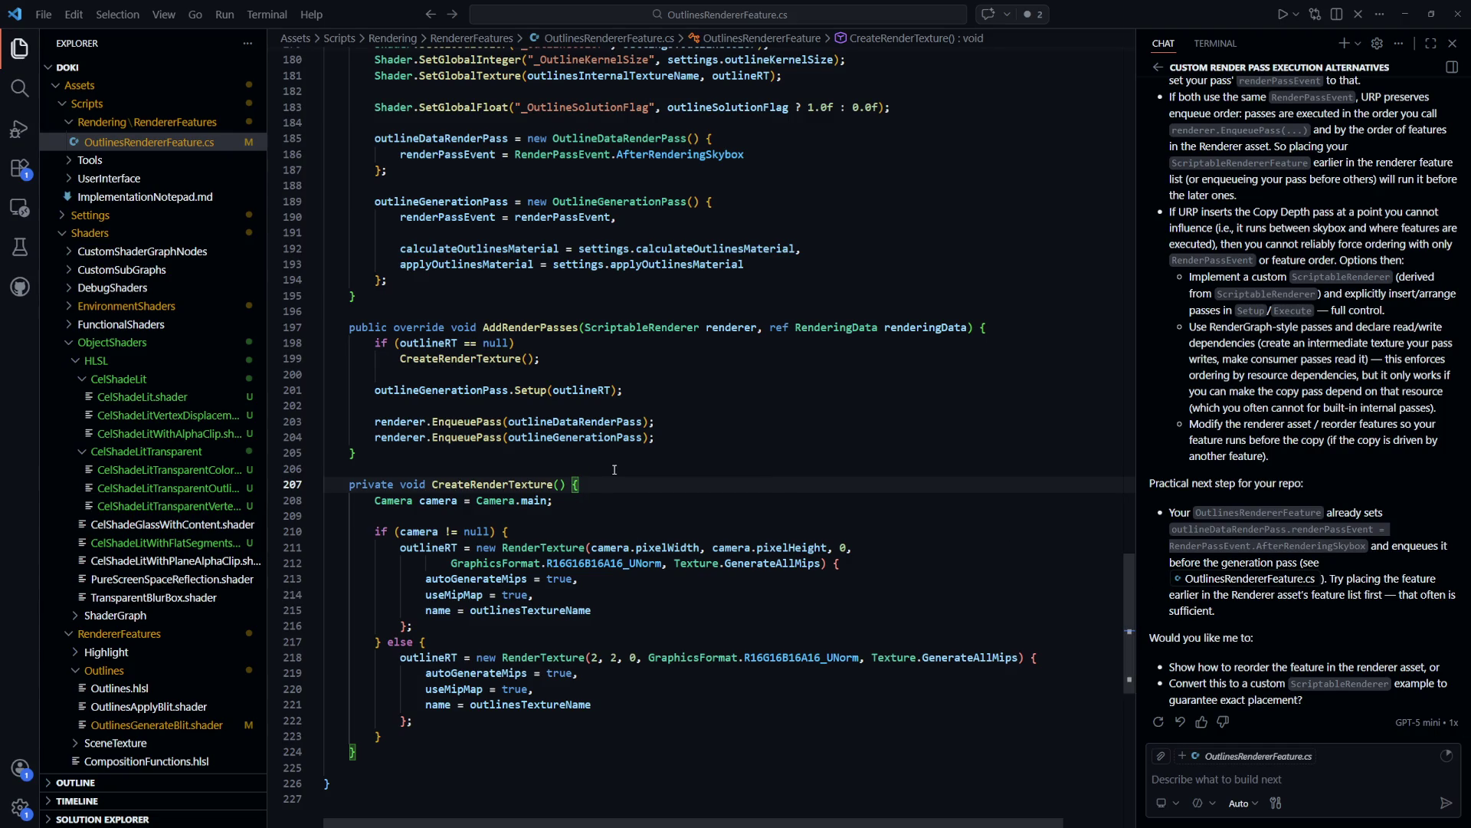
Ask Copilot 'Show the example with a custom ScriptableRenderer', then open the depth-prepass forum thread
scroll(794, 519, "up", 2)
left_click(1303, 778)
type("Show th")
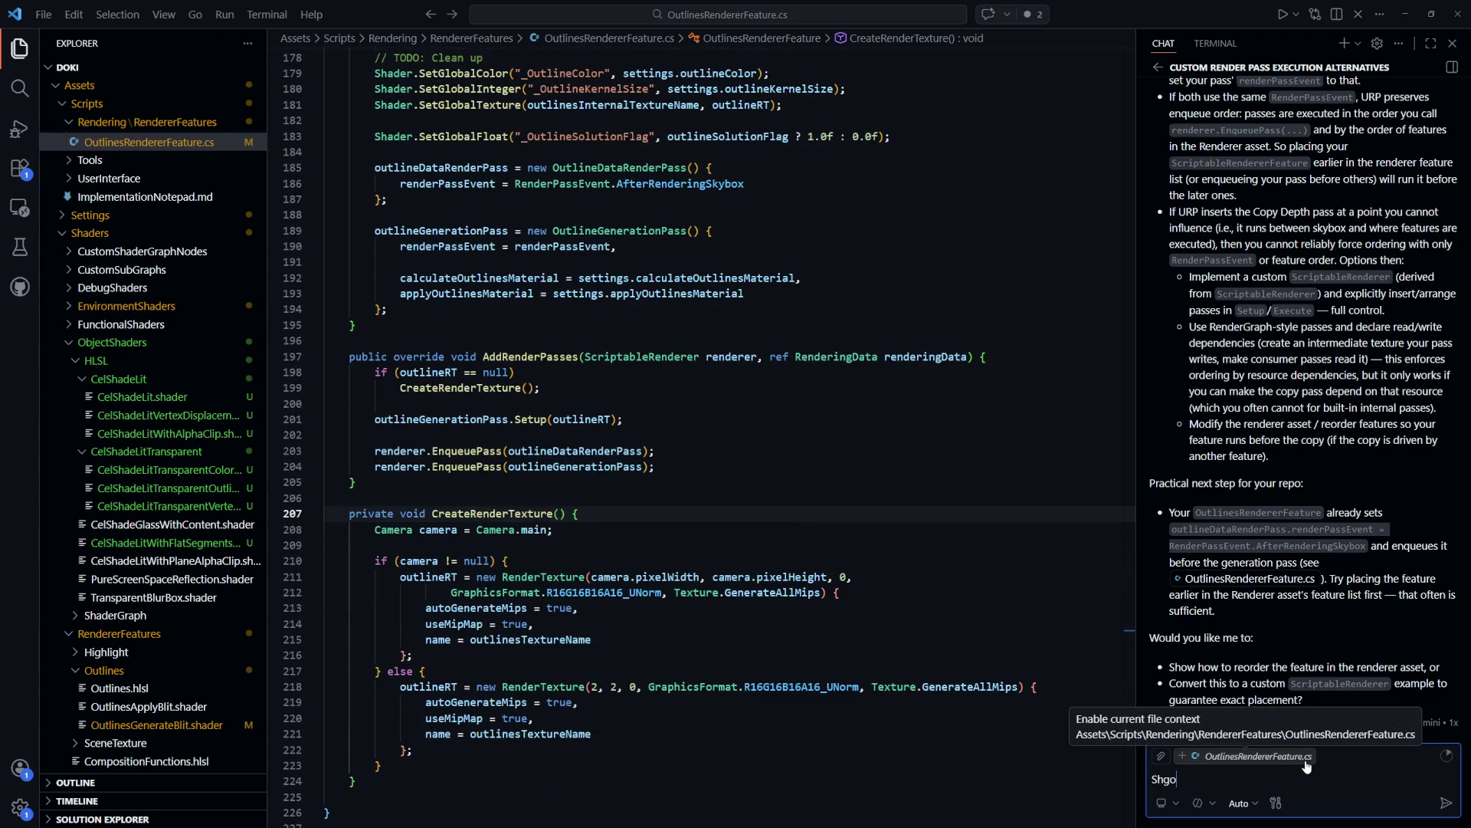
type("e example with a custom Scriptabl")
type("eRenderer")
key("Return")
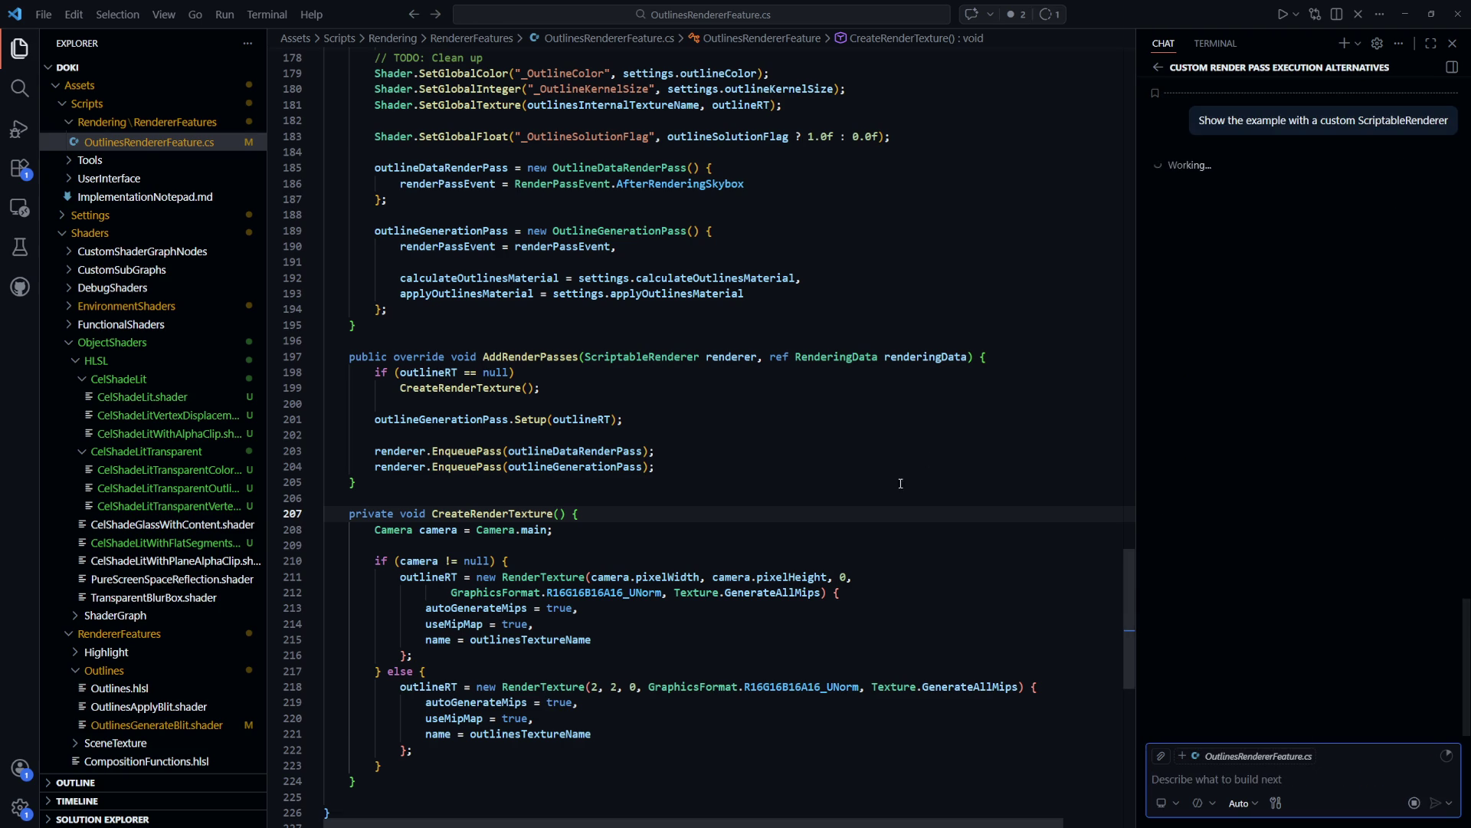
key("alt+Tab")
left_click(357, 202)
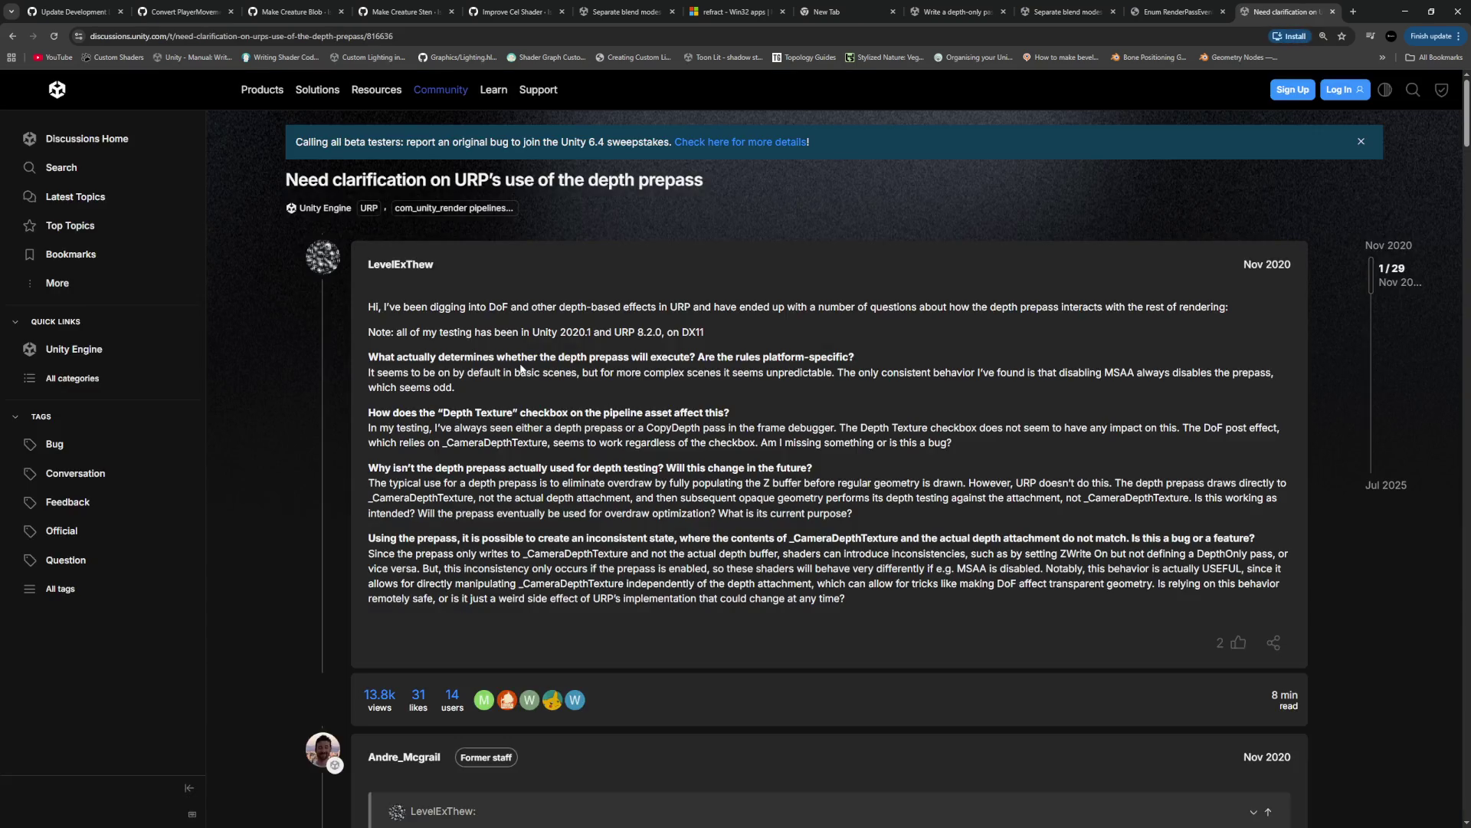
Highlight the prepass-timing question and the staff bullets on when depth isn't copied, including MSAA
left_click_drag(497, 356, 749, 373)
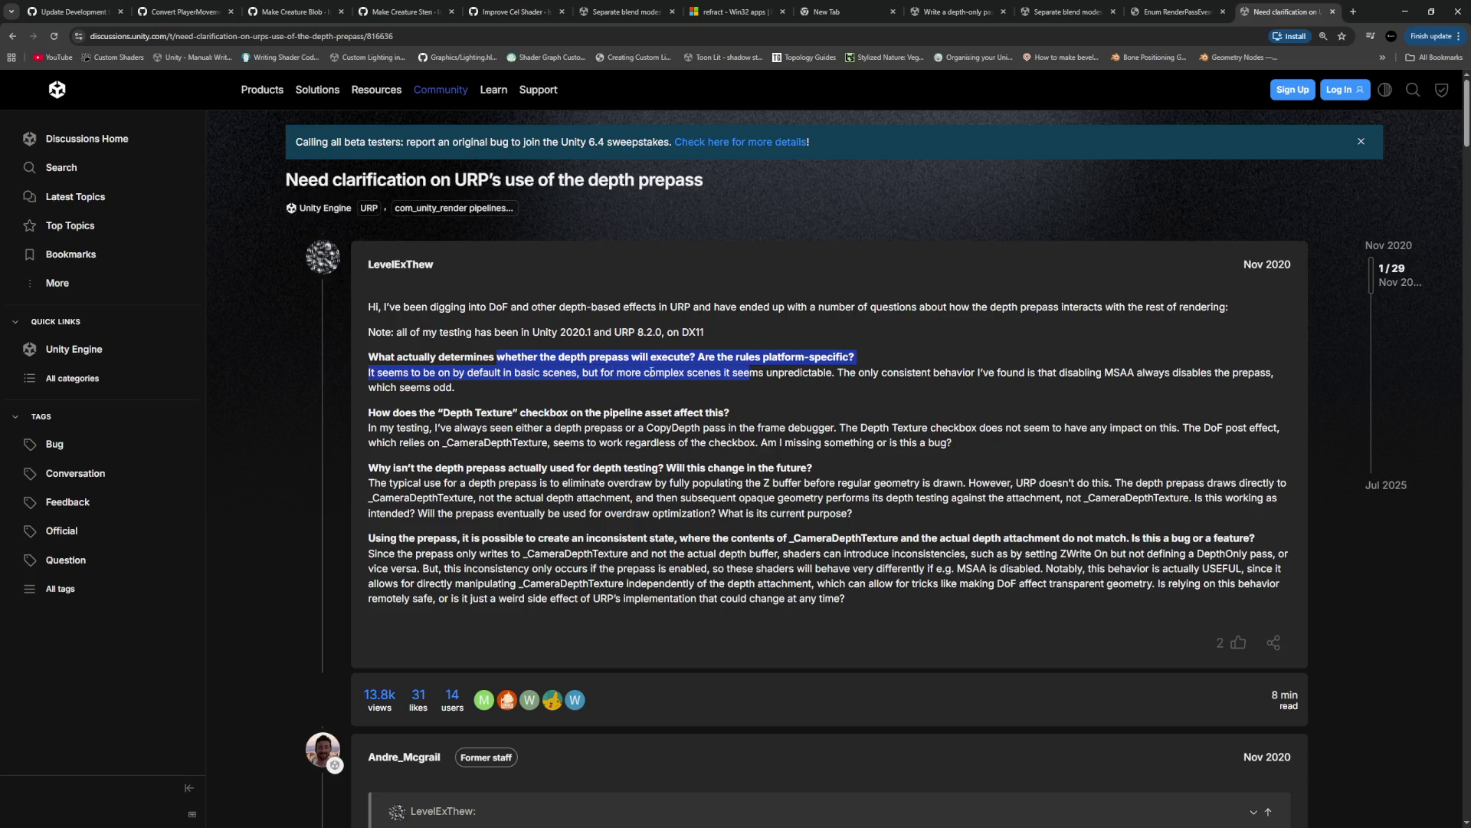
triple_click(437, 412)
left_click(630, 439)
scroll(385, 376, "down", 7)
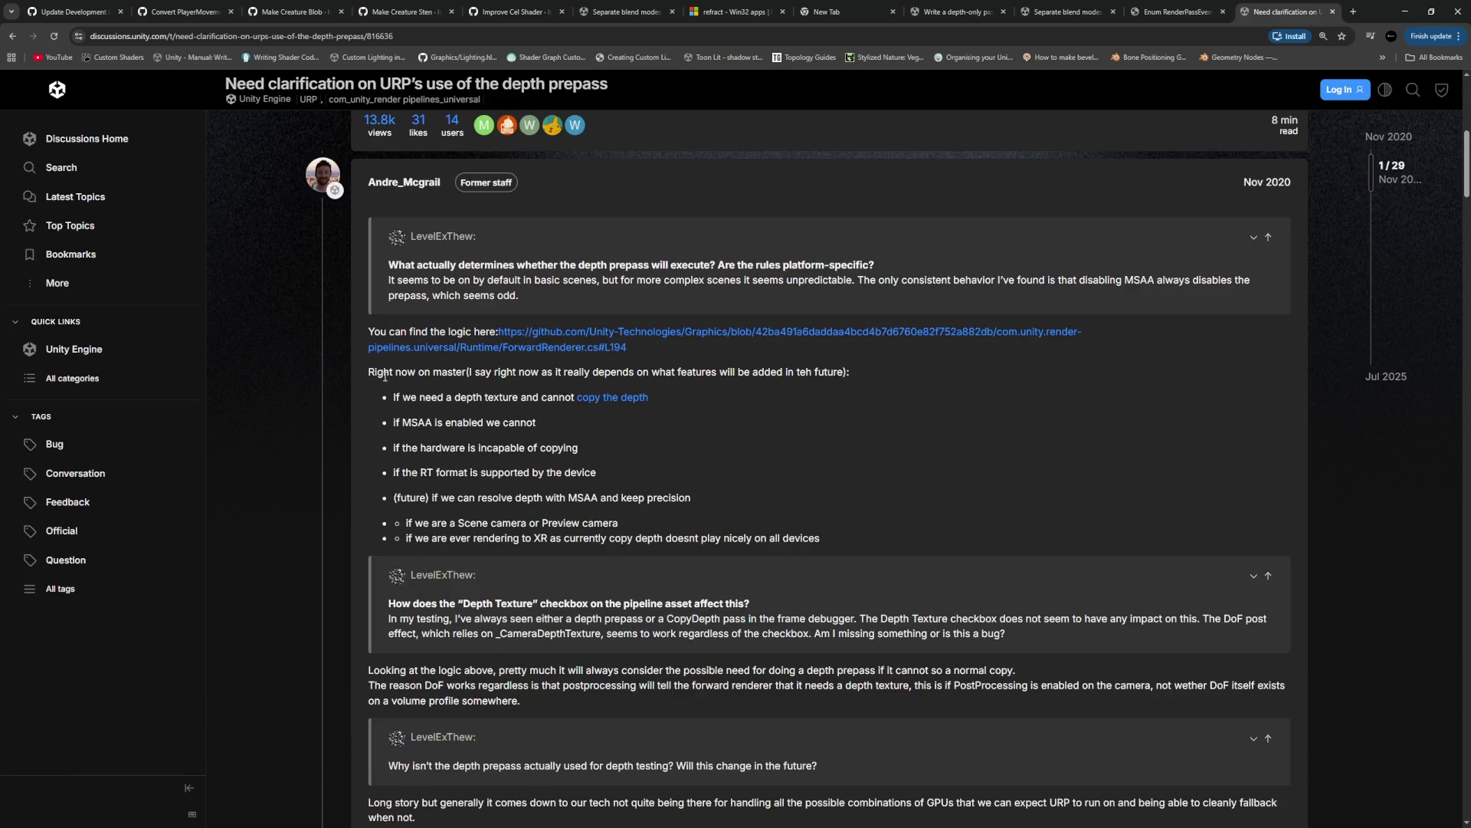
left_click_drag(402, 398, 661, 397)
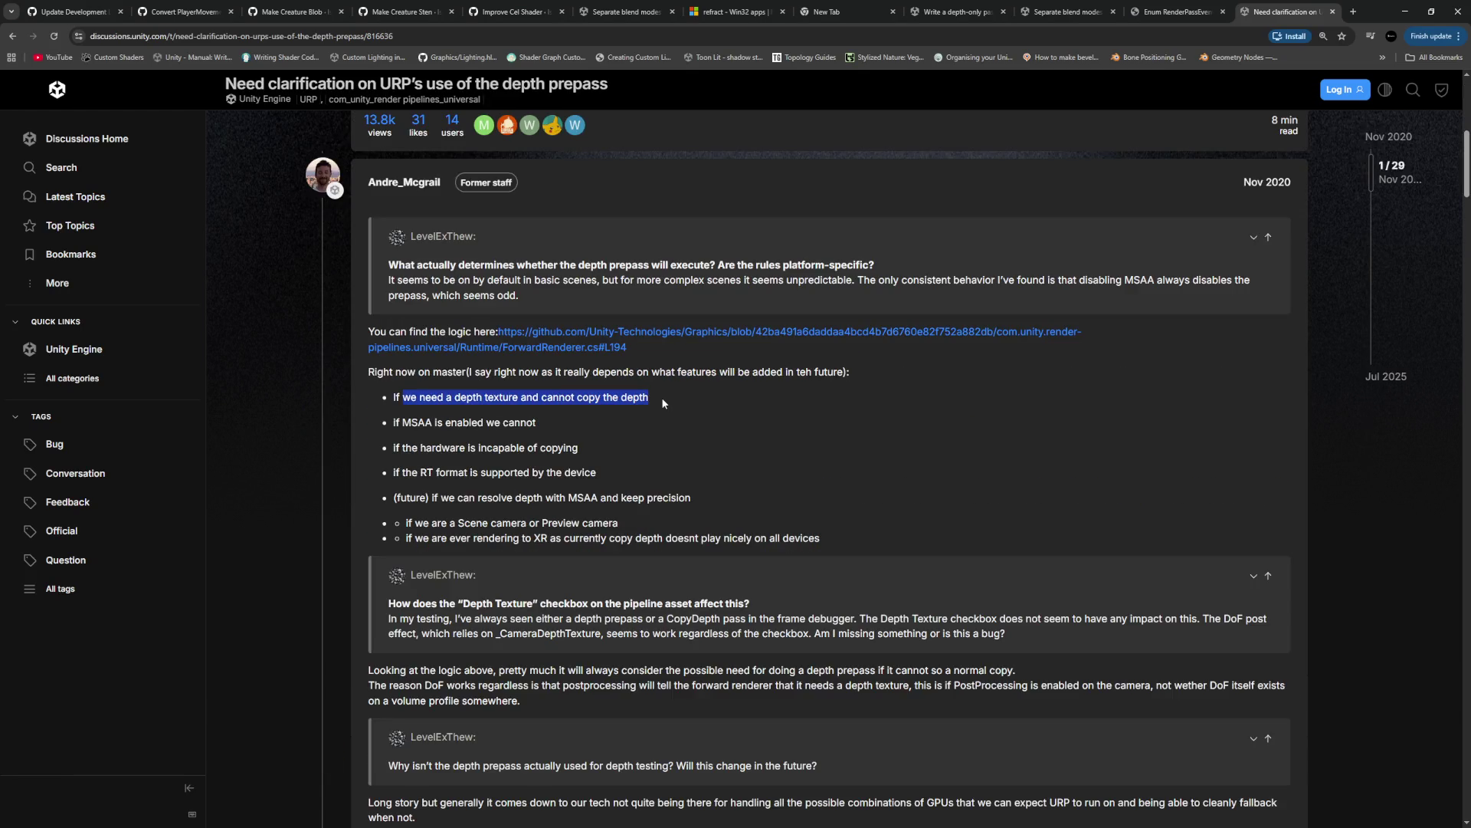
left_click(447, 406)
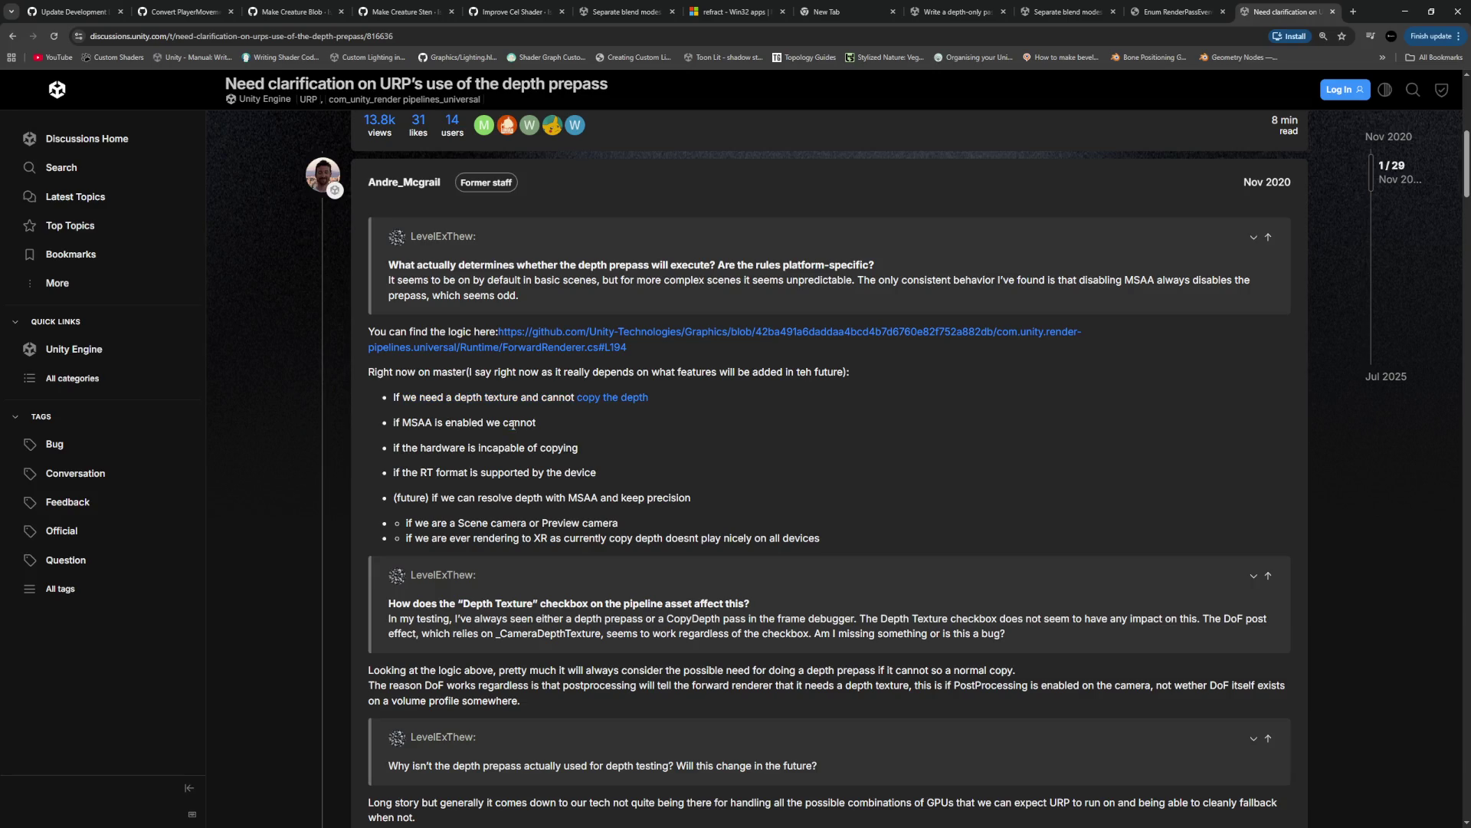
left_click_drag(537, 424, 390, 426)
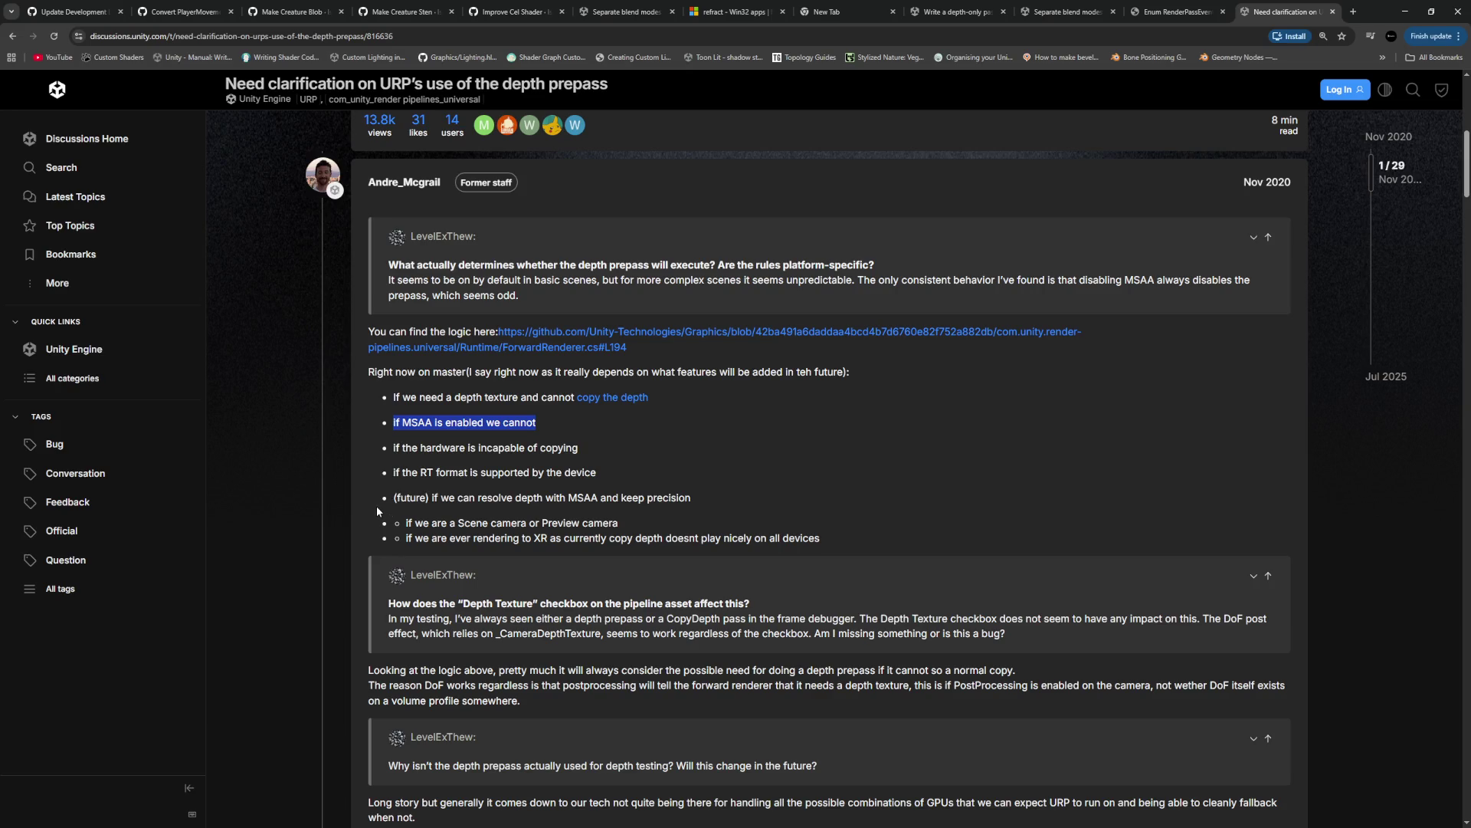
scroll(392, 487, "down", 3)
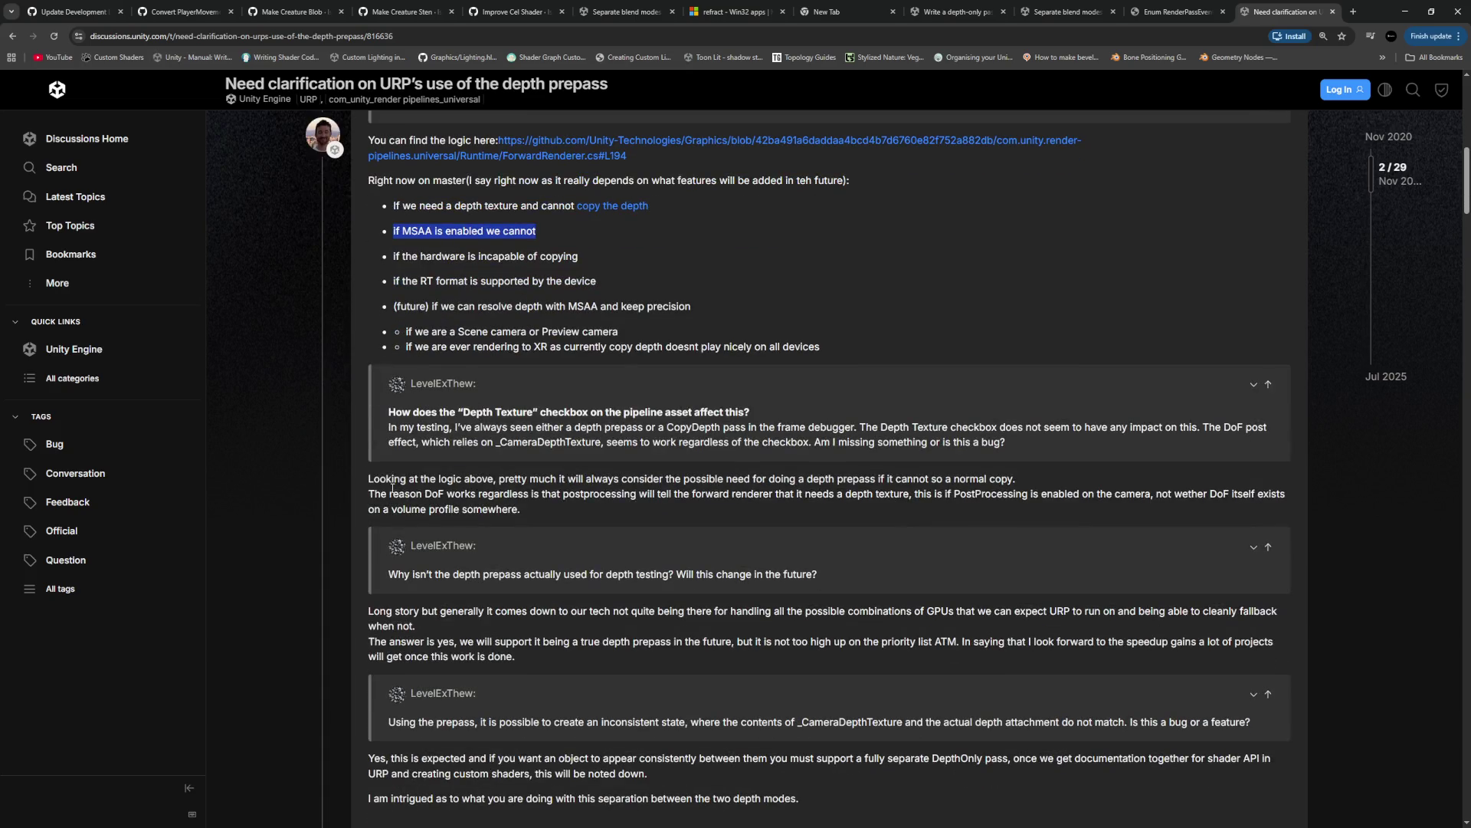
scroll(381, 479, "down", 5)
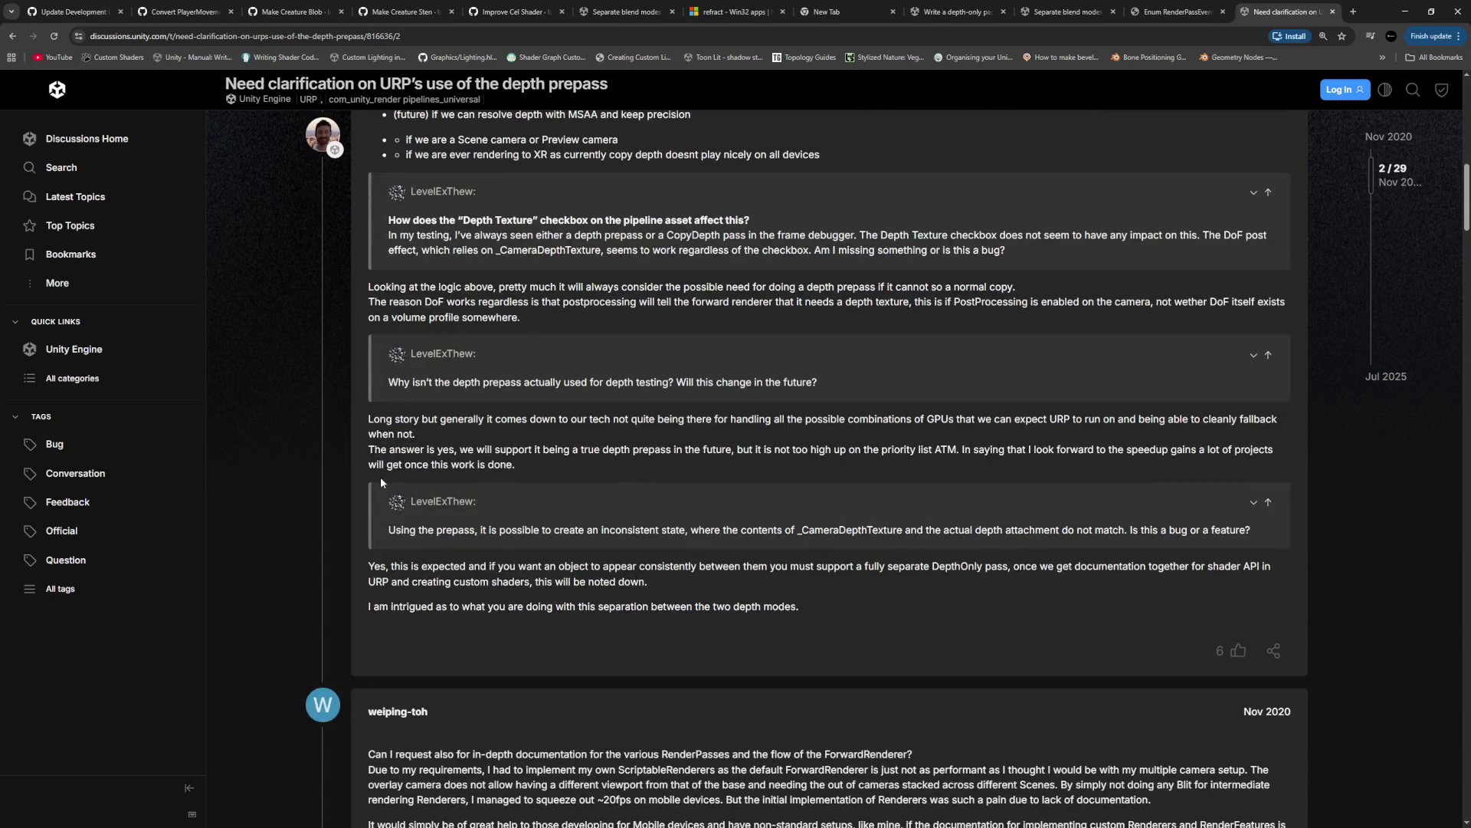
scroll(380, 477, "down", 3)
scroll(381, 478, "up", 8)
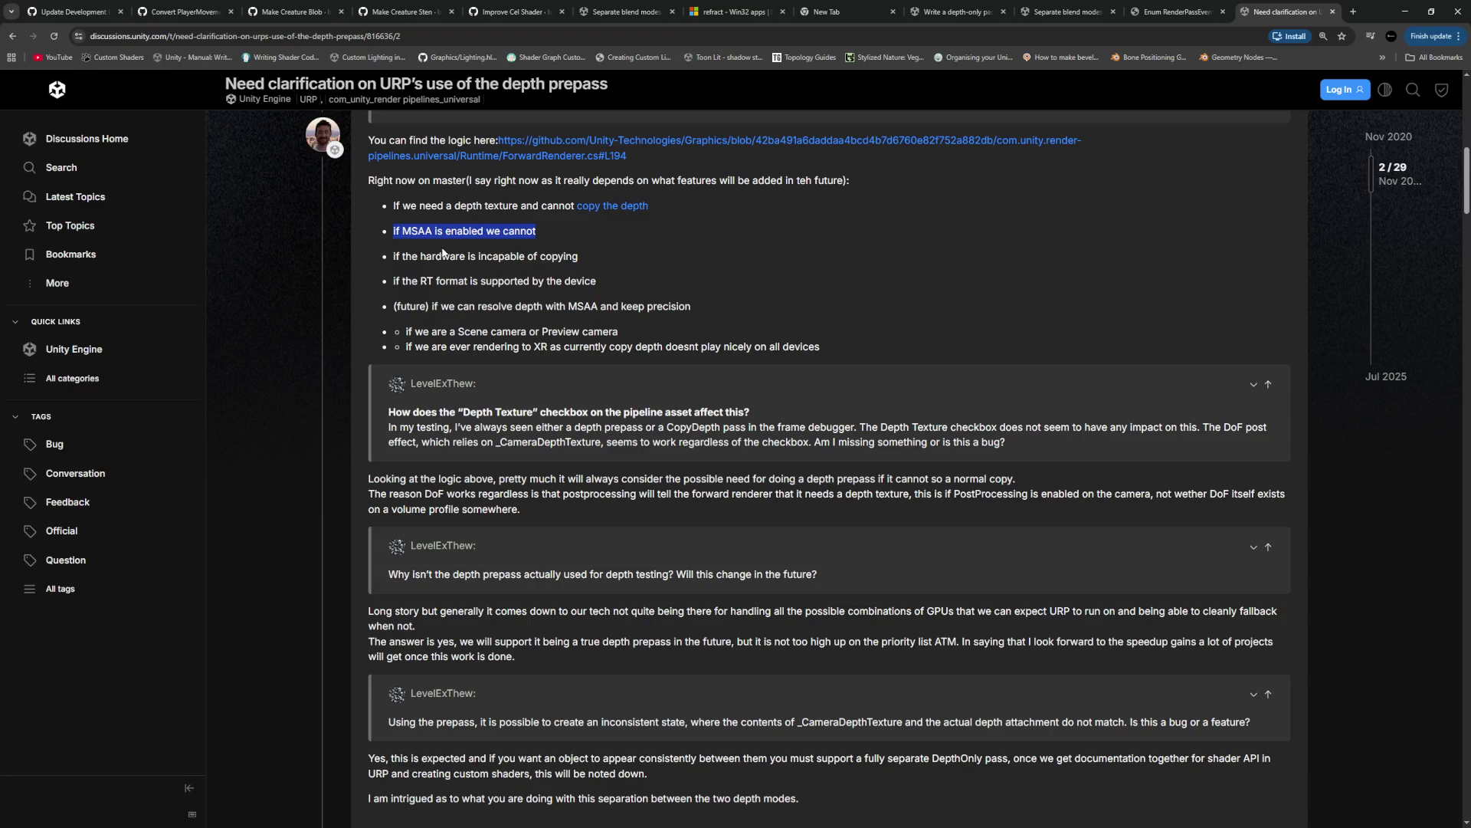
scroll(443, 257, "down", 3)
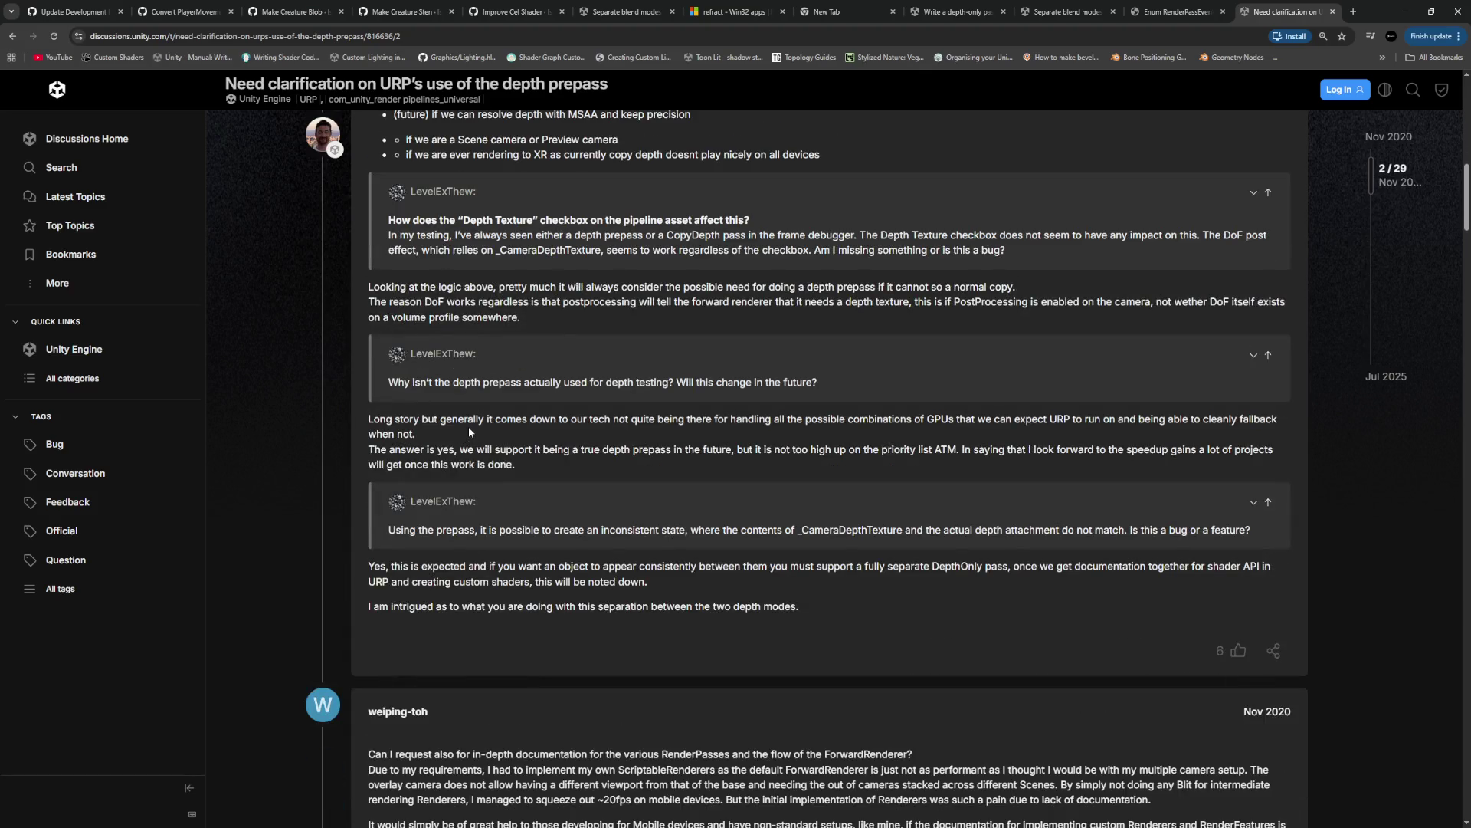
key("alt+Tab")
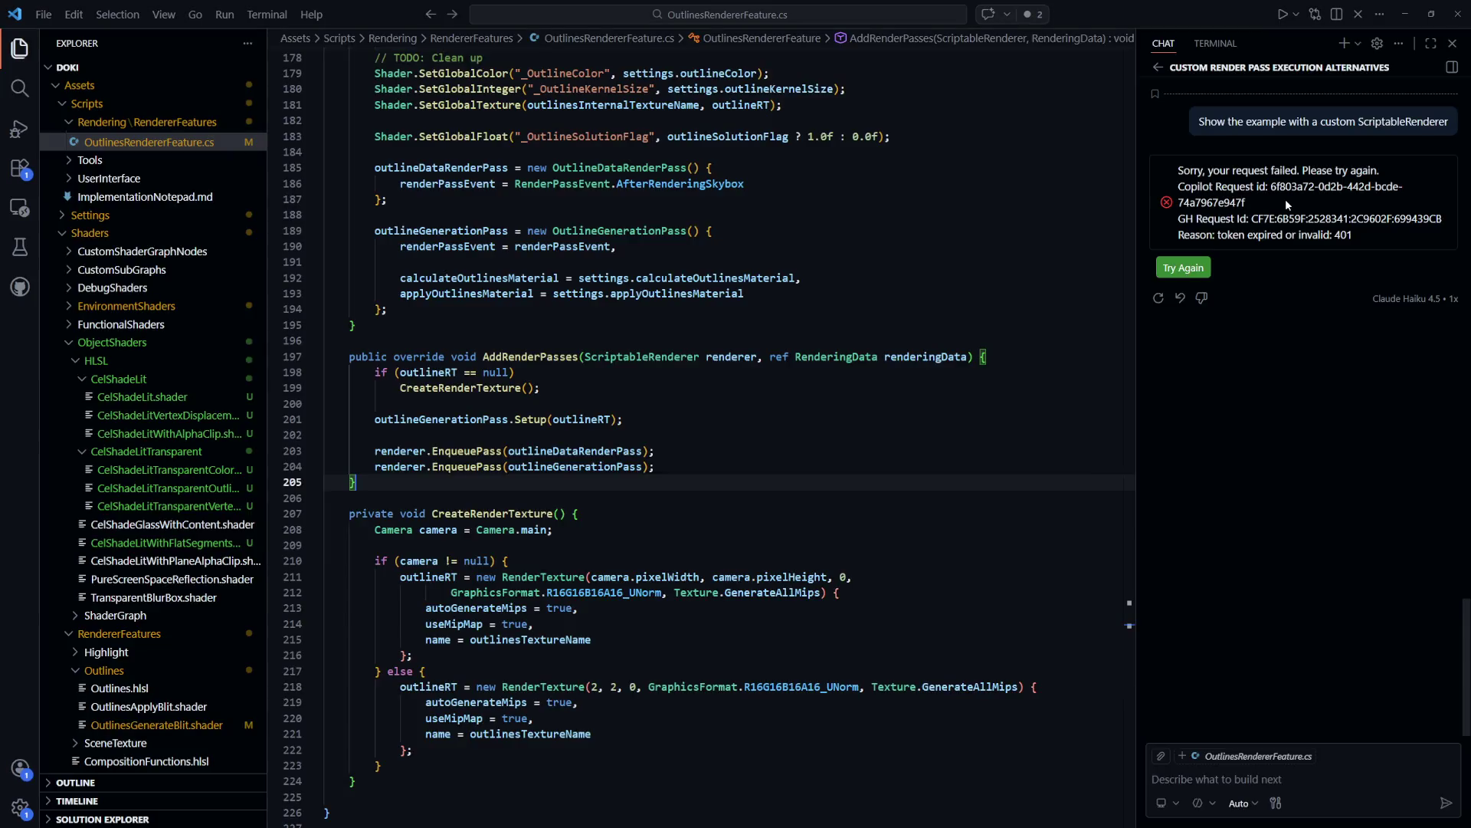
Retry the failed custom ScriptableRenderer request and widen the chat panel far over the code
left_click(1200, 264)
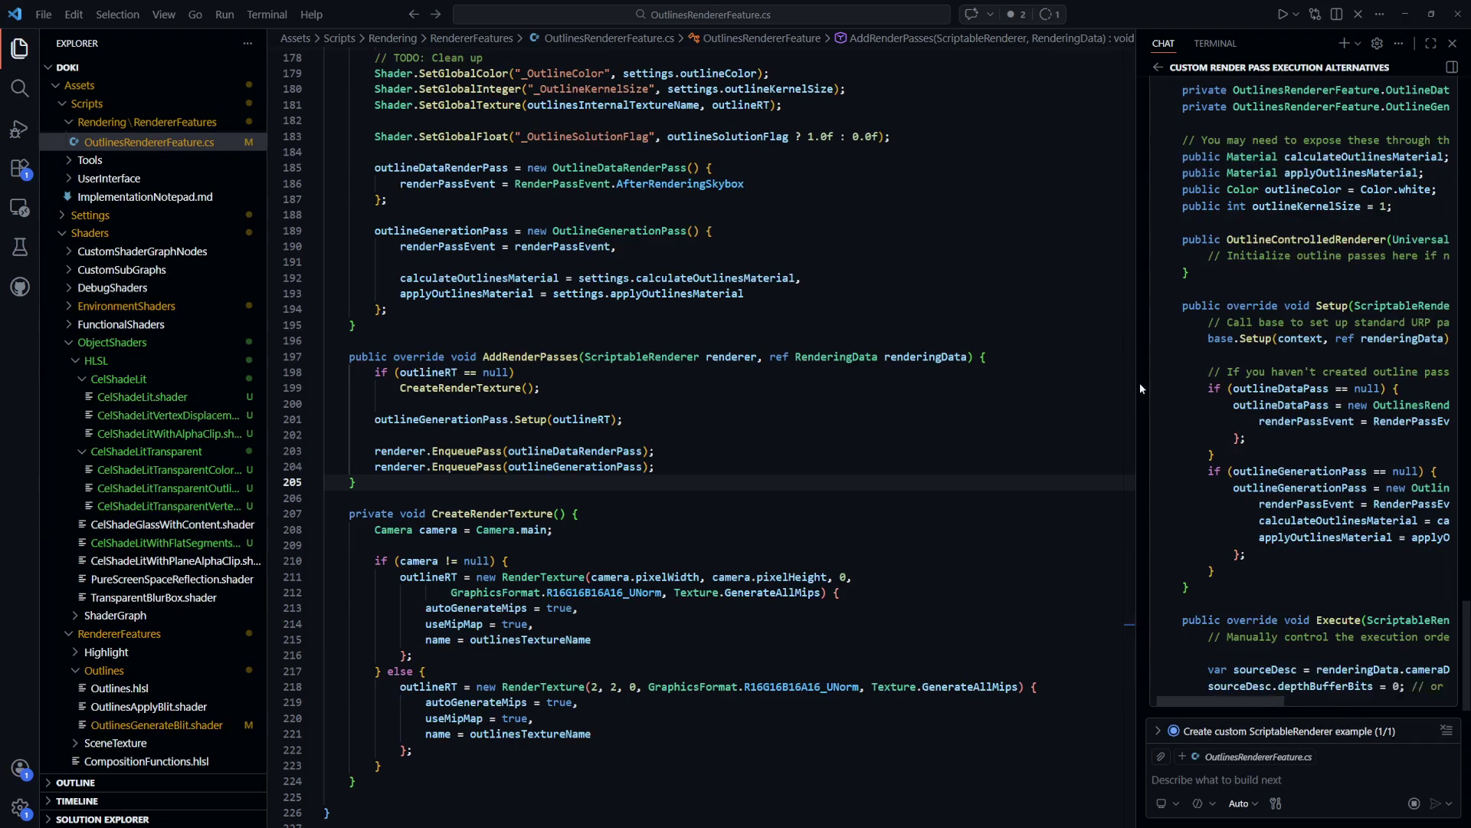
left_click_drag(1138, 386, 486, 387)
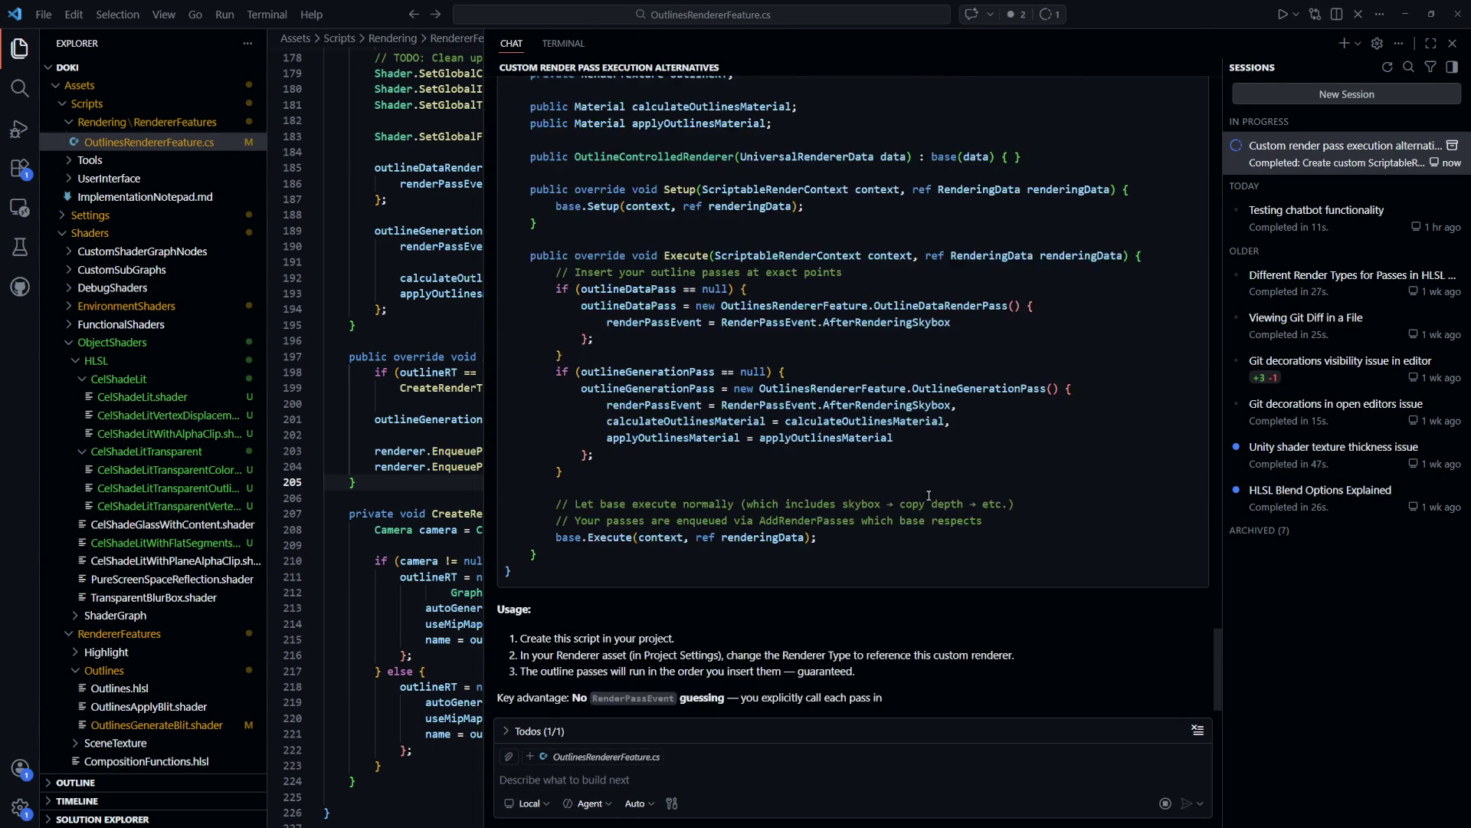
scroll(927, 500, "up", 3)
scroll(931, 512, "up", 6)
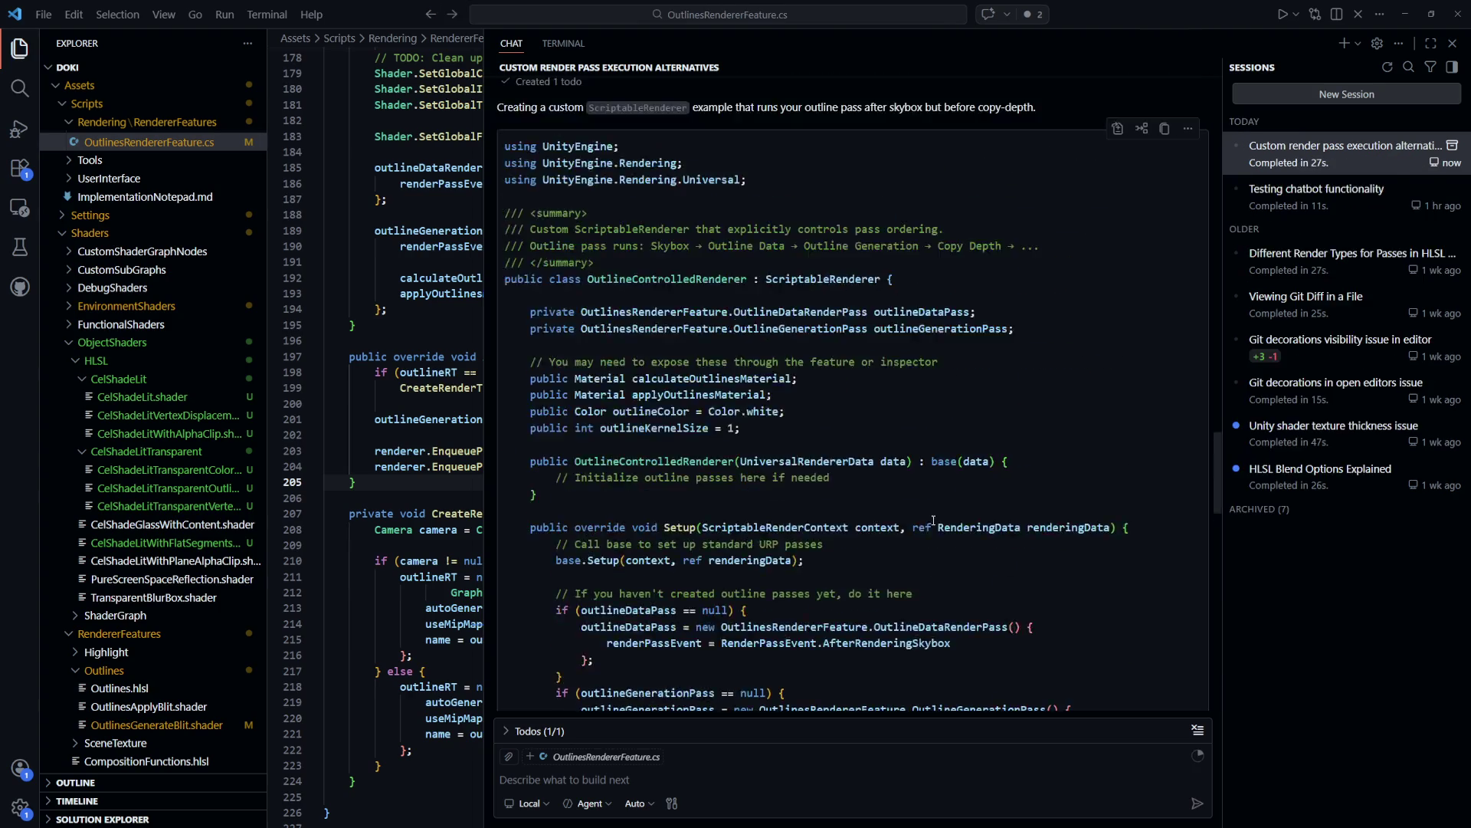
scroll(934, 521, "down", 3)
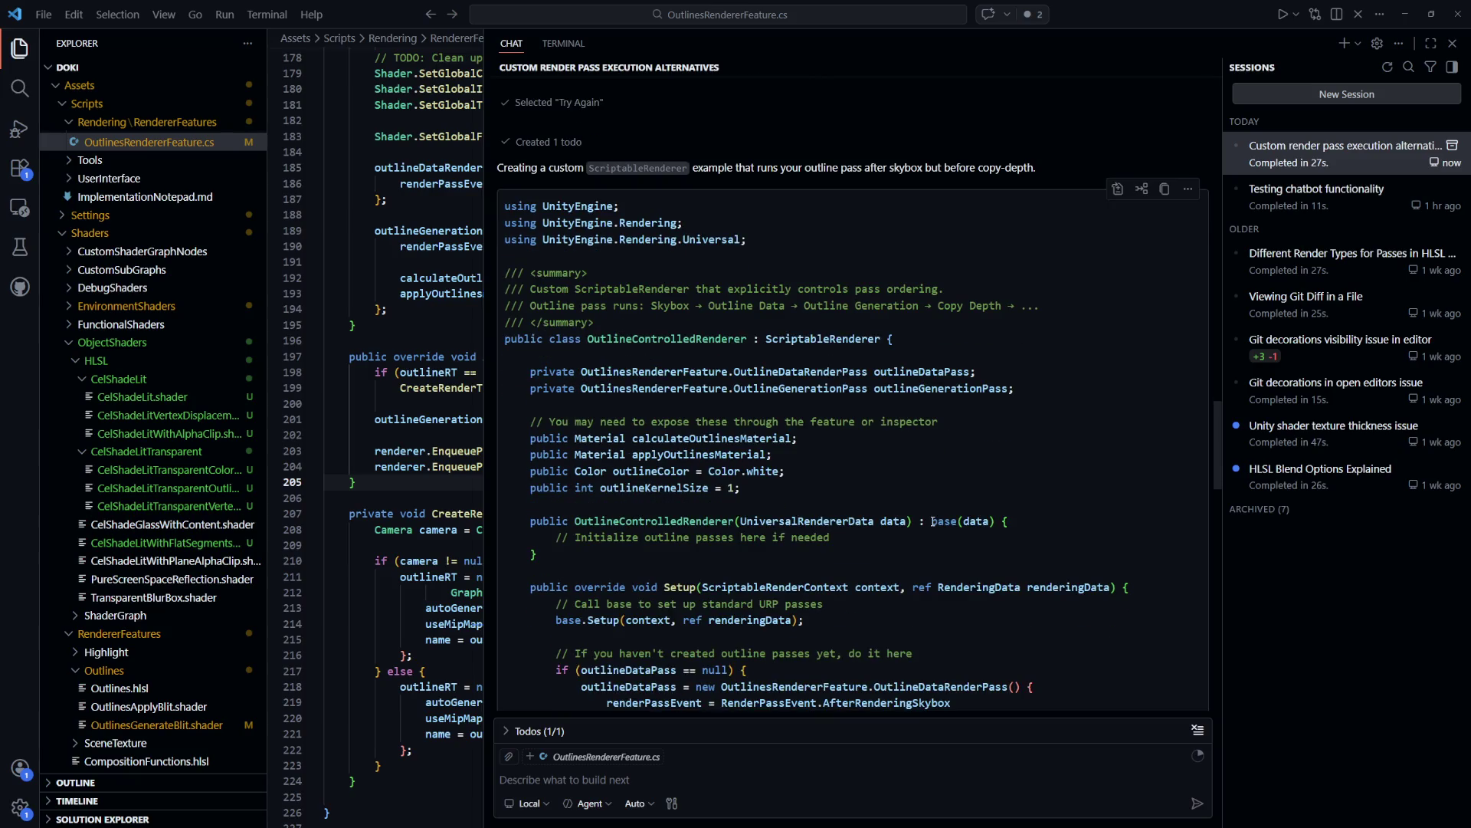
scroll(931, 521, "up", 2)
scroll(932, 521, "up", 5)
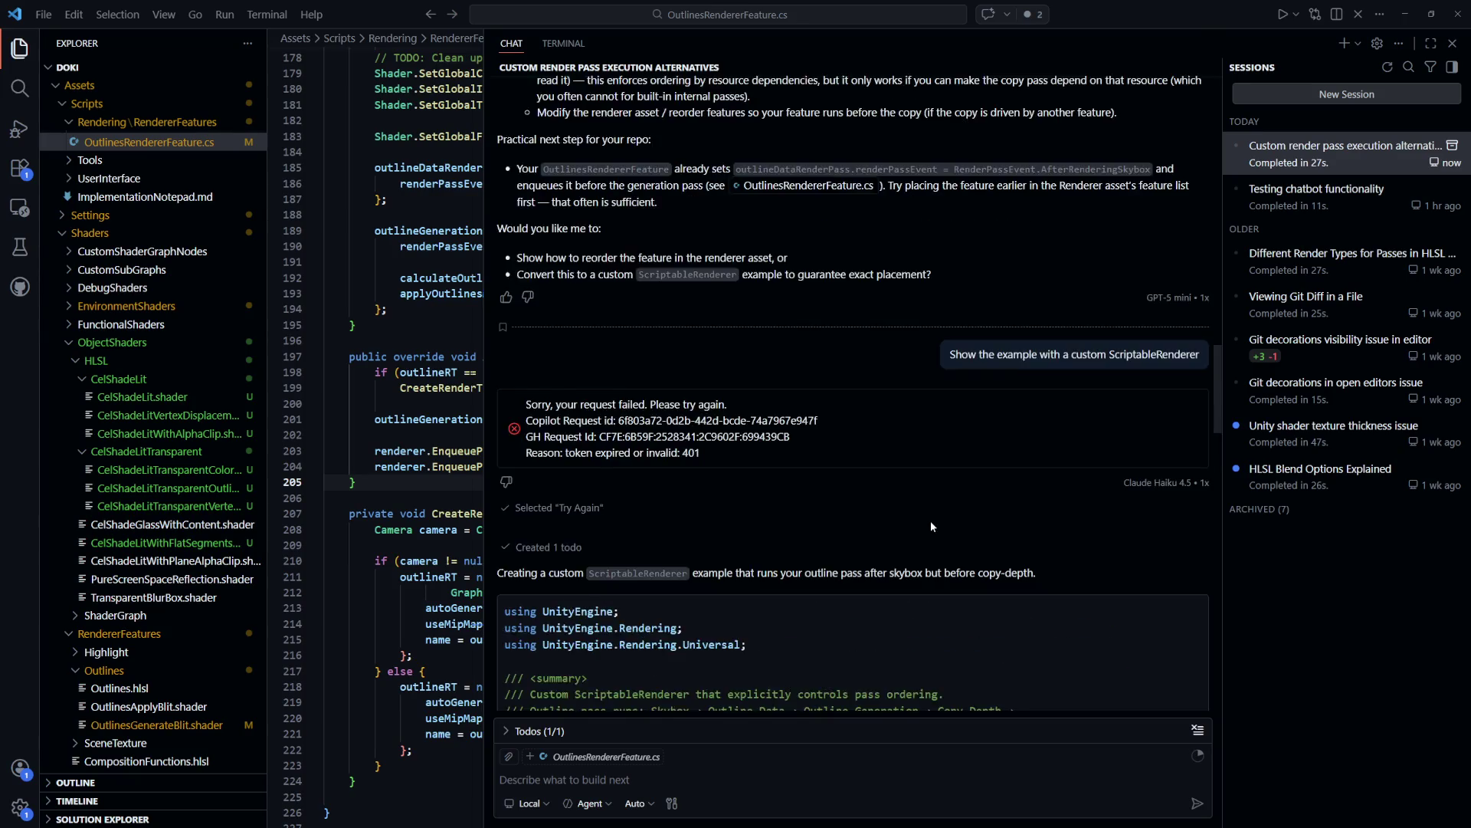
scroll(932, 521, "down", 4)
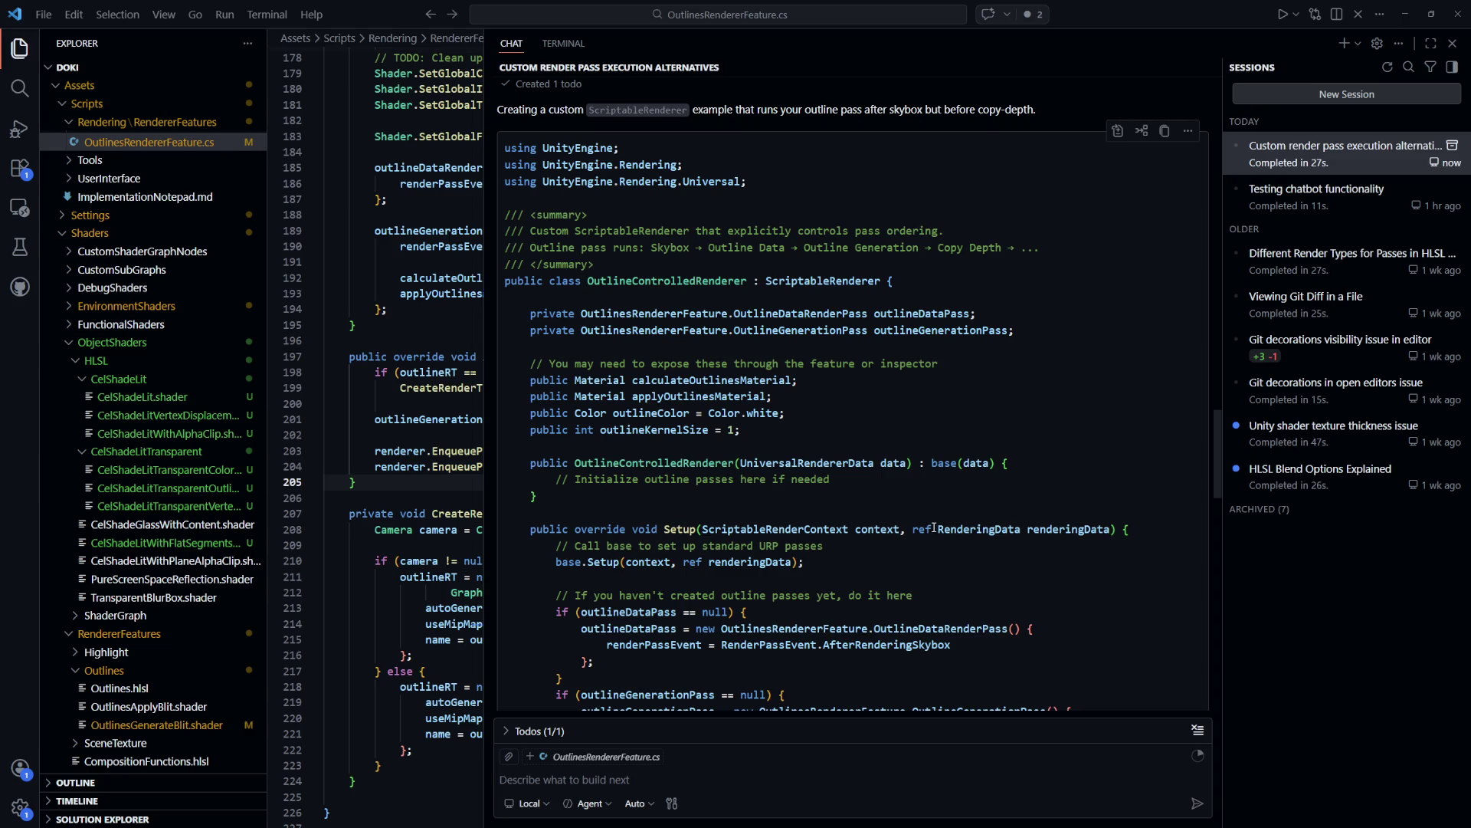
scroll(928, 526, "down", 2)
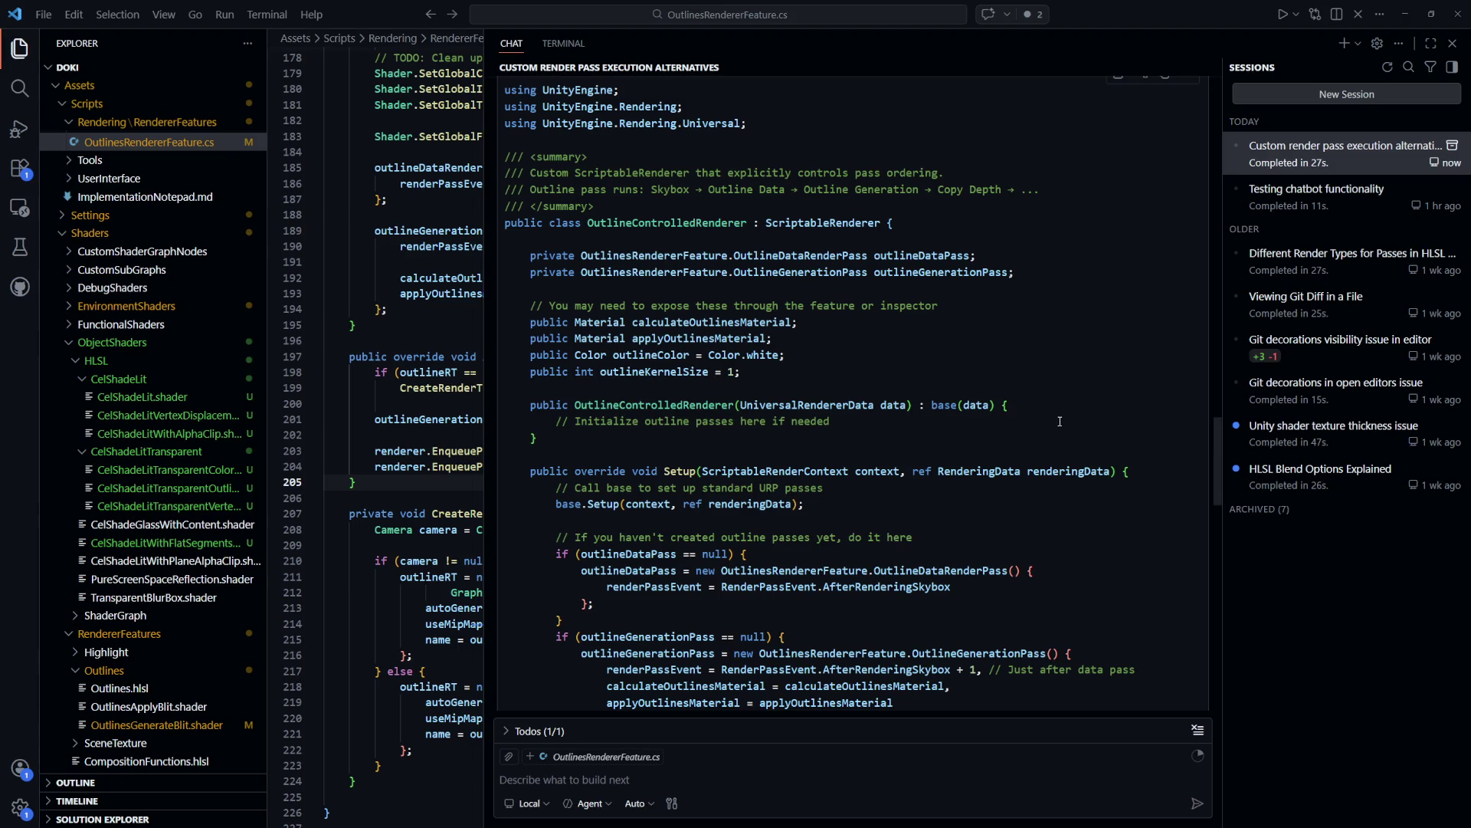
scroll(1061, 421, "down", 3)
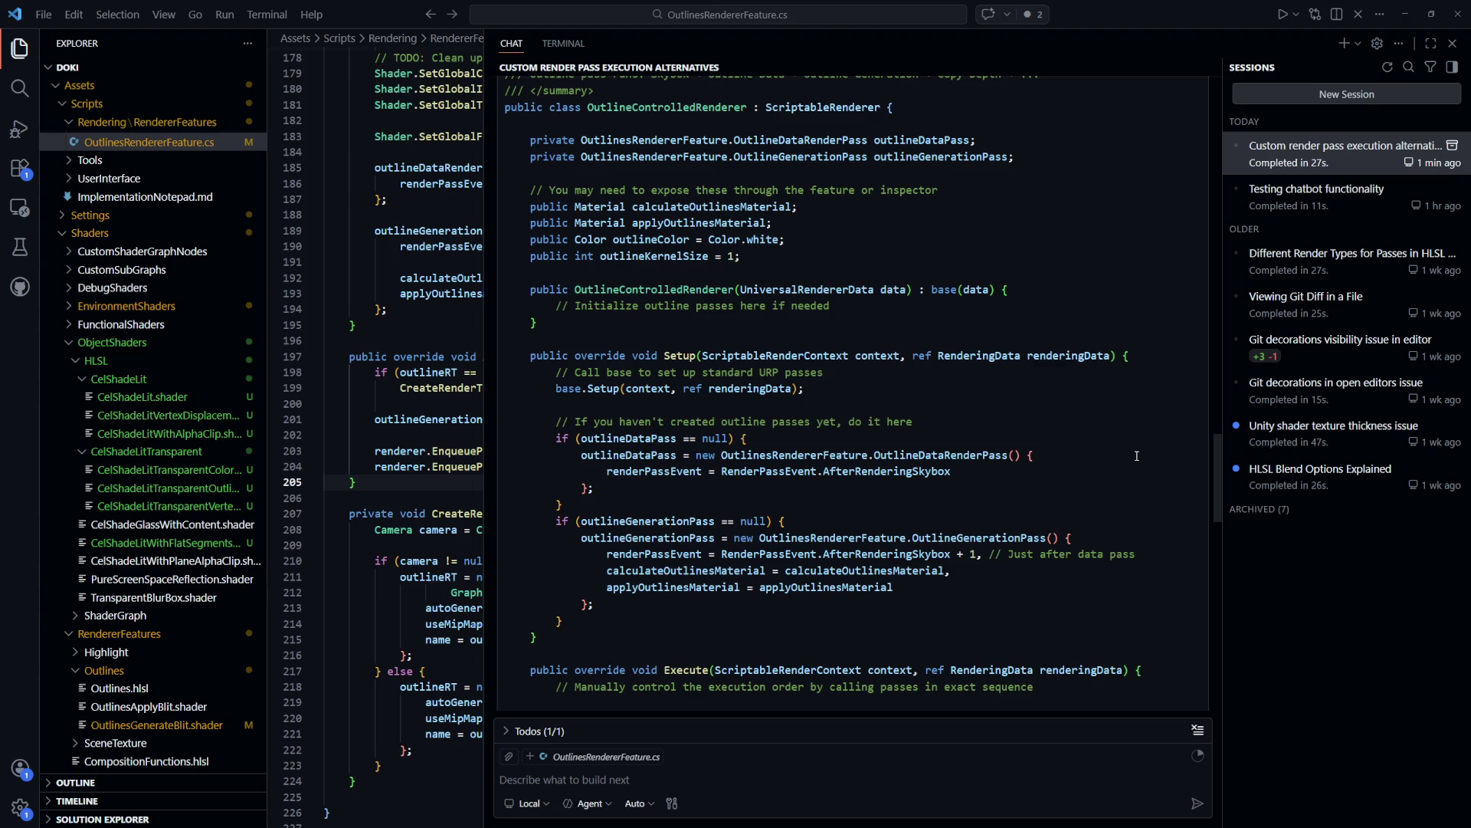
scroll(1136, 456, "down", 3)
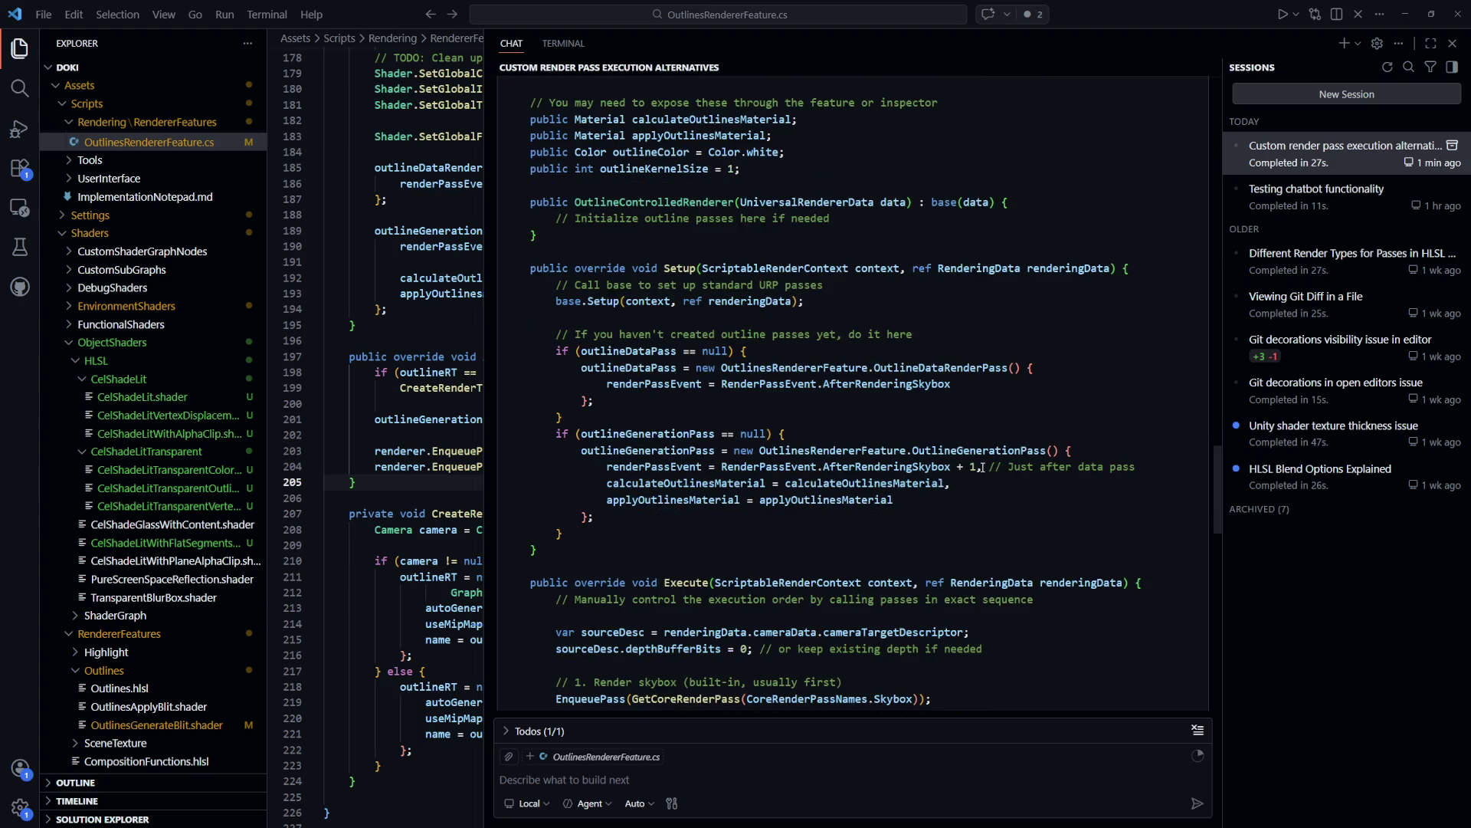
Read through Copilot's OutlineControlledRenderer example and the simpler base.Execute alternative
scroll(922, 467, "down", 10)
scroll(904, 465, "up", 10)
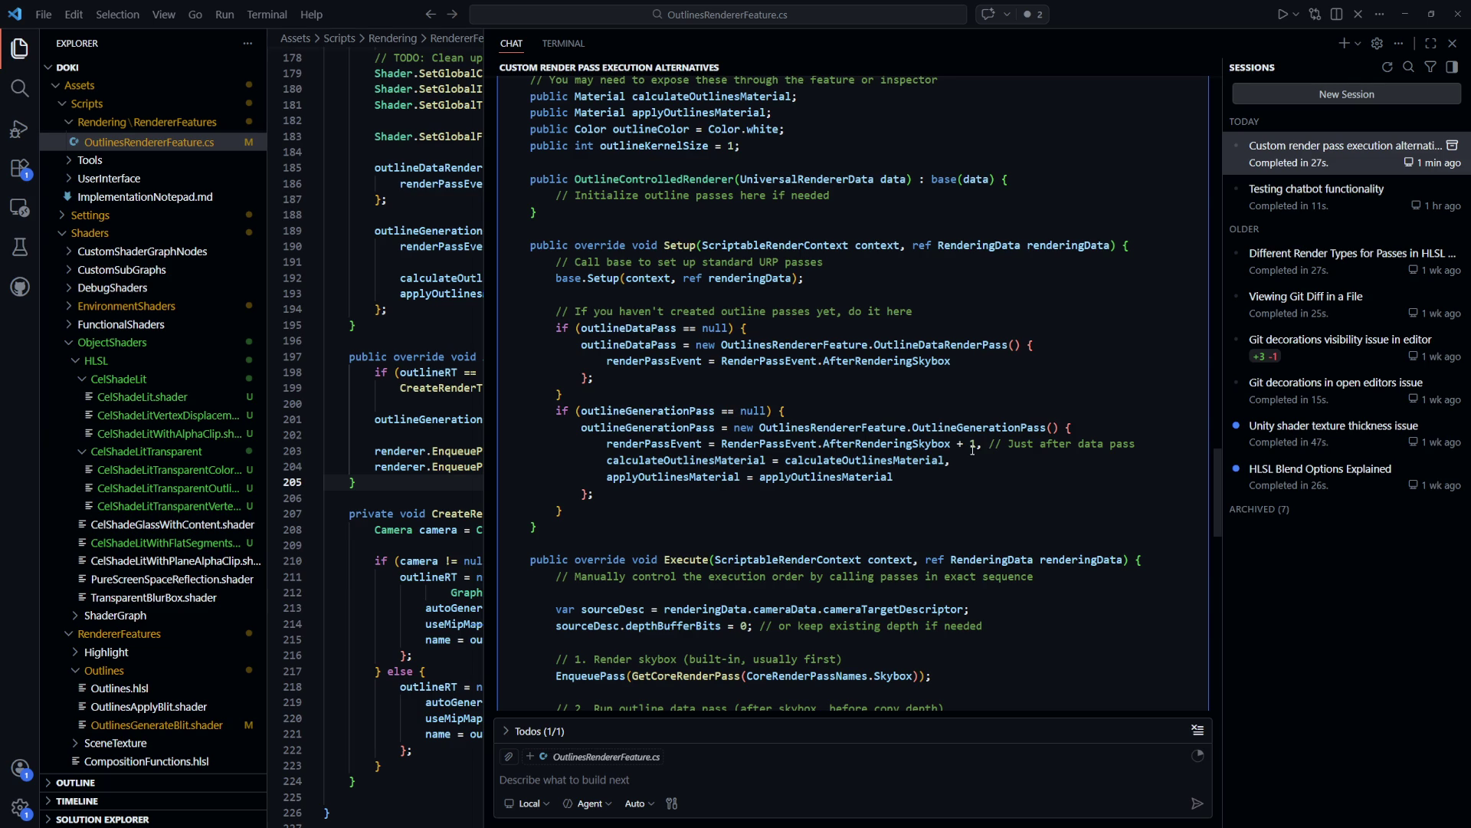
scroll(972, 450, "down", 5)
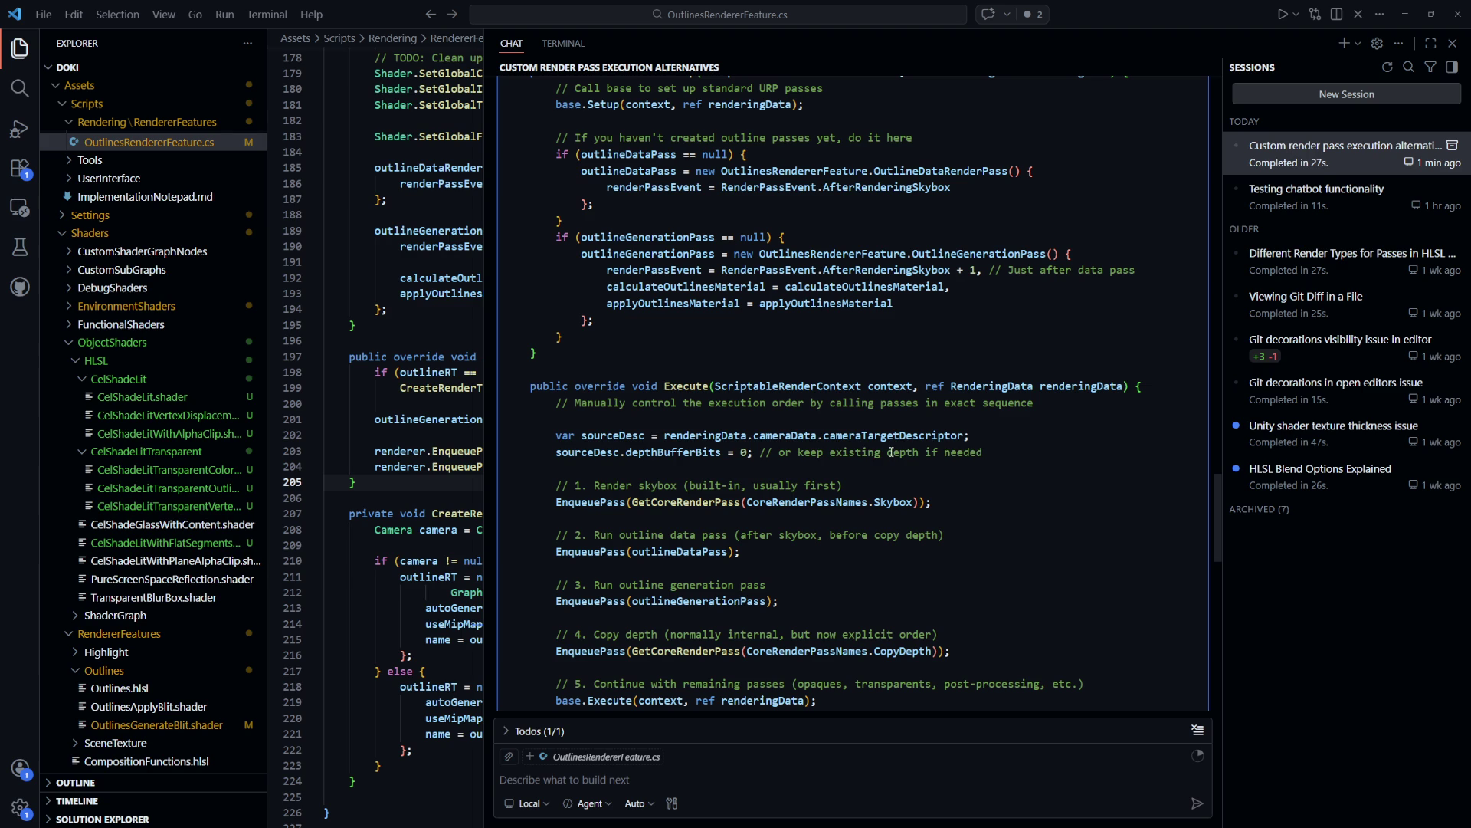
scroll(891, 452, "down", 2)
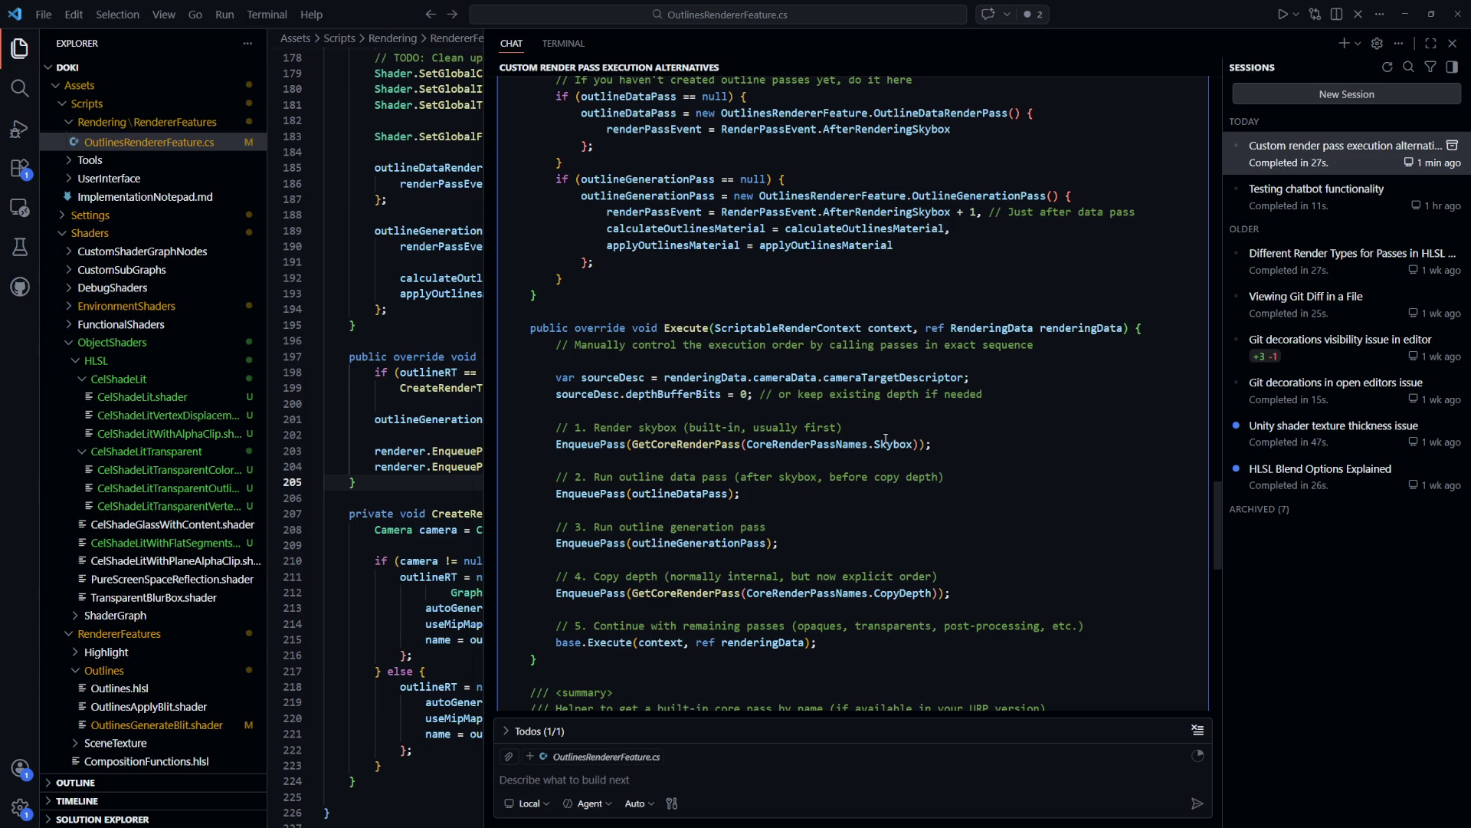
scroll(964, 538, "down", 2)
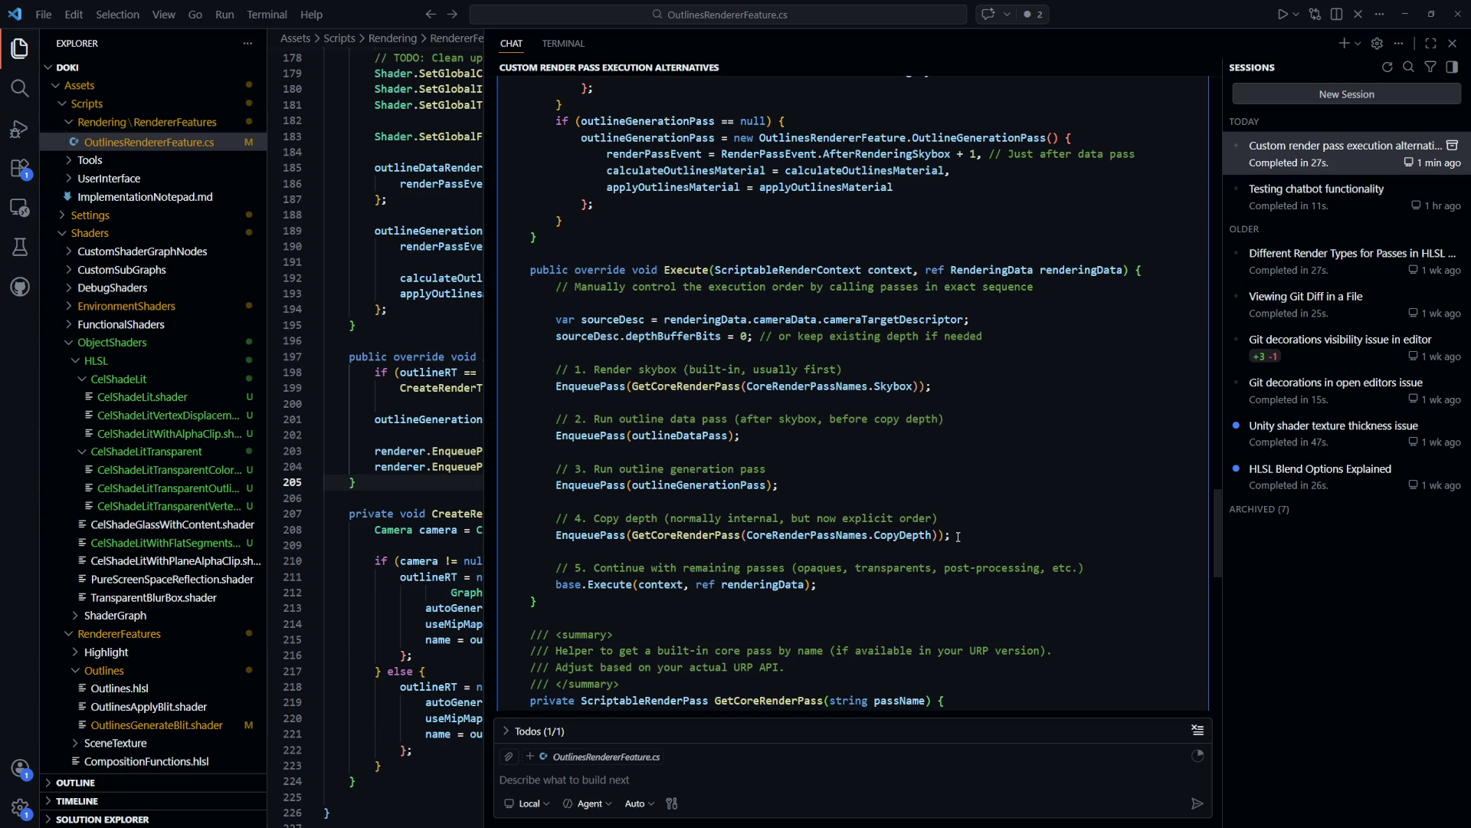
scroll(957, 536, "down", 3)
scroll(813, 574, "down", 1)
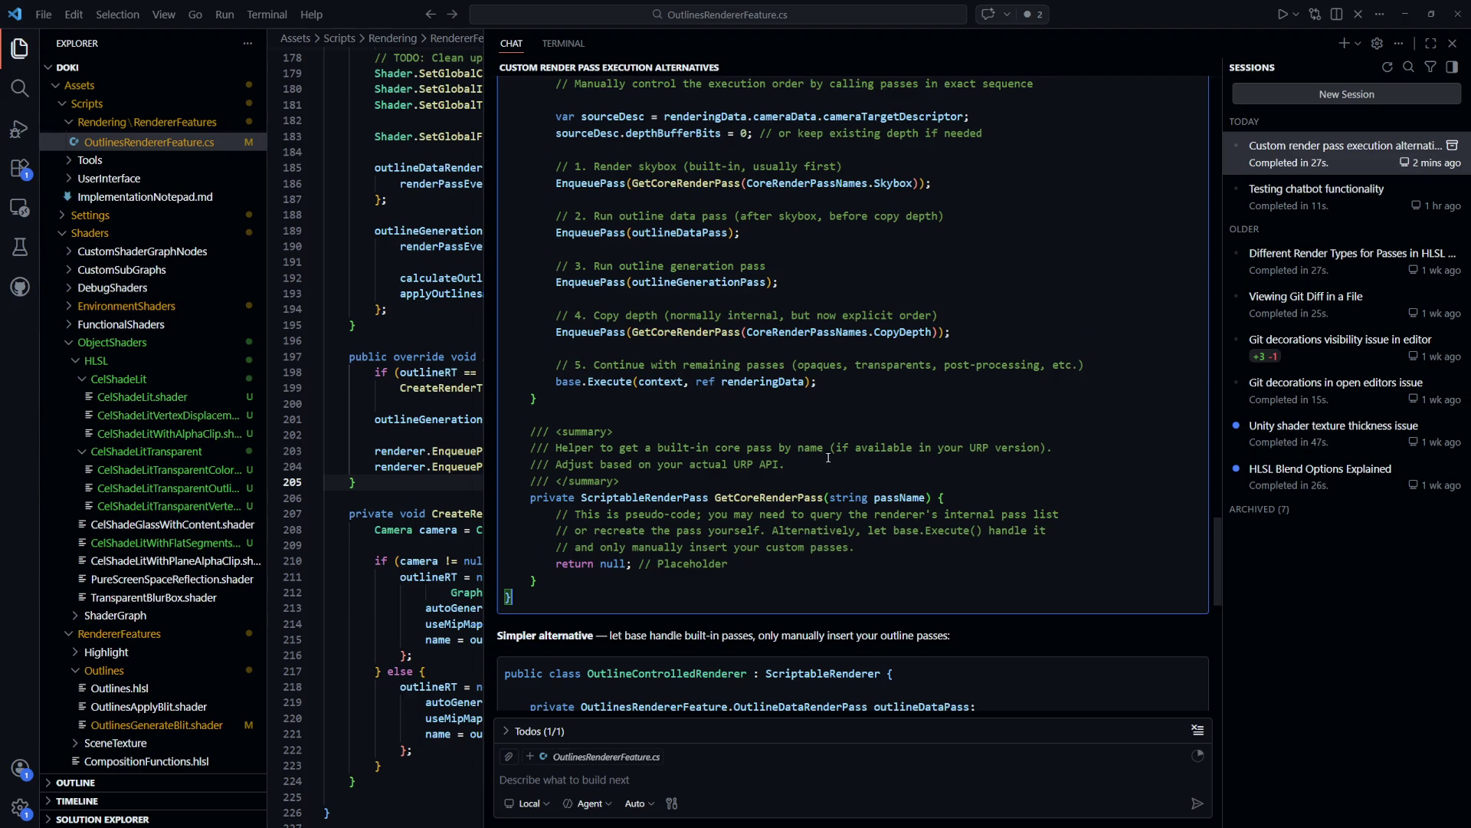
scroll(828, 458, "down", 5)
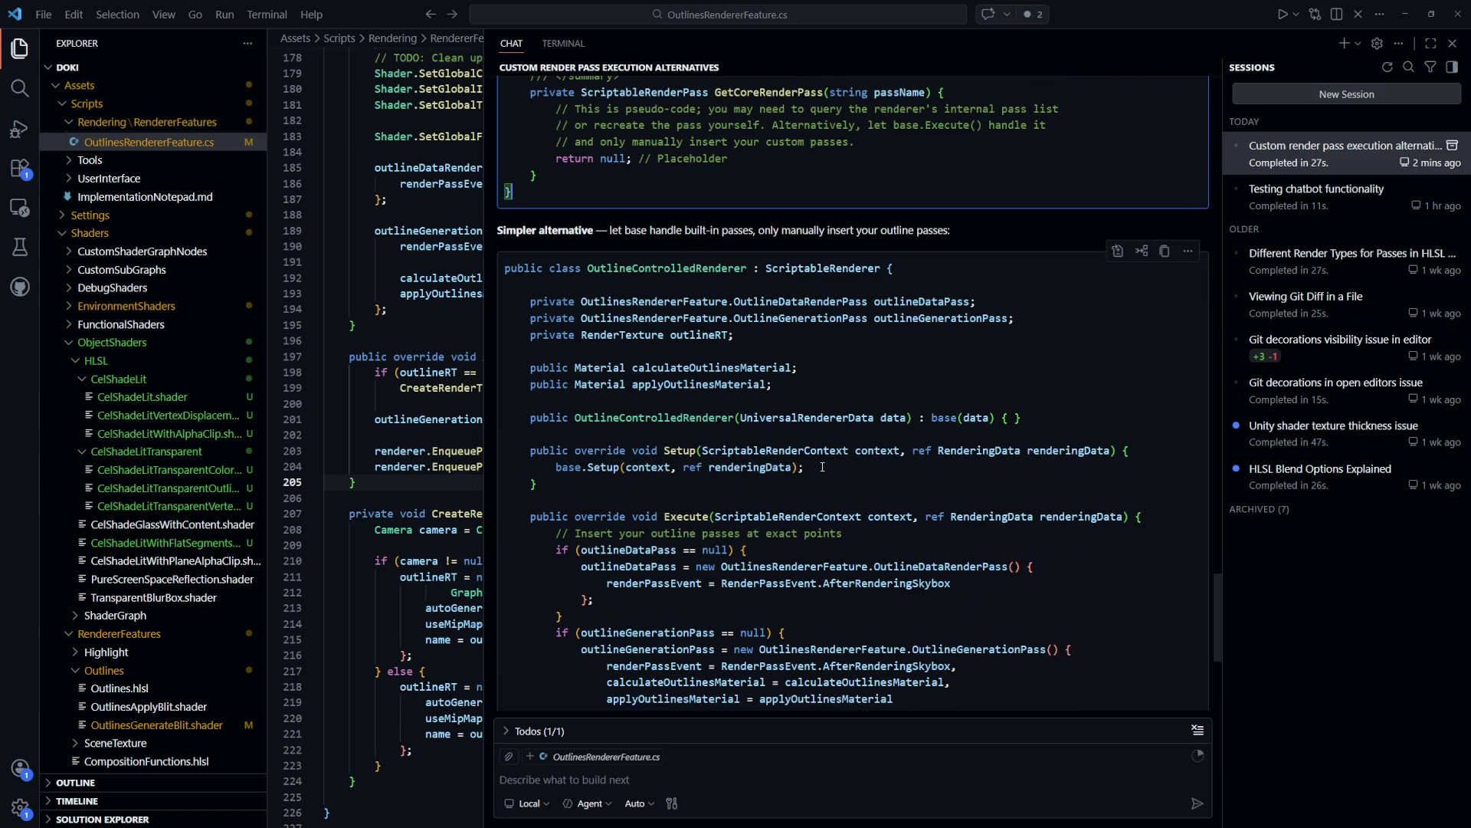
scroll(822, 467, "down", 2)
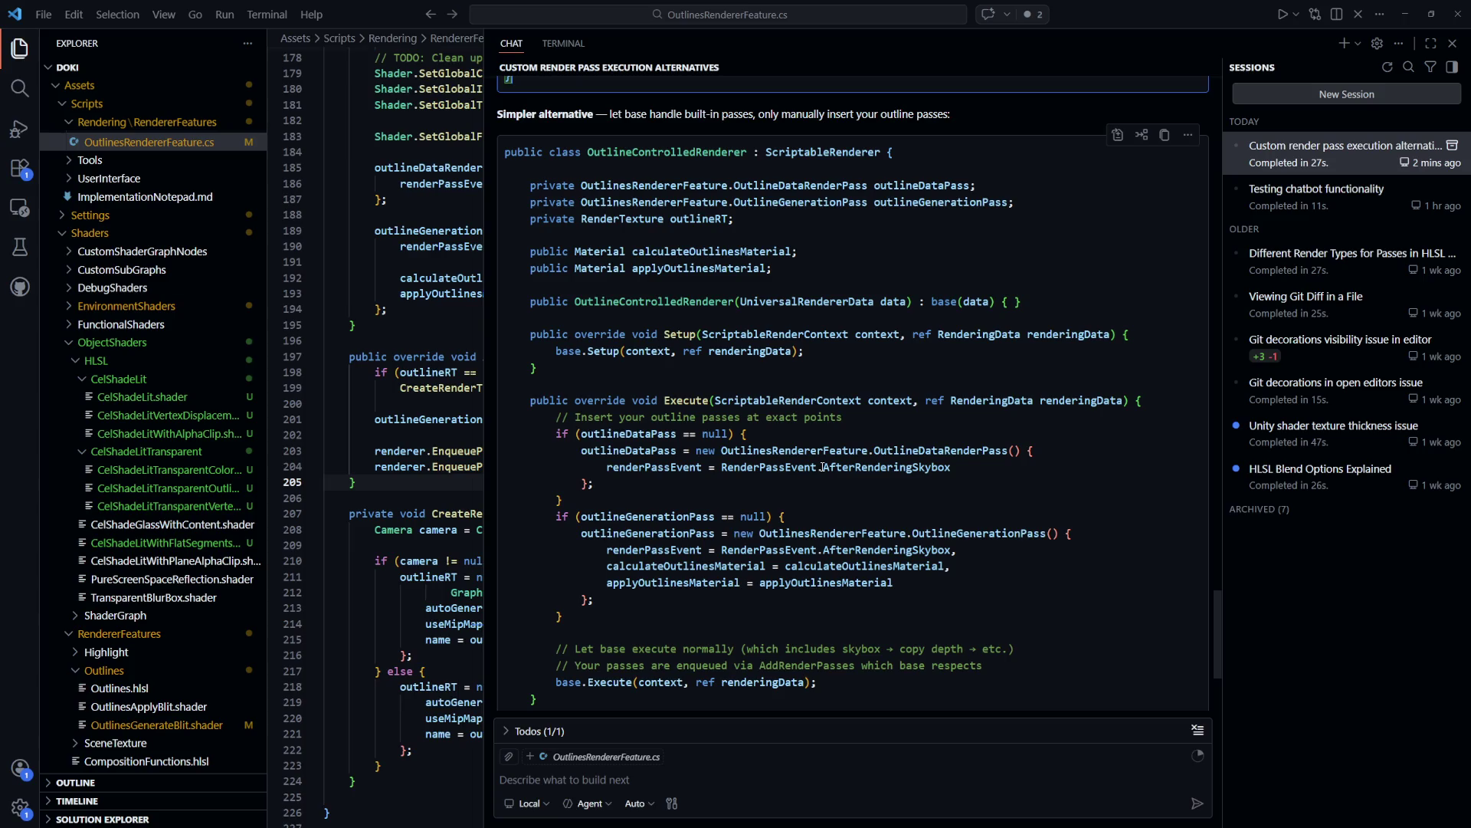
scroll(823, 467, "up", 1)
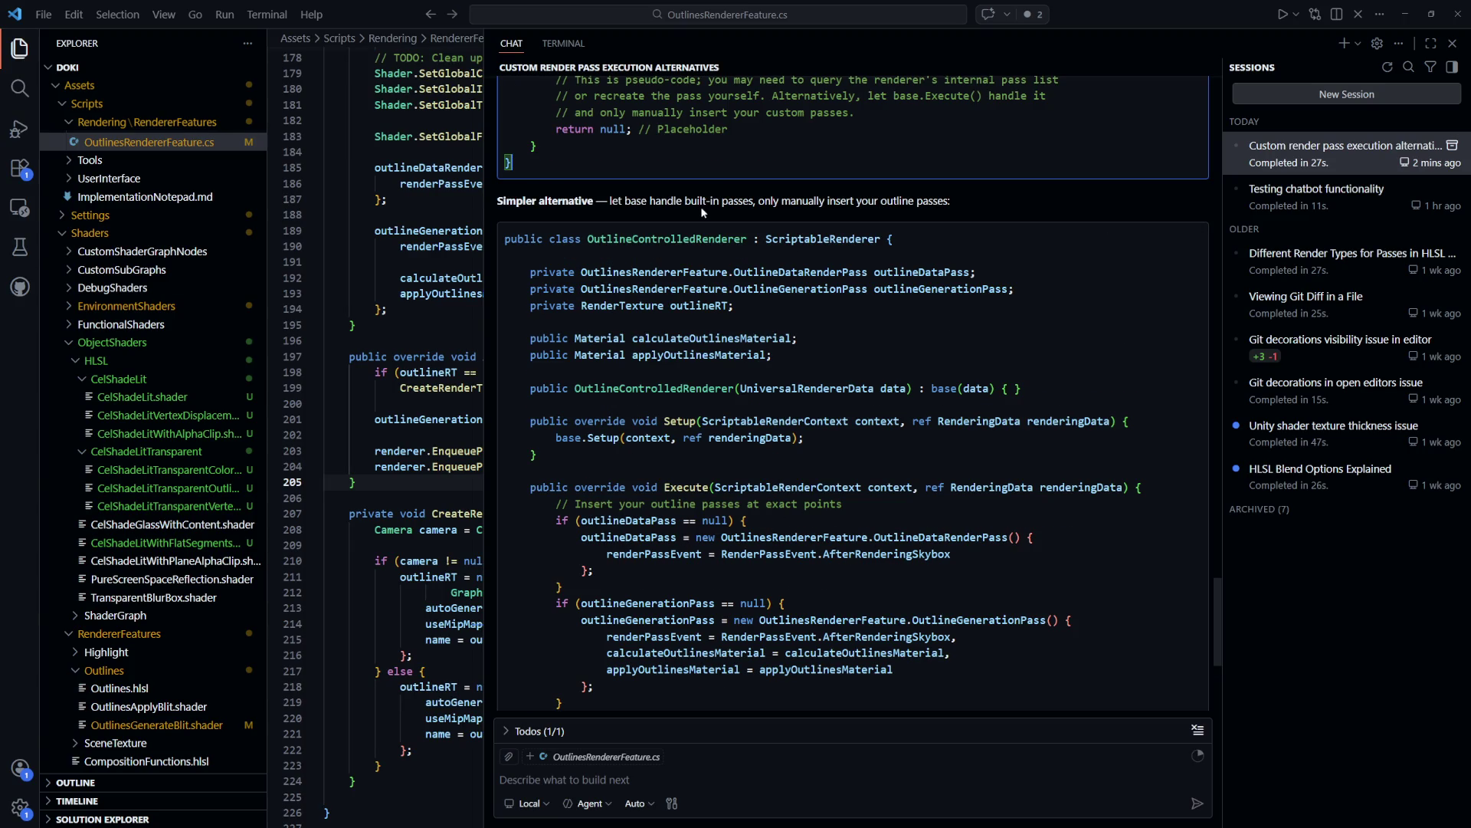
scroll(810, 283, "up", 1)
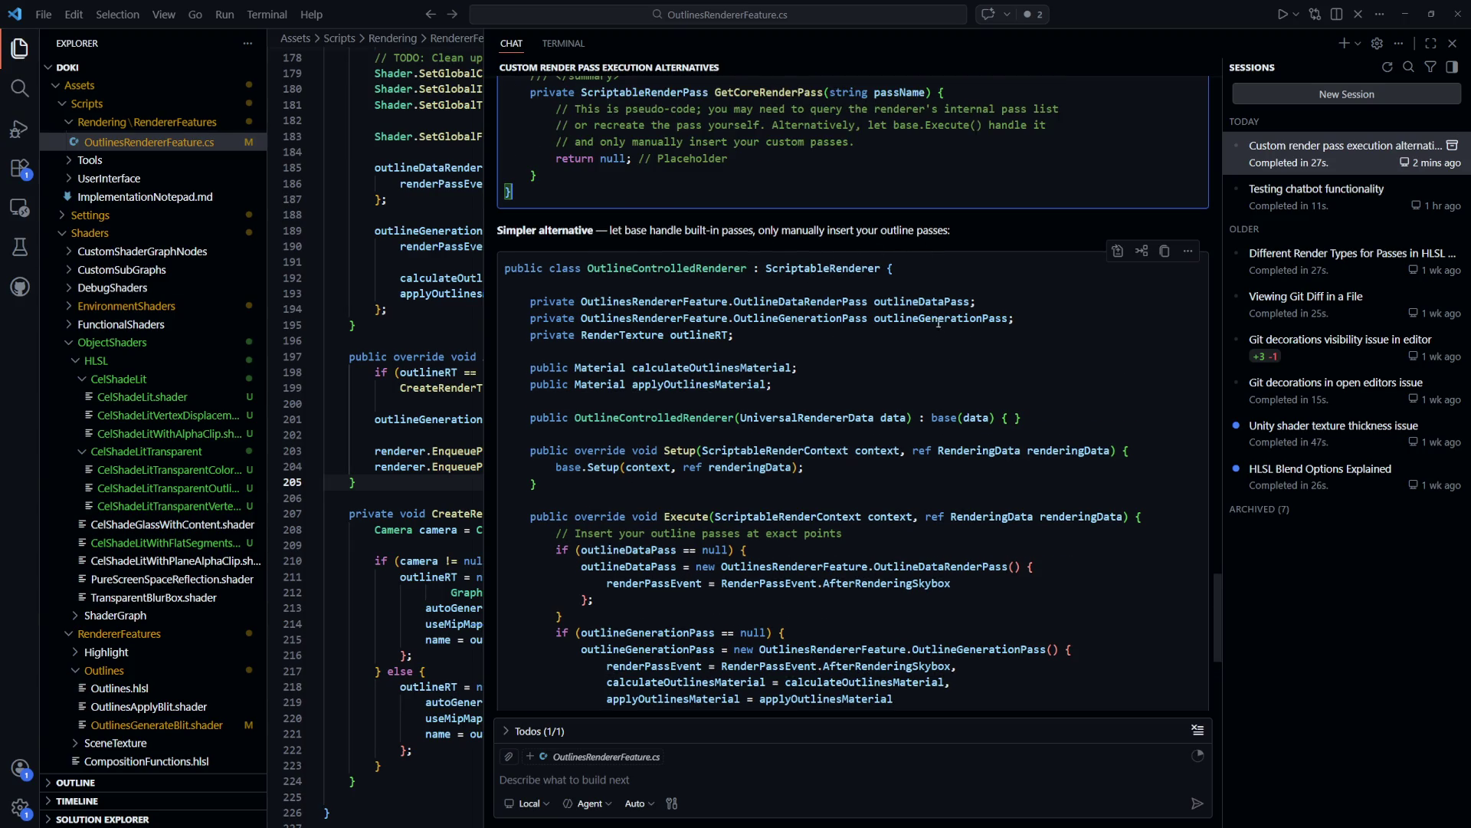
scroll(932, 316, "down", 1)
scroll(903, 275, "down", 2)
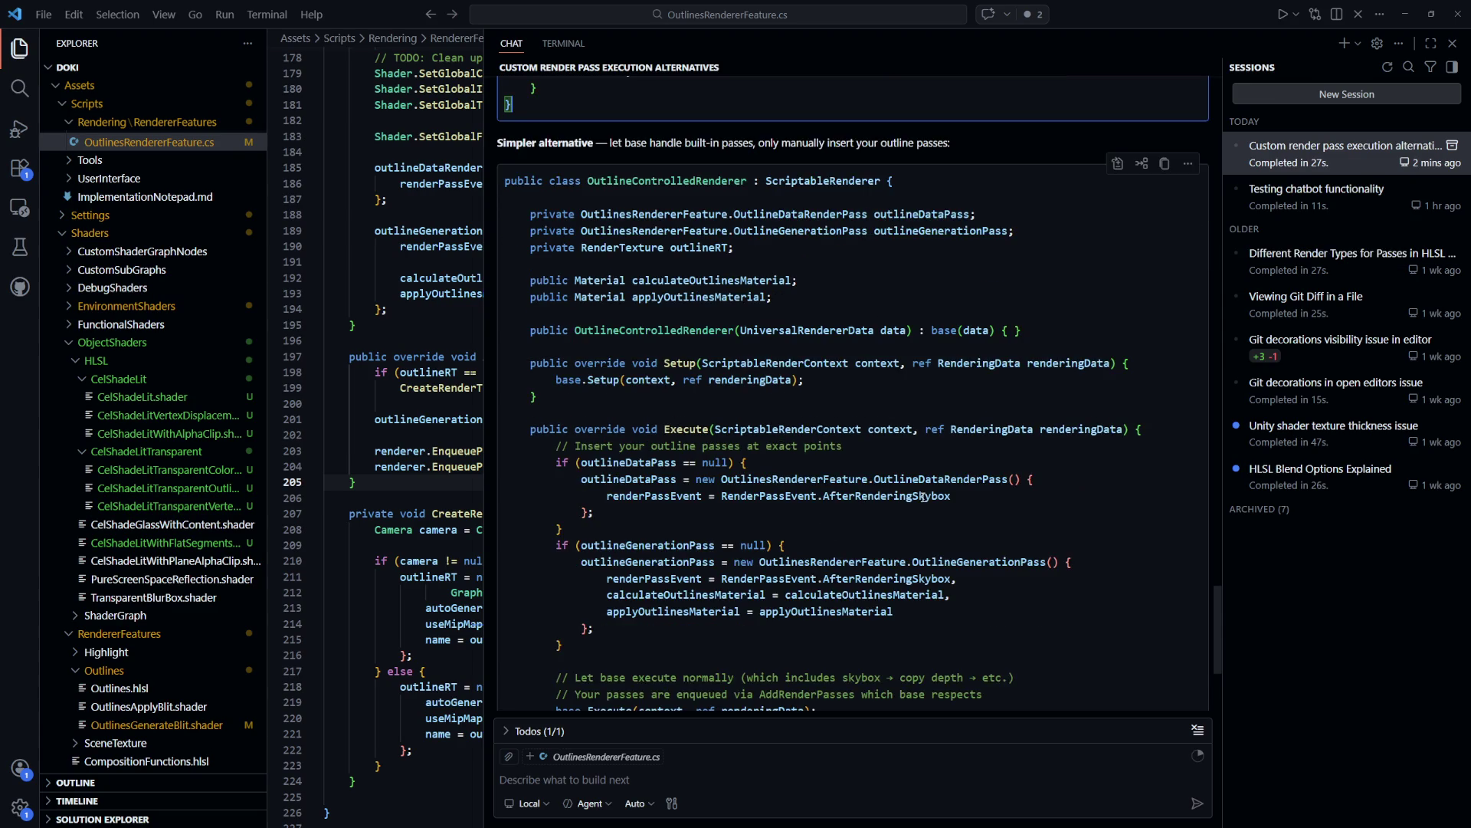
scroll(920, 497, "down", 9)
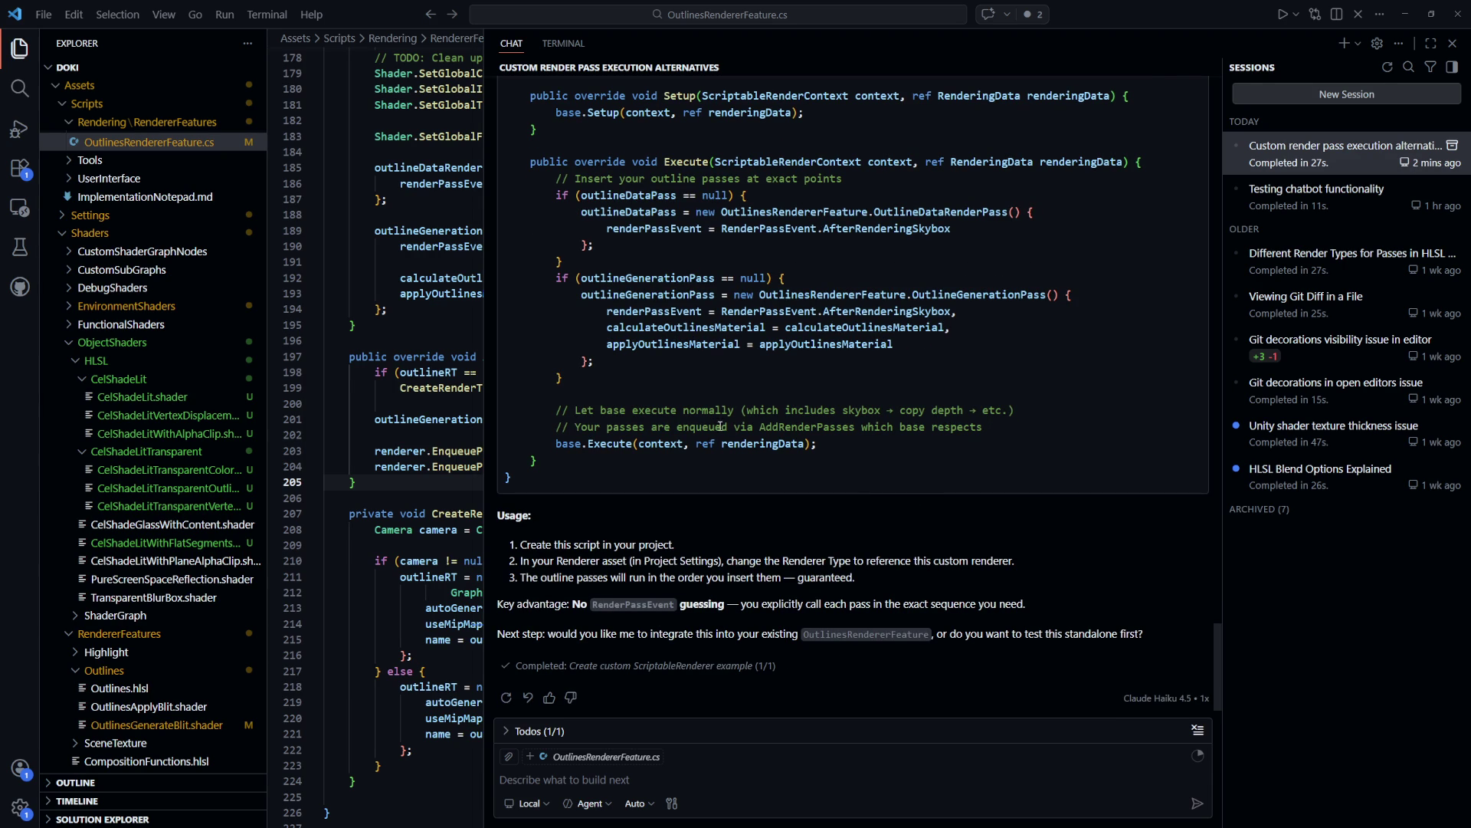
scroll(802, 505, "up", 3)
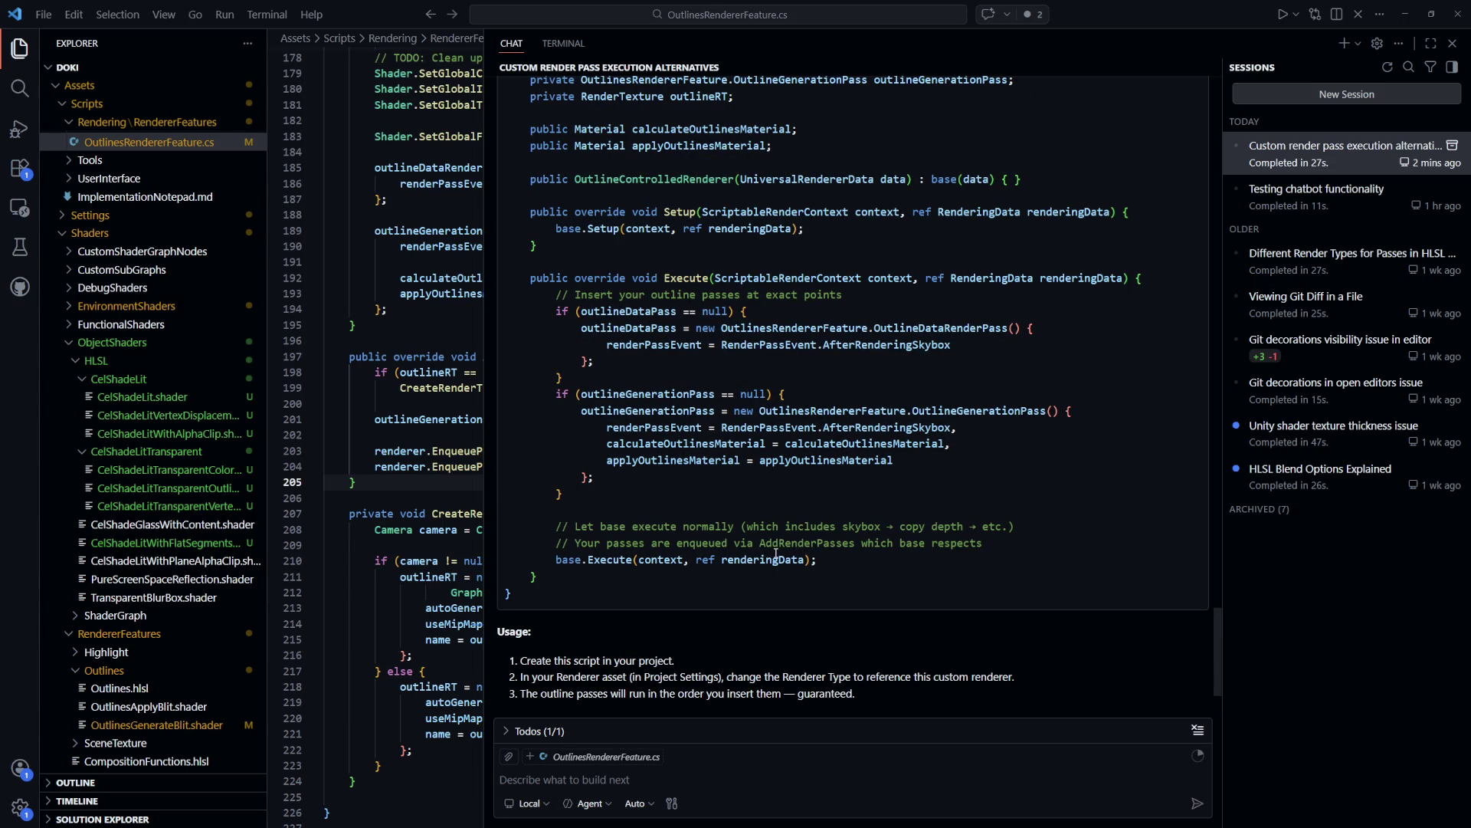
scroll(778, 555, "down", 3)
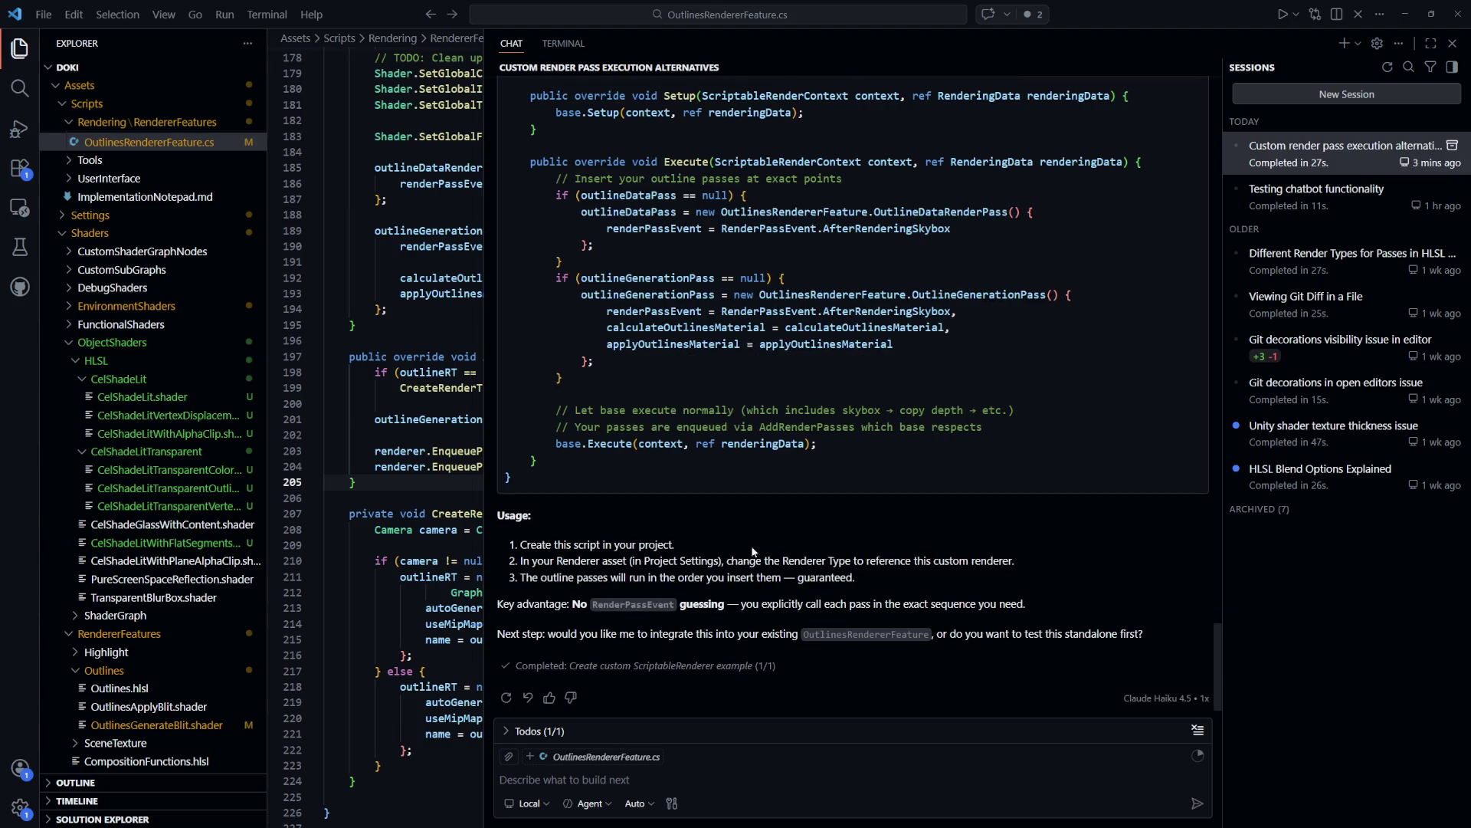
Drag the splitter right so OutlinesRendererFeature.cs takes most of the width beside a narrower chat
mouse_move(486, 533)
left_mouse_down()
mouse_move(1091, 544)
mouse_move(1058, 546)
left_mouse_up()
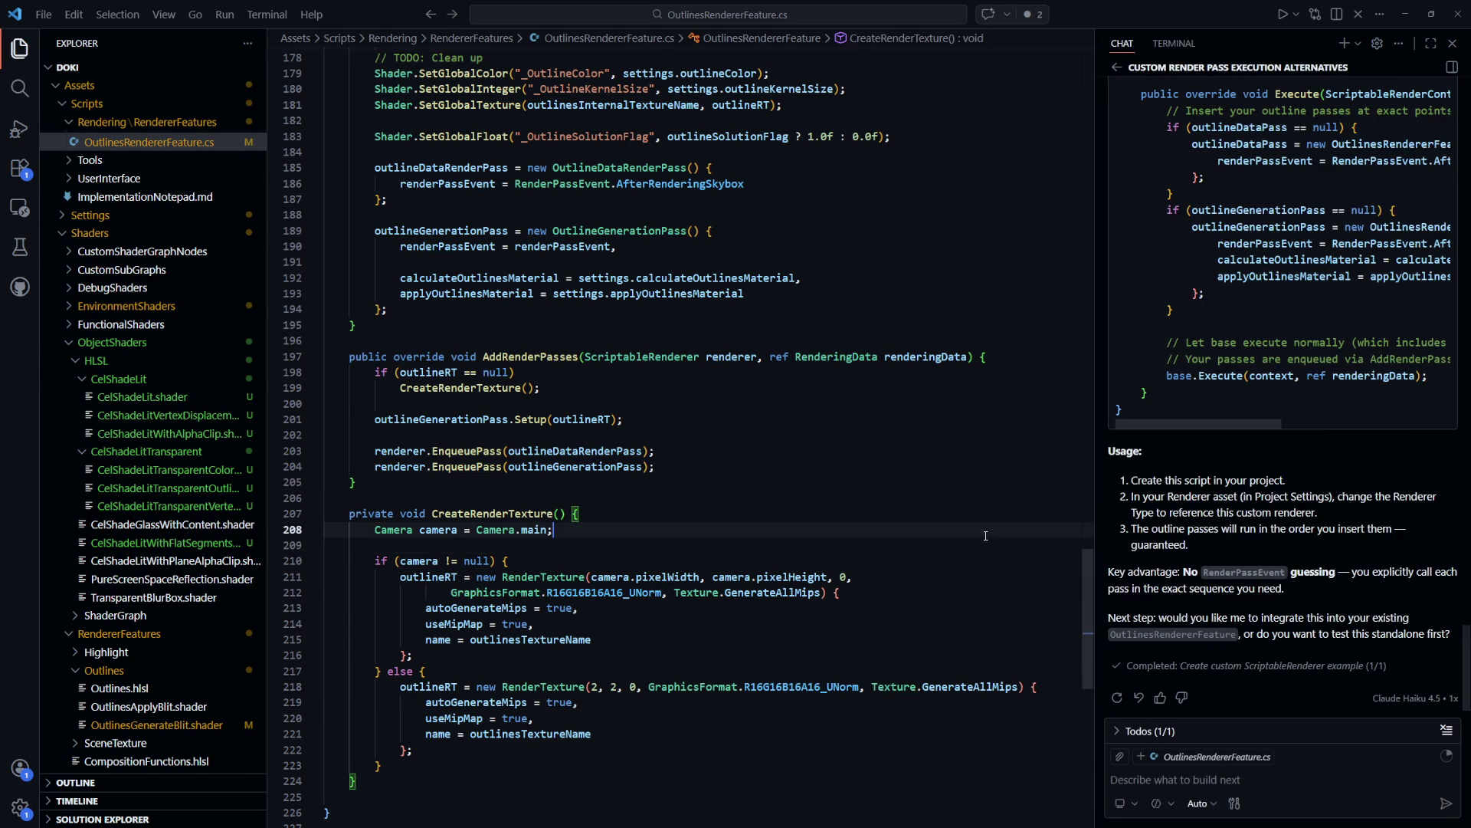
key("alt+Tab")
scroll(660, 538, "down", 5)
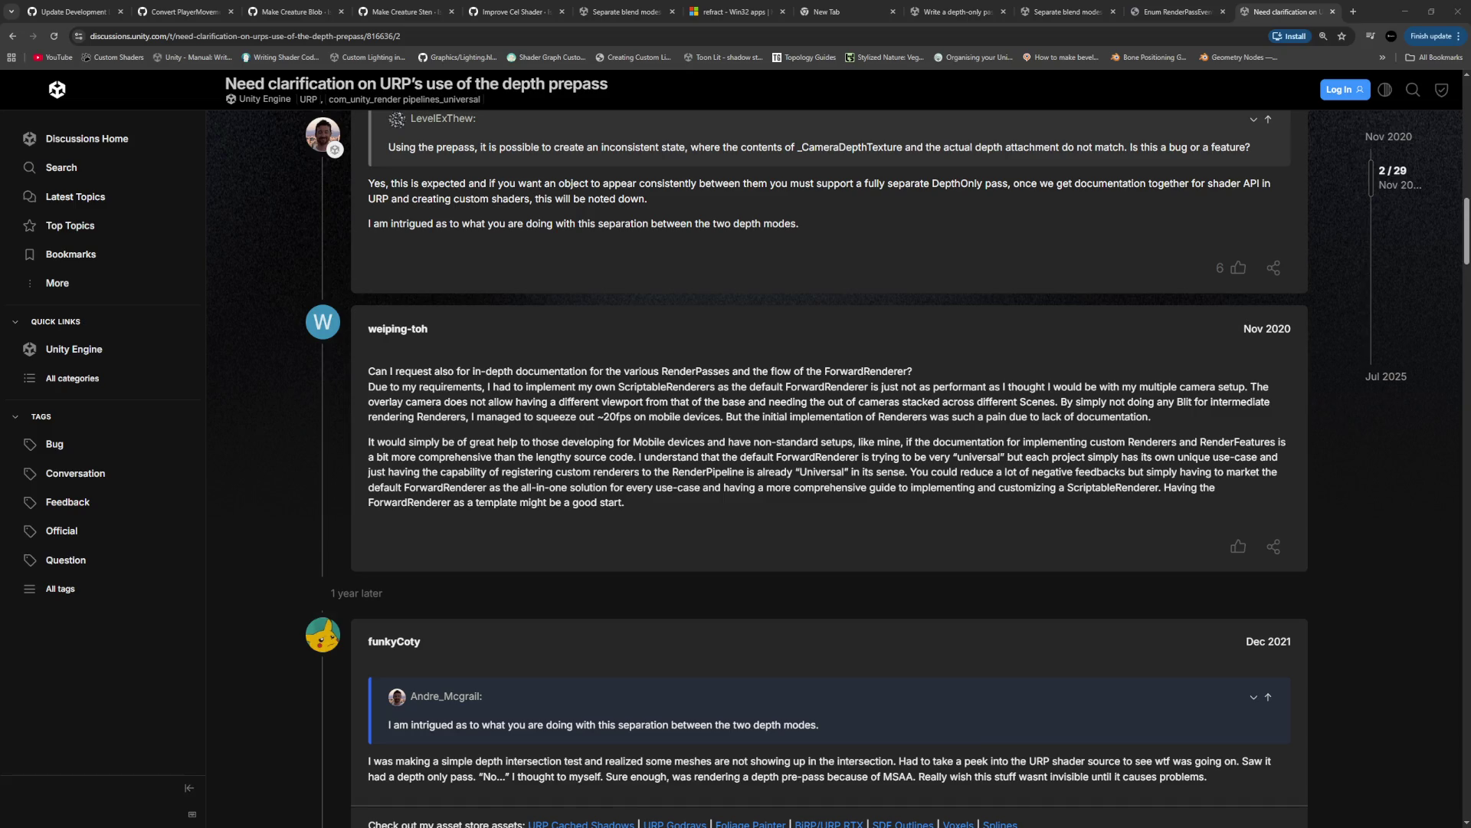
Read further and highlight the remark that depth prepass with MSAA is unsupported on mobile
scroll(404, 559, "down", 5)
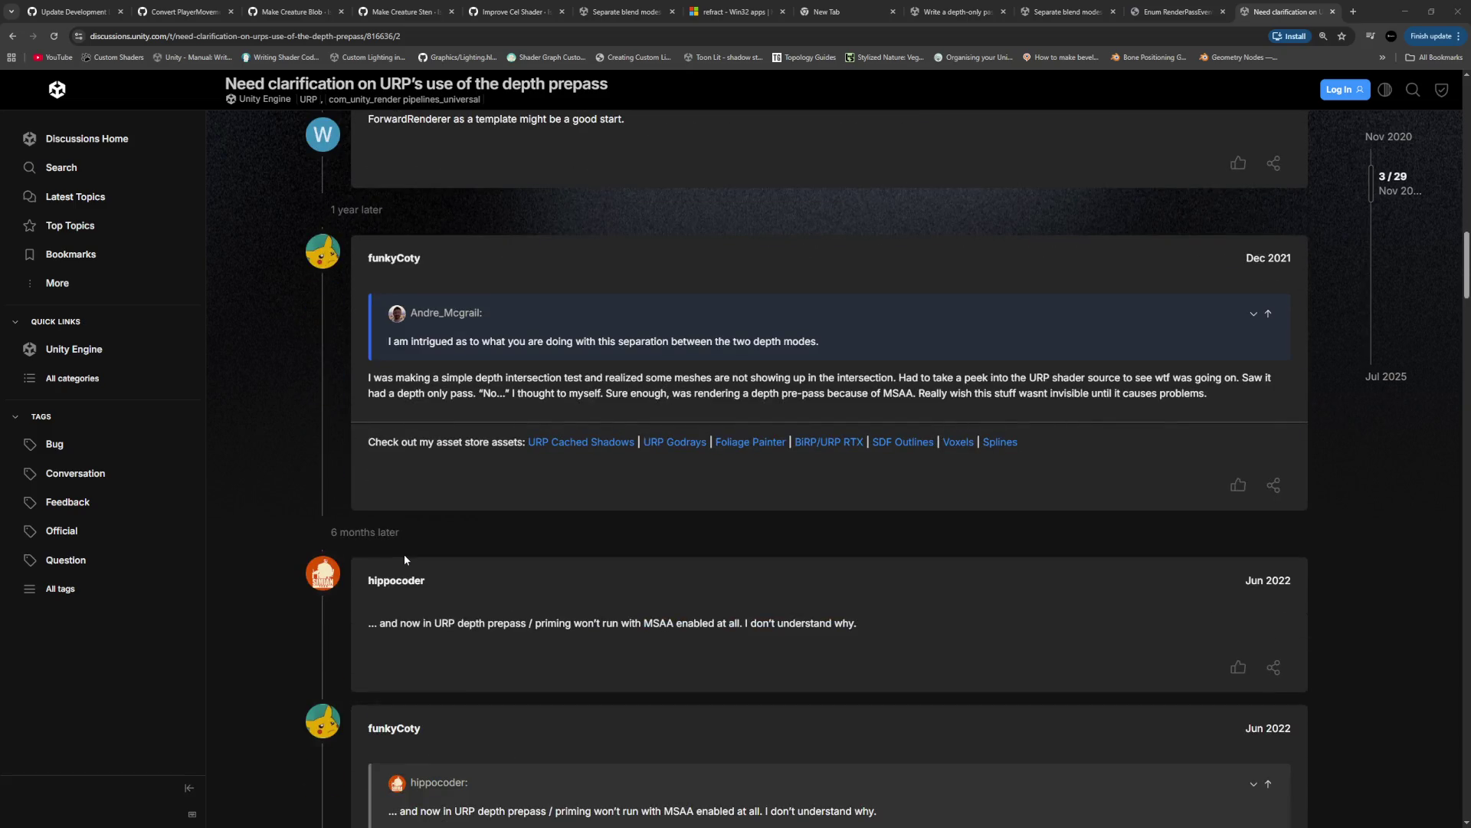
scroll(404, 559, "down", 3)
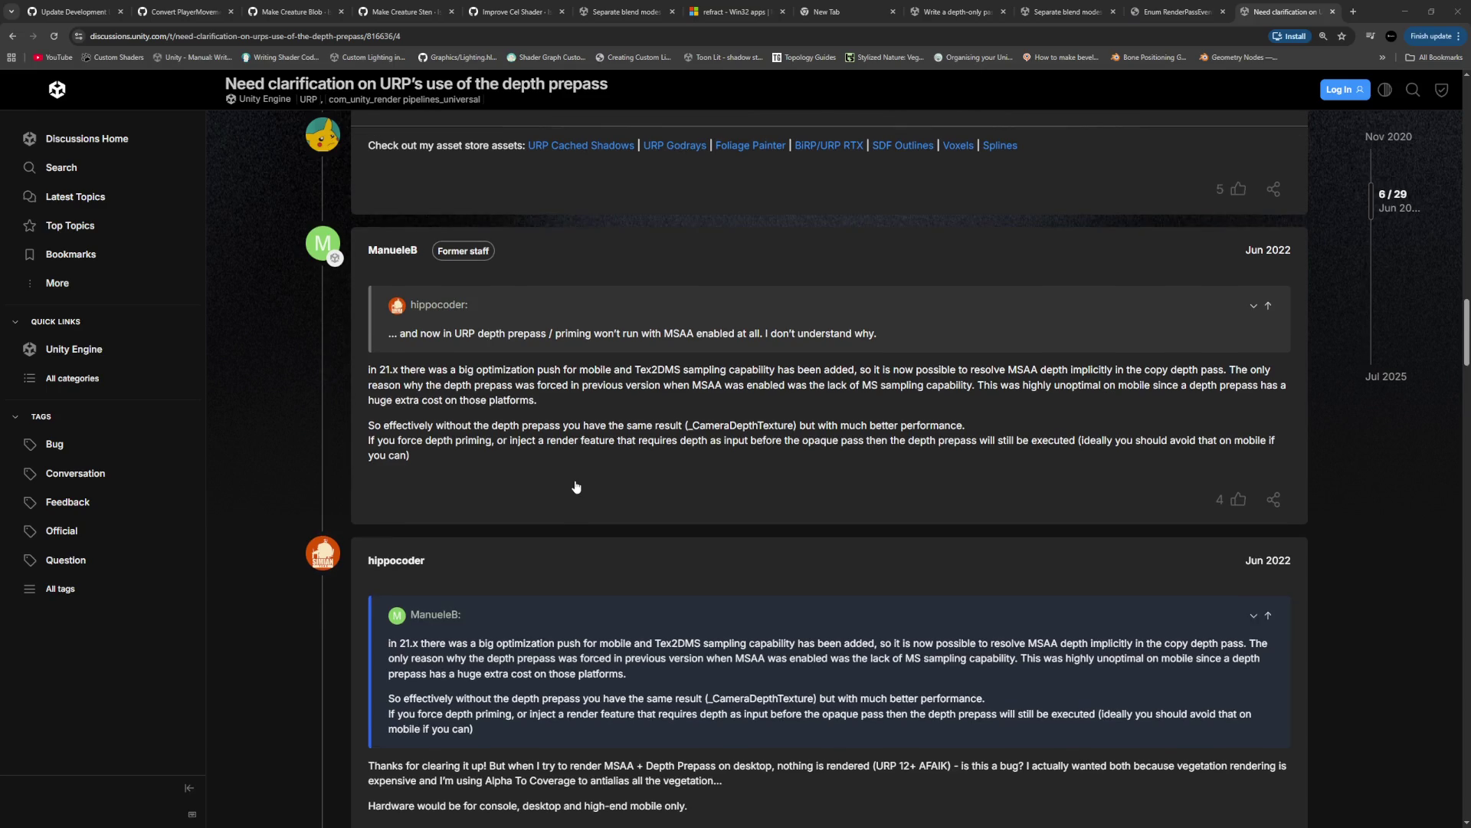
scroll(577, 486, "down", 10)
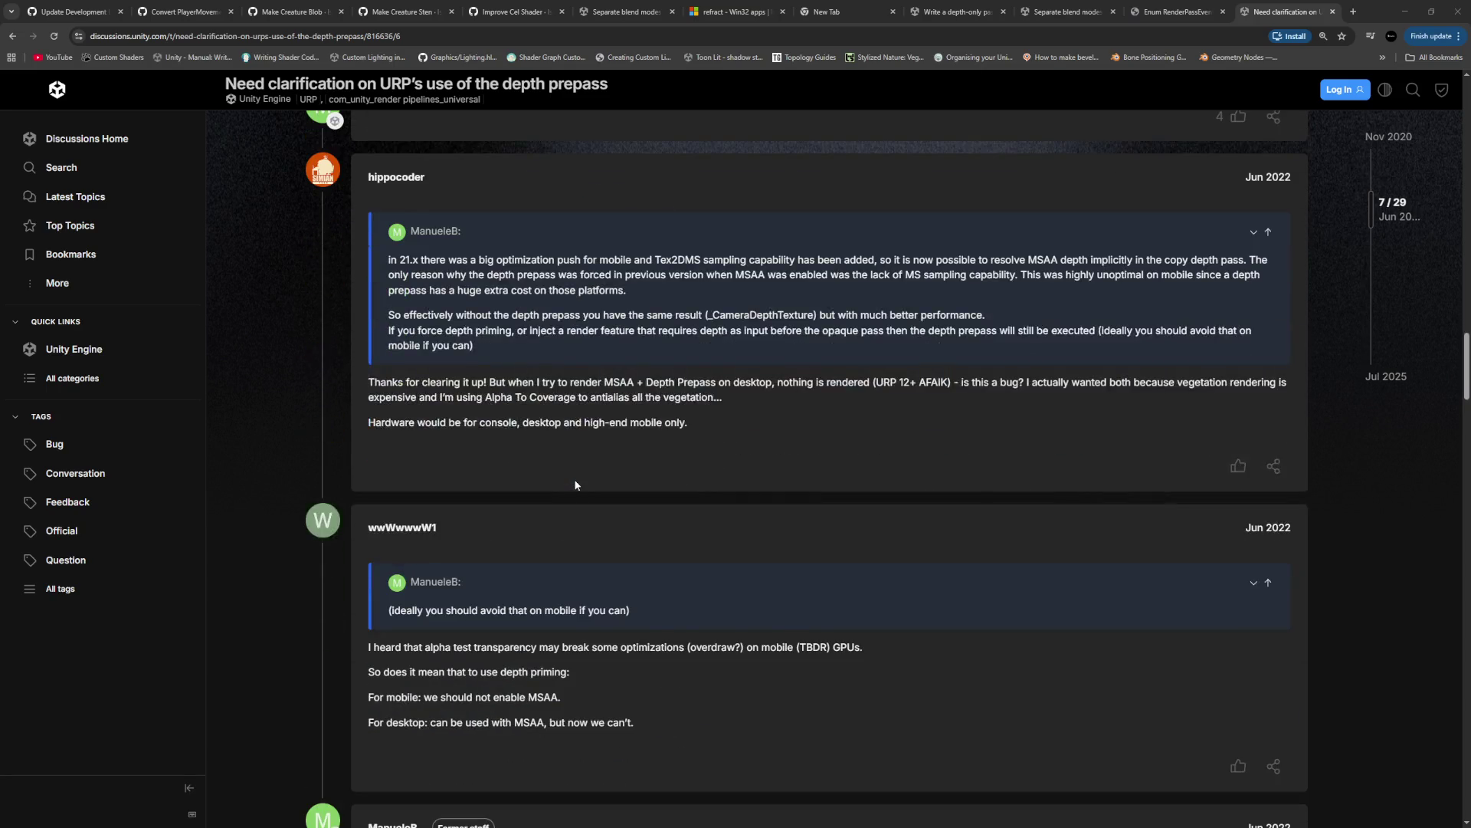
scroll(576, 484, "down", 4)
scroll(576, 483, "down", 2)
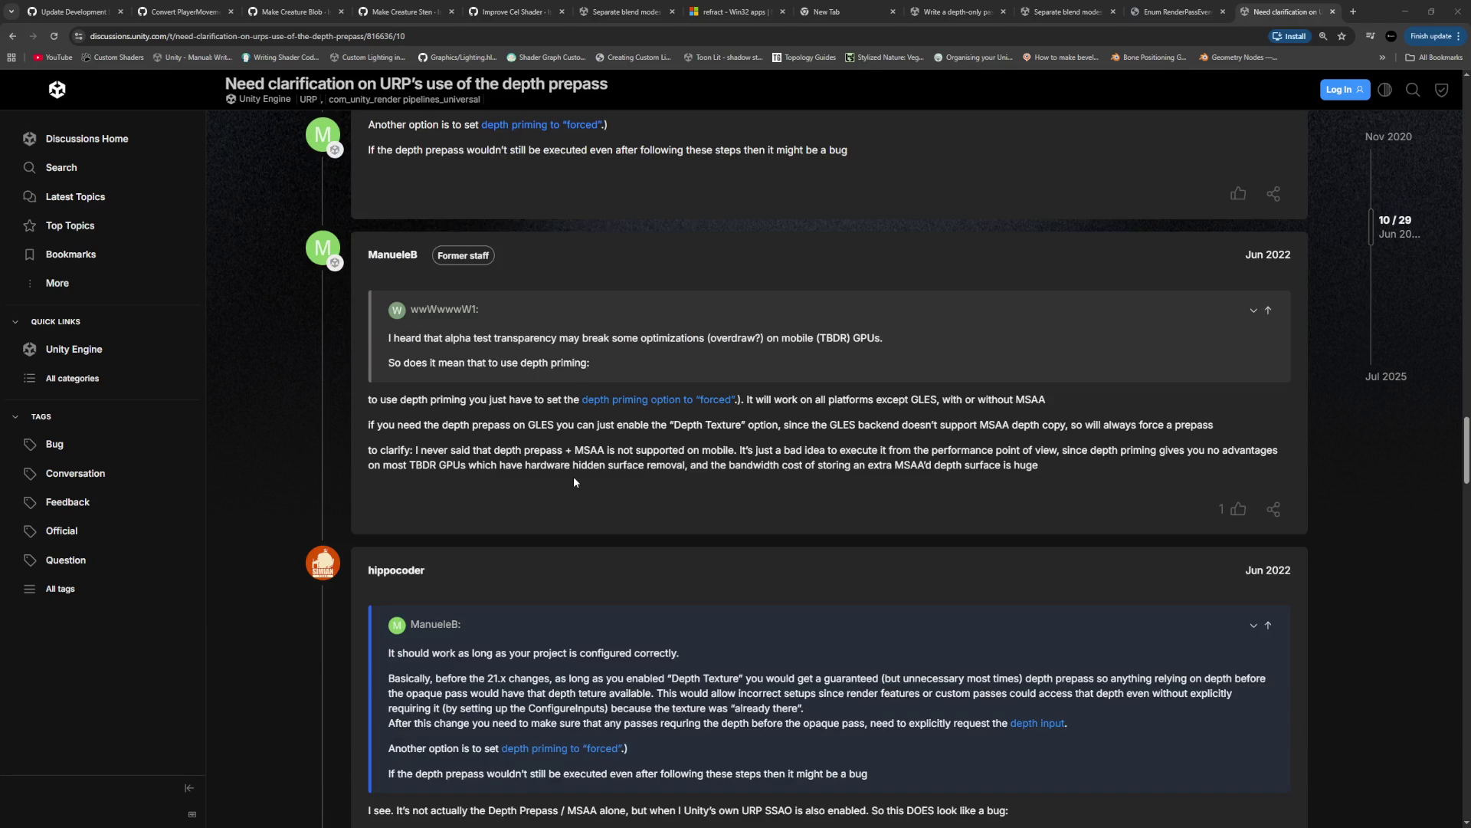
mouse_move(490, 450)
left_mouse_down()
mouse_move(729, 451)
mouse_move(734, 464)
left_mouse_up()
Finish reading the thread, then go back to the Google copy depth pass results
scroll(732, 484, "down", 4)
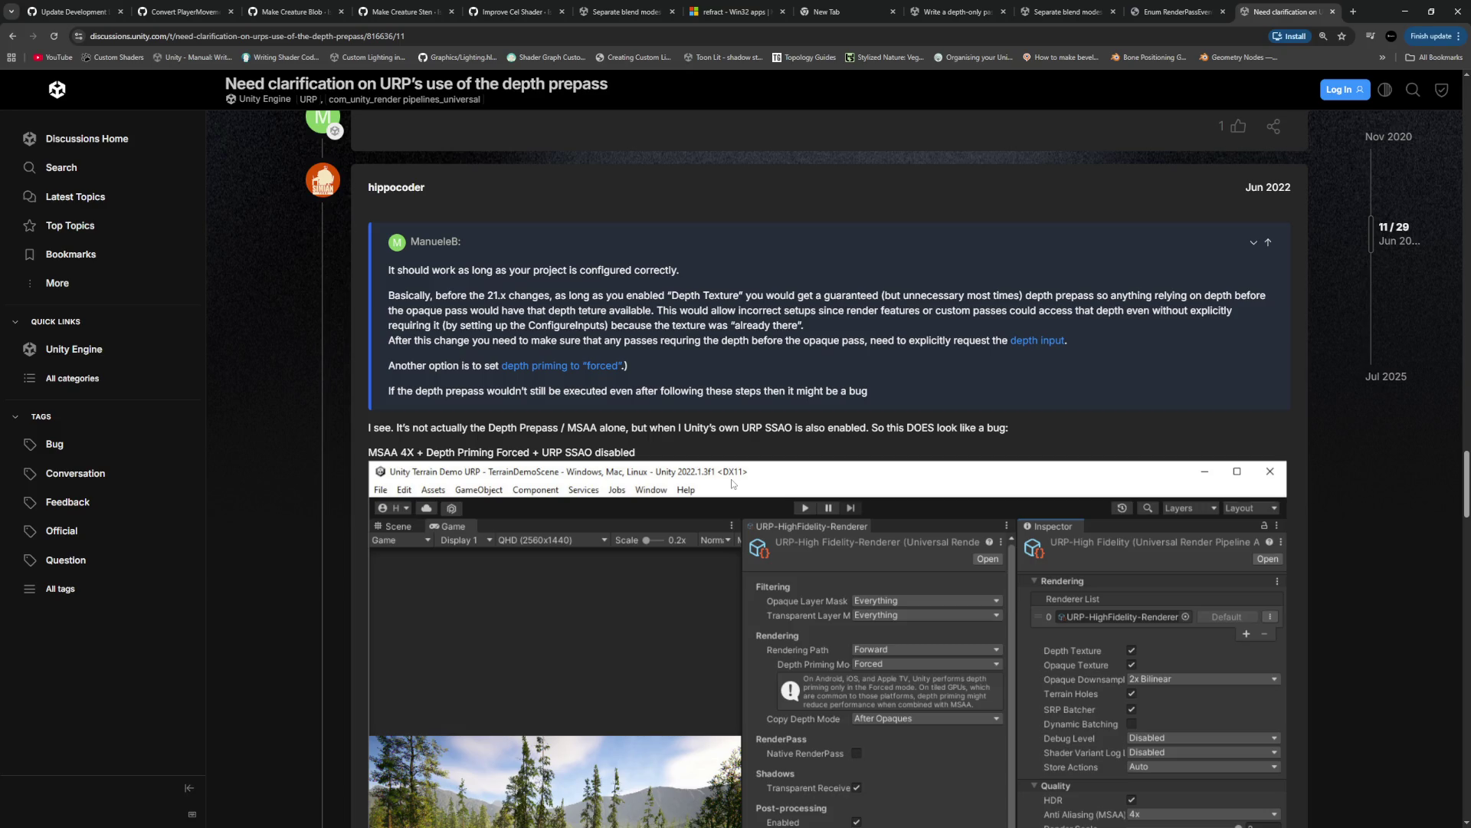
scroll(731, 480, "down", 4)
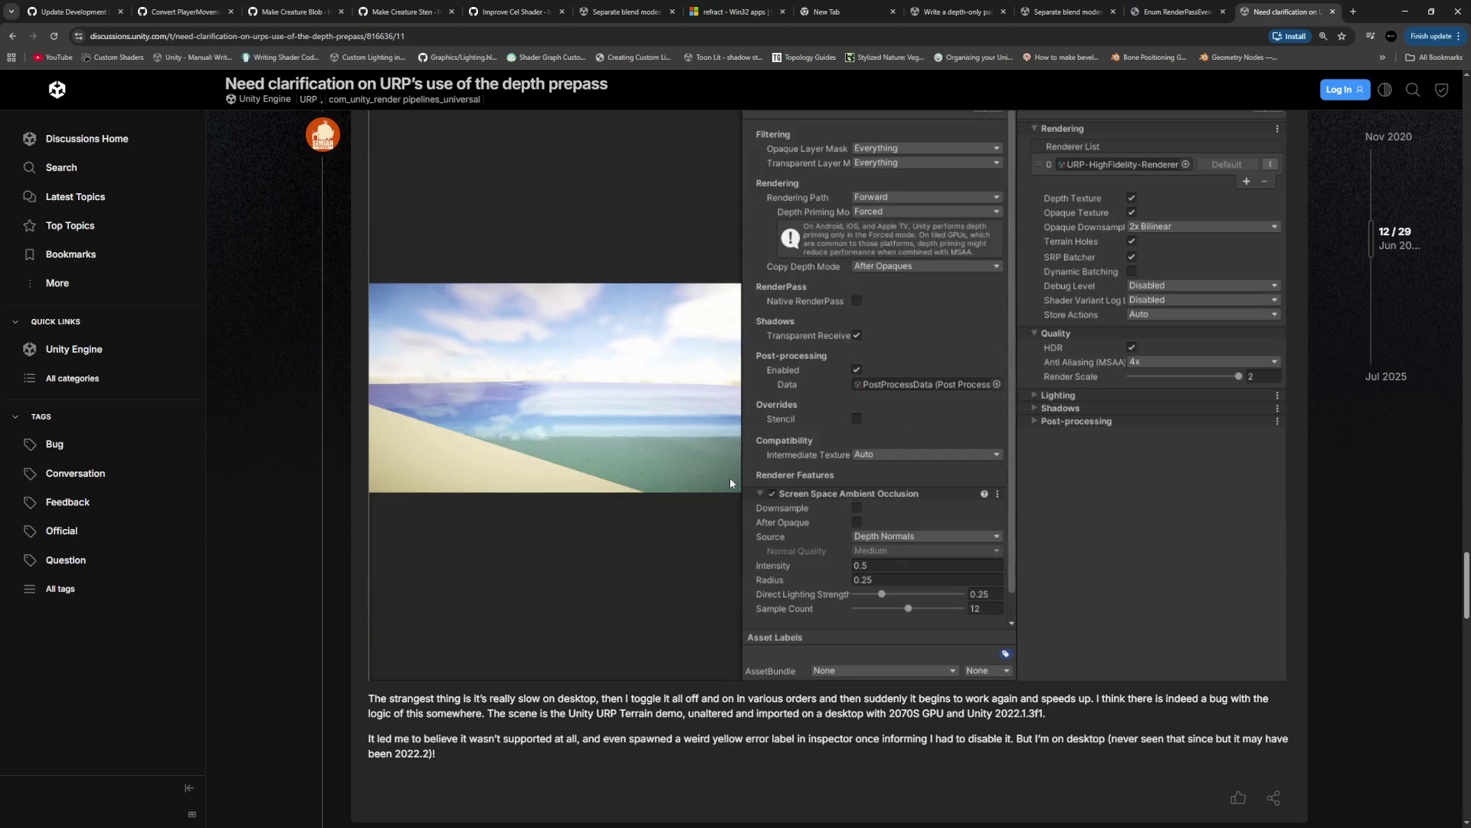
scroll(729, 480, "down", 5)
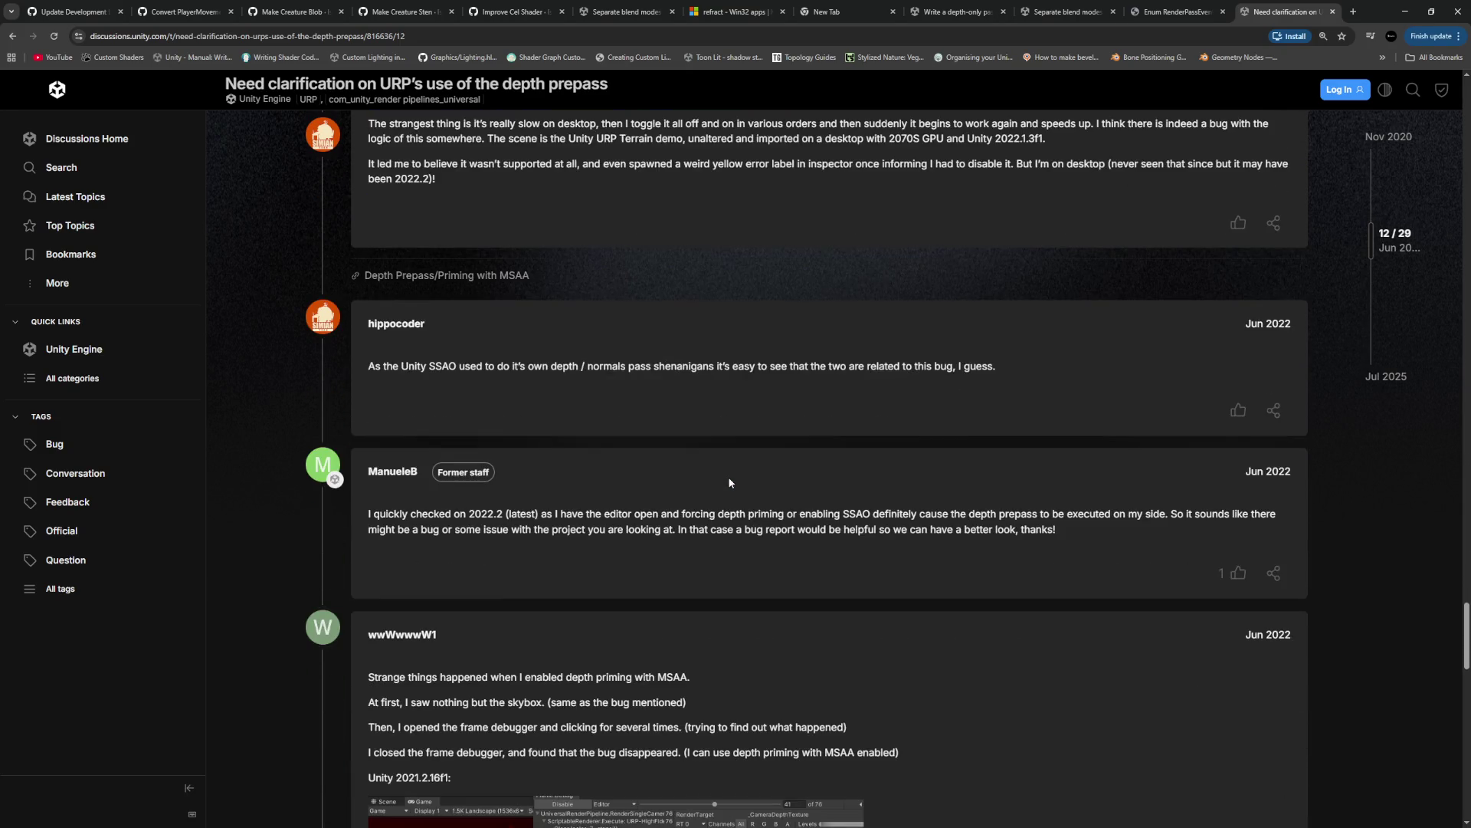
scroll(728, 482, "down", 4)
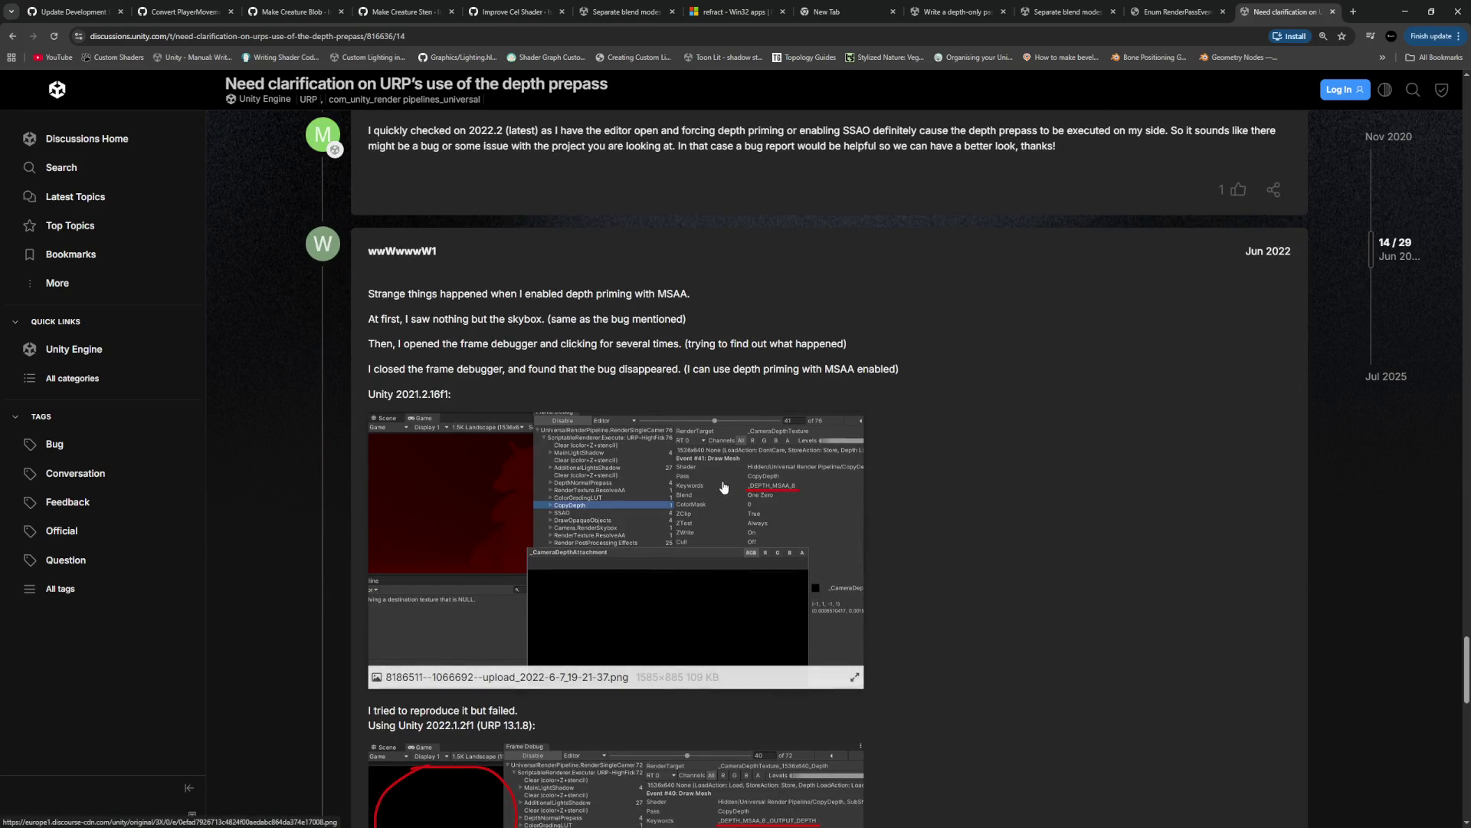
scroll(941, 398, "down", 4)
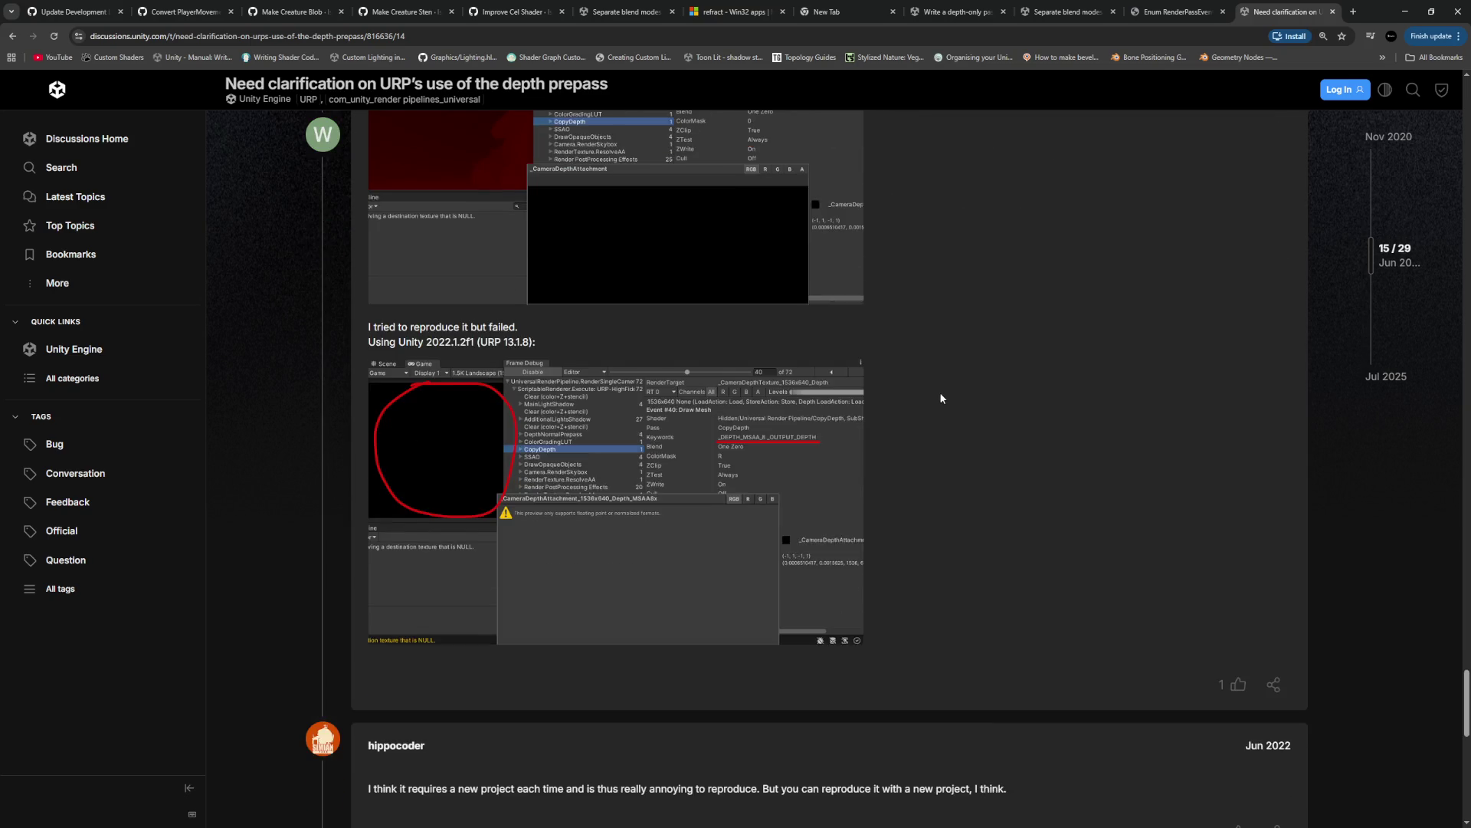
scroll(941, 397, "down", 5)
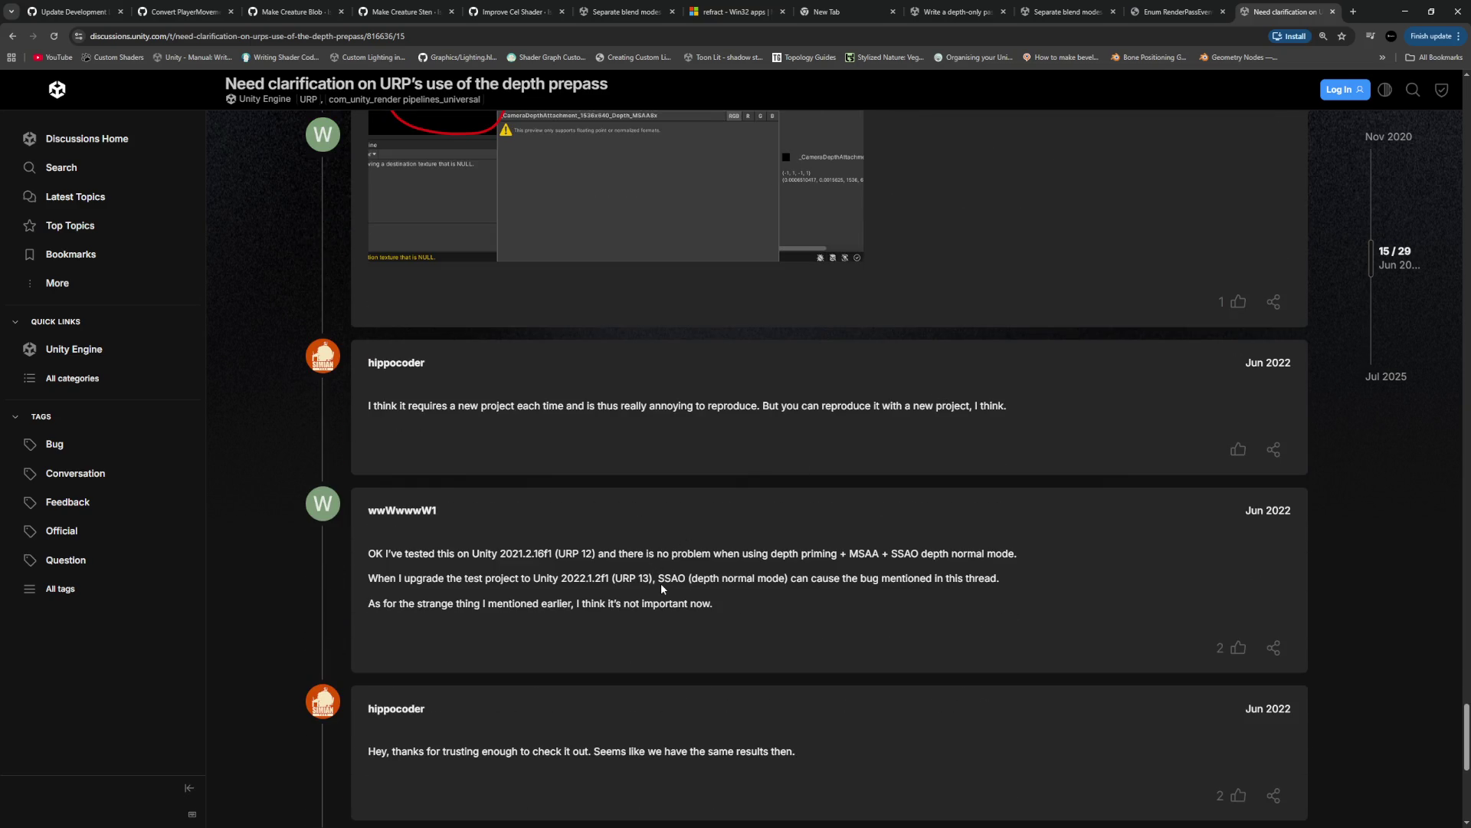
scroll(662, 588, "down", 5)
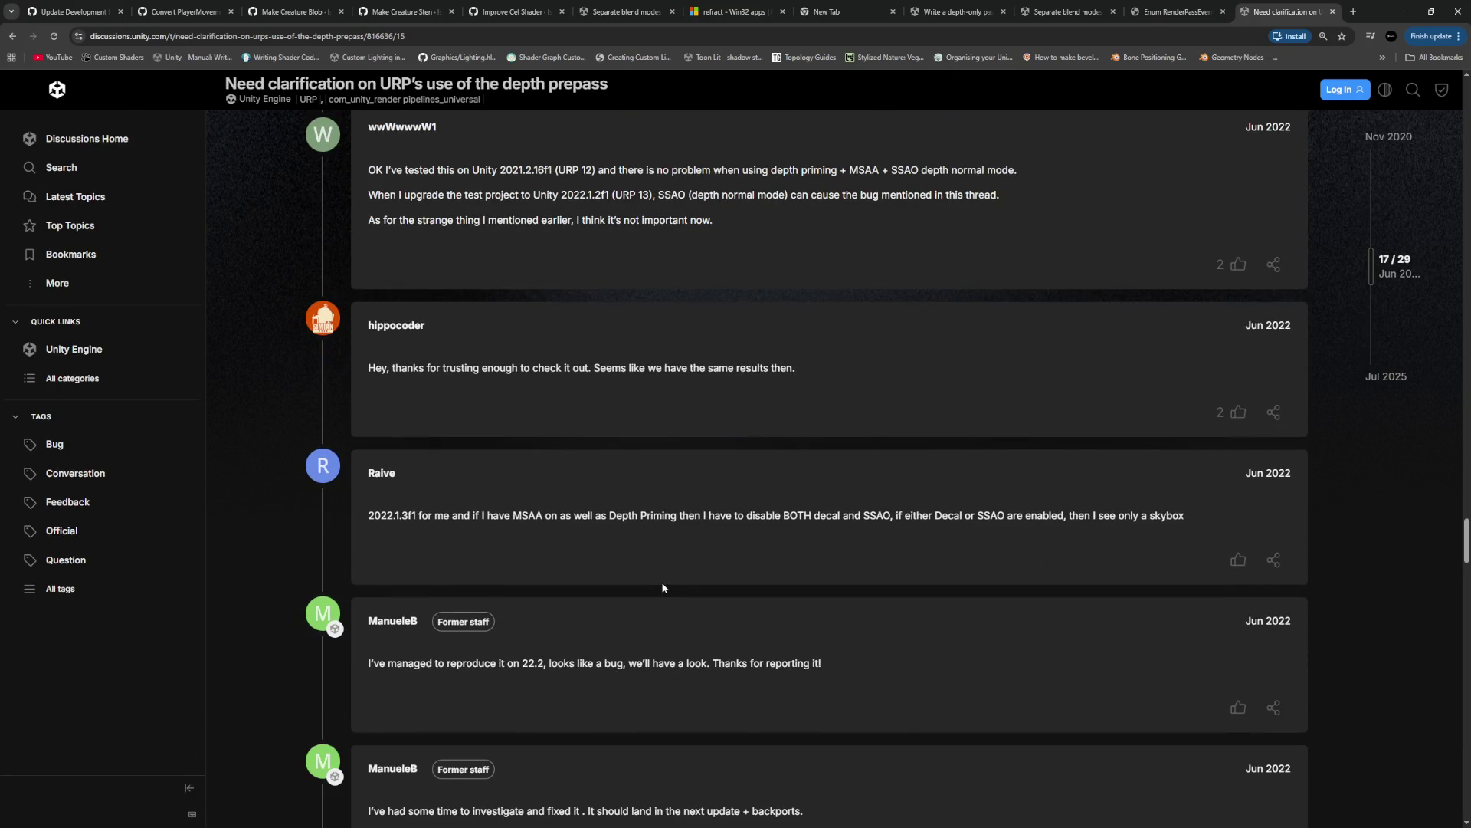
scroll(663, 588, "down", 2)
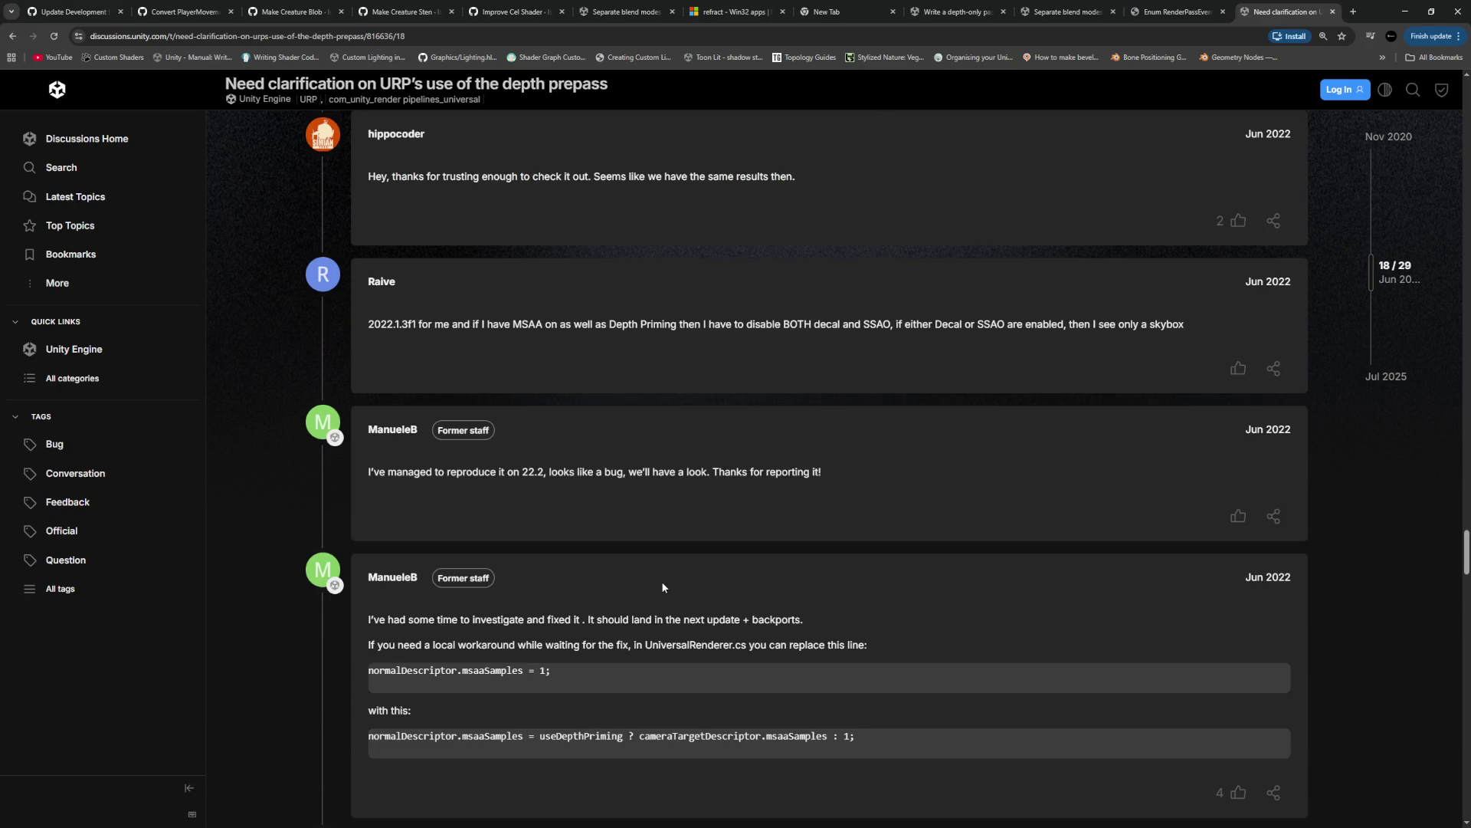
scroll(663, 587, "down", 5)
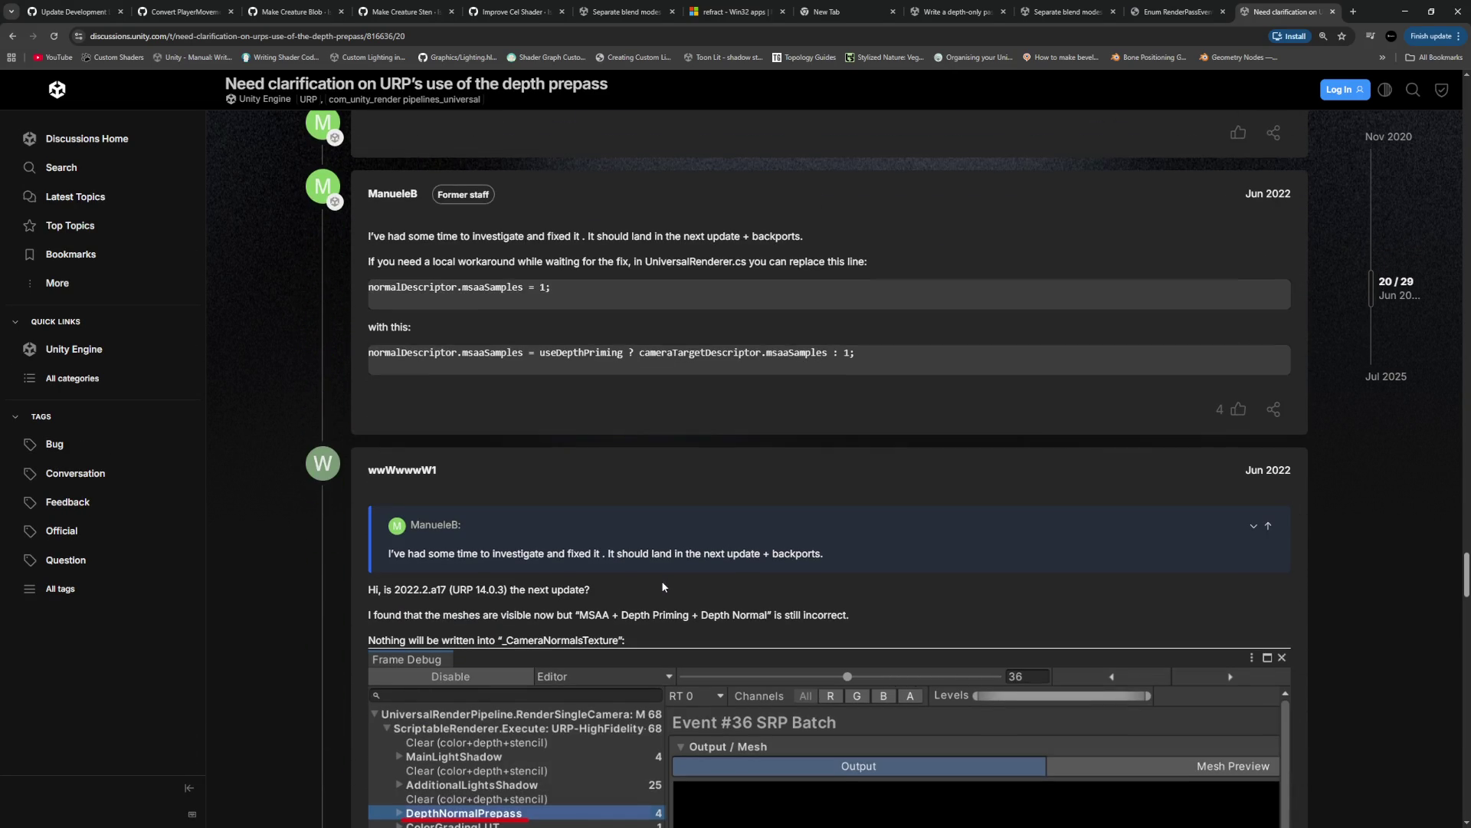
scroll(662, 587, "down", 10)
scroll(663, 588, "down", 15)
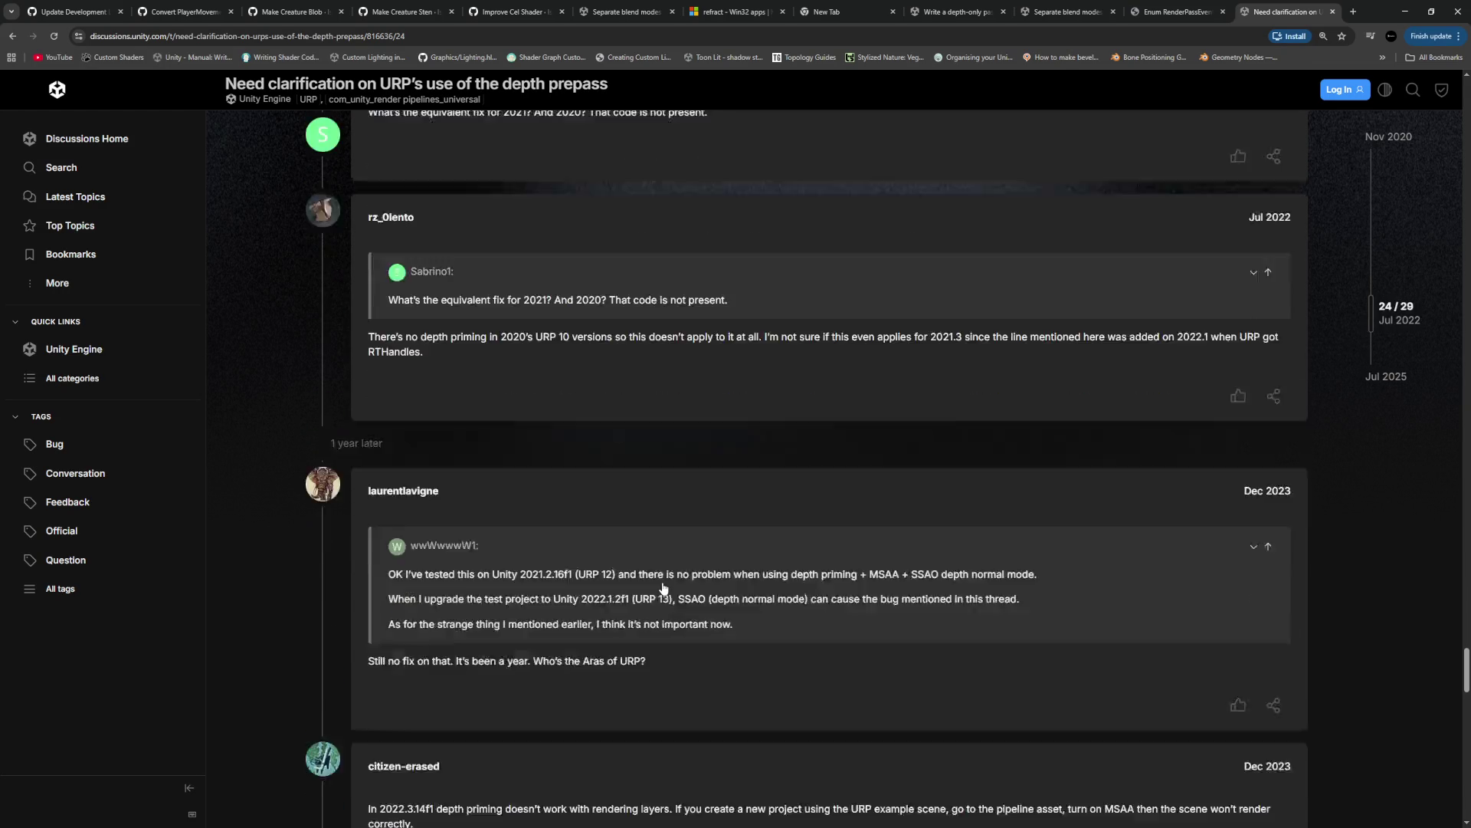
scroll(663, 587, "down", 15)
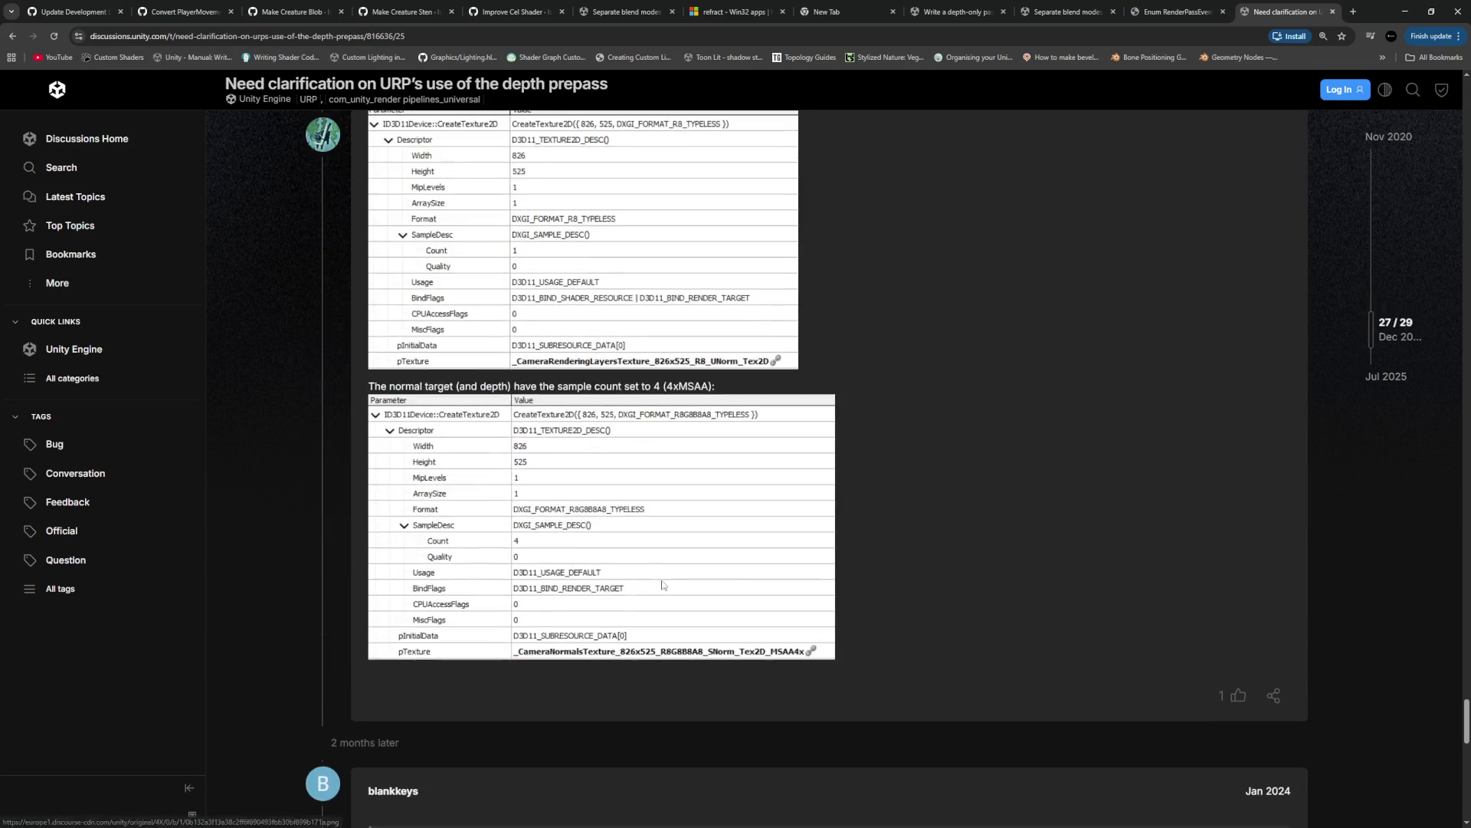
scroll(662, 586, "up", 3)
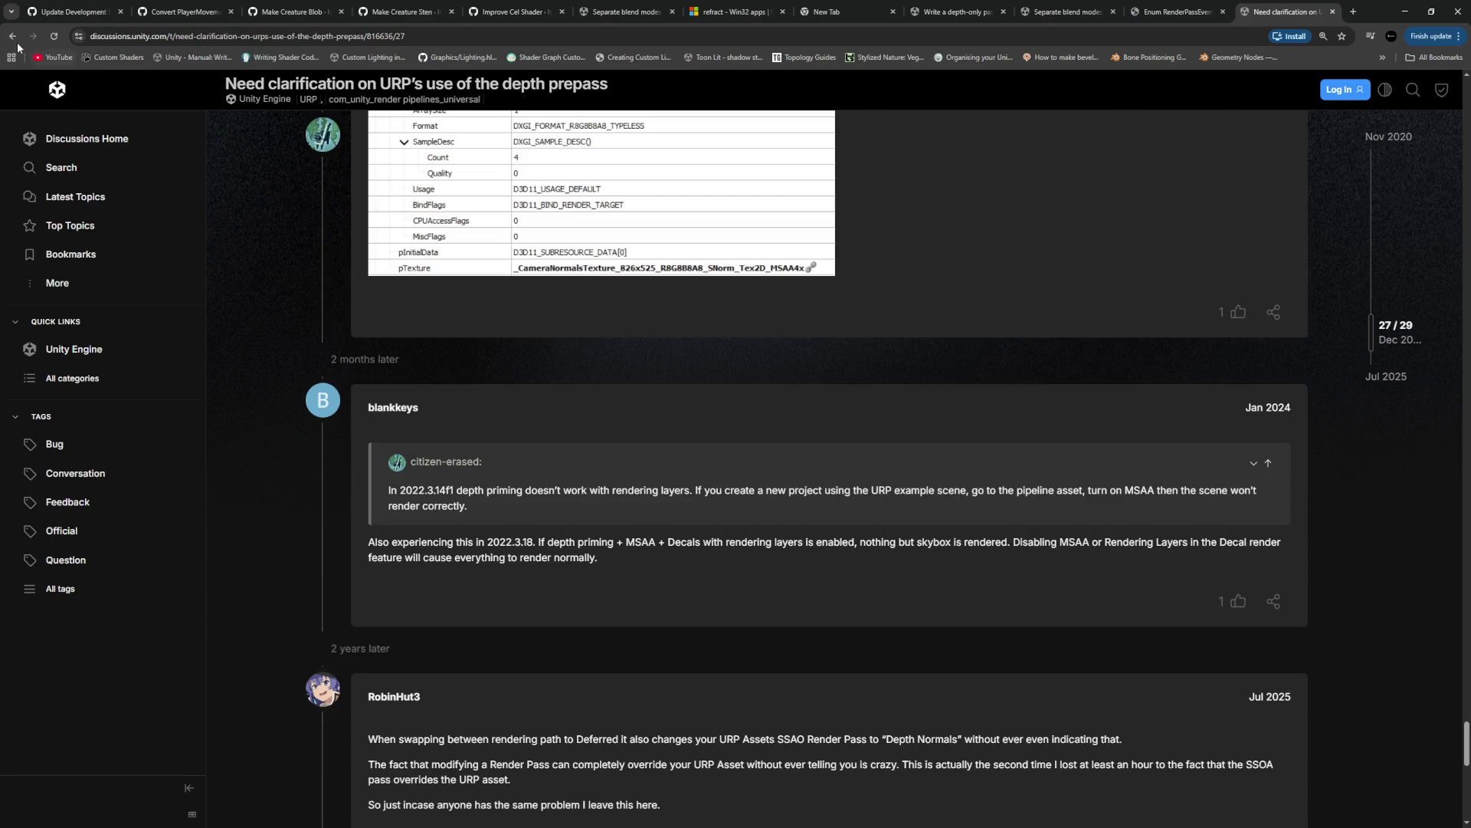
key("alt+Left")
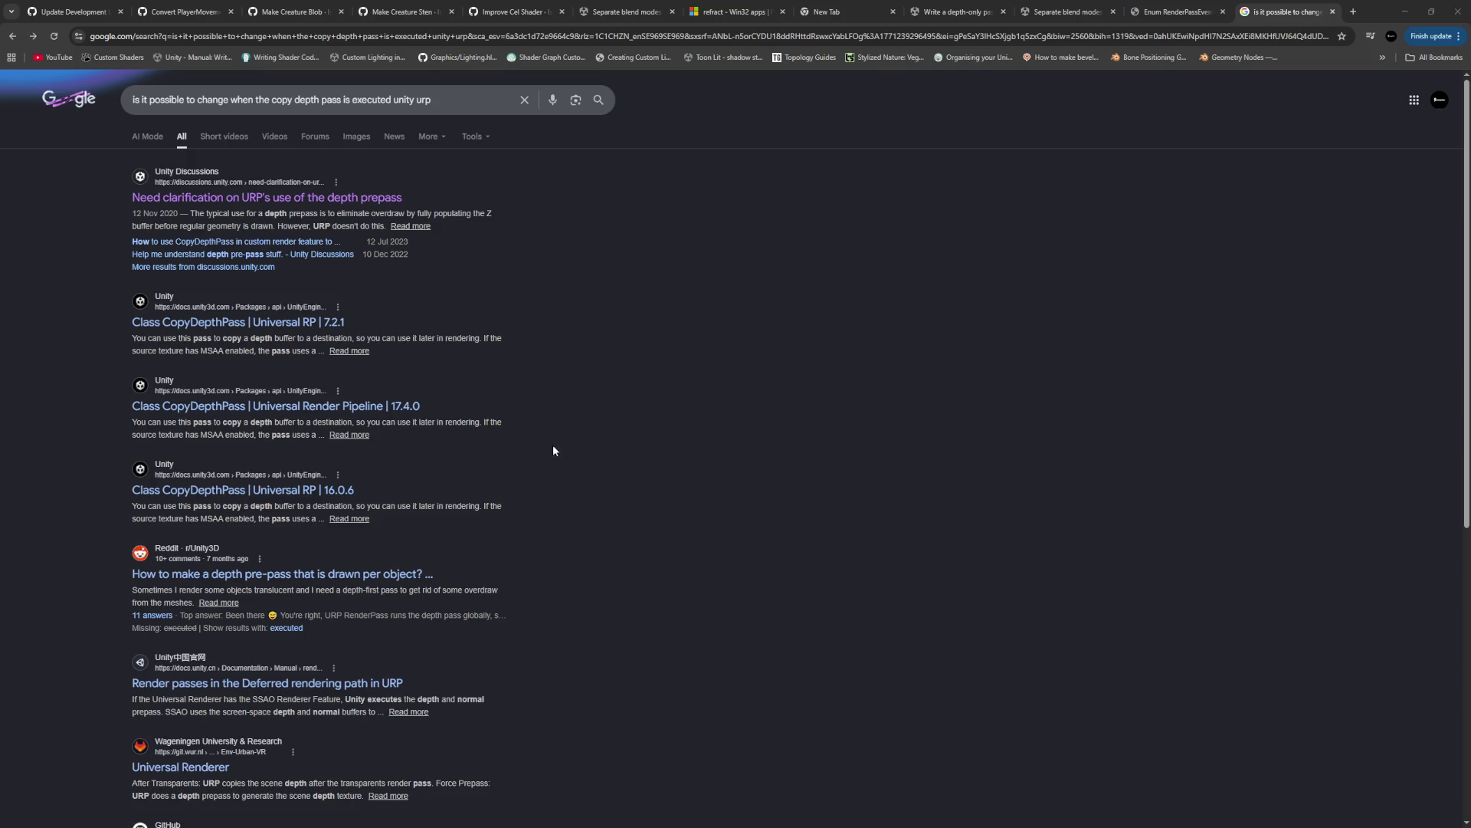
key("alt+Tab")
Check that the outline pass uses the AfterRenderingSkybox event near line 187
scroll(598, 456, "up", 13)
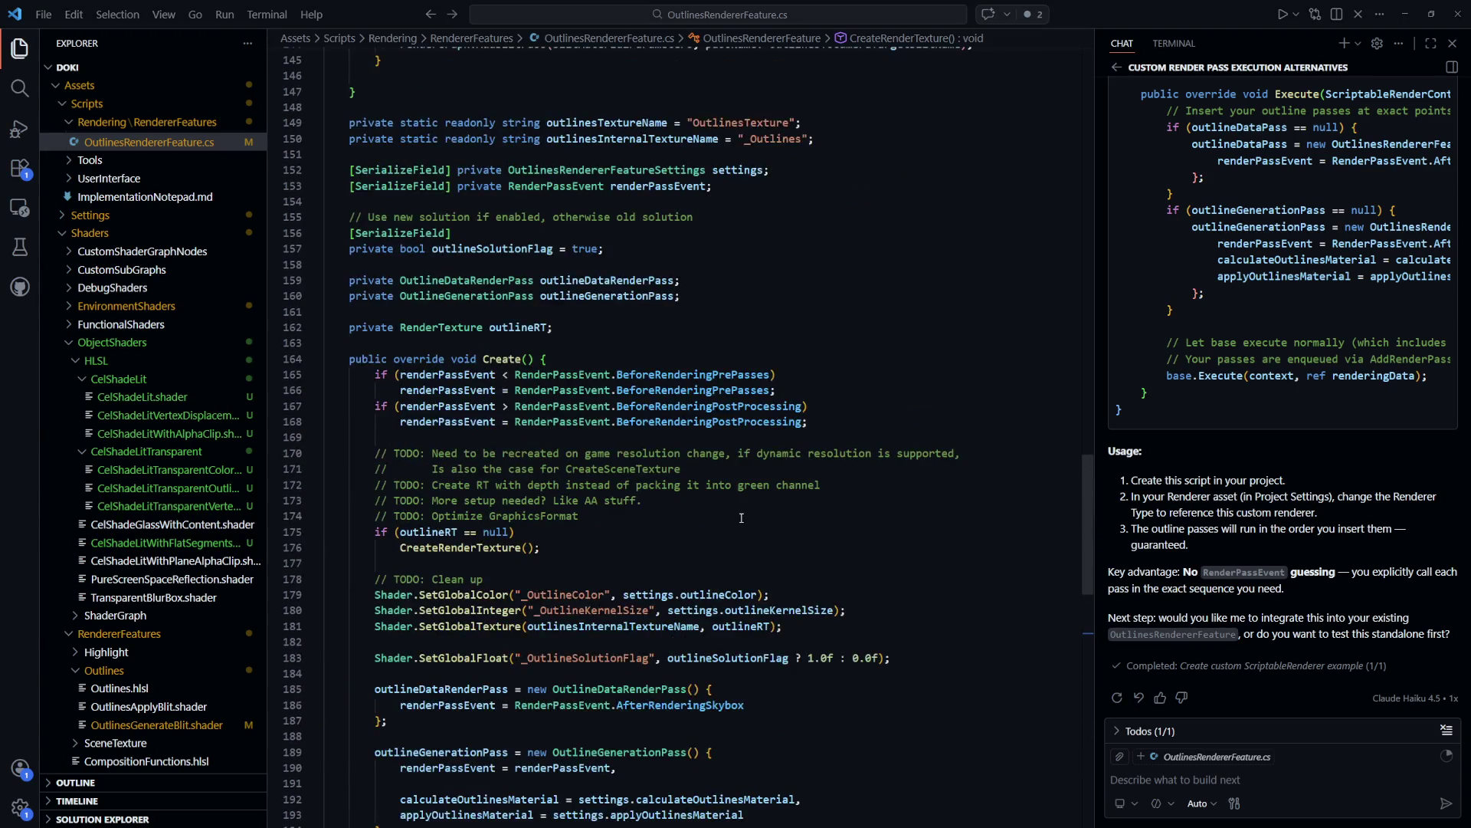
scroll(747, 514, "down", 12)
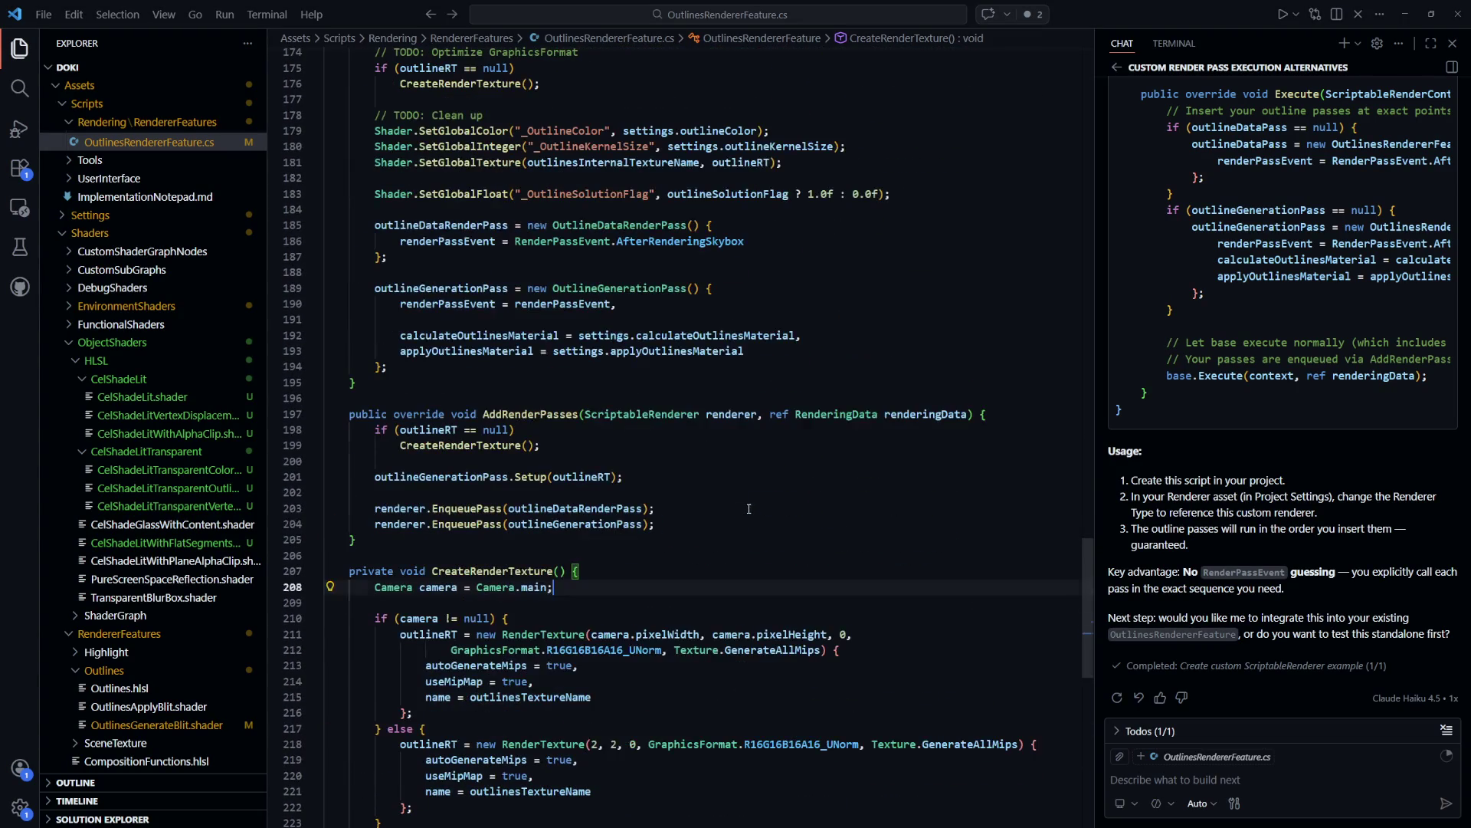
left_click(659, 475)
scroll(695, 484, "up", 2)
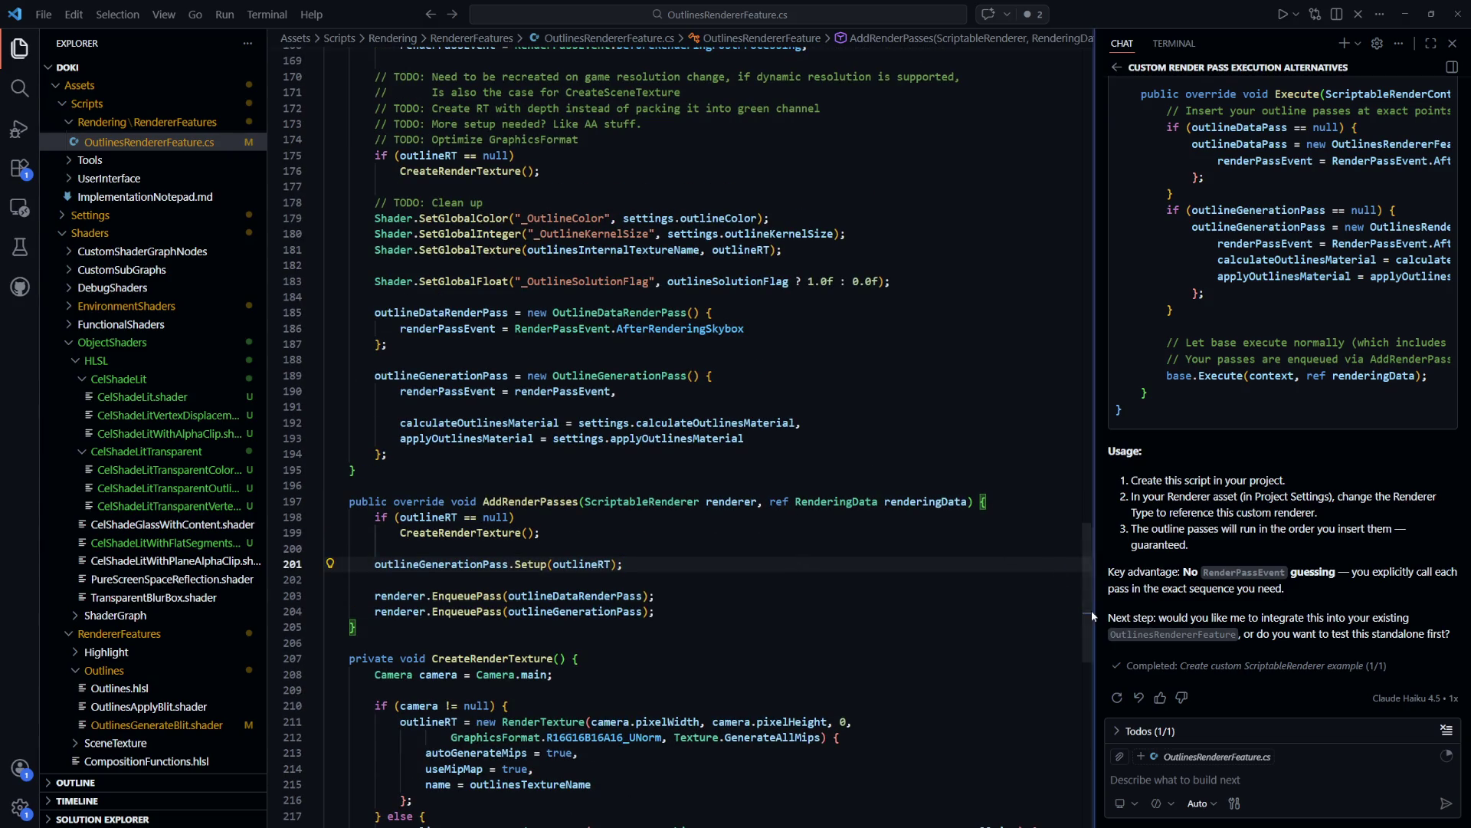
left_click_drag(1091, 610, 1092, 615)
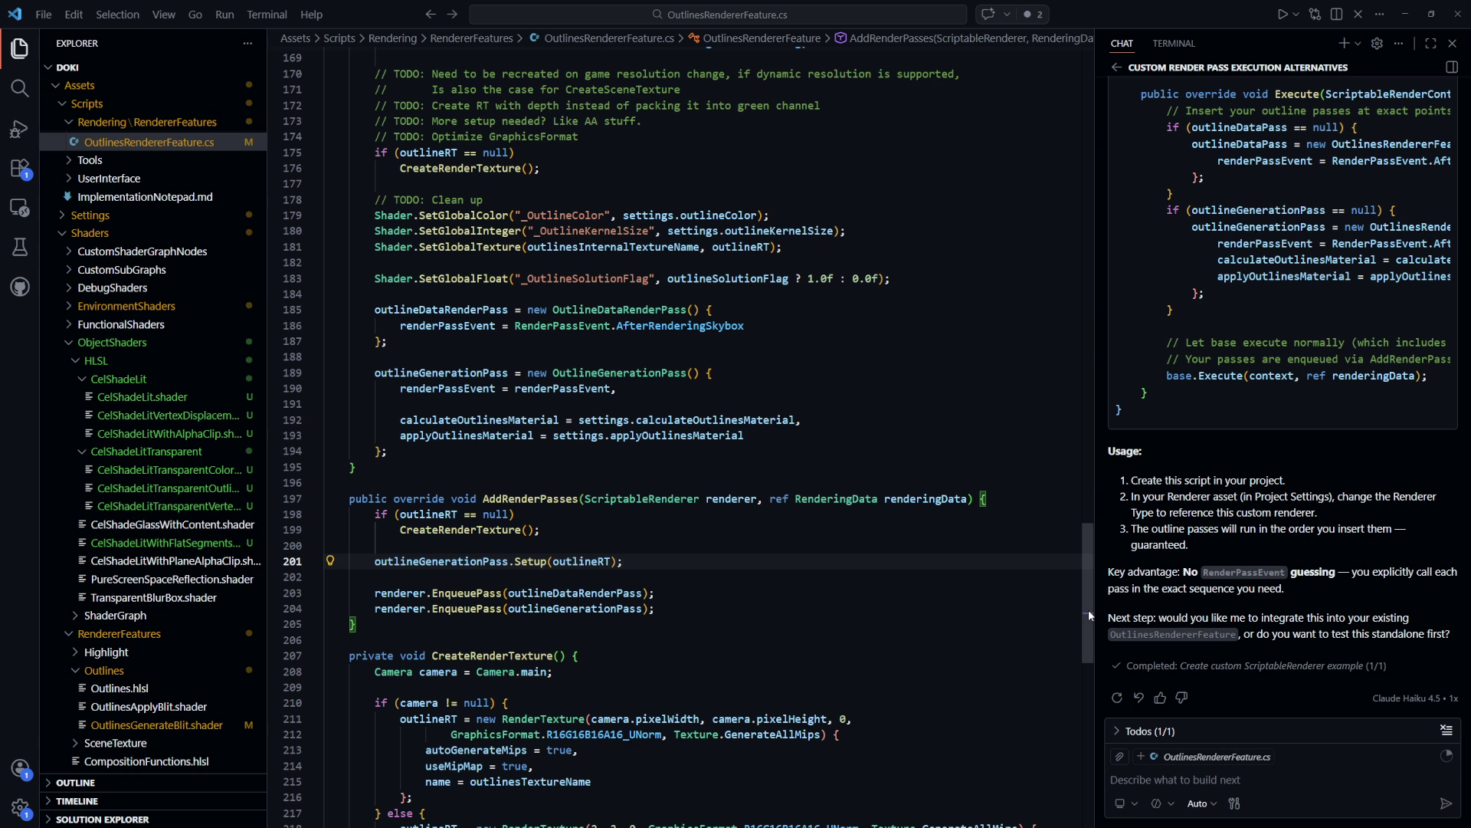
left_click_drag(1088, 609, 1088, 610)
left_click(712, 329)
double_click(711, 319)
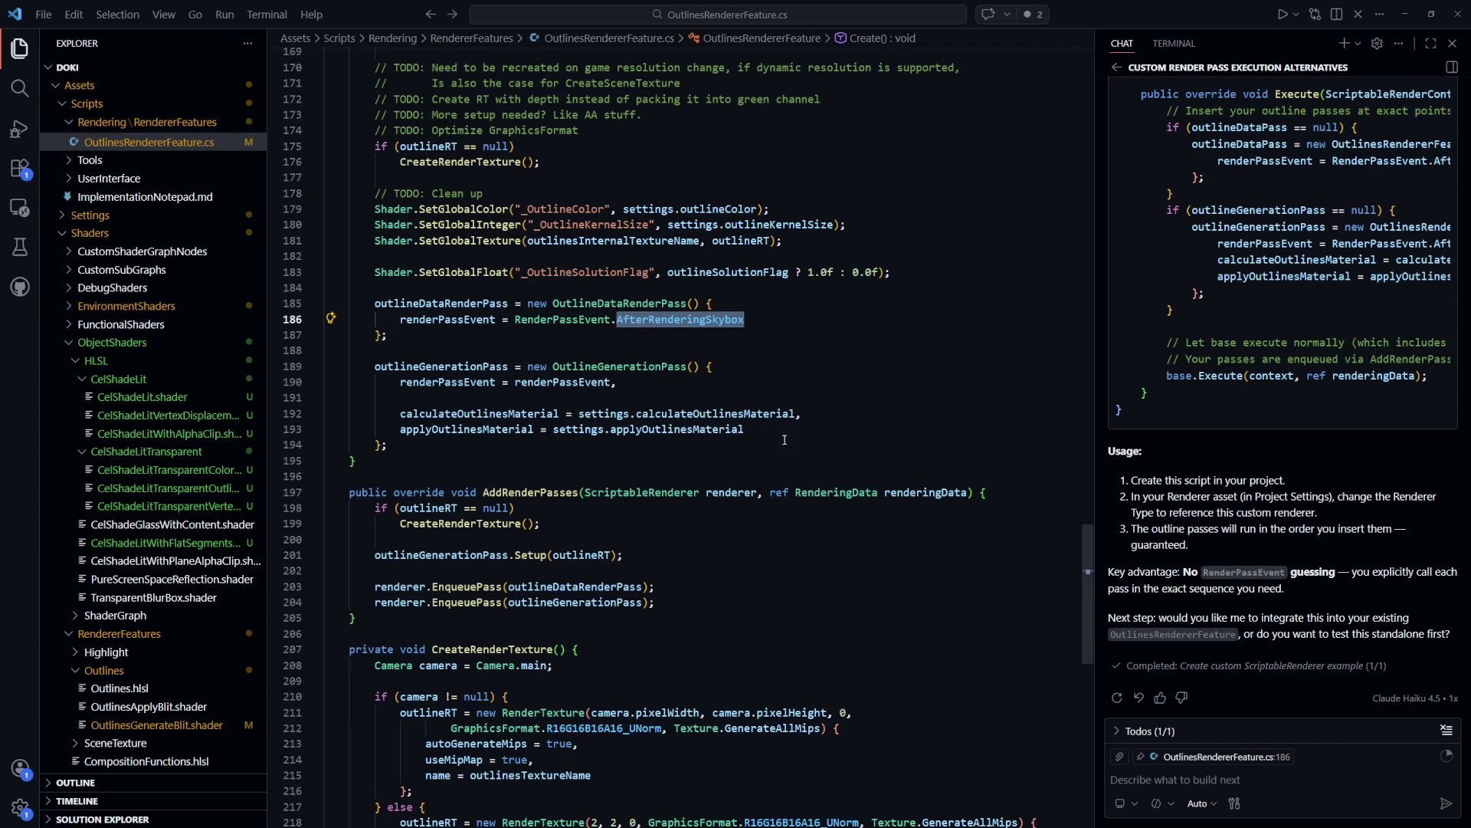
key("alt+Left")
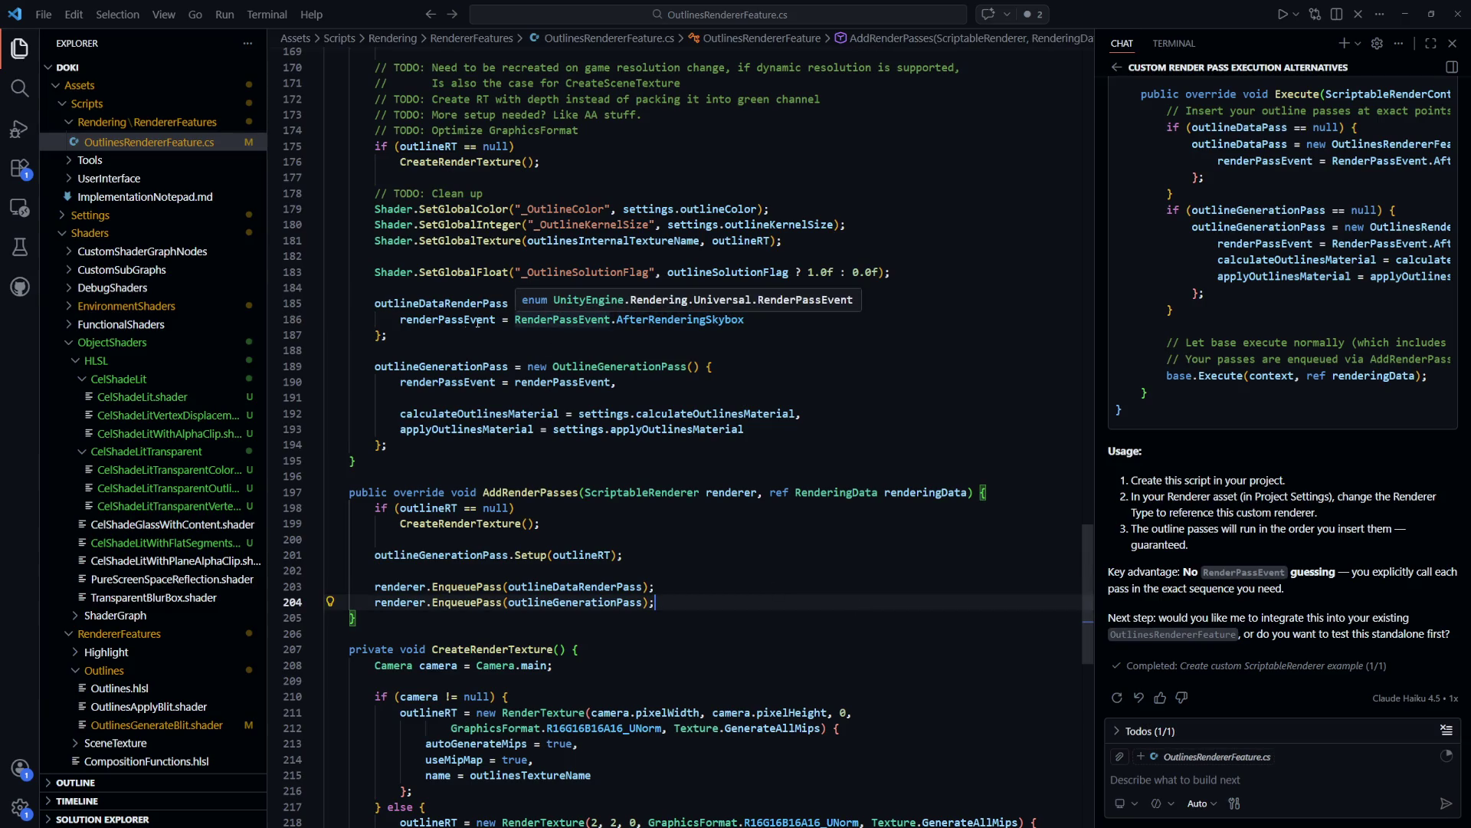
Copy RenderPassEvent from the code and Google 'RenderPassEvent unity'
mouse_move(460, 323)
double_click(563, 320)
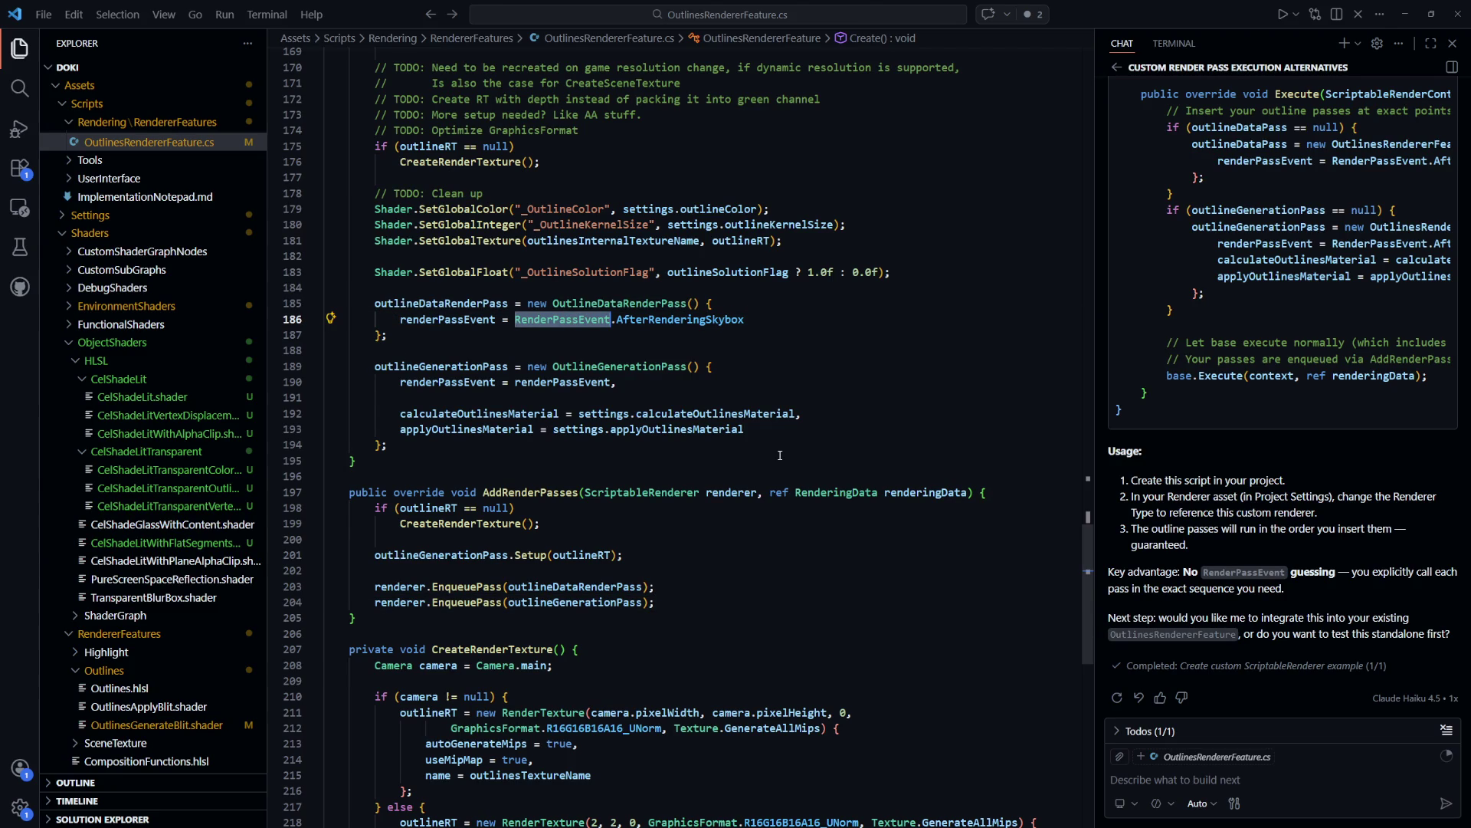
key("ctrl+c")
key("alt+Tab")
left_click(480, 102)
key("ctrl+a")
key("ctrl+v")
type("nity")
key("Return")
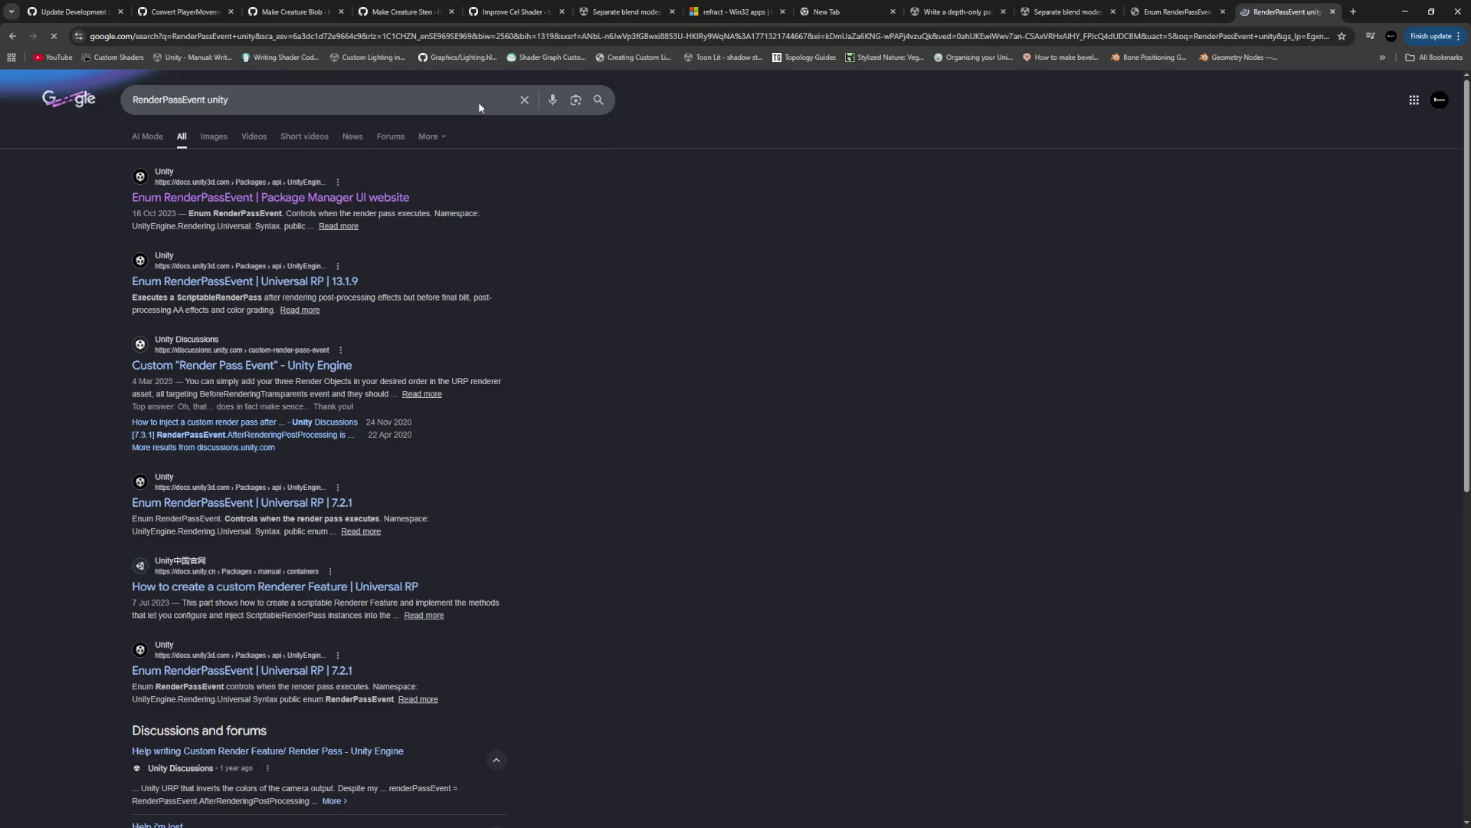
Skim the Unity docs page for Enum RenderPassEvent, then return to the search results
left_click(369, 204)
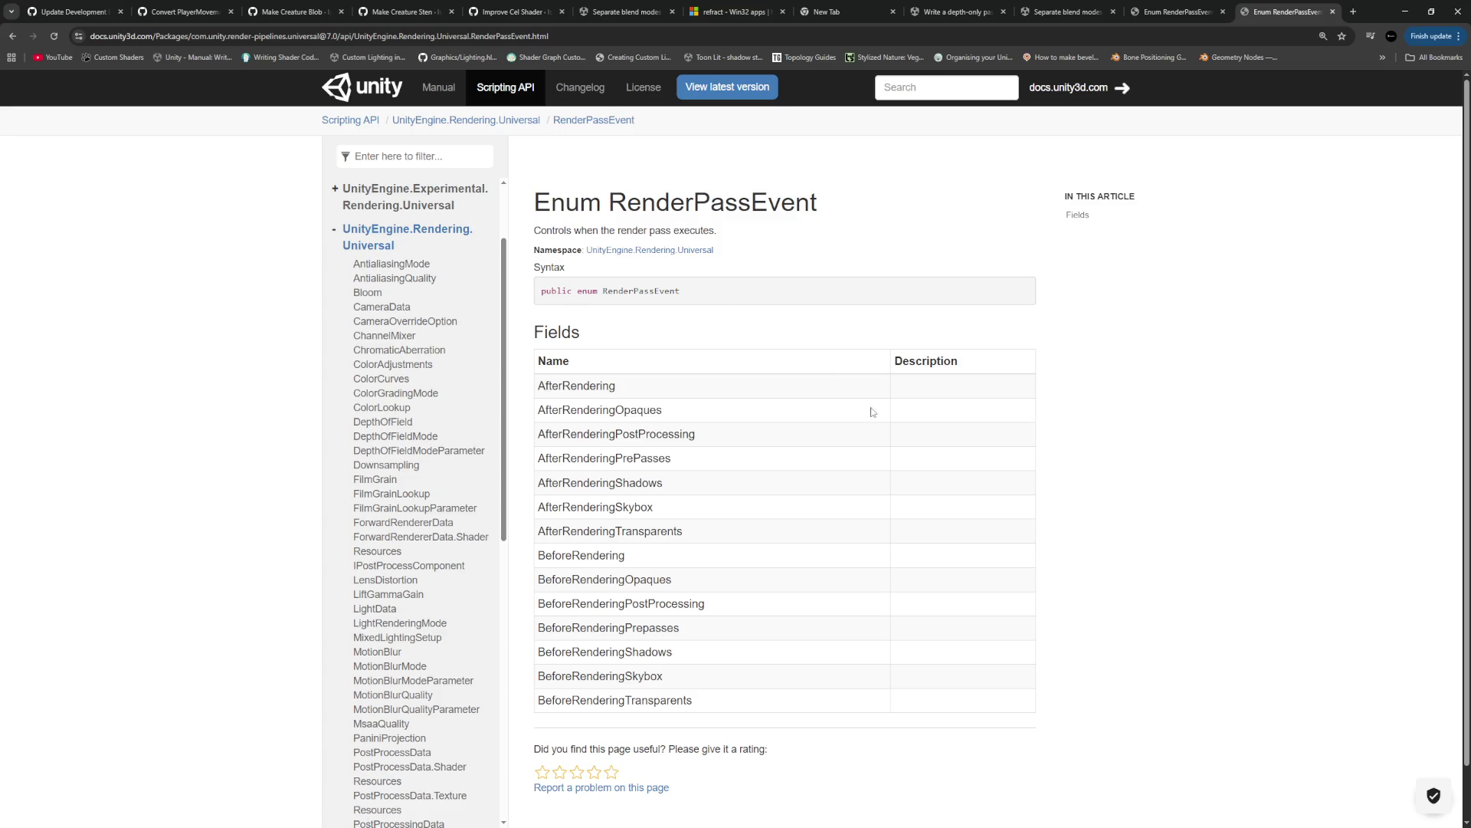
scroll(751, 425, "down", 1)
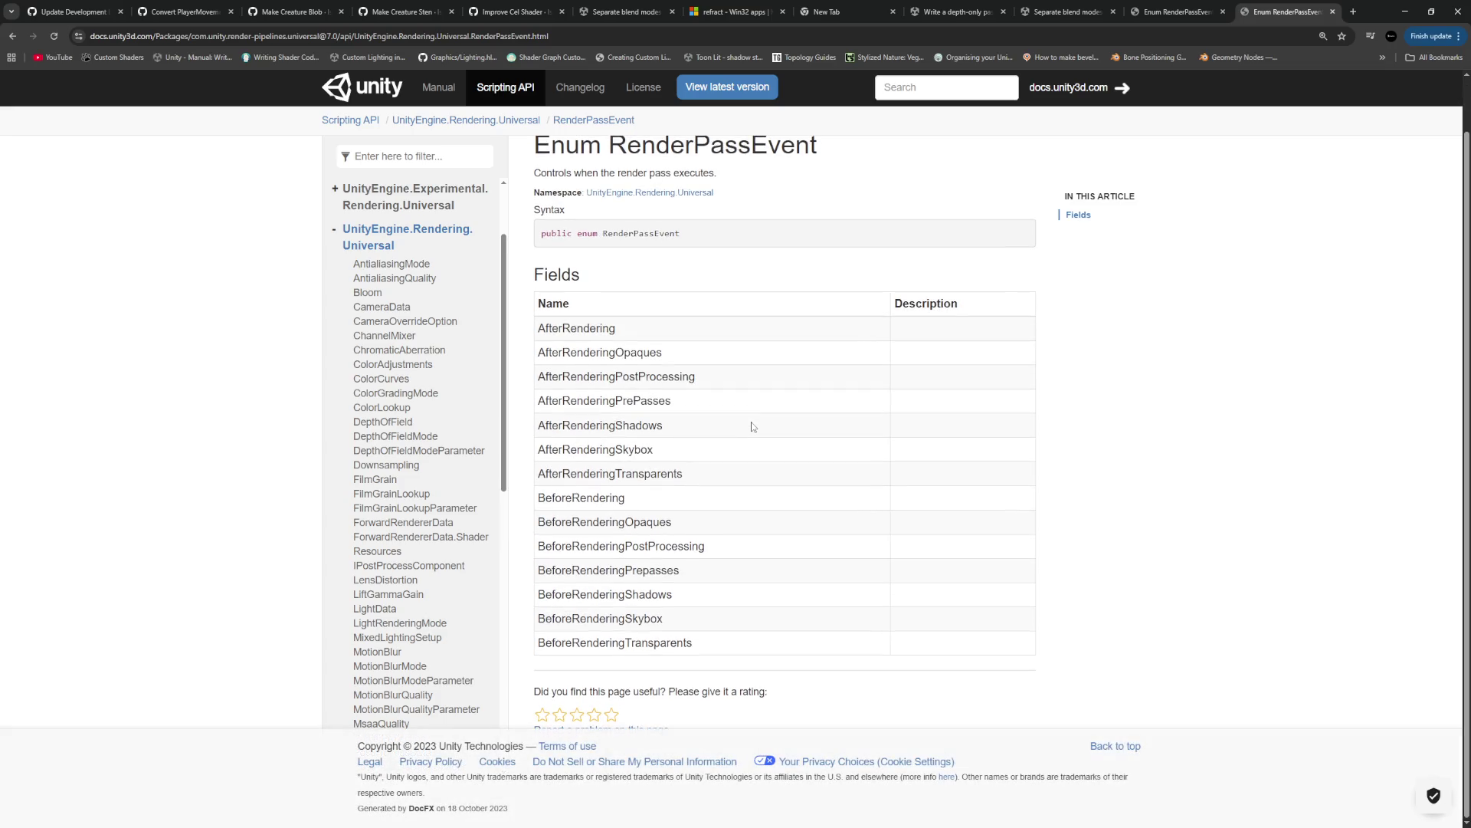
scroll(466, 403, "up", 2)
scroll(465, 404, "down", 3)
scroll(465, 404, "up", 3)
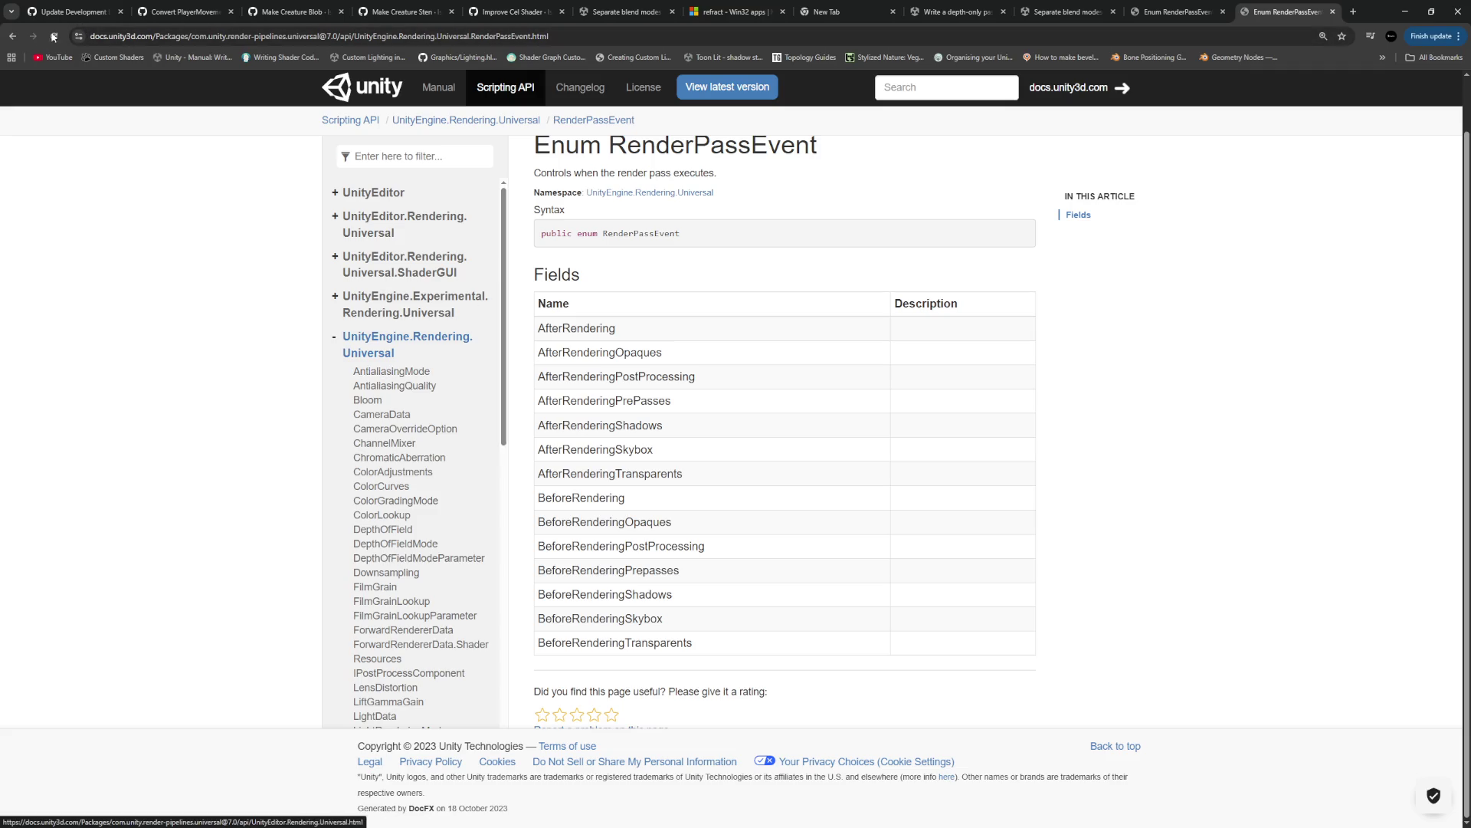
key("alt+Left")
Search 'change order of copy depth pass unity' and read the 'Change order in which passes are drawn?' thread
triple_click(389, 100)
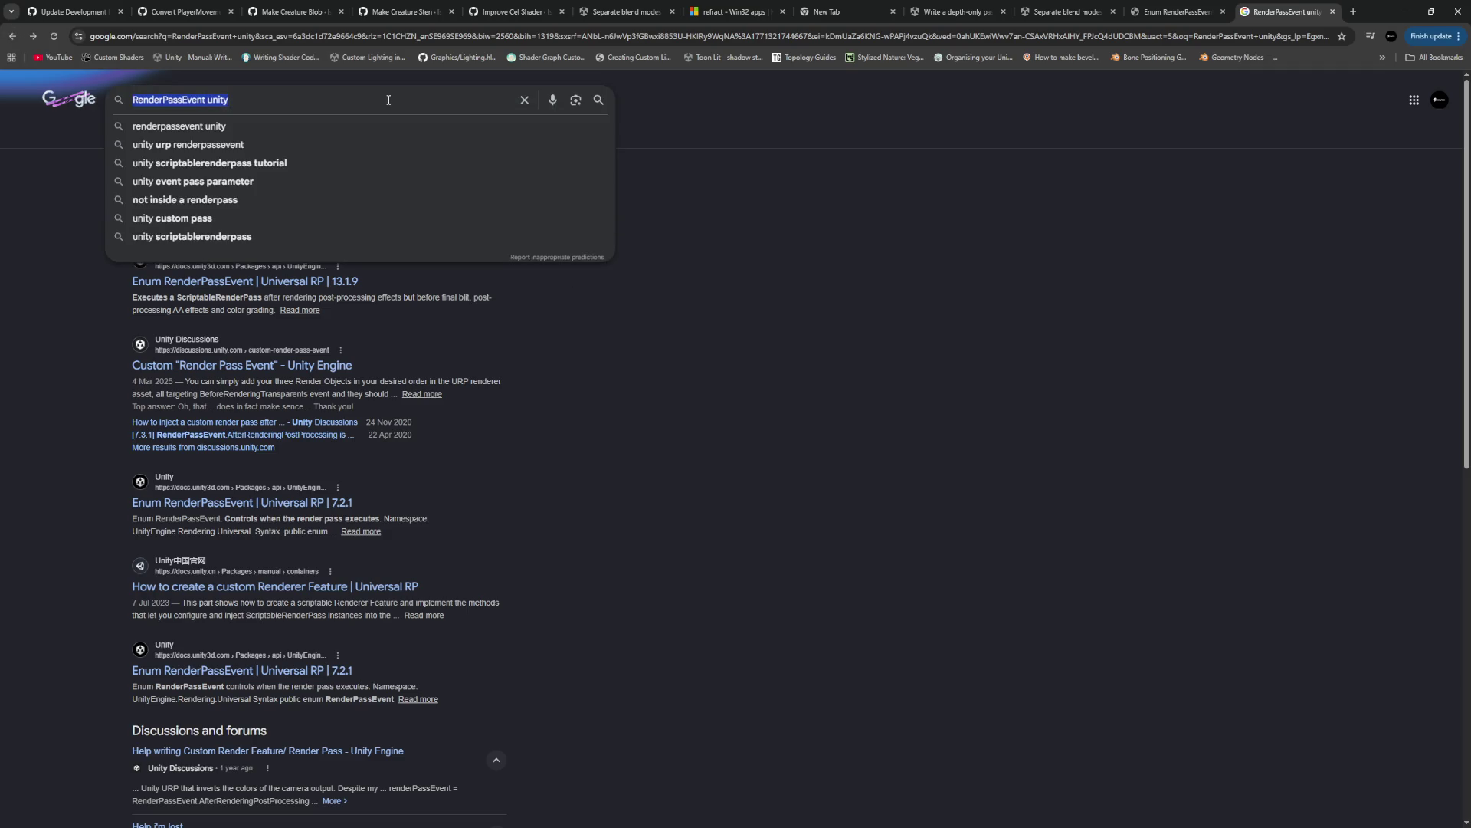
type("change order of copy")
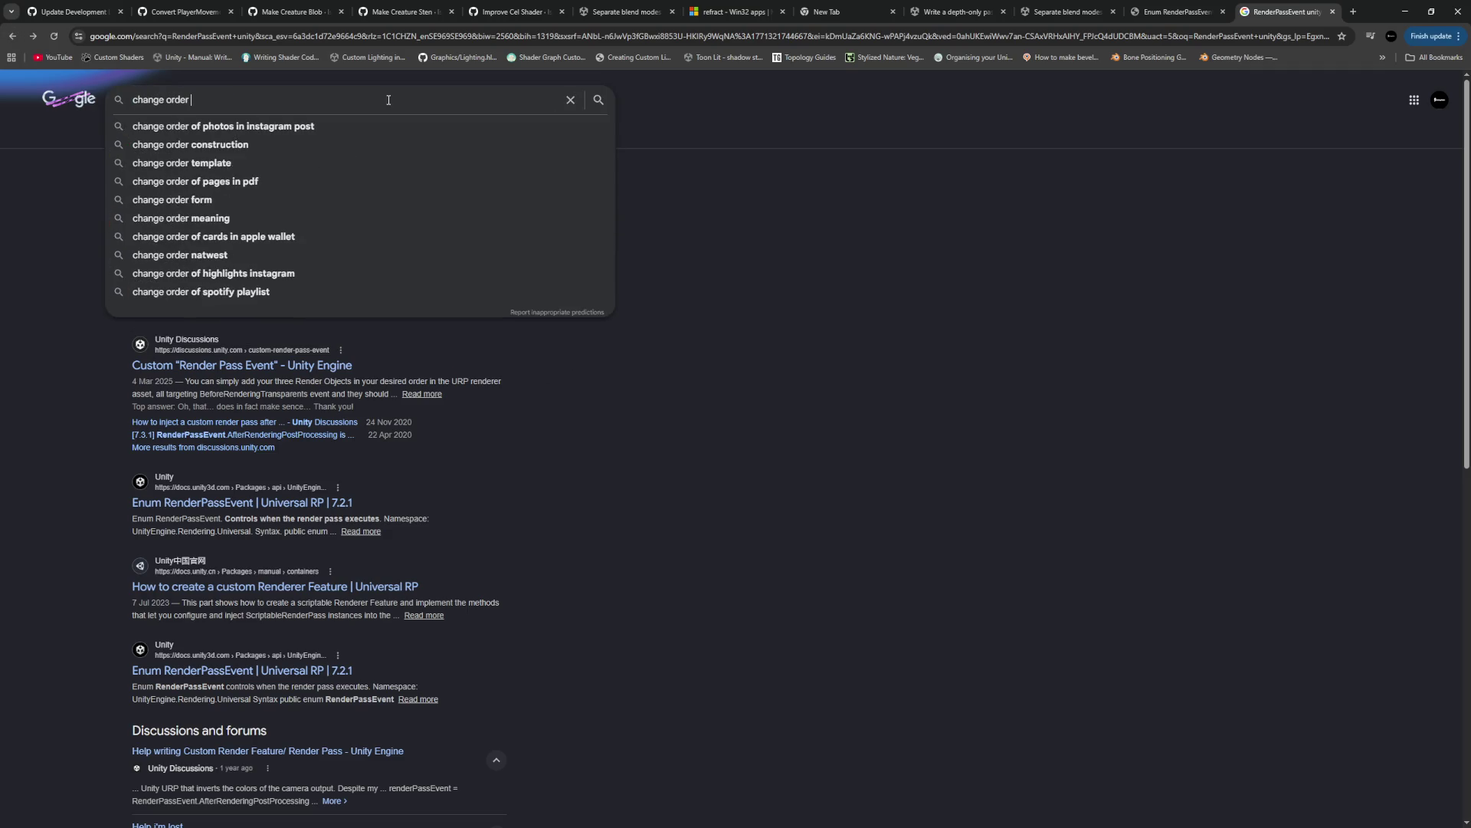
type(" depth ")
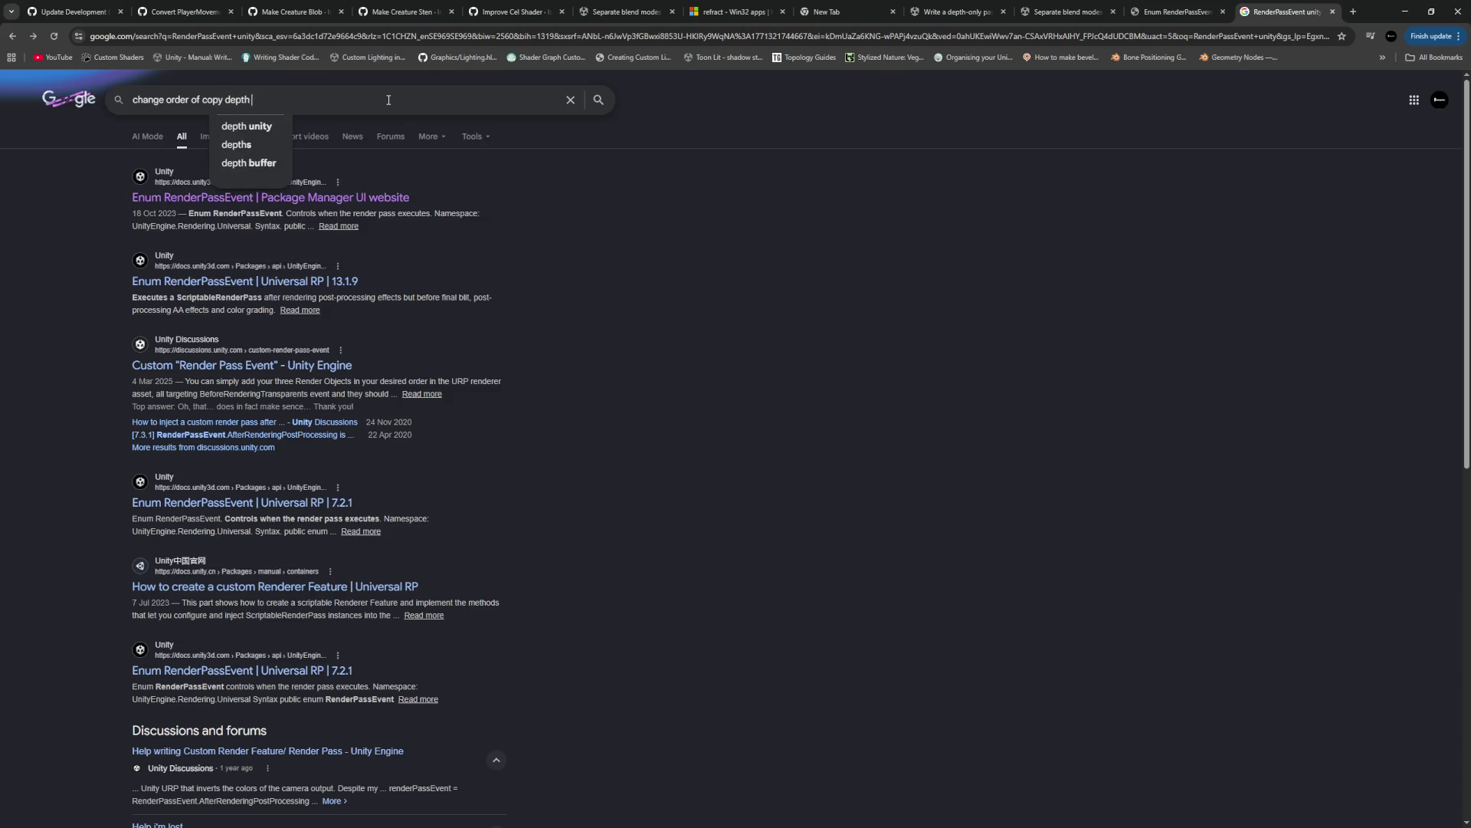
type("pass unity")
key("Return")
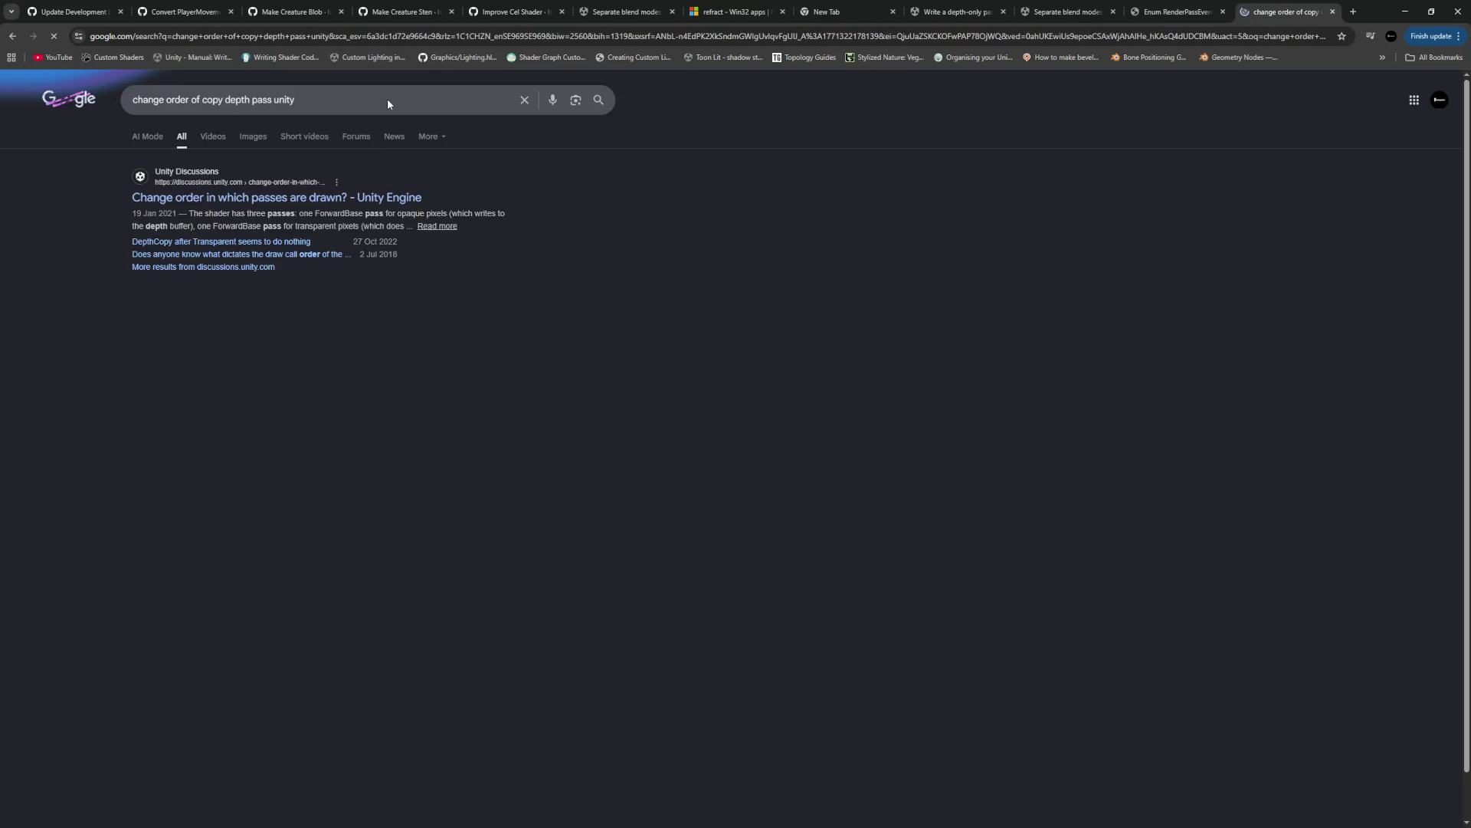
left_click(297, 200)
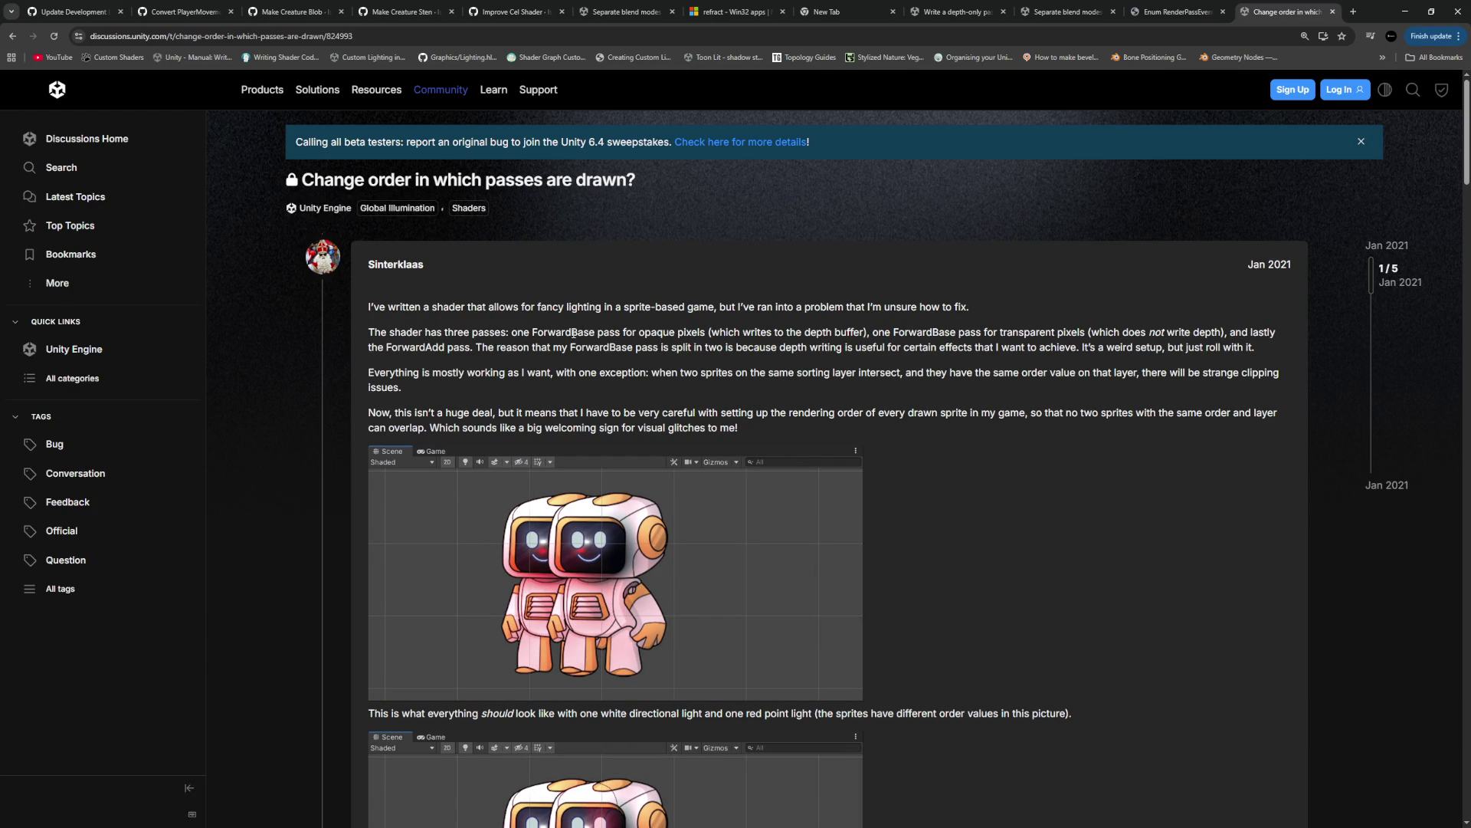
scroll(297, 609, "down", 15)
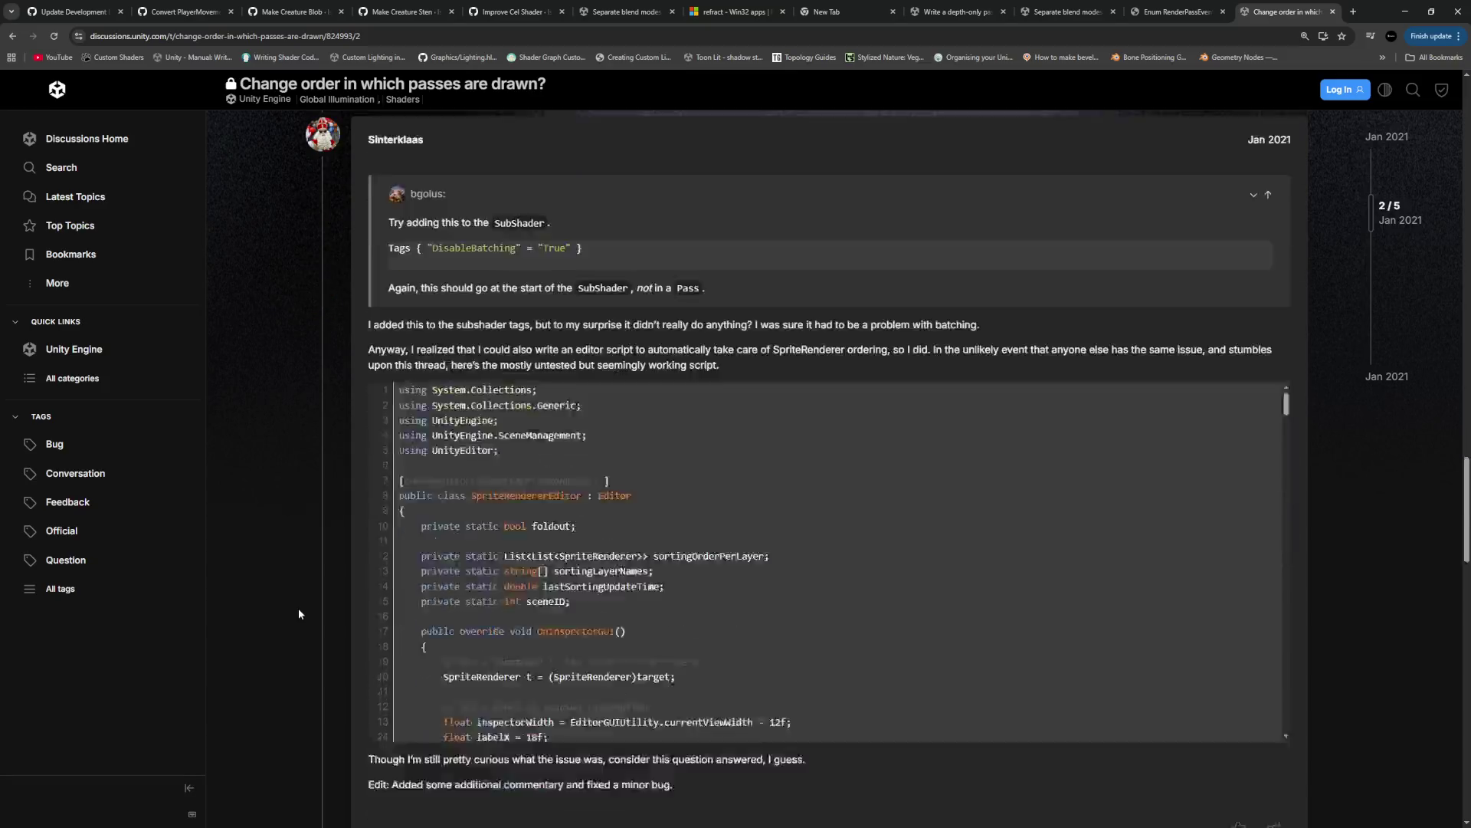
scroll(297, 605, "down", 10)
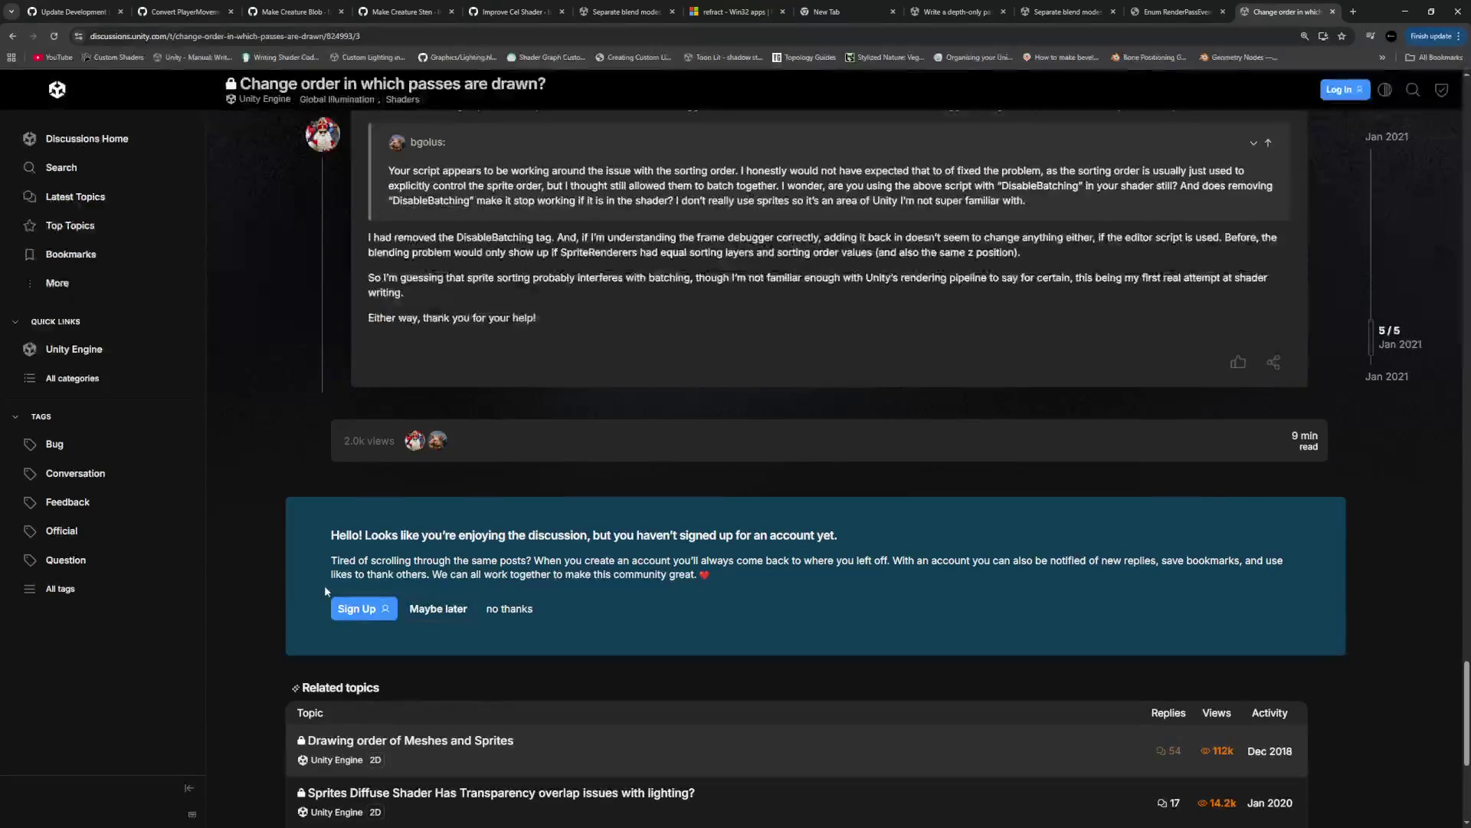
Search 'change order of draw skybox pass unity' and open the 'Skybox render queue value' thread
left_click(12, 36)
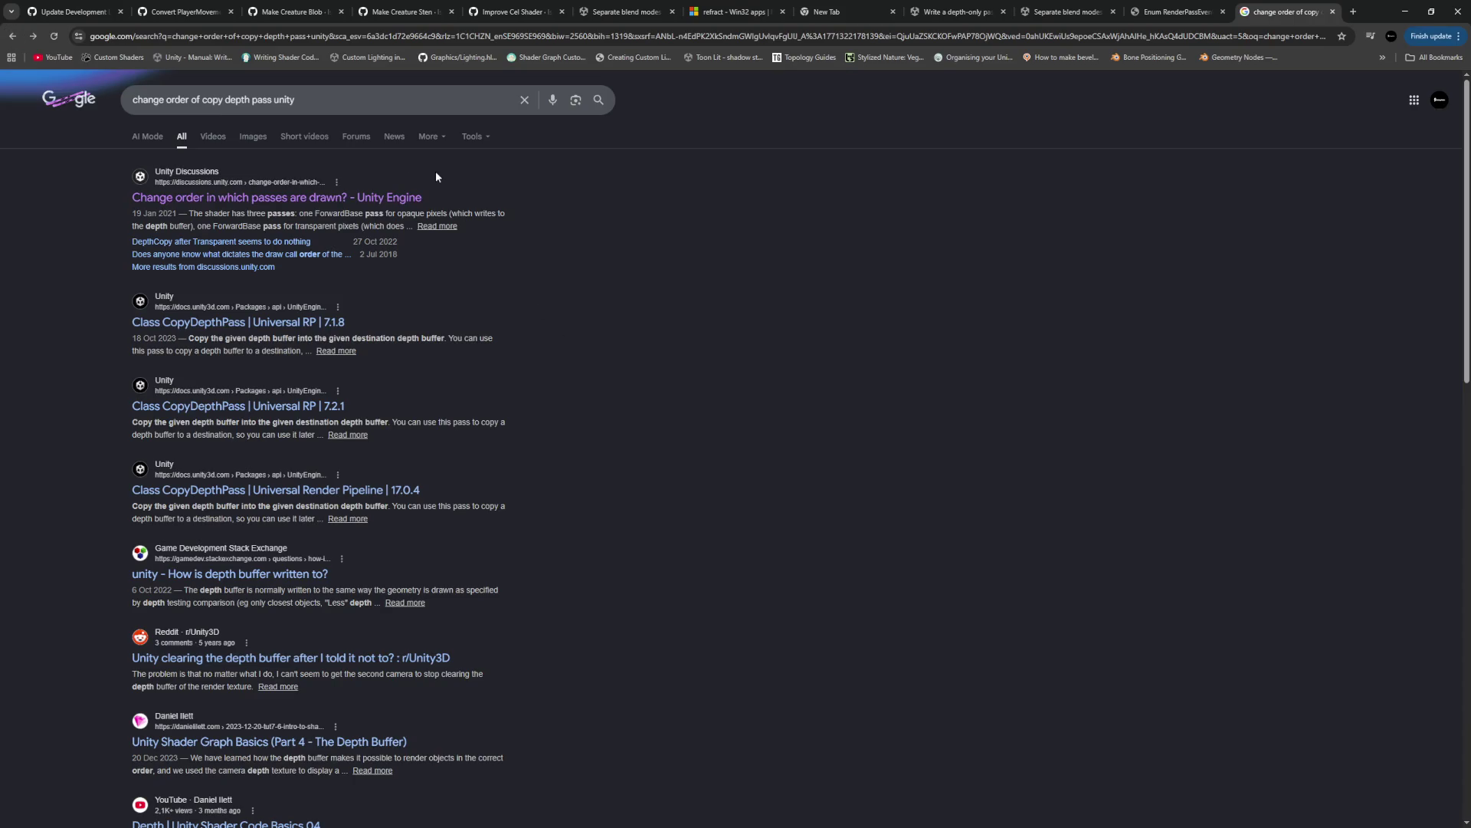
left_click(252, 100)
key("BackSpace")
key("BackSpace")
key("BackSpace")
type("draw skybox")
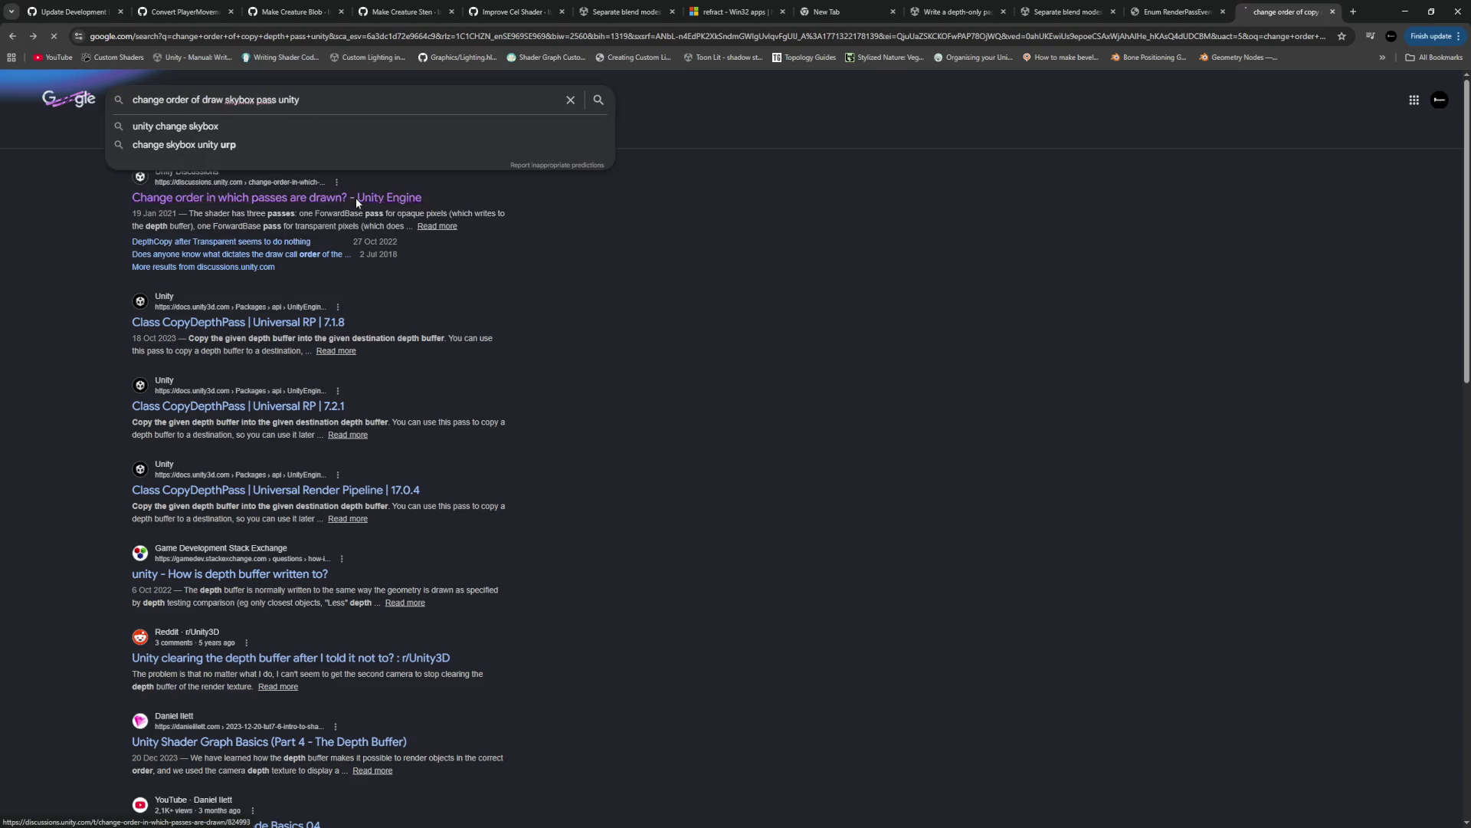
key("Return")
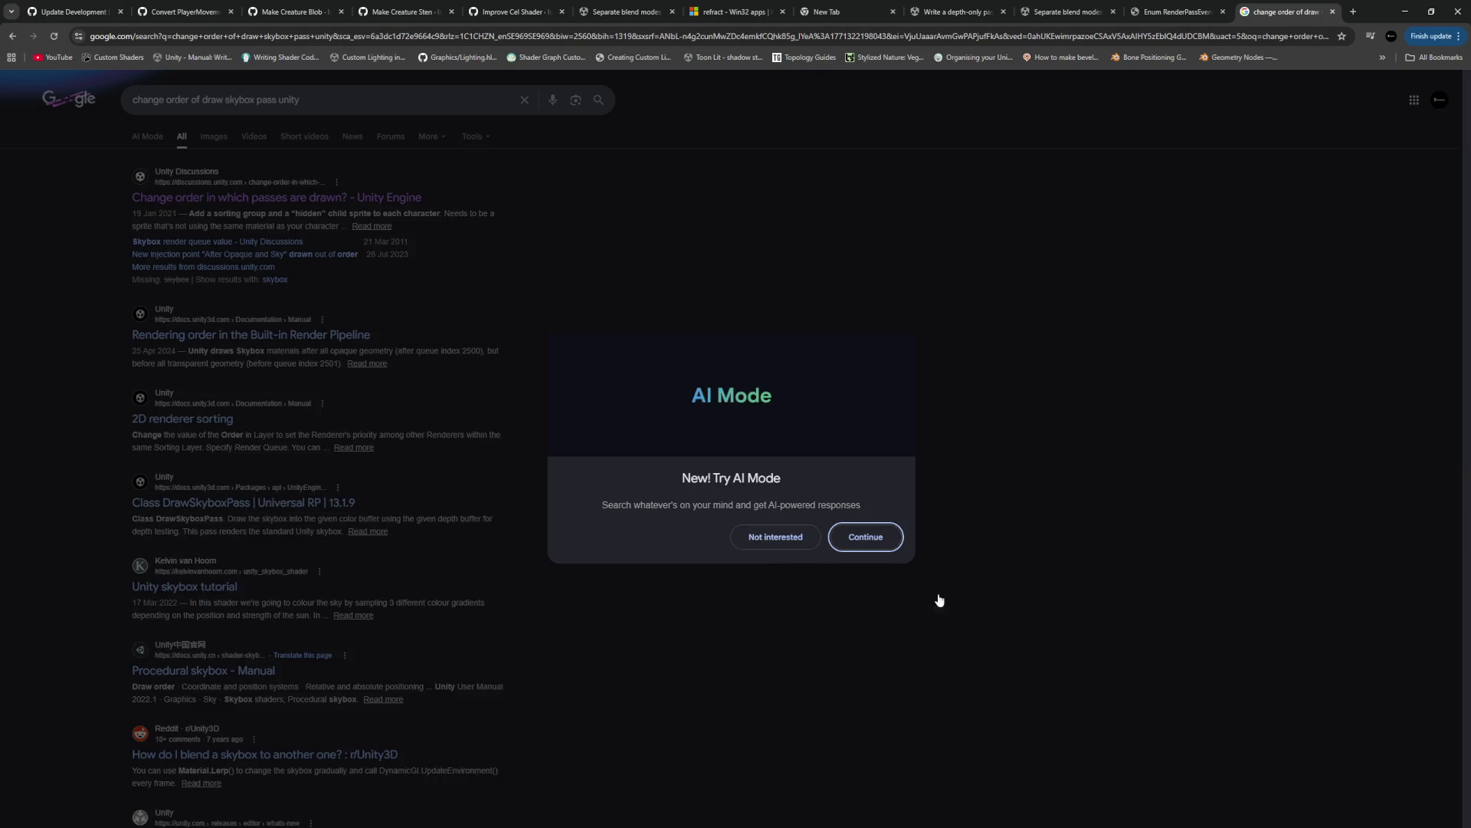
left_click(775, 536)
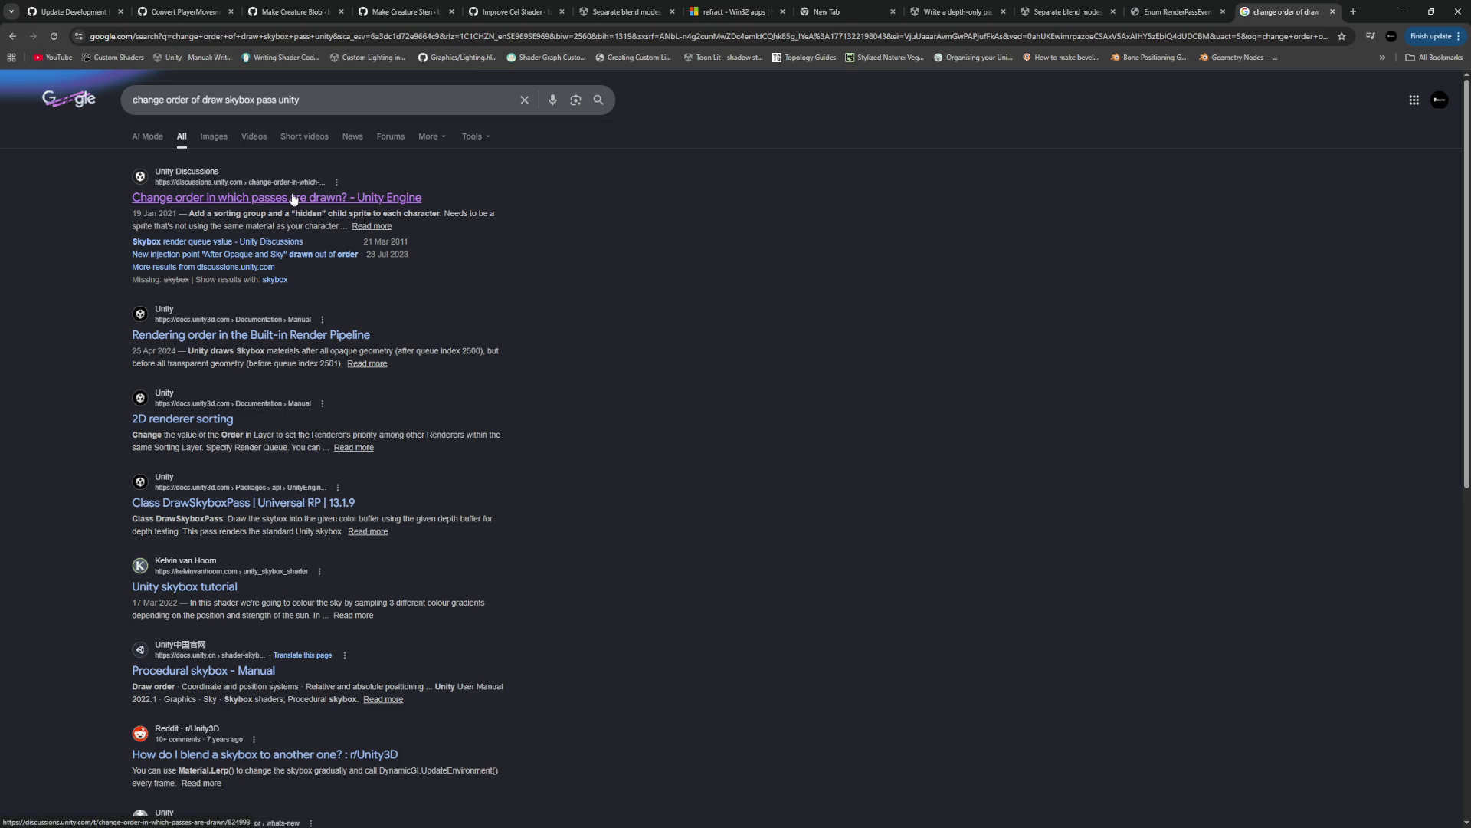
left_click(264, 242)
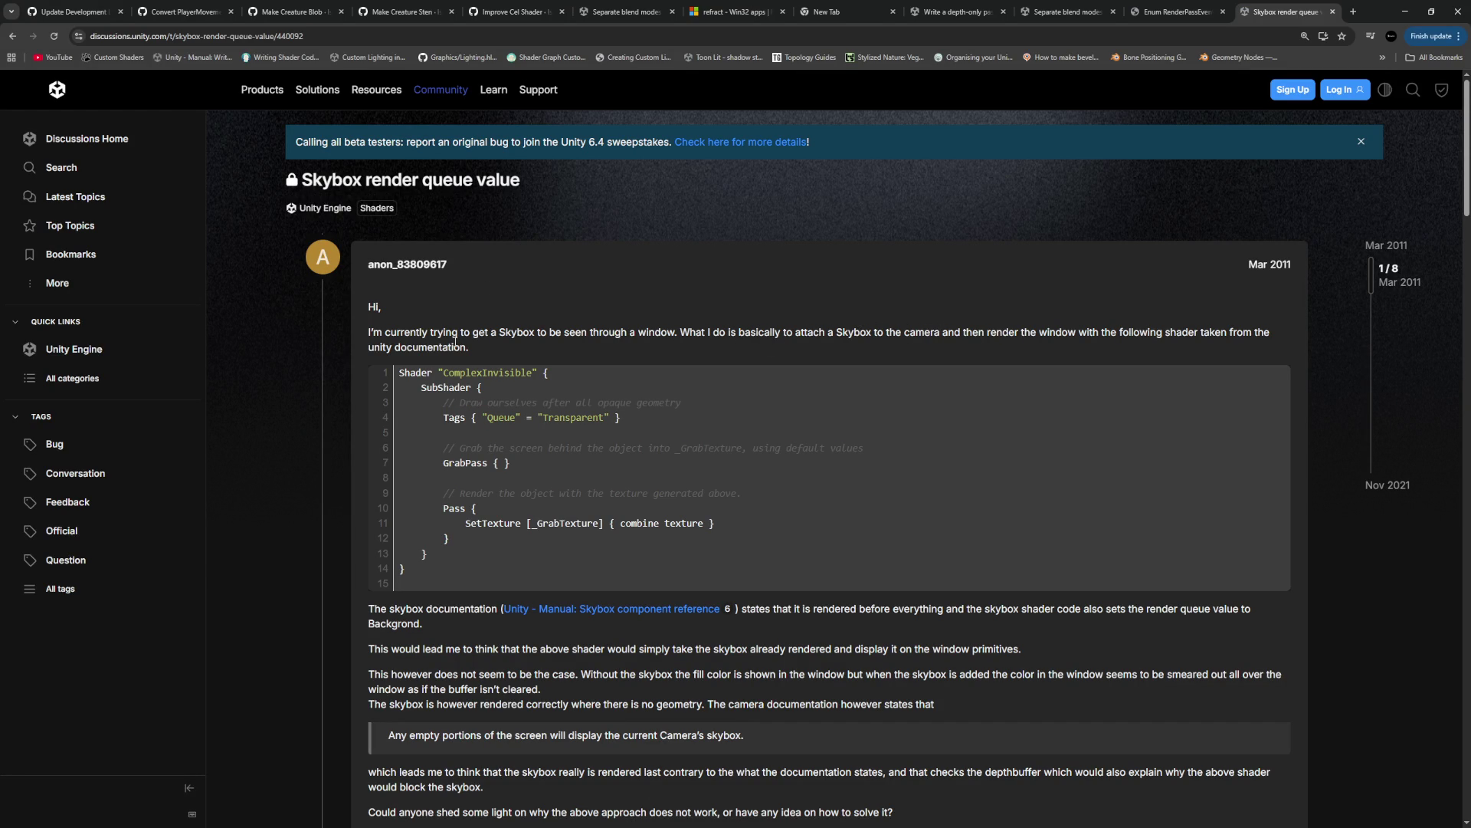
Scroll down the Skybox render queue value thread and highlight the remark that skybox render order seems bugged
scroll(440, 329, "down", 2)
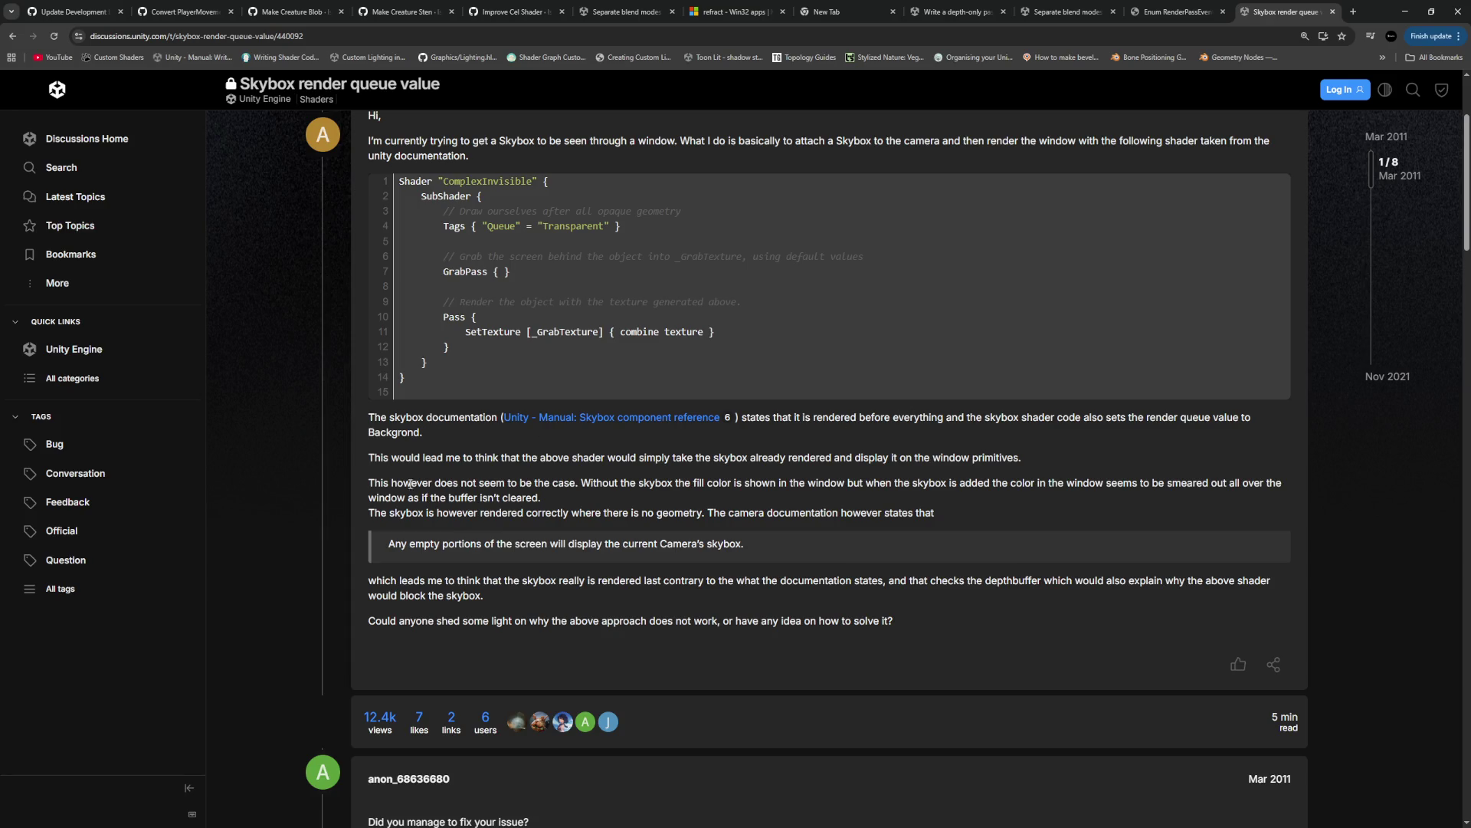
scroll(502, 482, "down", 8)
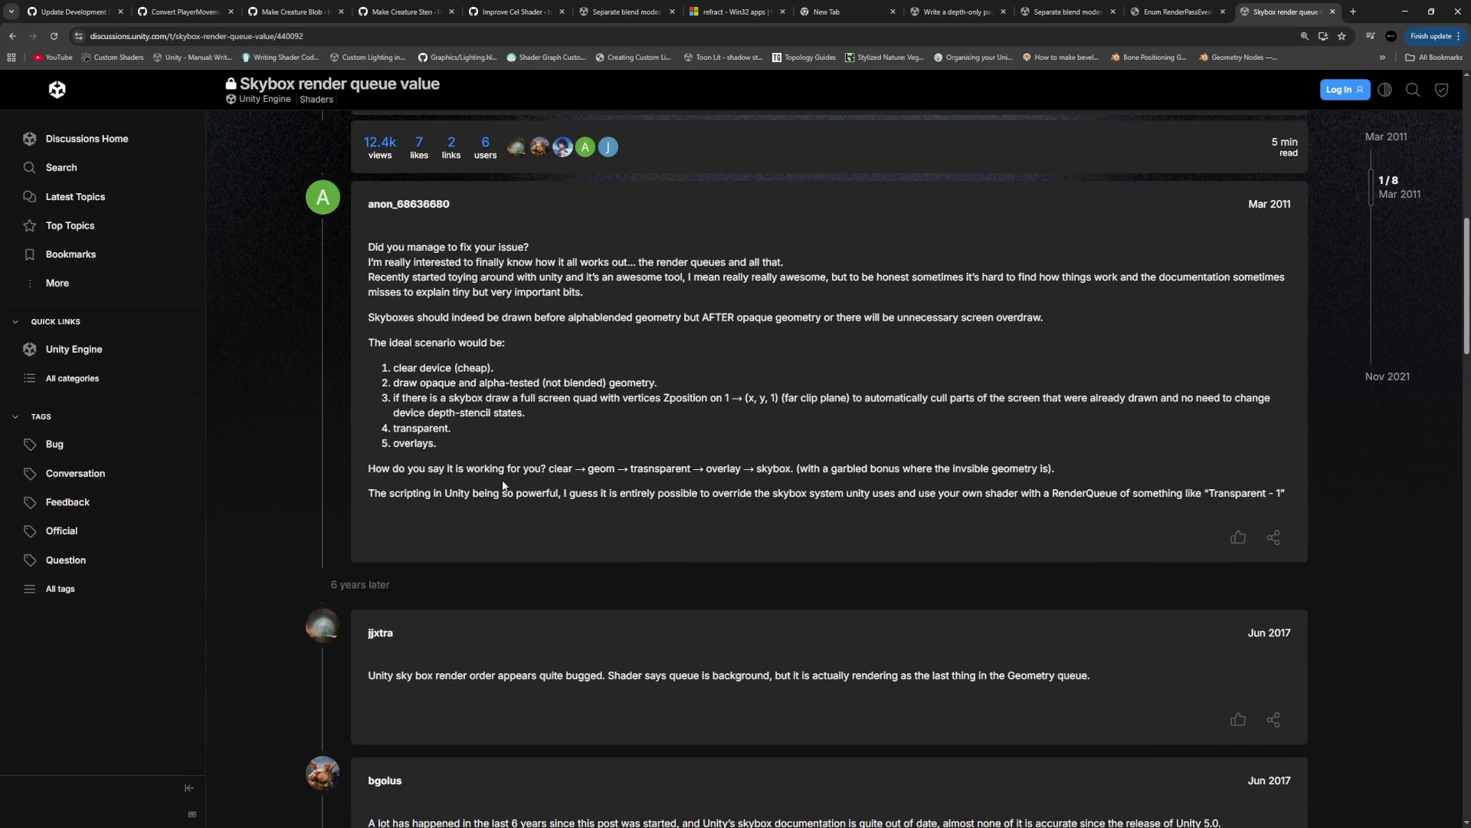
scroll(503, 484, "down", 5)
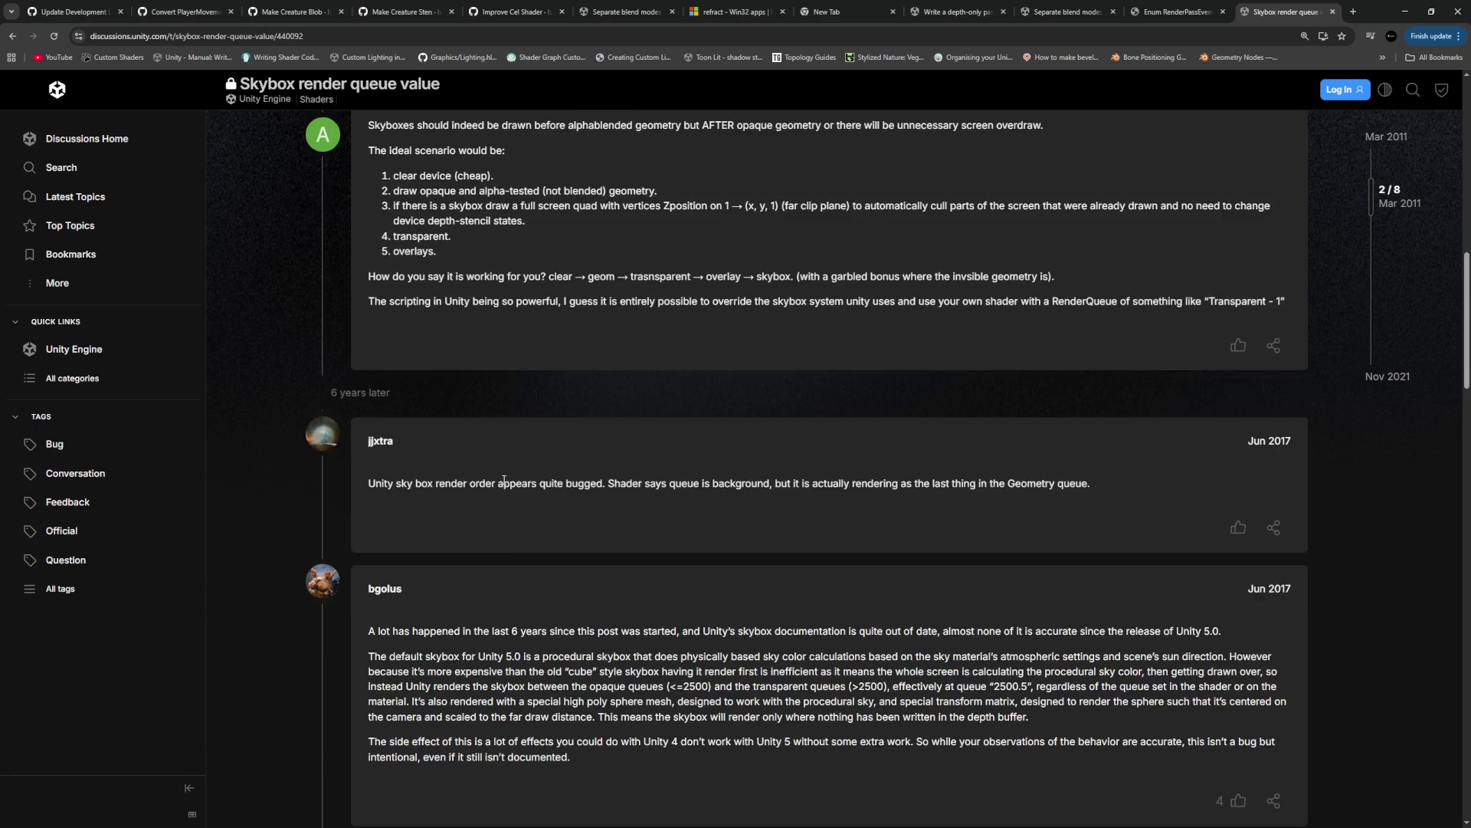
left_click_drag(435, 292, 572, 292)
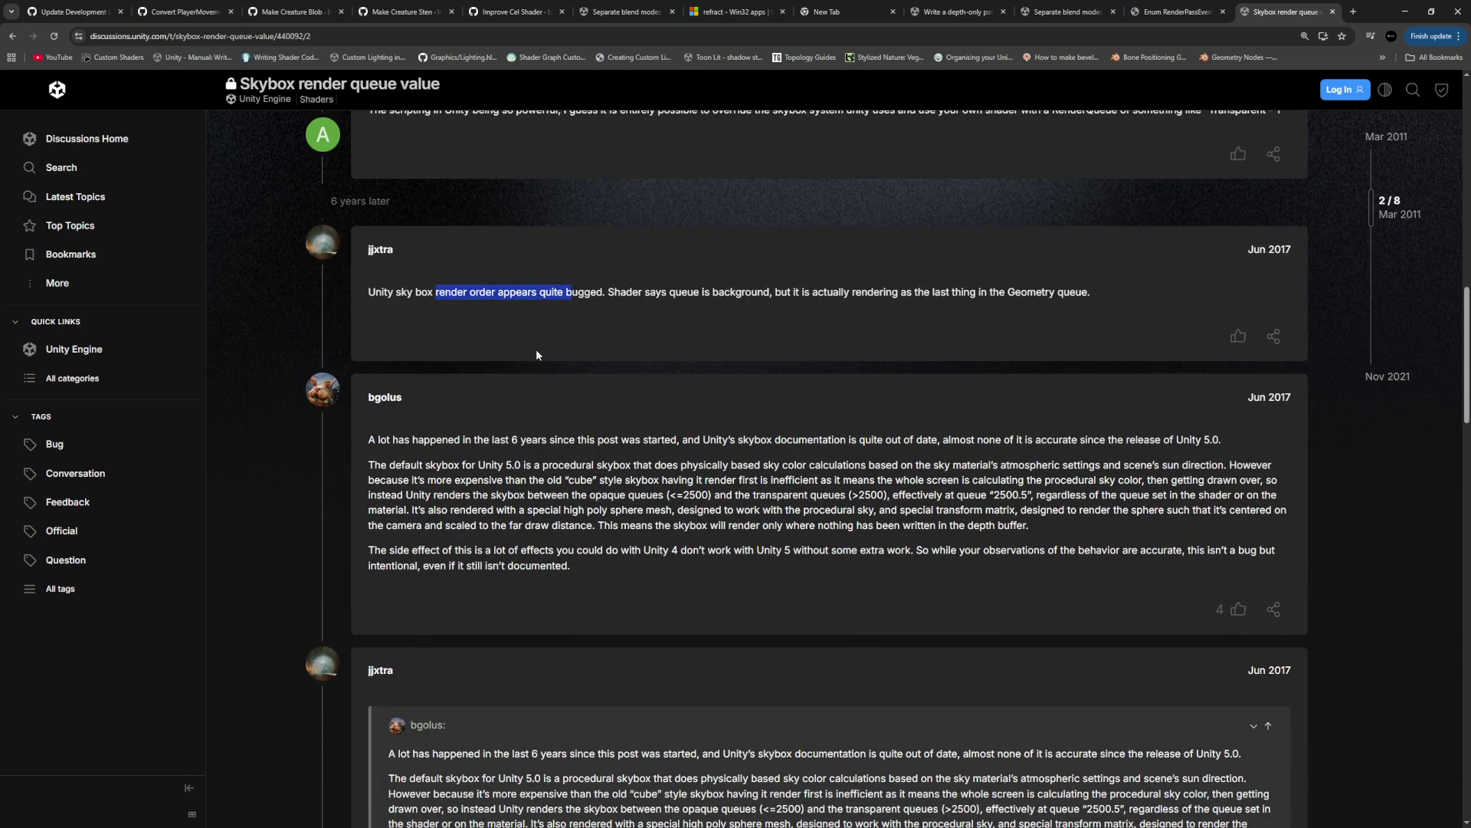
Highlight the reply's sentences on the skybox's queue placement and intentional behaviour, then scroll to the Command Buffers post
left_click(529, 436)
scroll(463, 492, "down", 2)
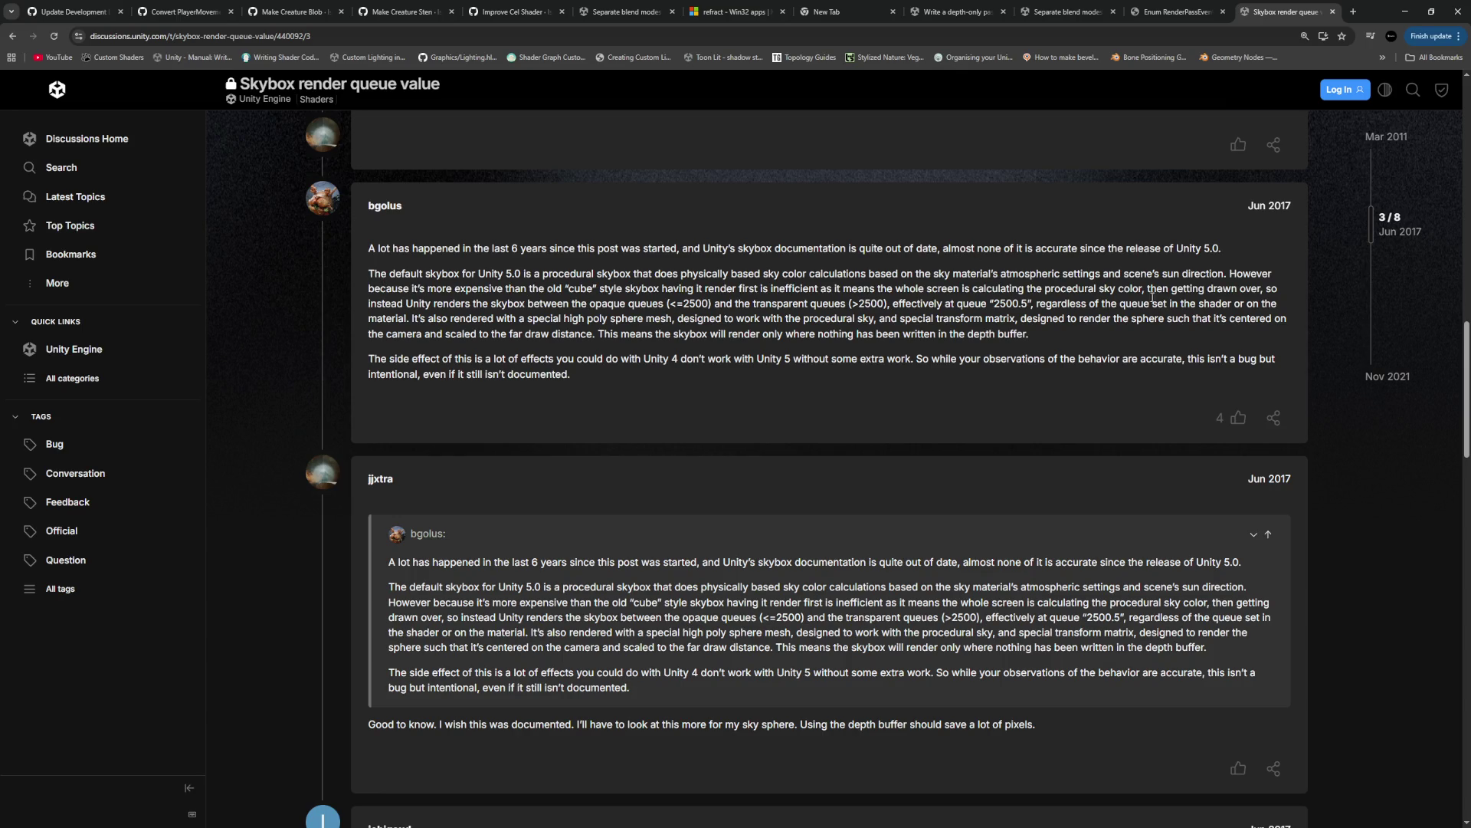
mouse_move(378, 304)
left_mouse_down()
mouse_move(485, 292)
mouse_move(1031, 307)
left_mouse_up()
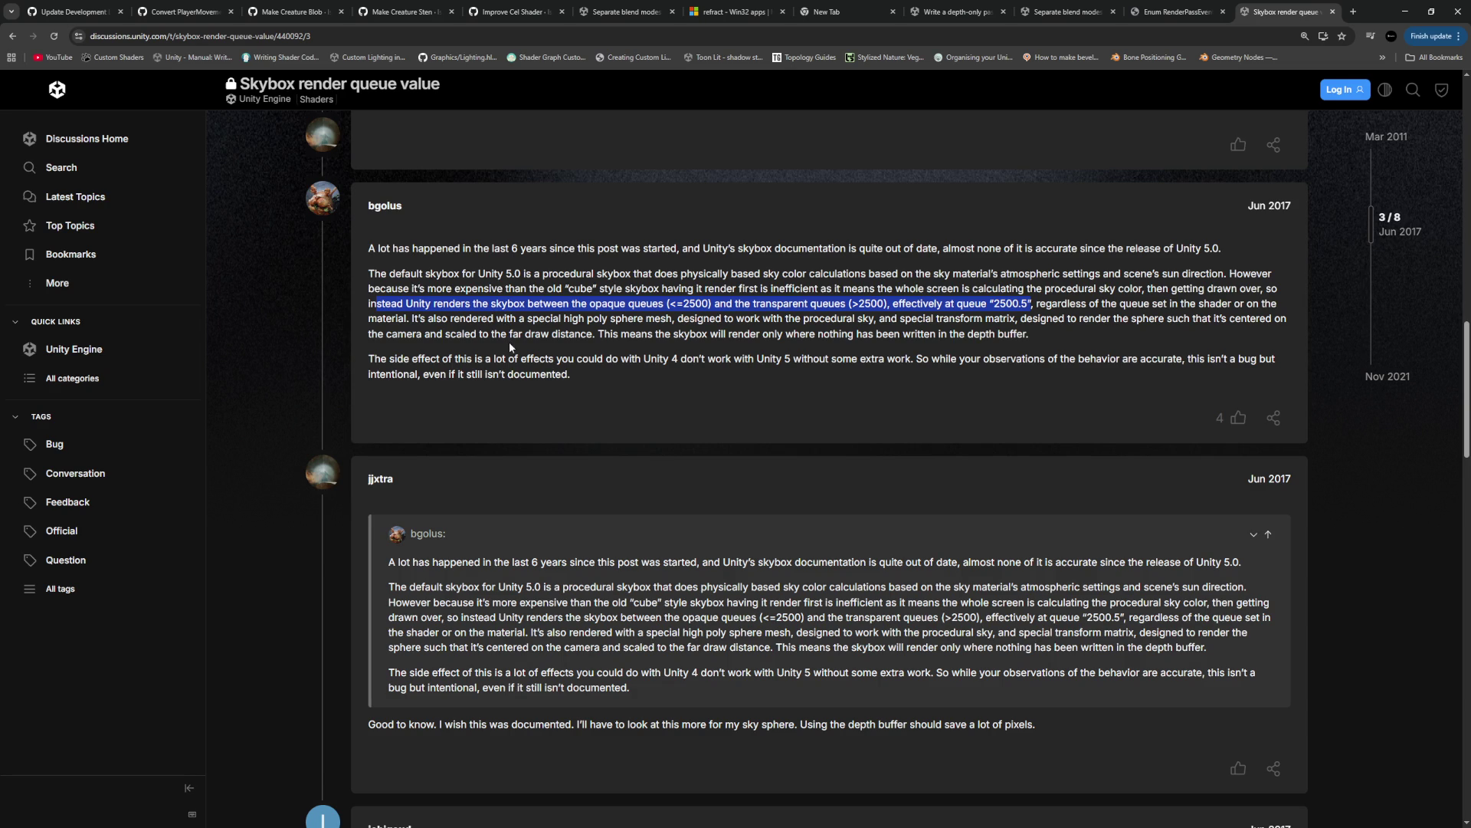
left_click_drag(595, 334, 1025, 337)
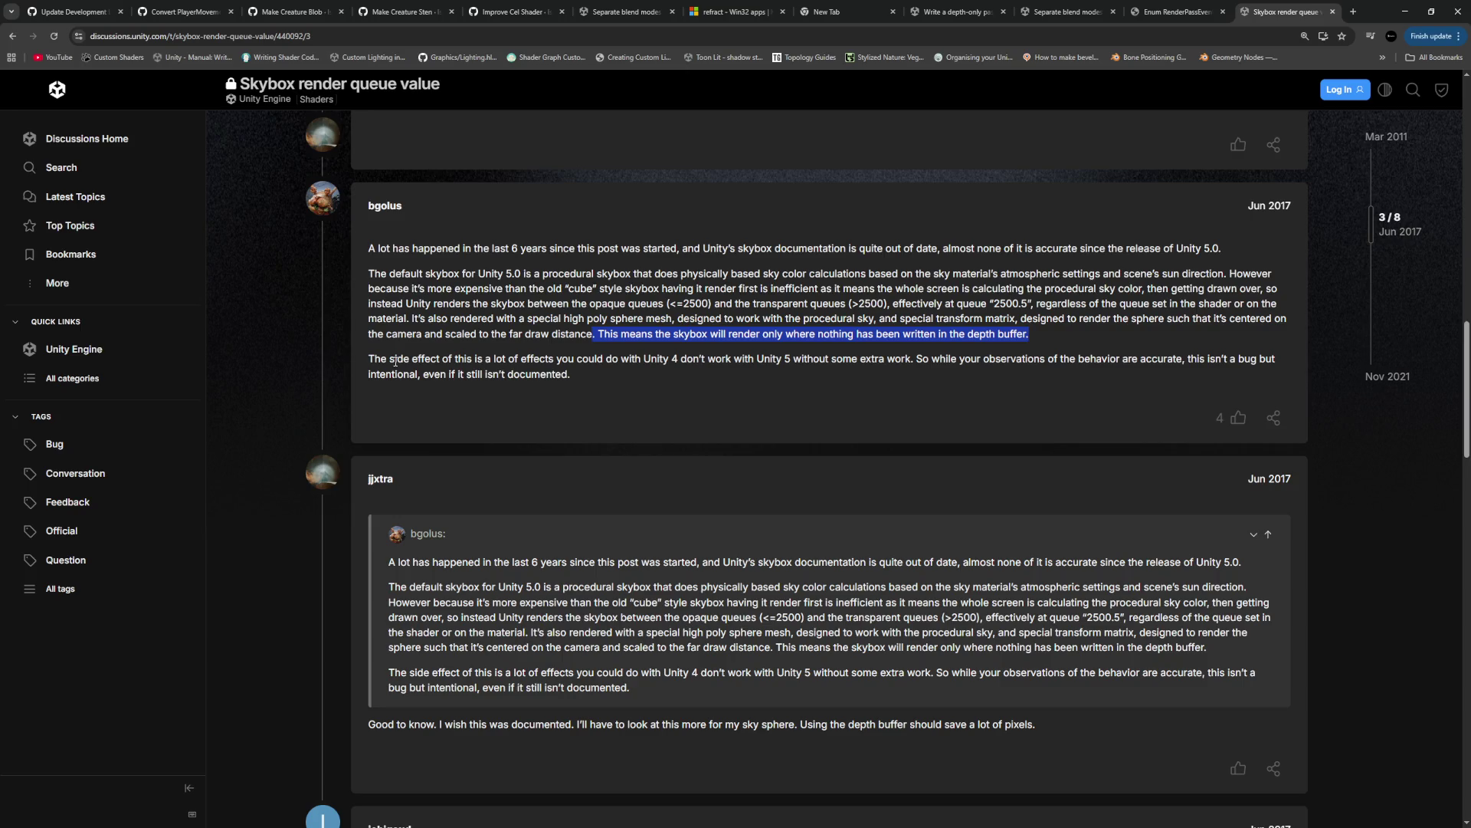
left_click_drag(394, 359, 622, 380)
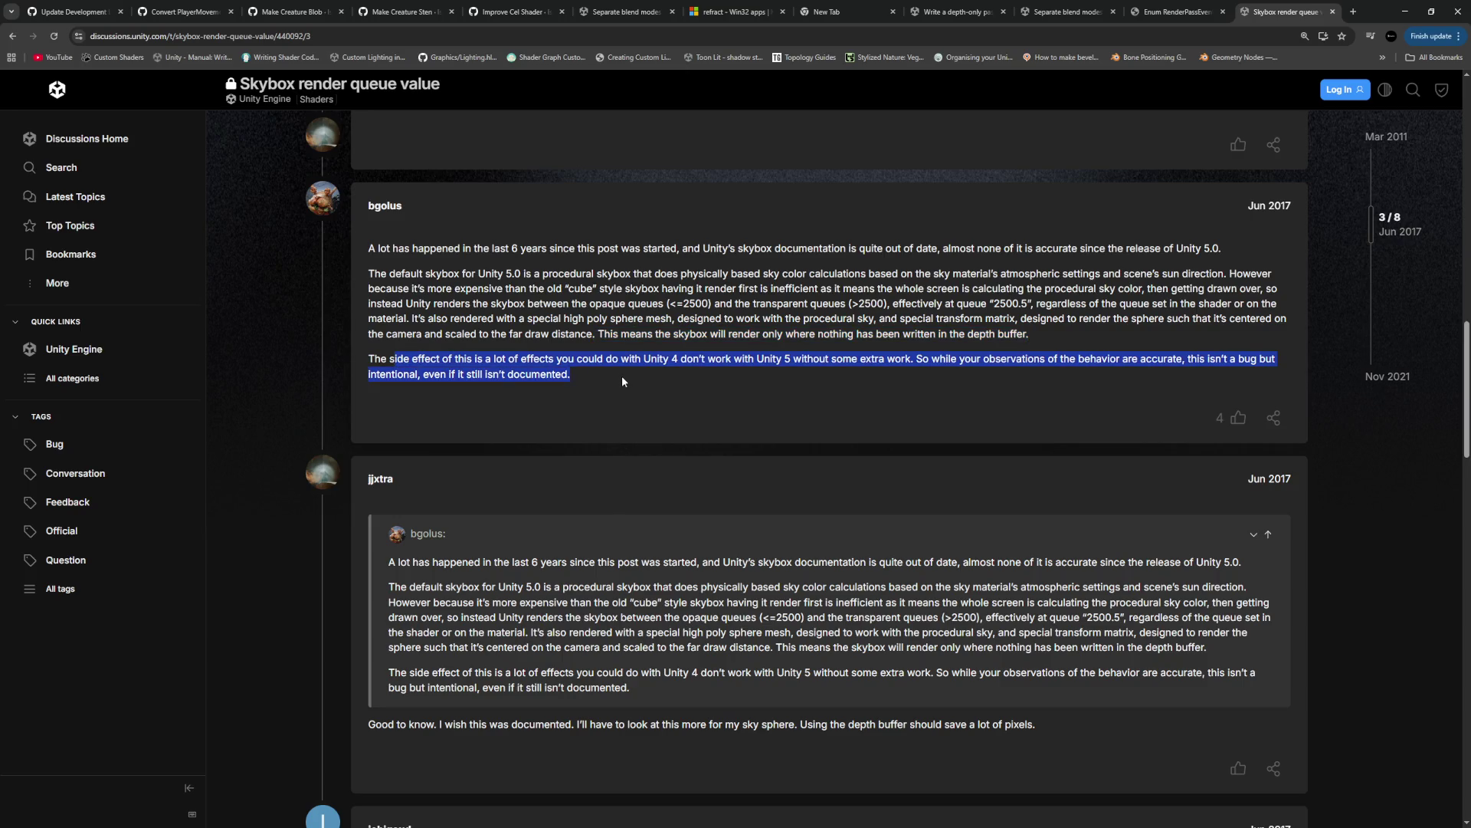
left_click(622, 377)
scroll(633, 384, "down", 3)
scroll(635, 391, "down", 5)
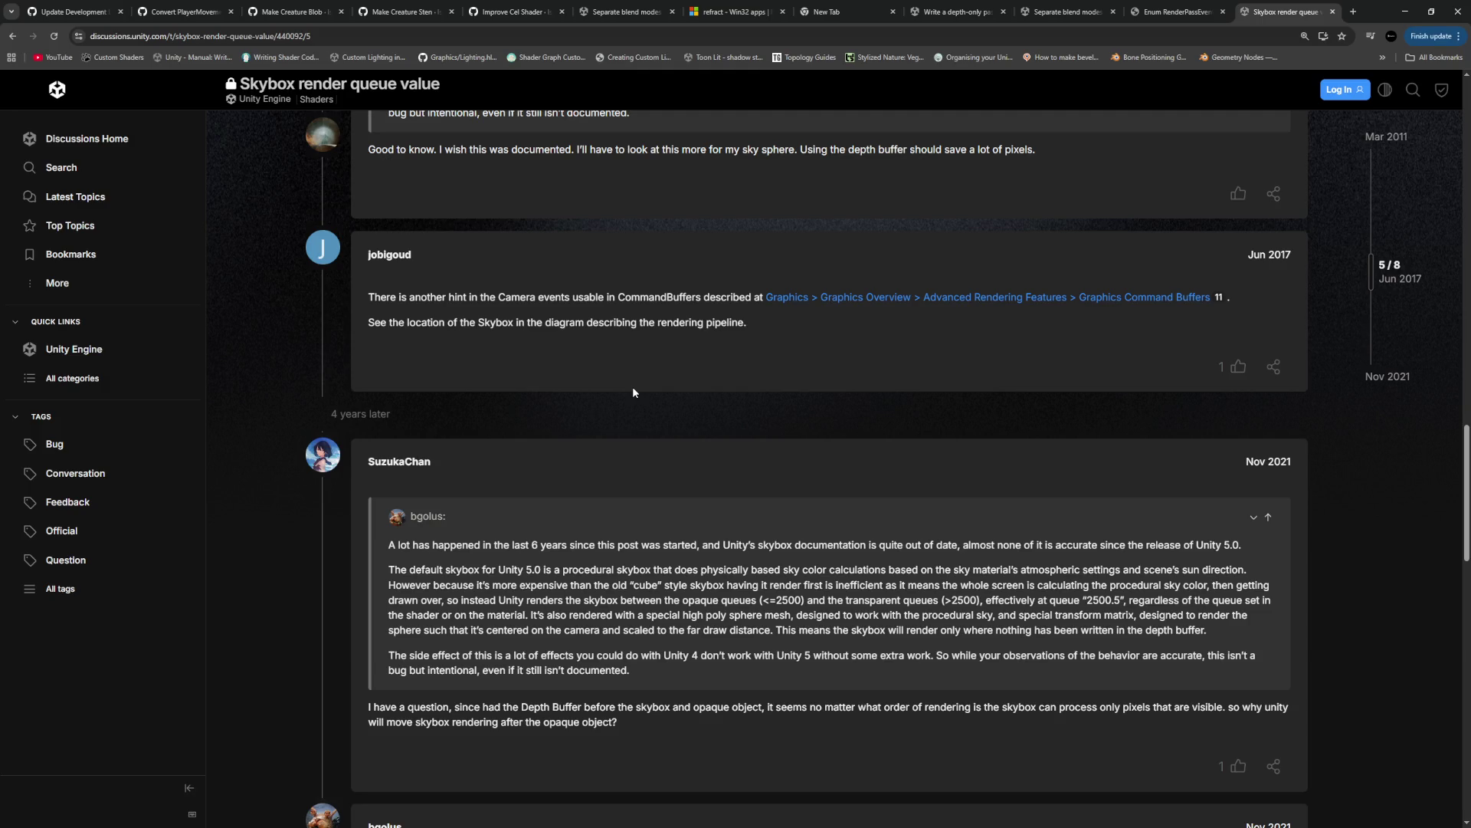
Open the linked Graphics Command Buffers manual page, skim it, and return to the skybox thread
left_click(866, 301)
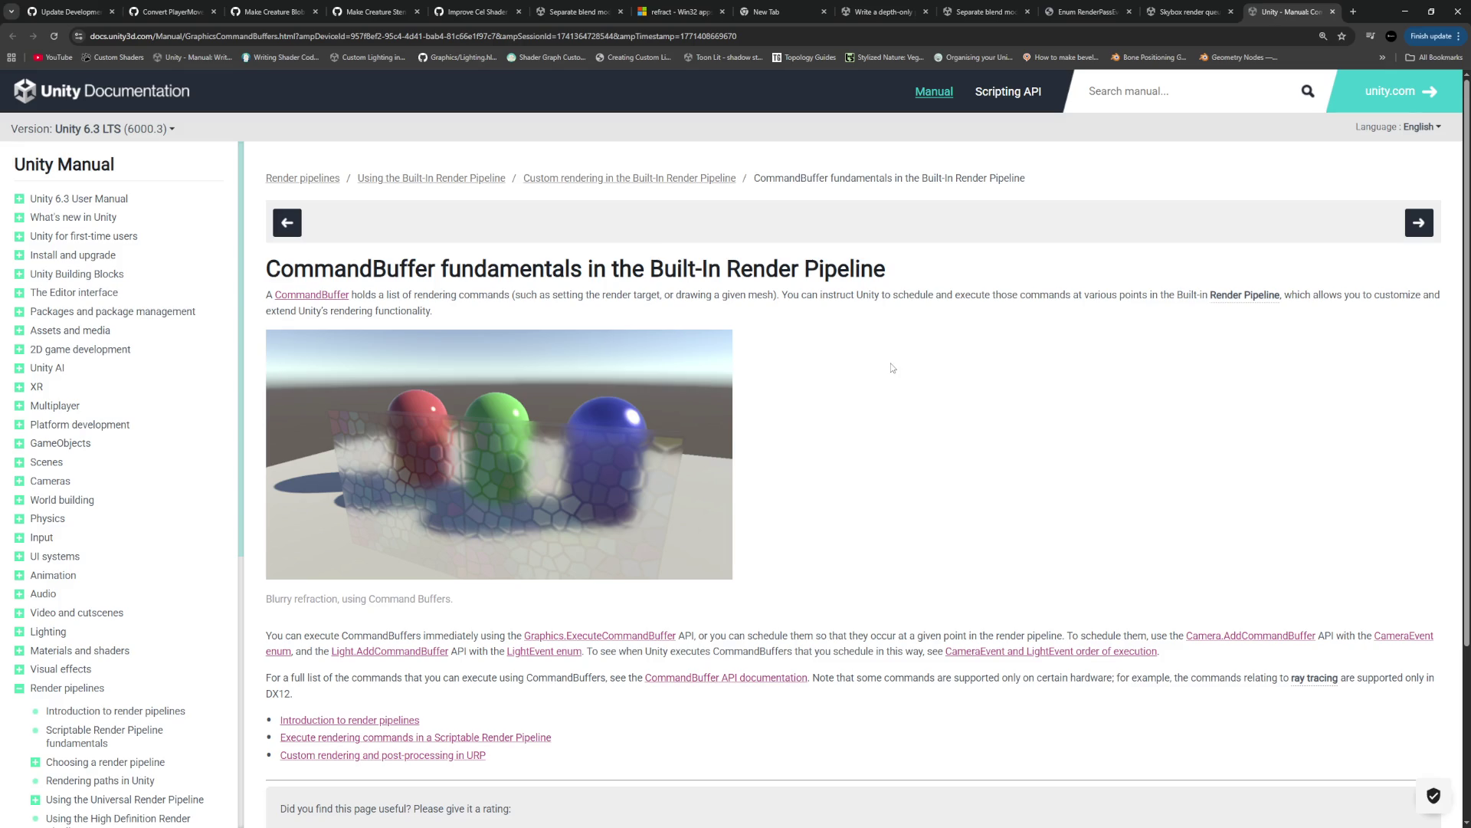
scroll(891, 368, "down", 3)
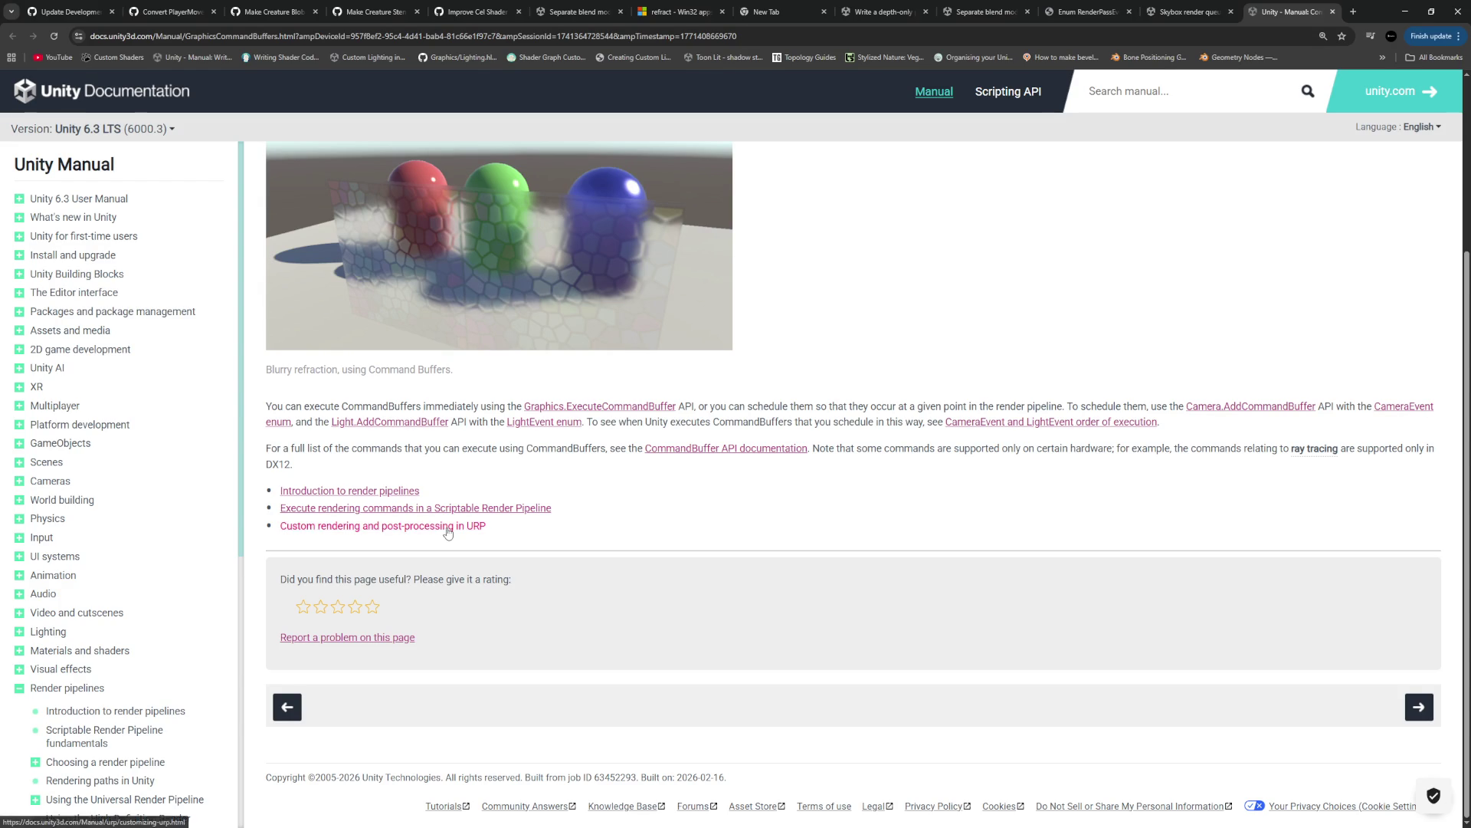
scroll(138, 614, "down", 5)
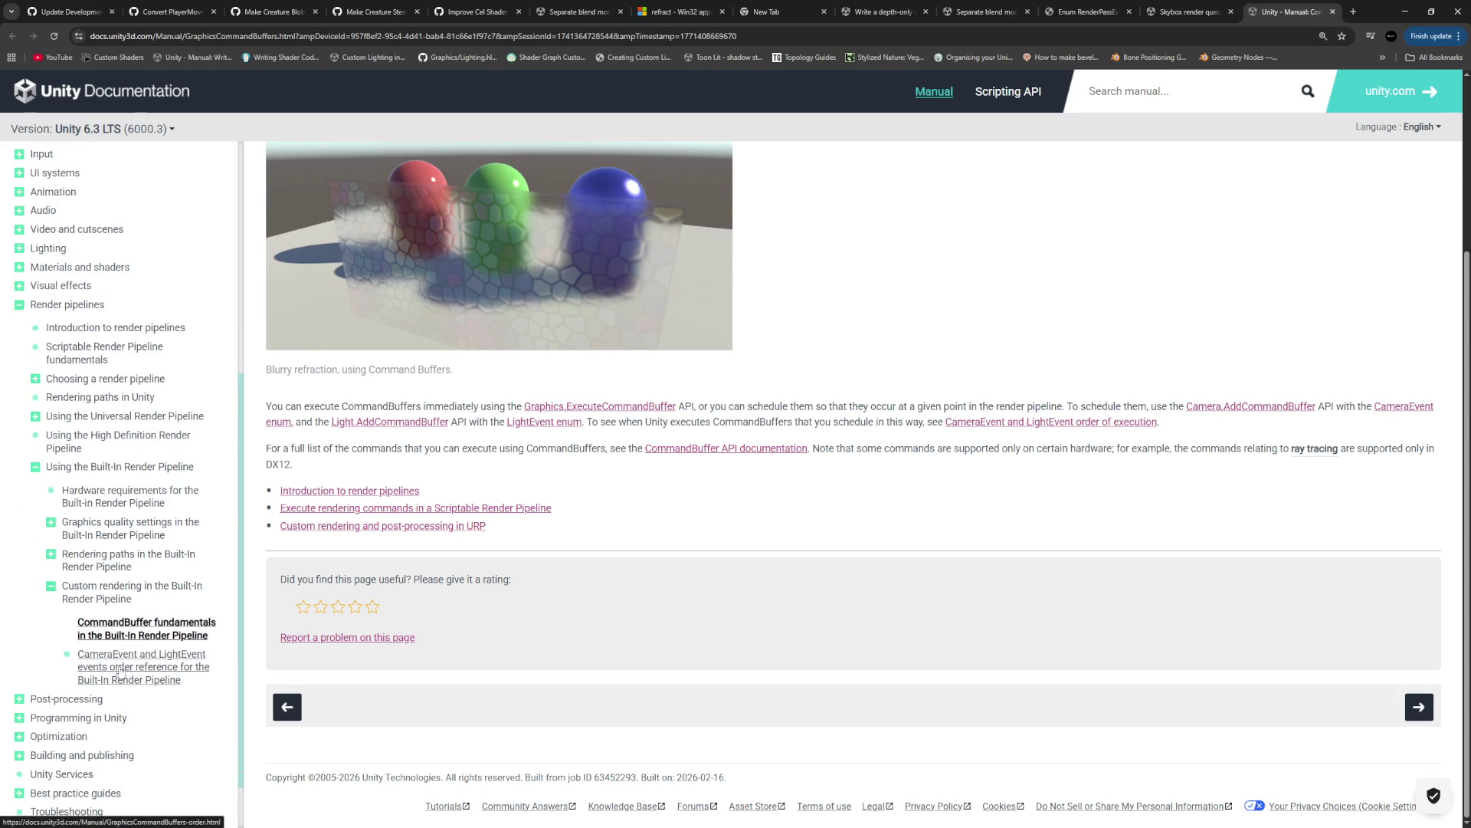
left_click(1181, 15)
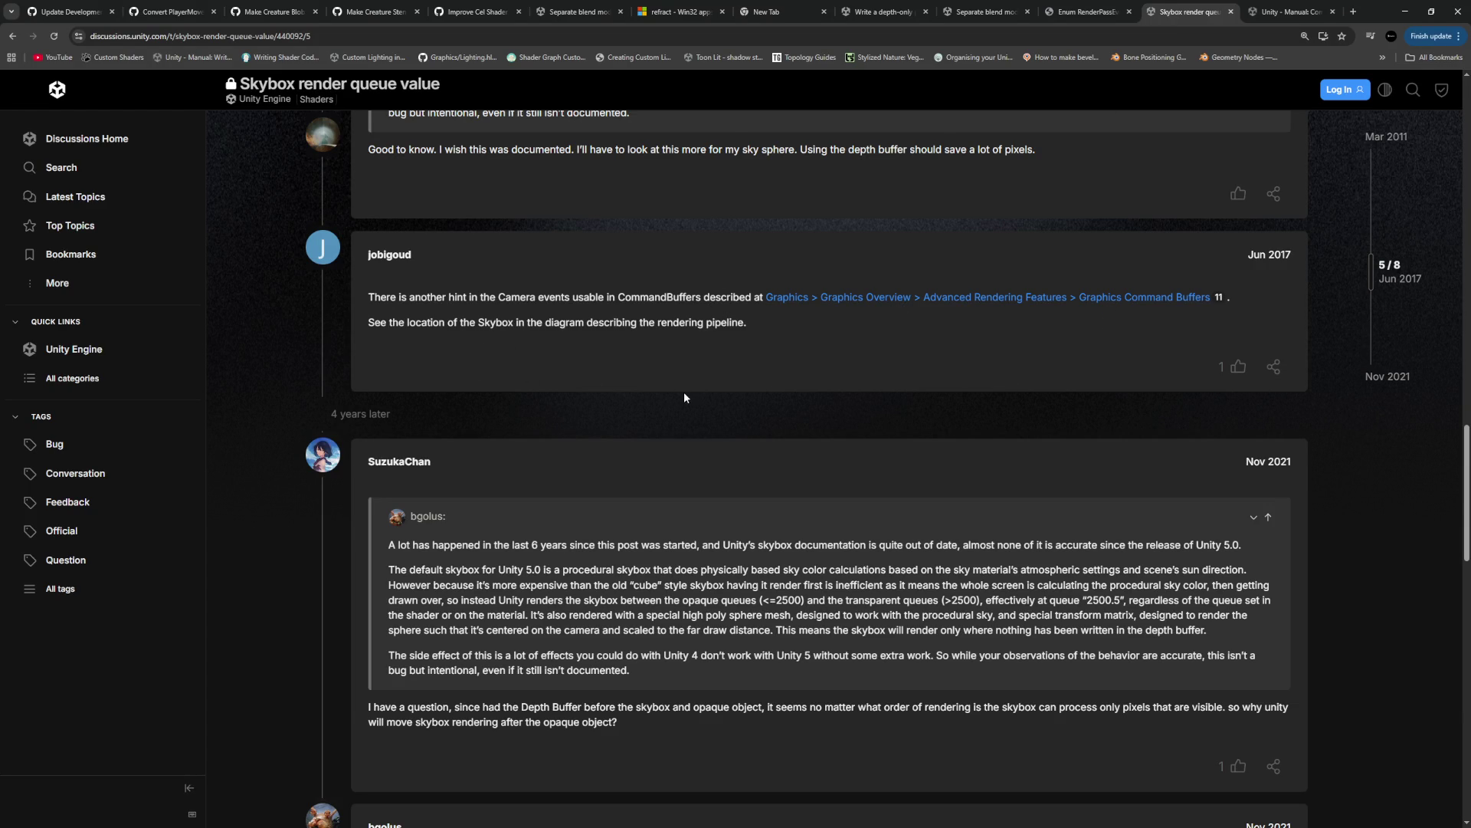
Read the Nov 2021 answer to the thread's end, highlighting the skybox-order question and performance-cost point
scroll(684, 394, "down", 5)
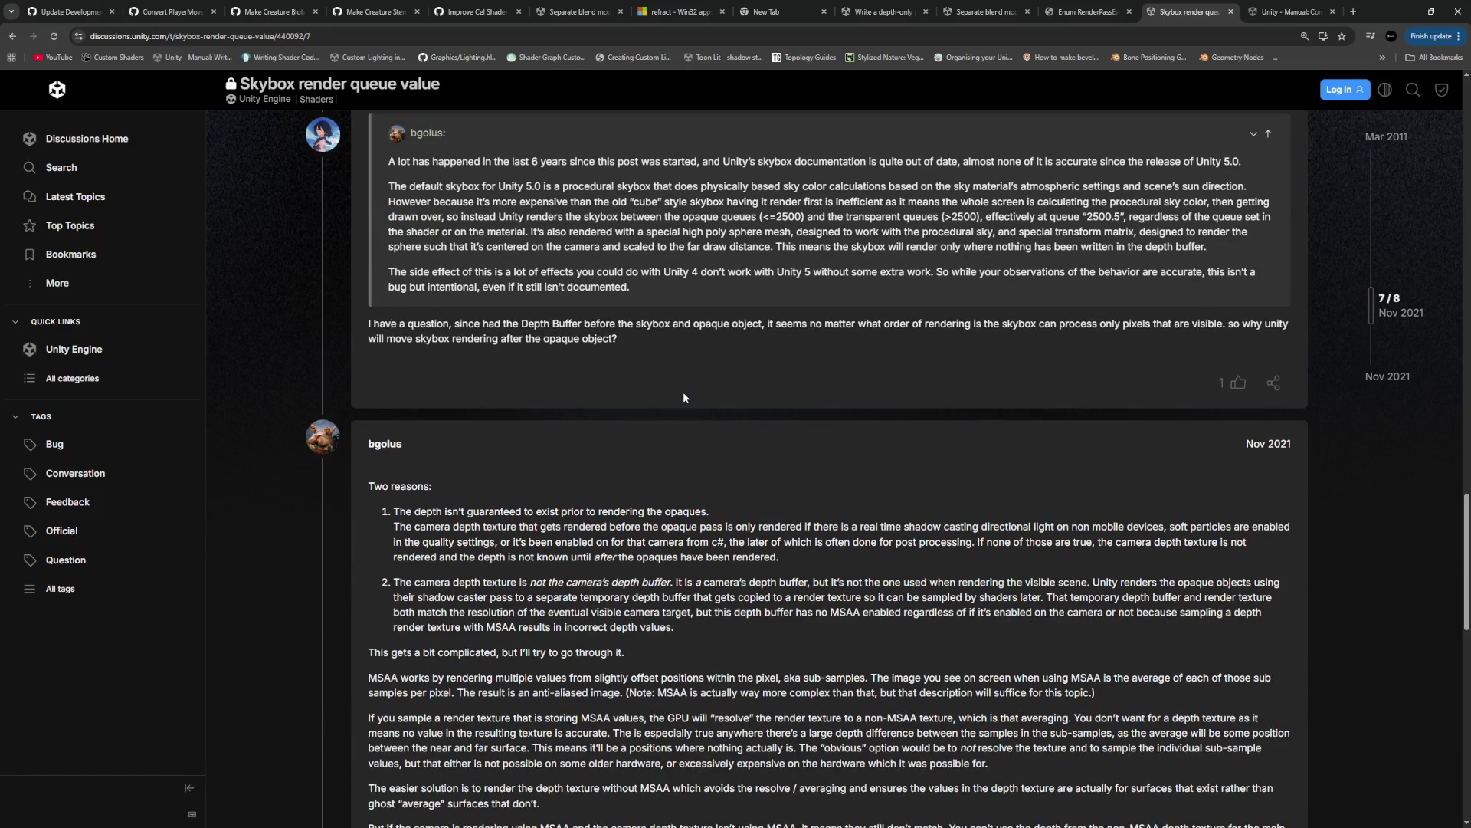
left_click_drag(398, 324, 643, 335)
left_click(643, 334)
scroll(581, 310, "down", 2)
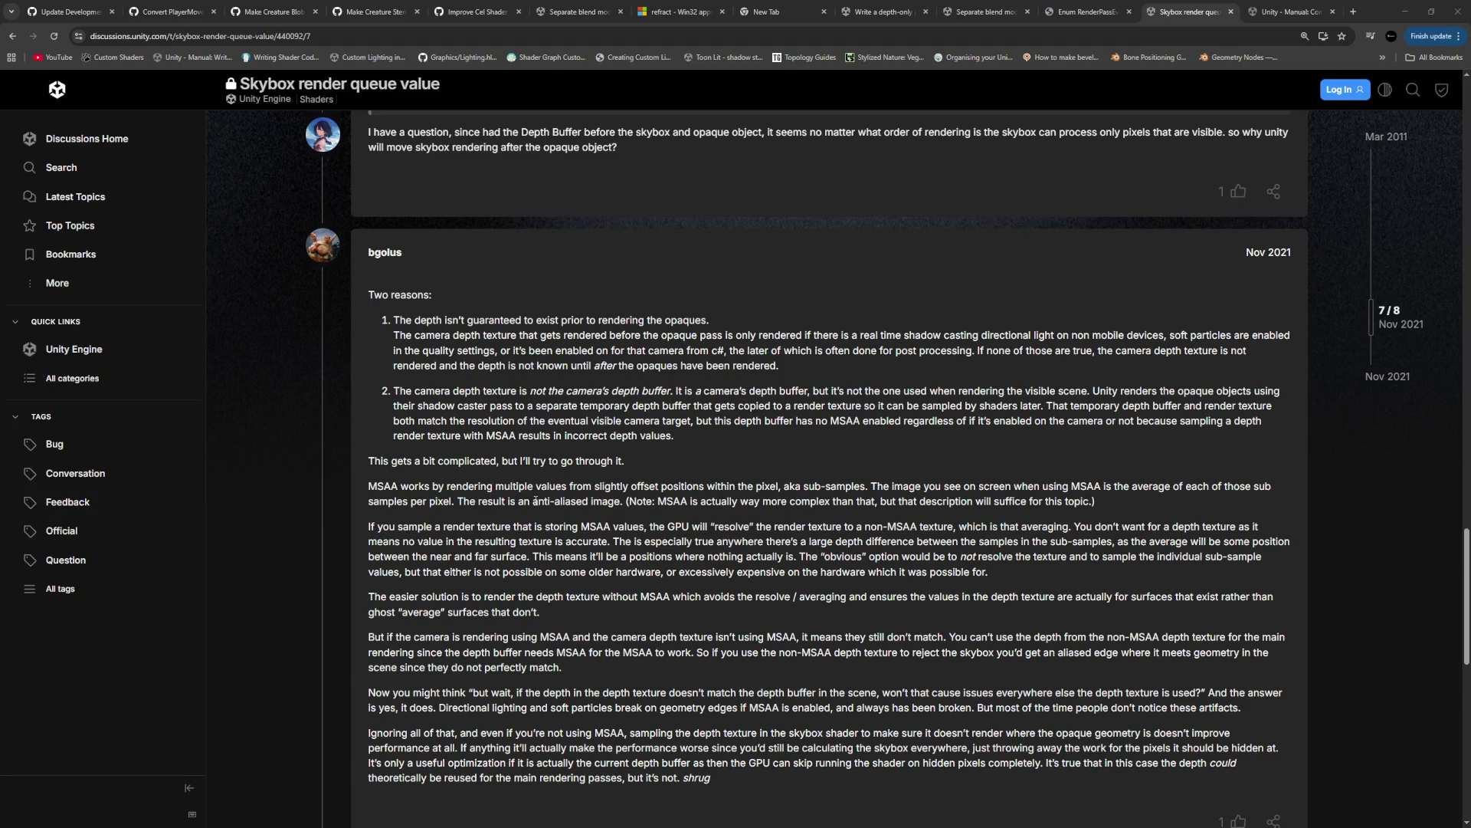
scroll(458, 457, "down", 3)
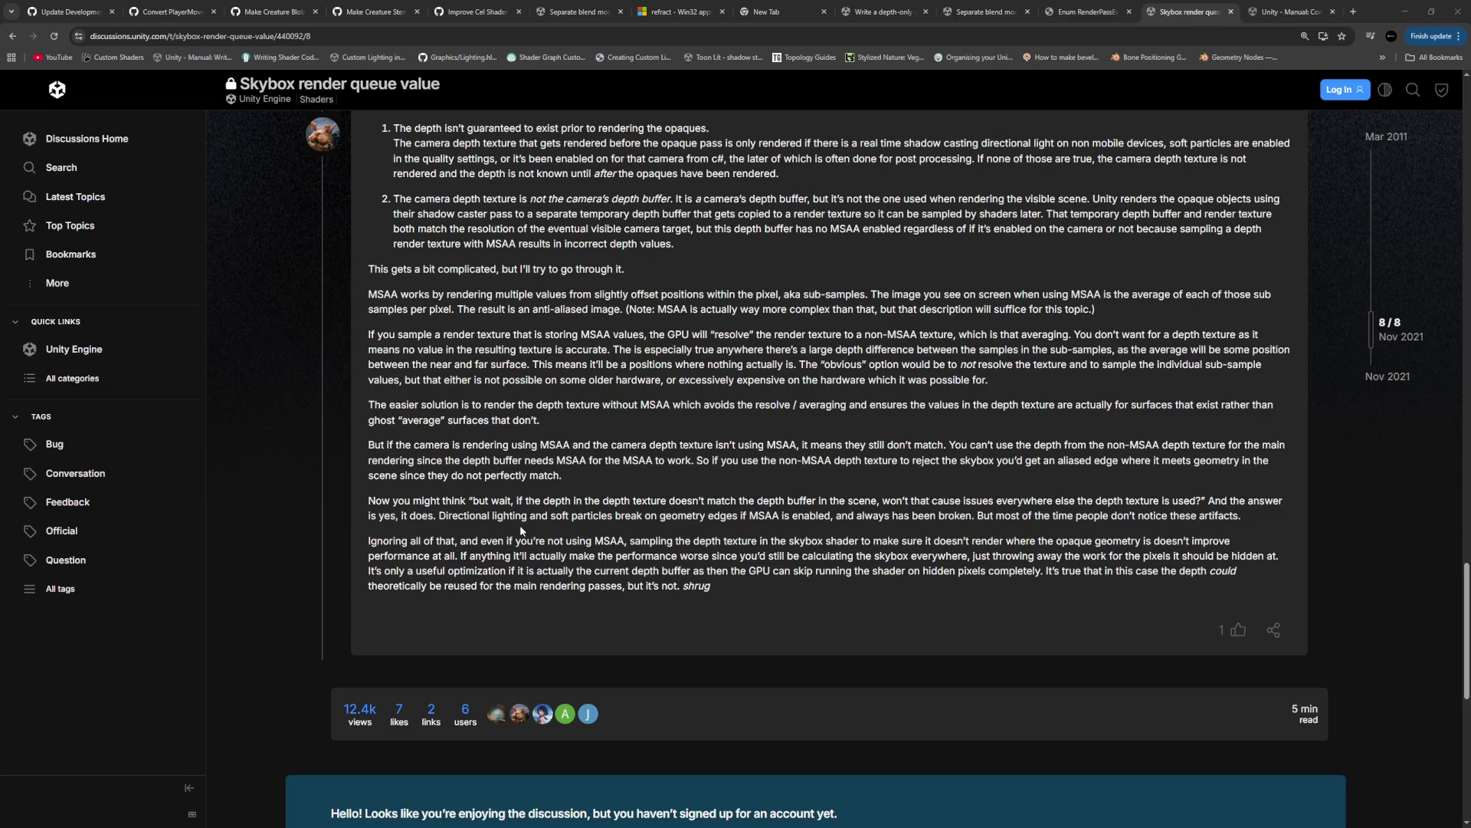
left_click_drag(964, 541, 962, 558)
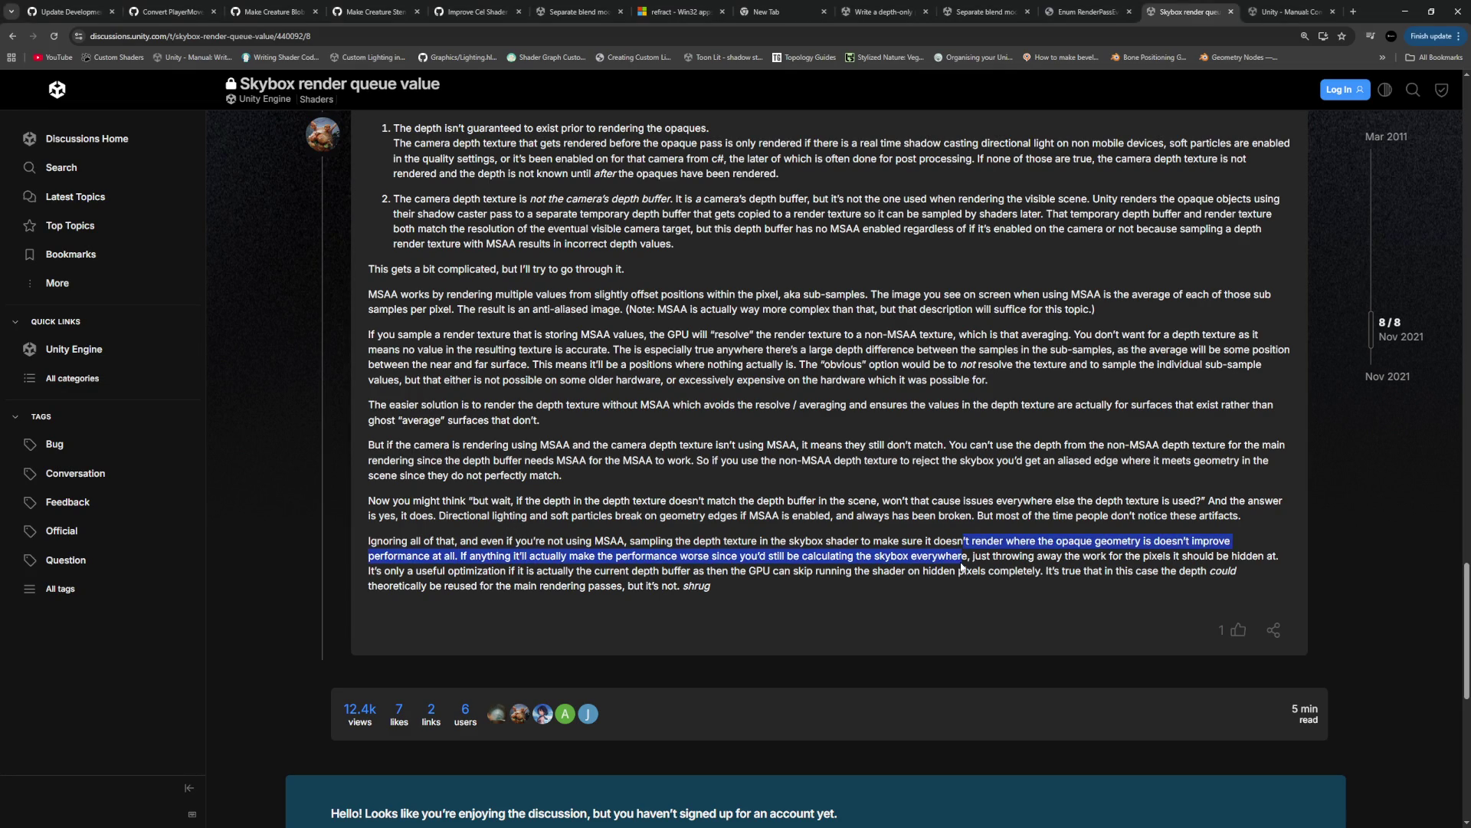
left_click(720, 560)
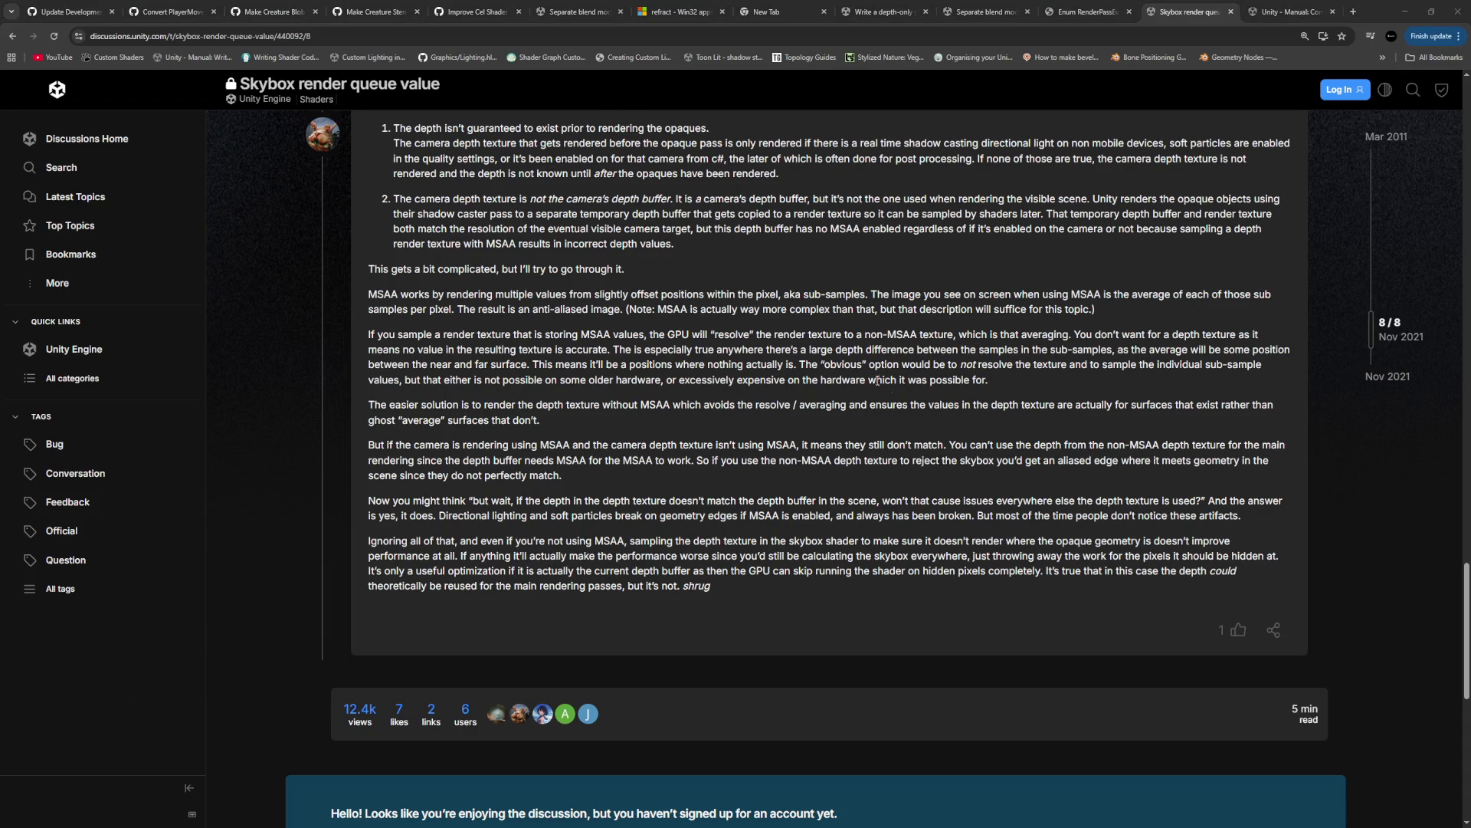
key("alt+Tab")
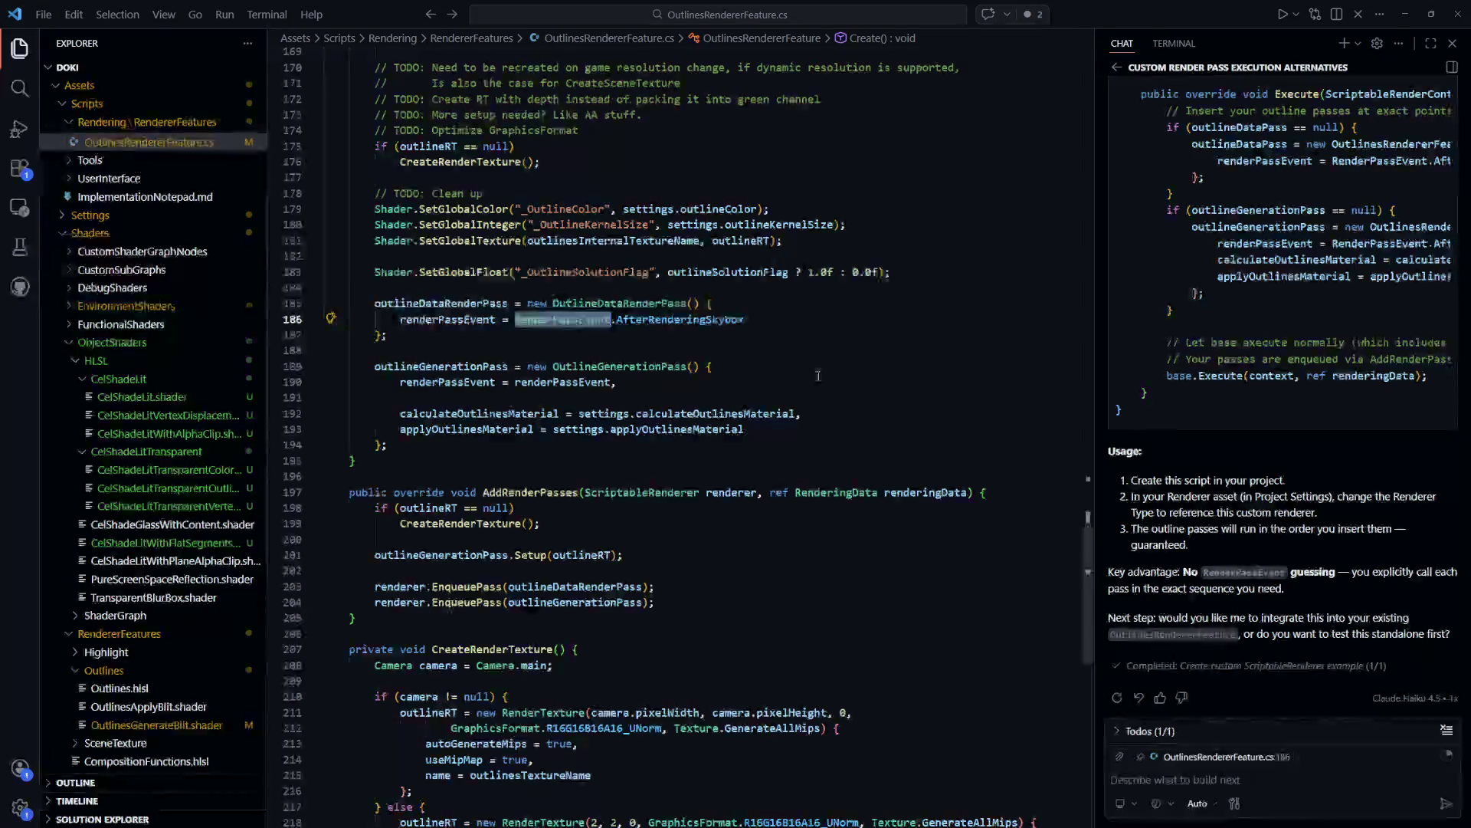
Check line 192 of the outline pass setup in OutlinesRendererFeature.cs, then bring up the Unity editor
left_click(816, 413)
key("alt+Tab")
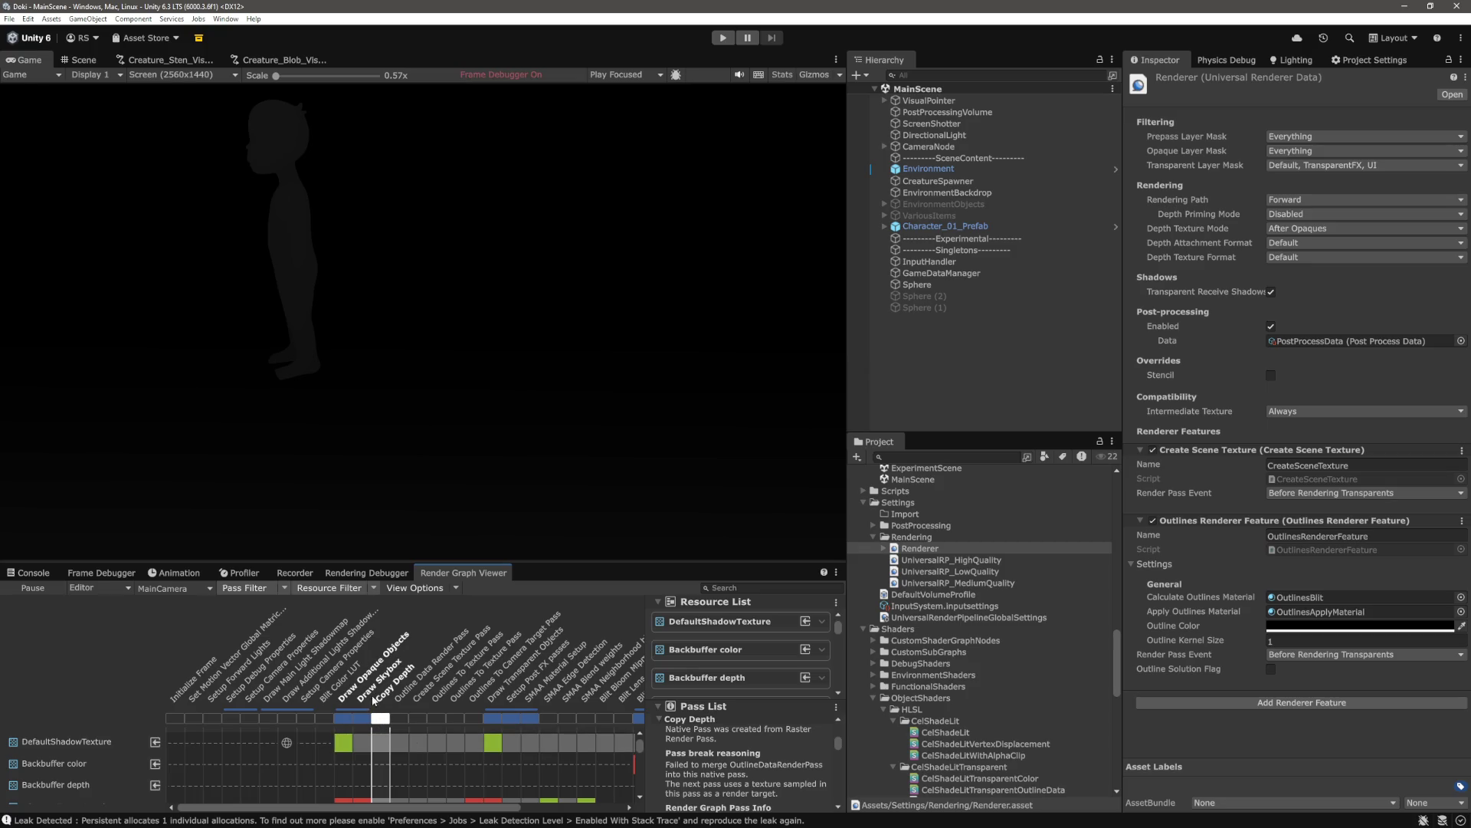
Scroll the Render Graph Viewer's Pass List to Copy Depth's failed merge with OutlineDataRenderPass, then return to VS Code
scroll(808, 746, "down", 2)
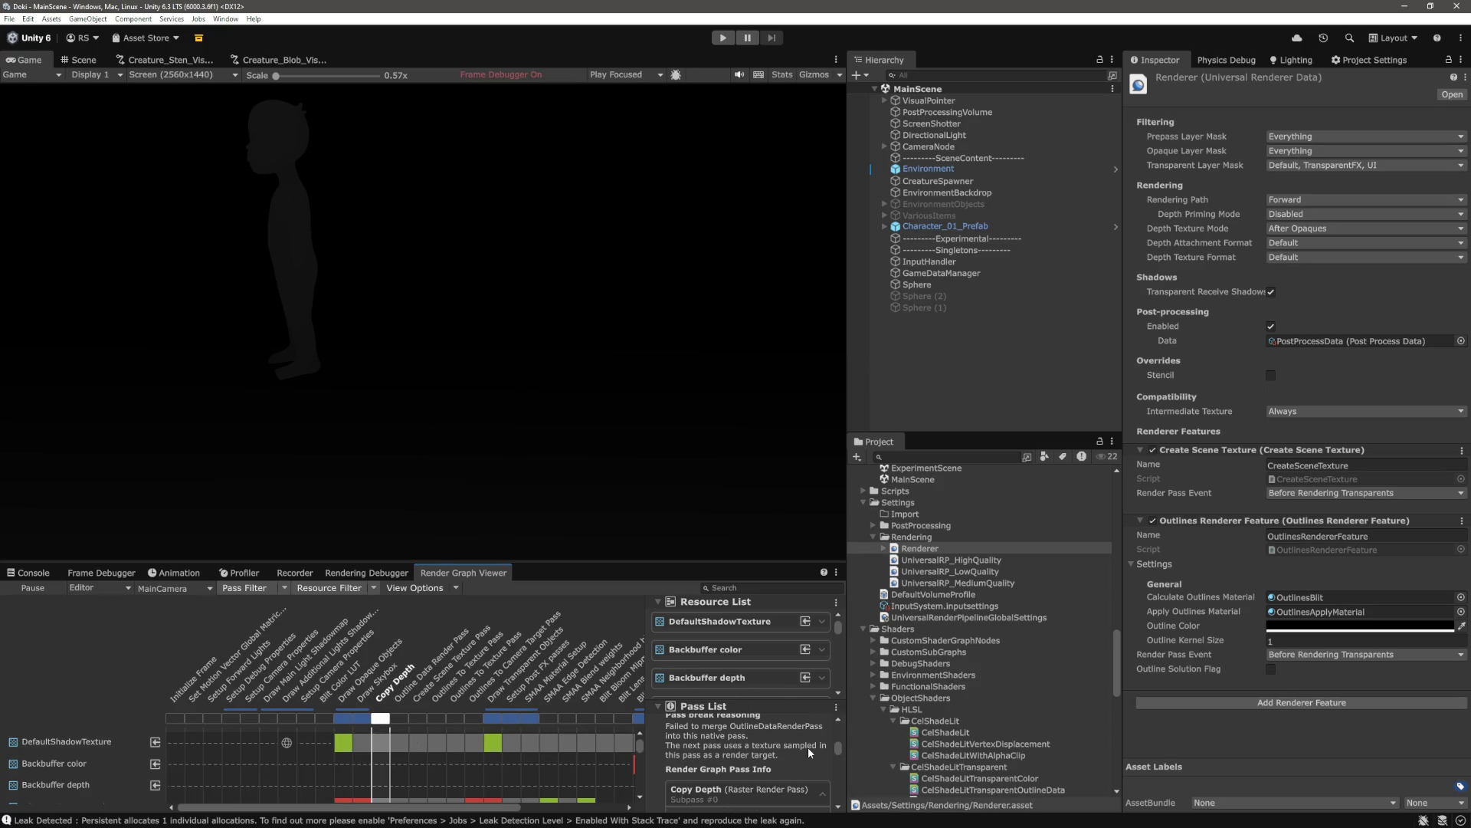
scroll(807, 743, "up", 3)
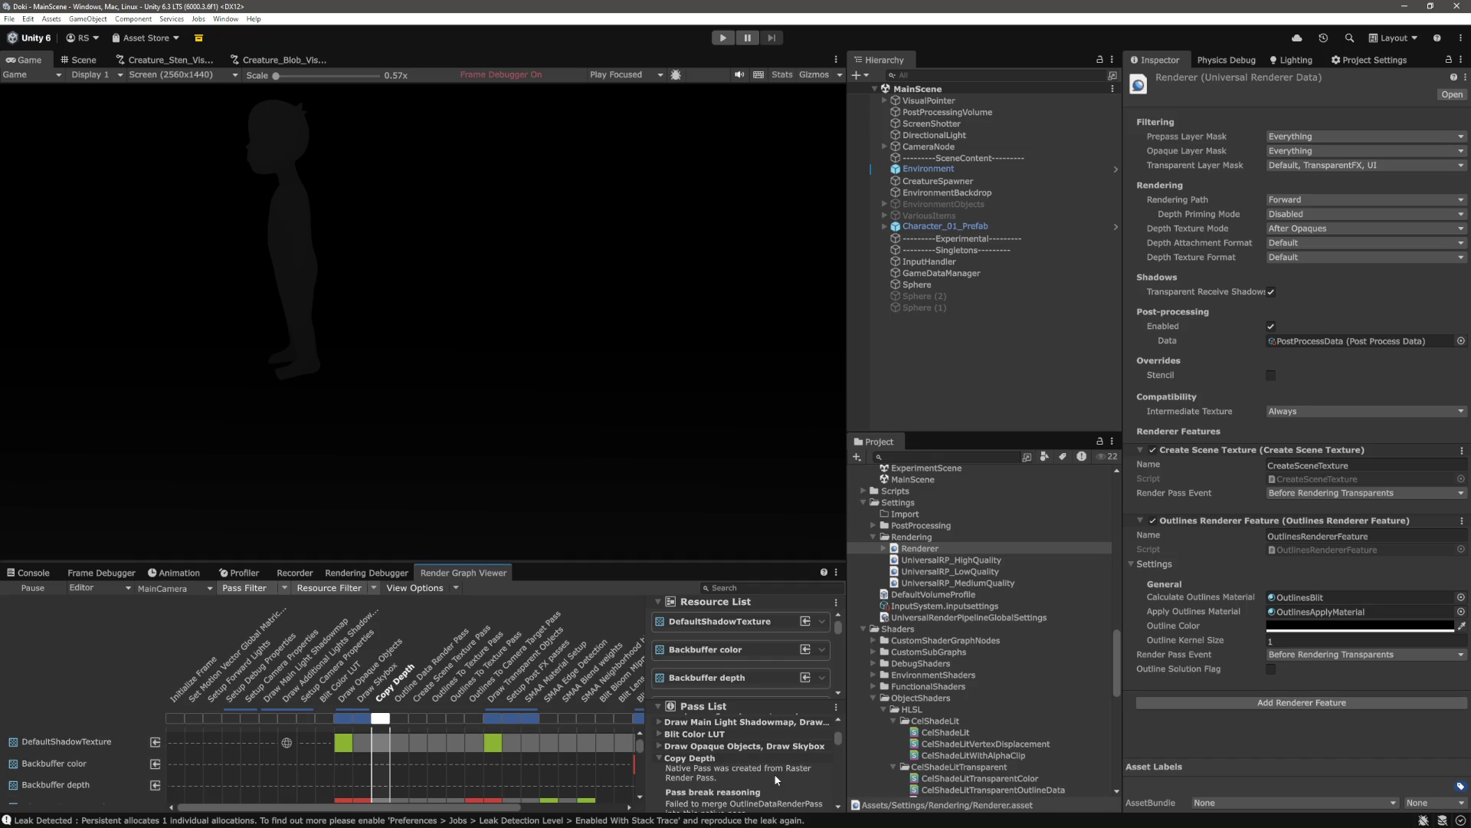
scroll(780, 777, "down", 2)
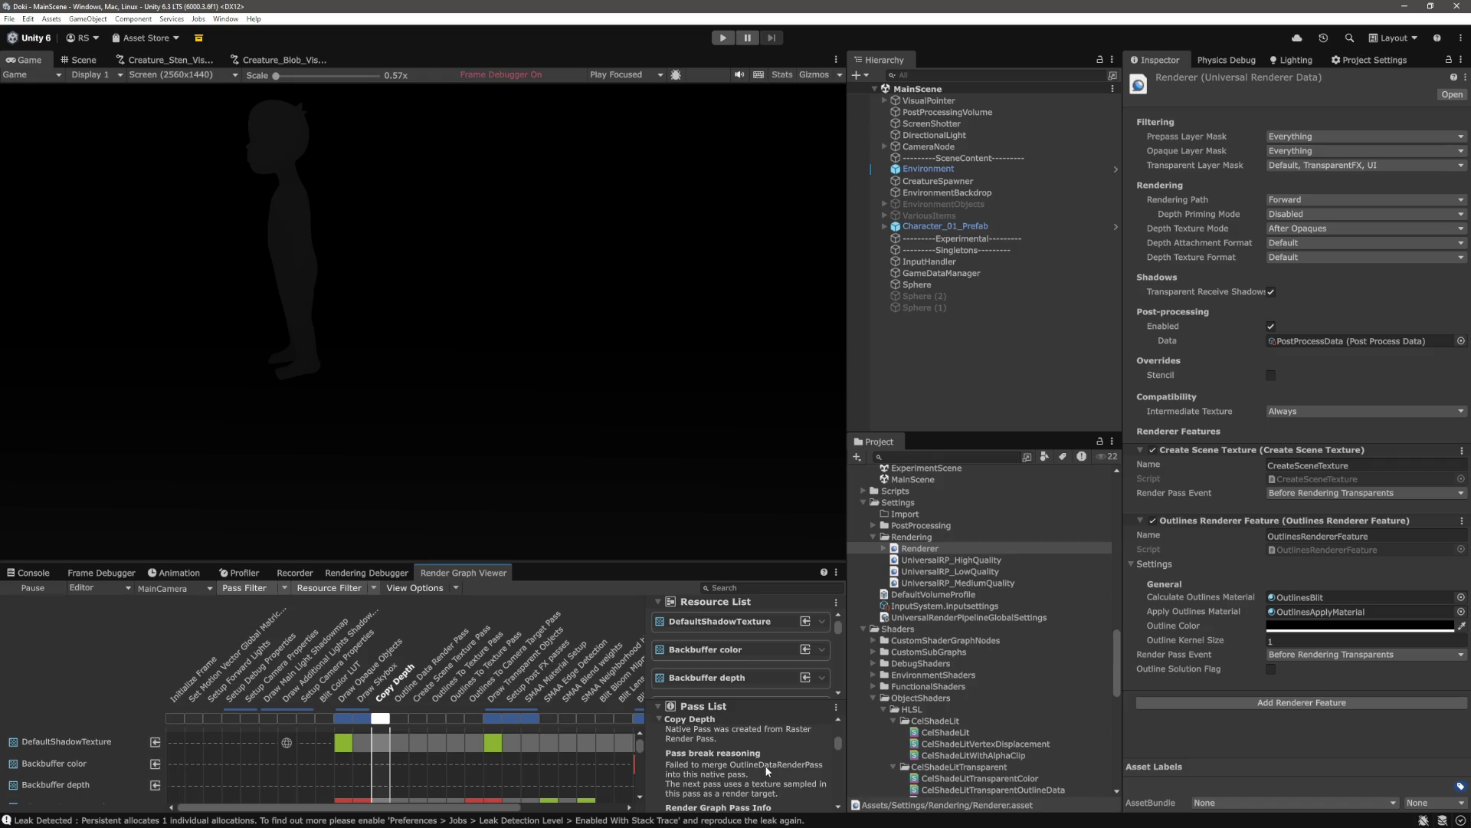
key("alt+Tab")
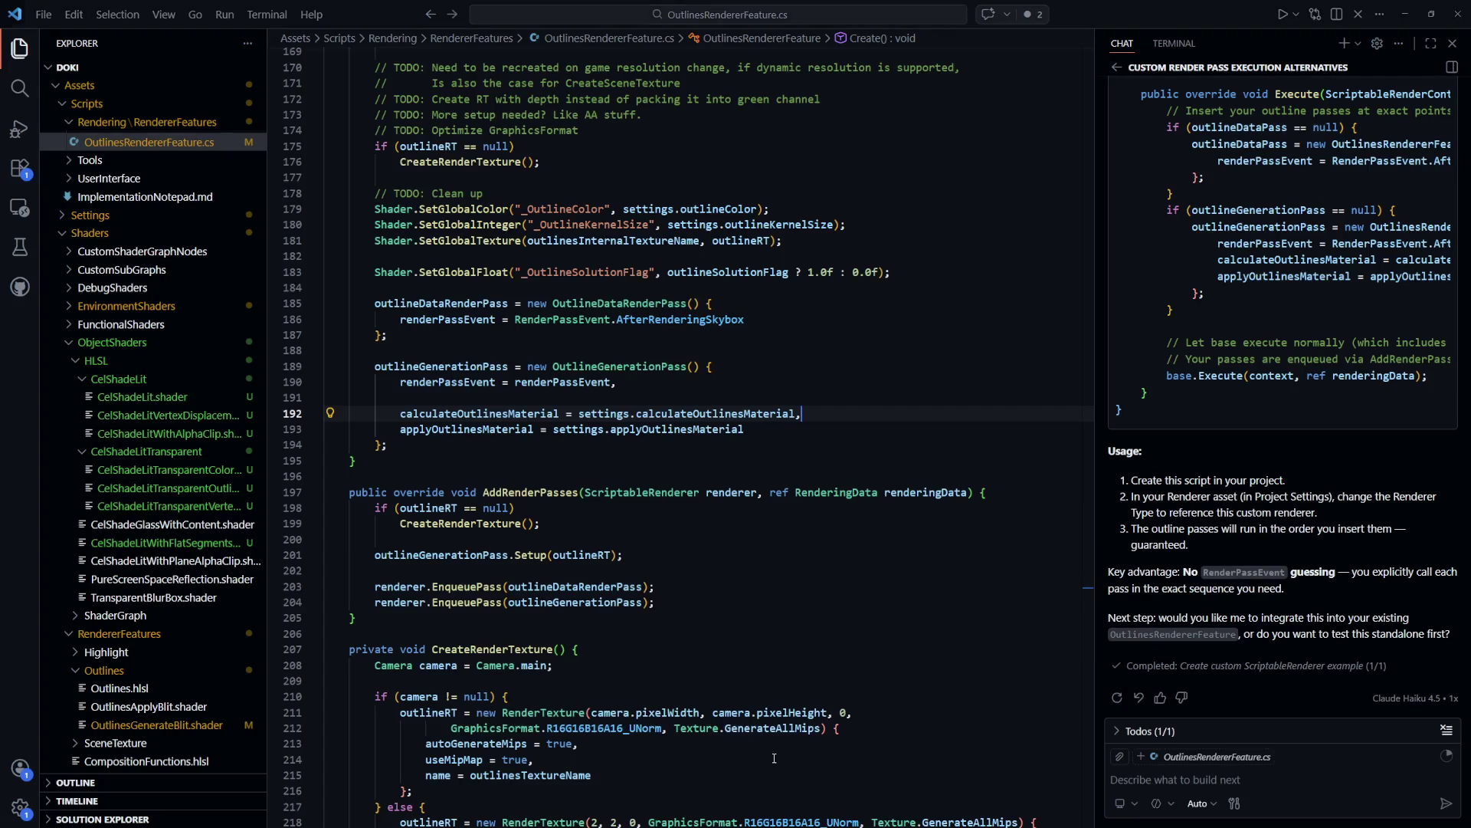
Widen the Copilot chat, review its custom ScriptableRenderer ordering, then go to line 200 in AddRenderPasses
left_click_drag(1093, 415, 635, 415)
scroll(923, 518, "up", 10)
scroll(924, 519, "up", 5)
scroll(923, 491, "up", 4)
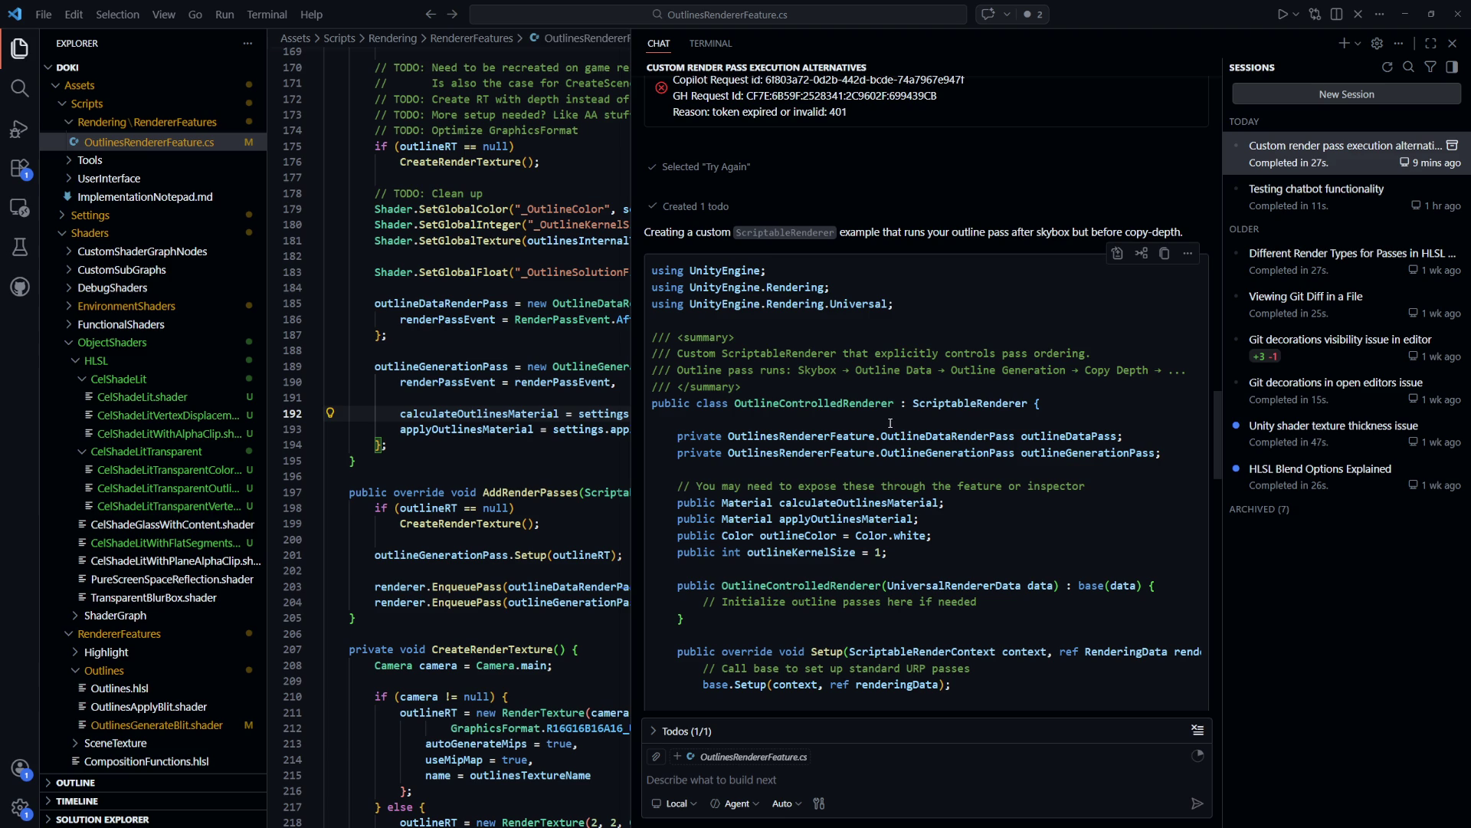
scroll(889, 423, "down", 10)
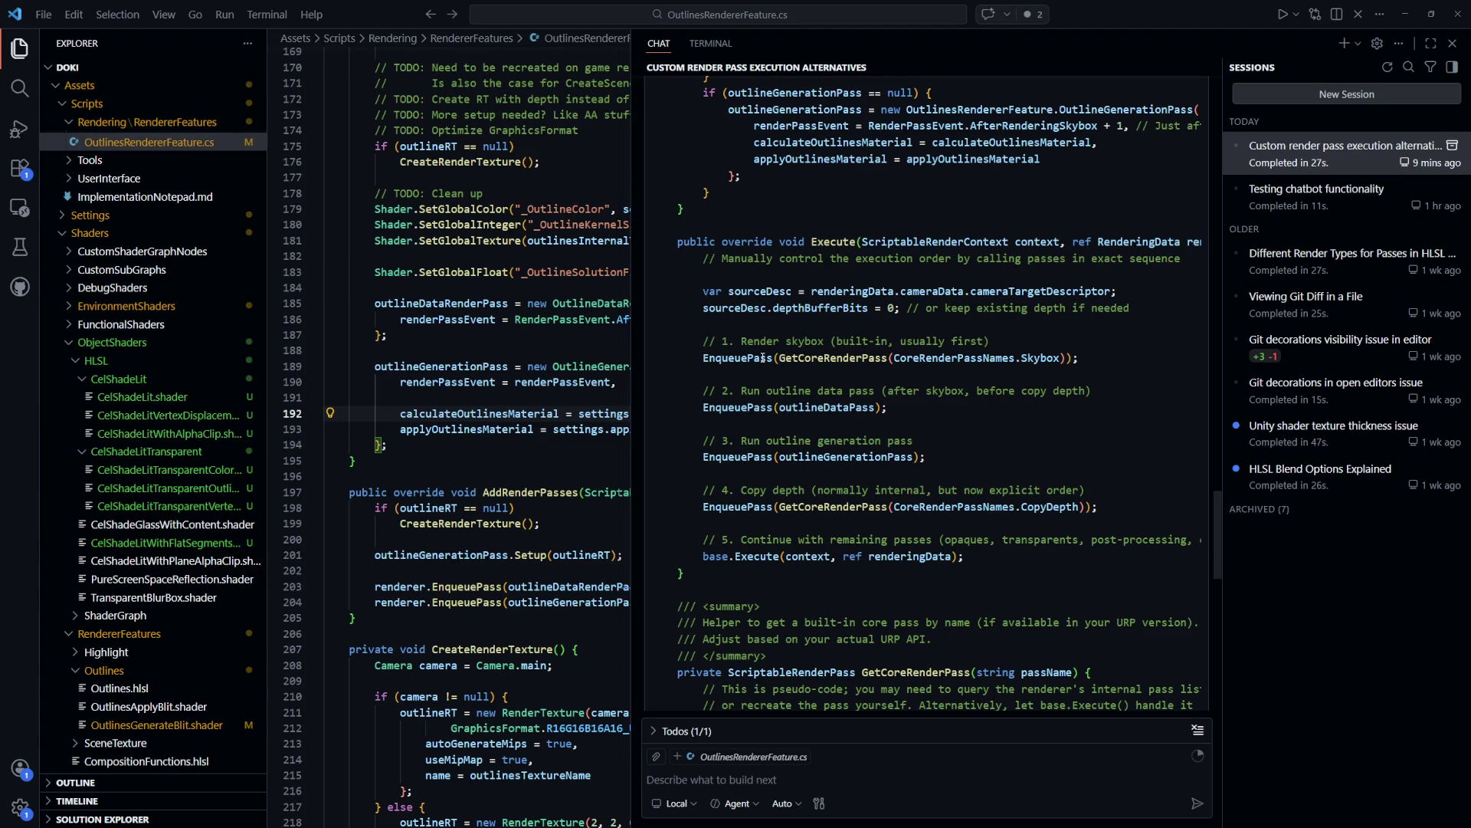
scroll(762, 356, "down", 1)
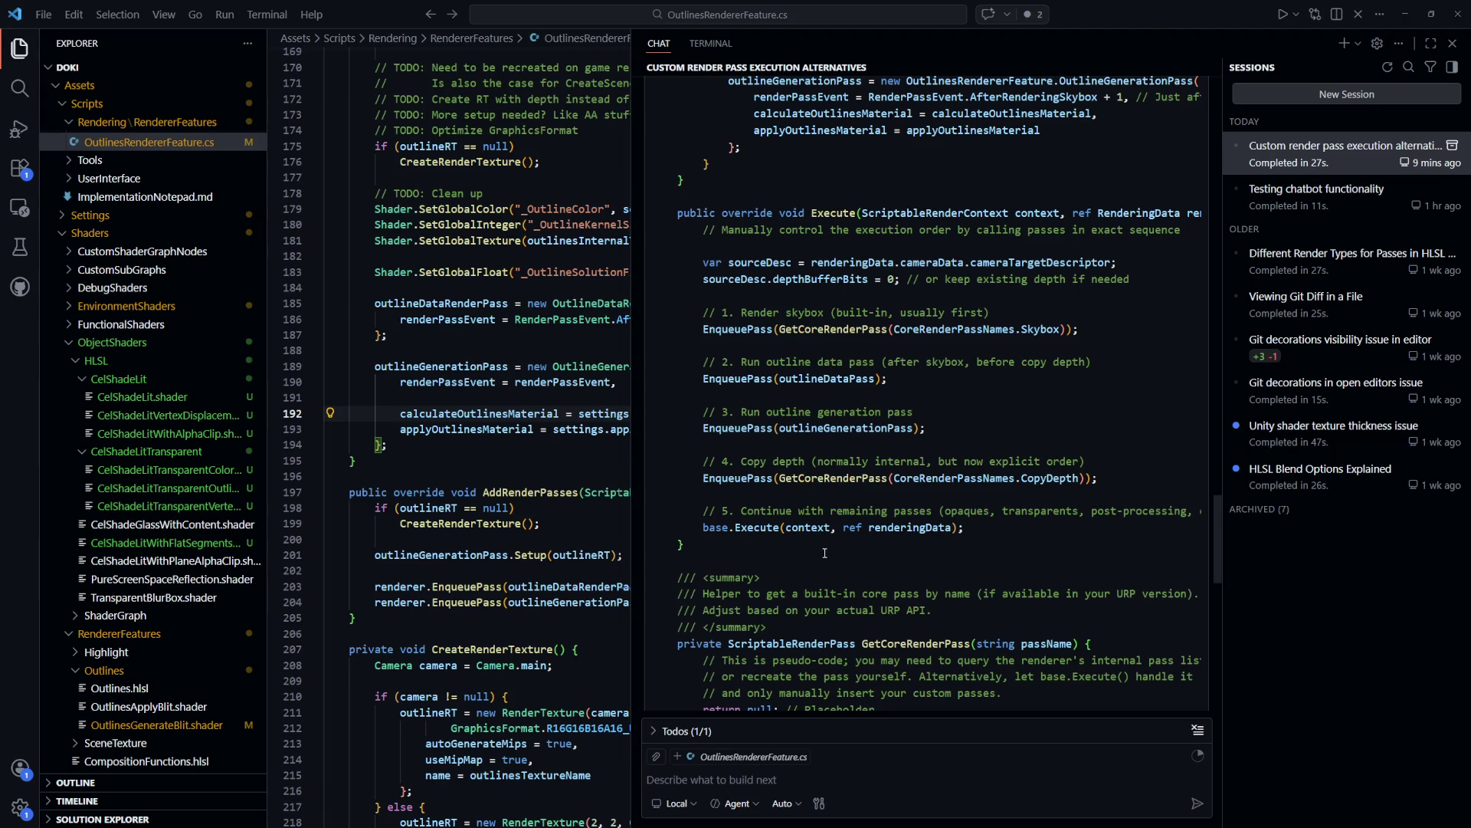
left_click(576, 569)
left_click(605, 539)
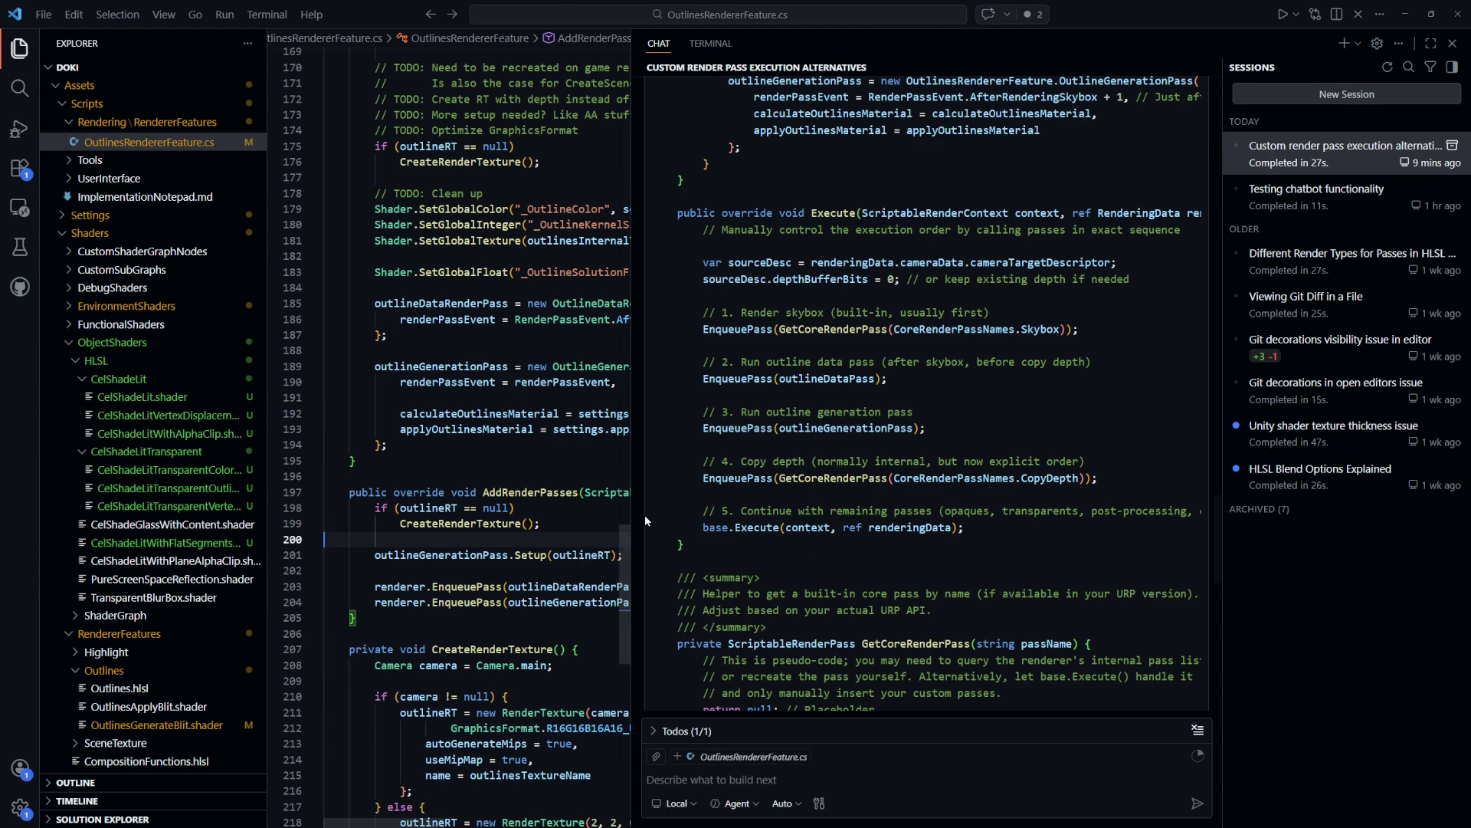
Widen the code editor and jump to AfterRenderingSkybox's definition, showing the RenderPassEvent enum where it equals 400
left_click_drag(636, 515, 884, 518)
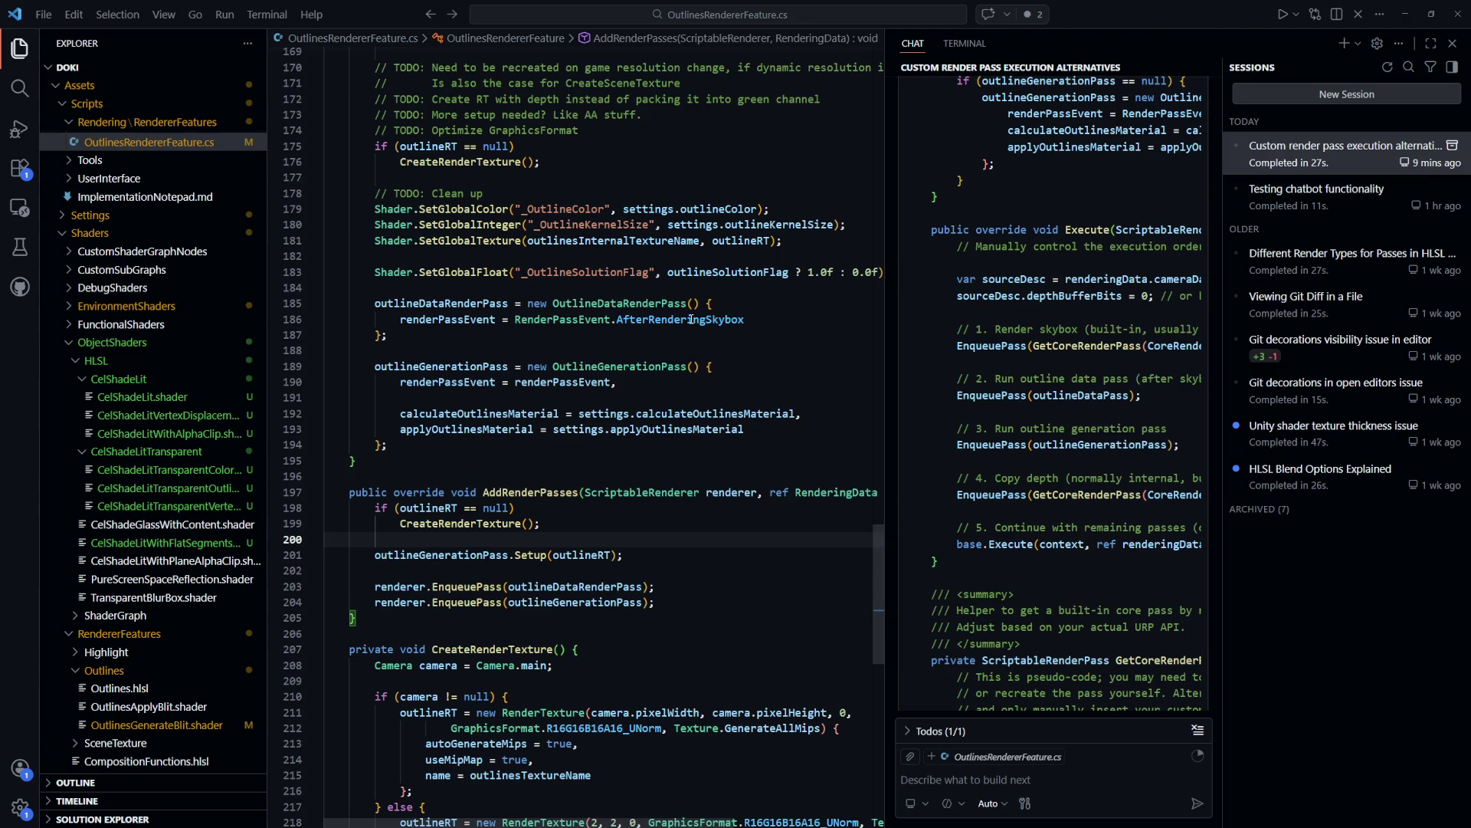
mouse_move(691, 319)
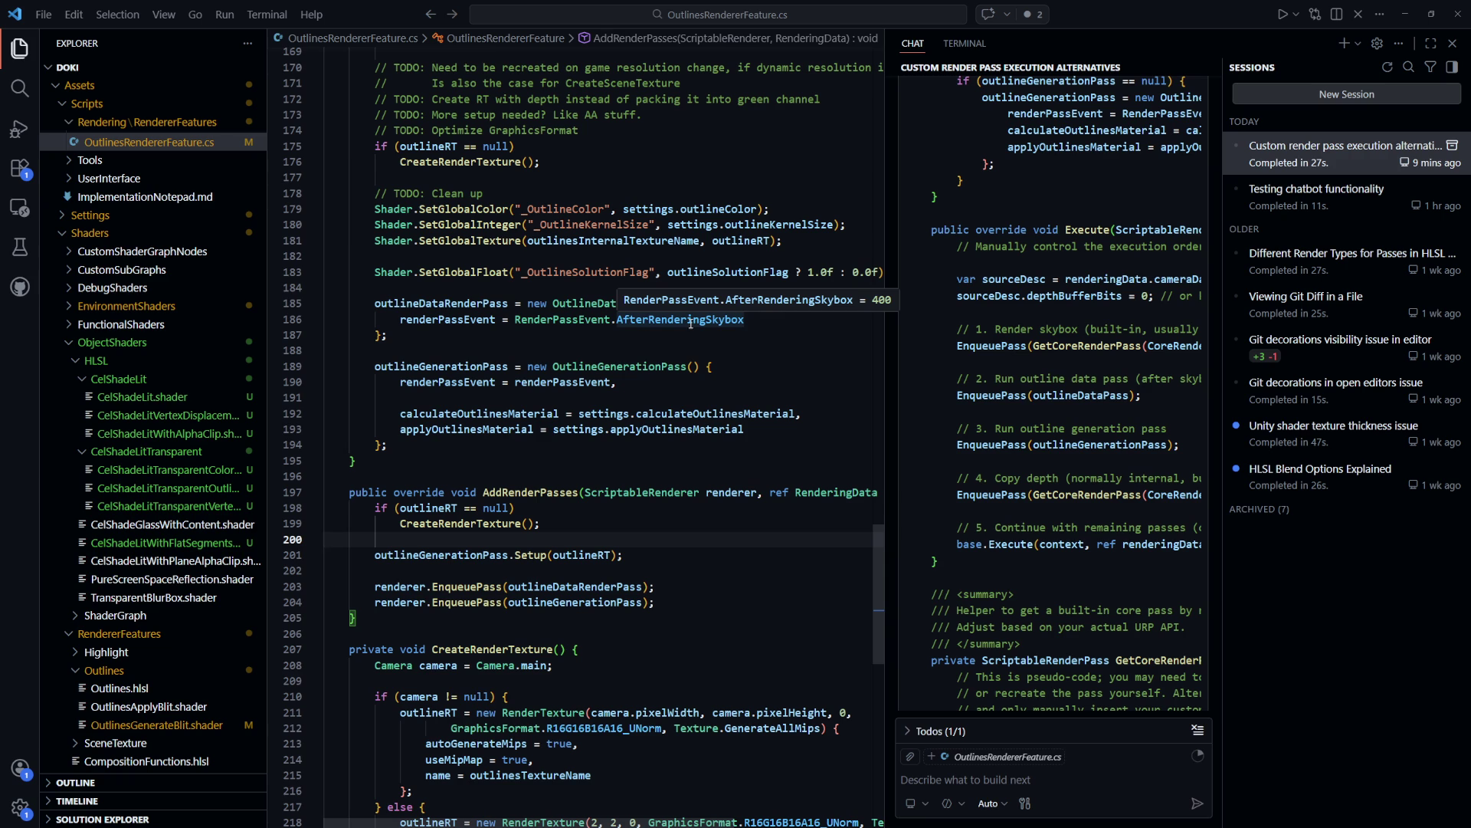
double_click(691, 321)
left_click(692, 321, "ctrl")
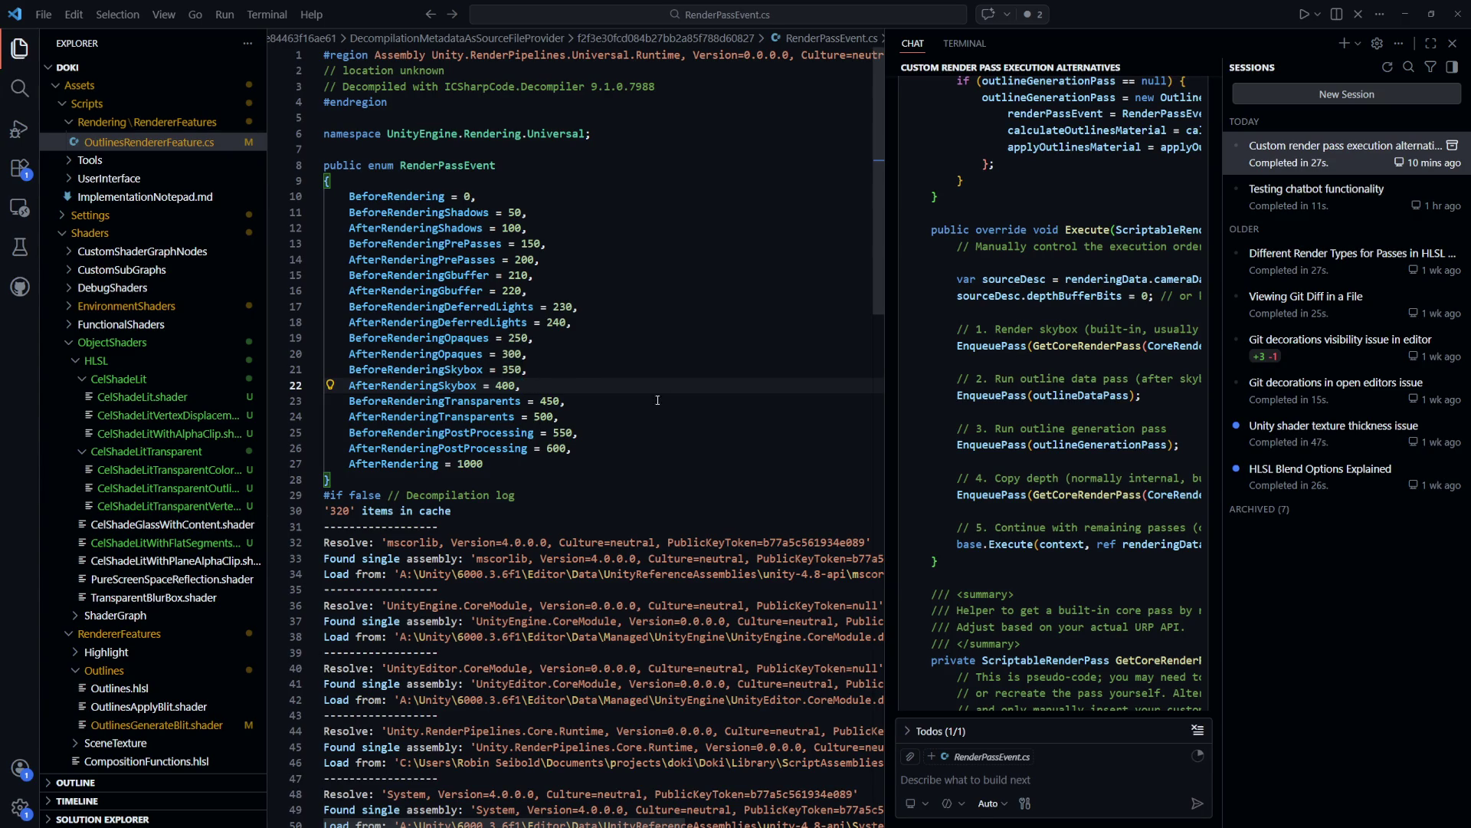
Back in OutlinesRendererFeature.cs, try 351 as the data pass event, then undo to AfterRenderingSkybox
key("alt+Left")
key("alt+Left")
left_click_drag(755, 319, 400, 319)
type("351")
key("ctrl+z")
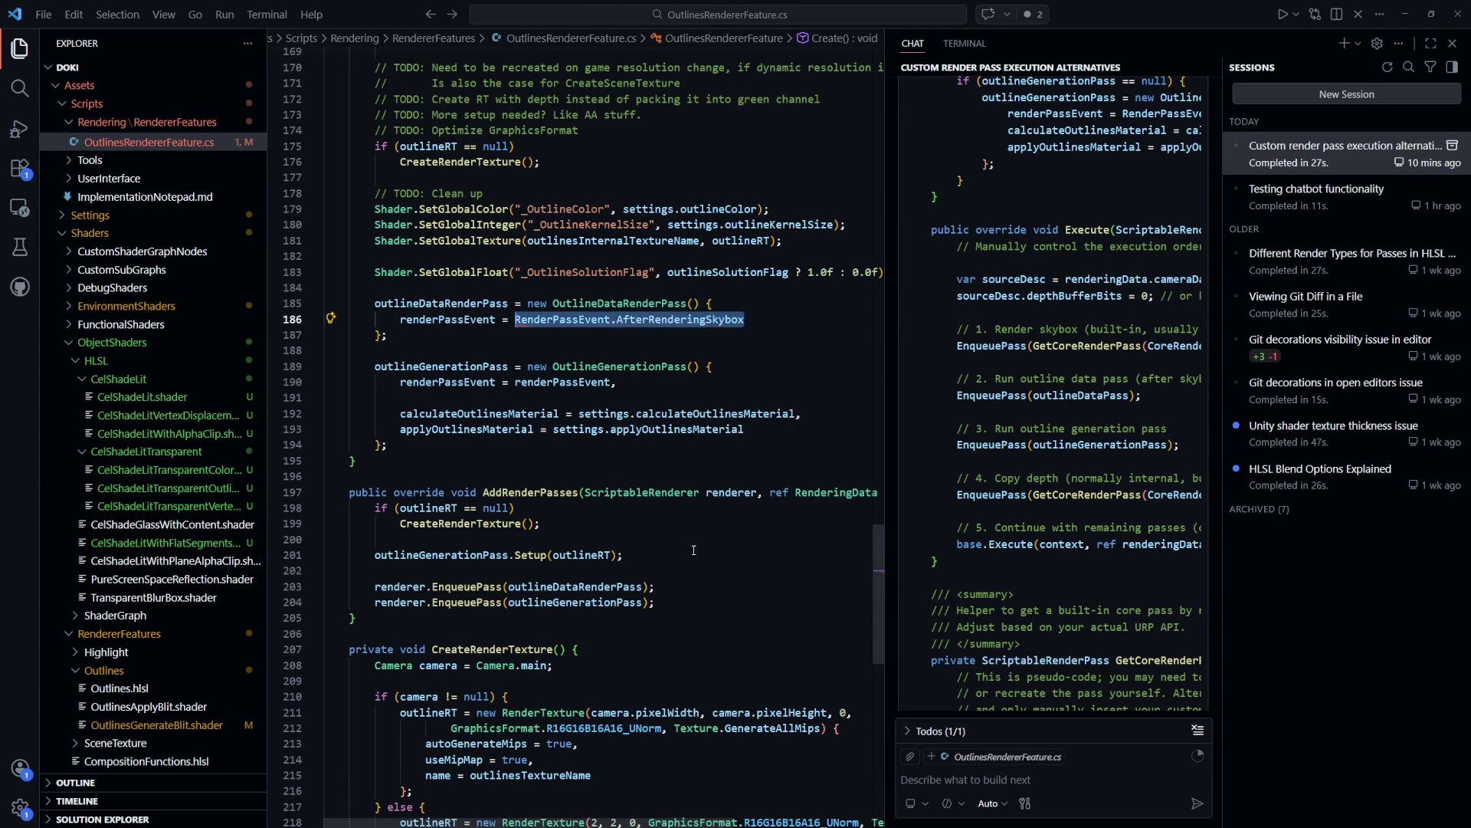
key("ctrl+z")
Select AfterRenderingSkybox on line 186 and widen the code editor beside the chat
left_click(757, 347)
double_click(749, 319)
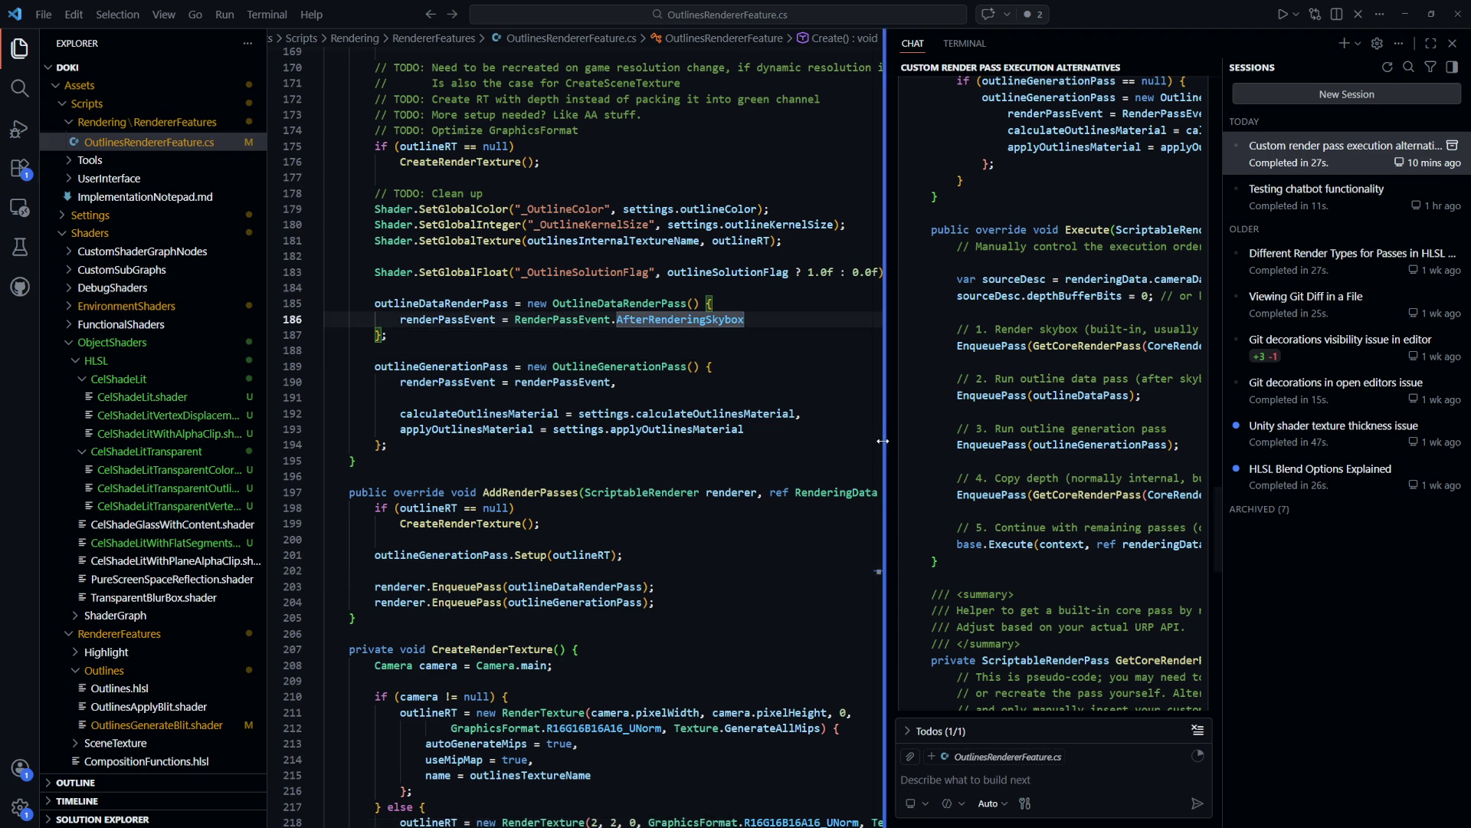
left_click_drag(884, 468, 1083, 477)
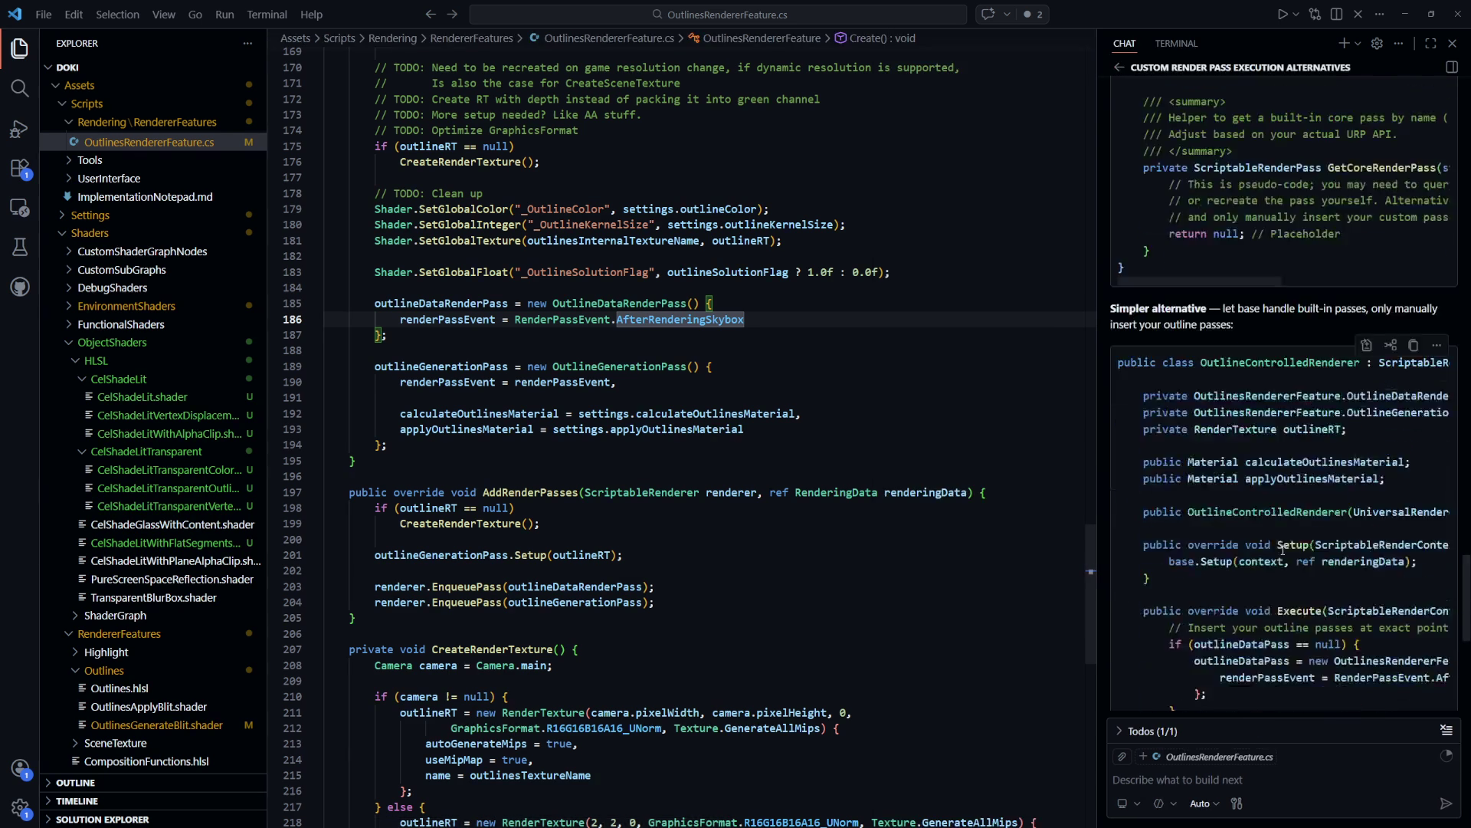
left_click(949, 380)
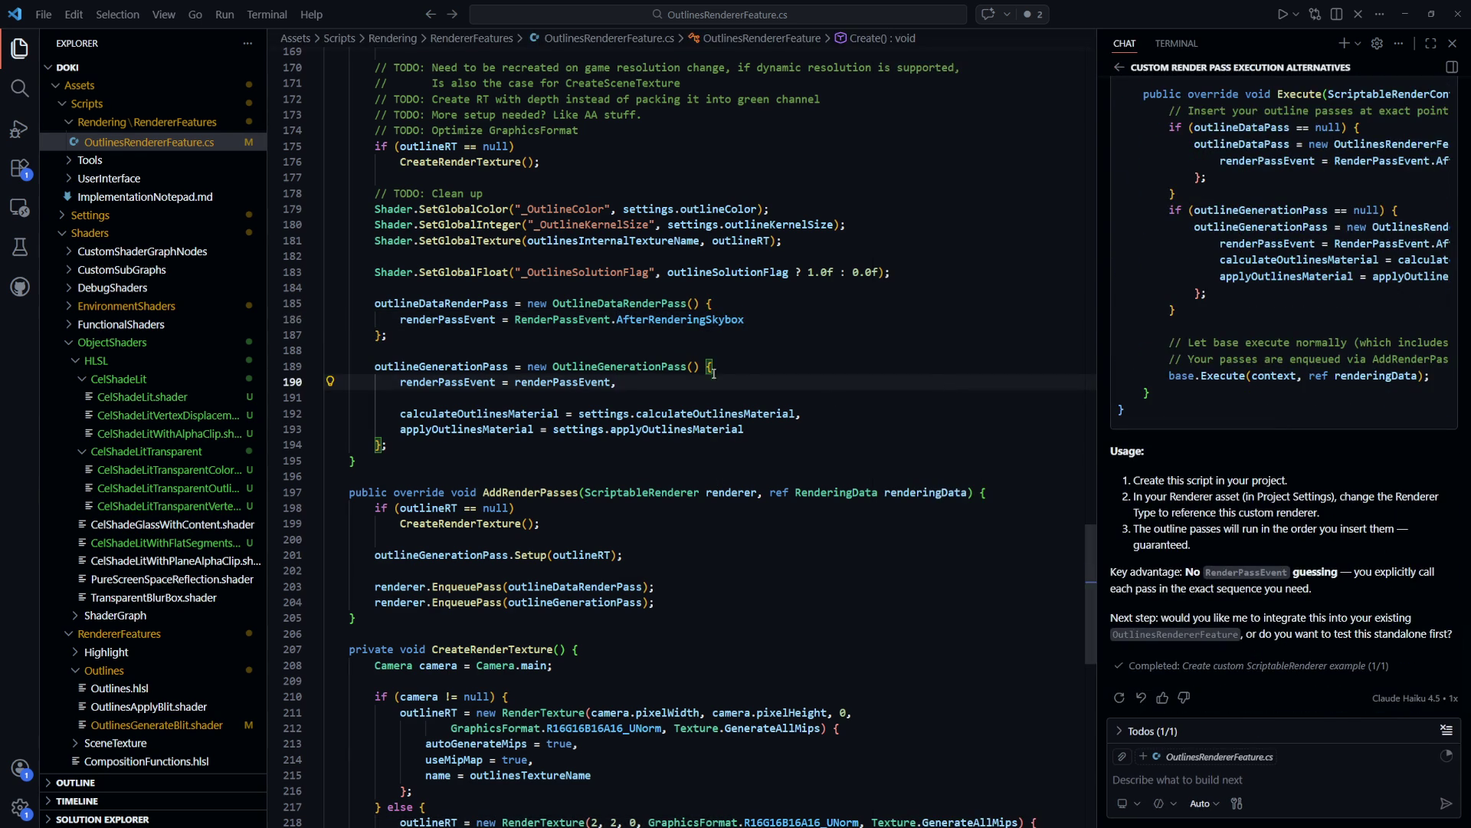
mouse_move(670, 321)
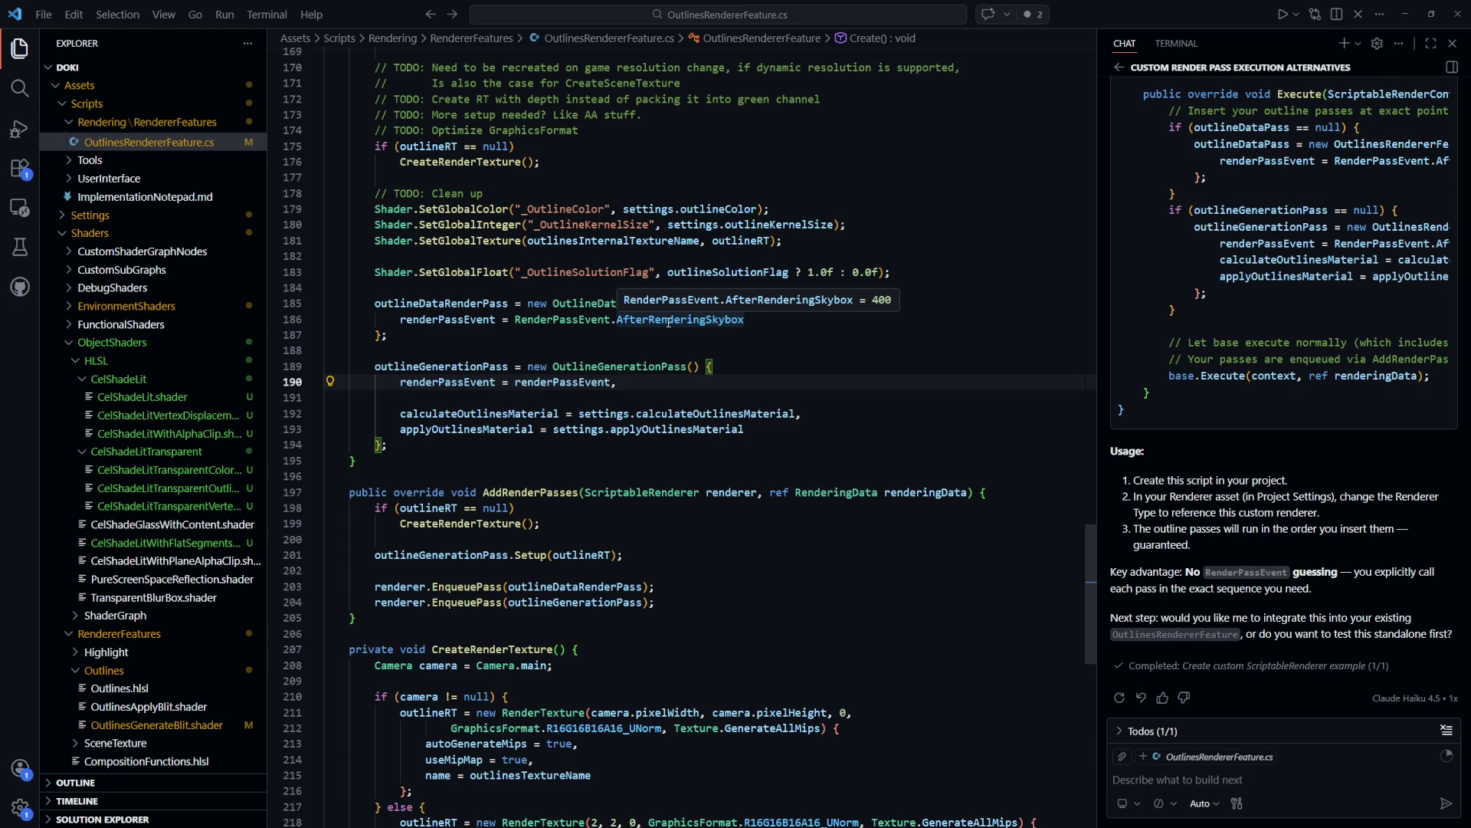
left_click(676, 342)
mouse_move(476, 324)
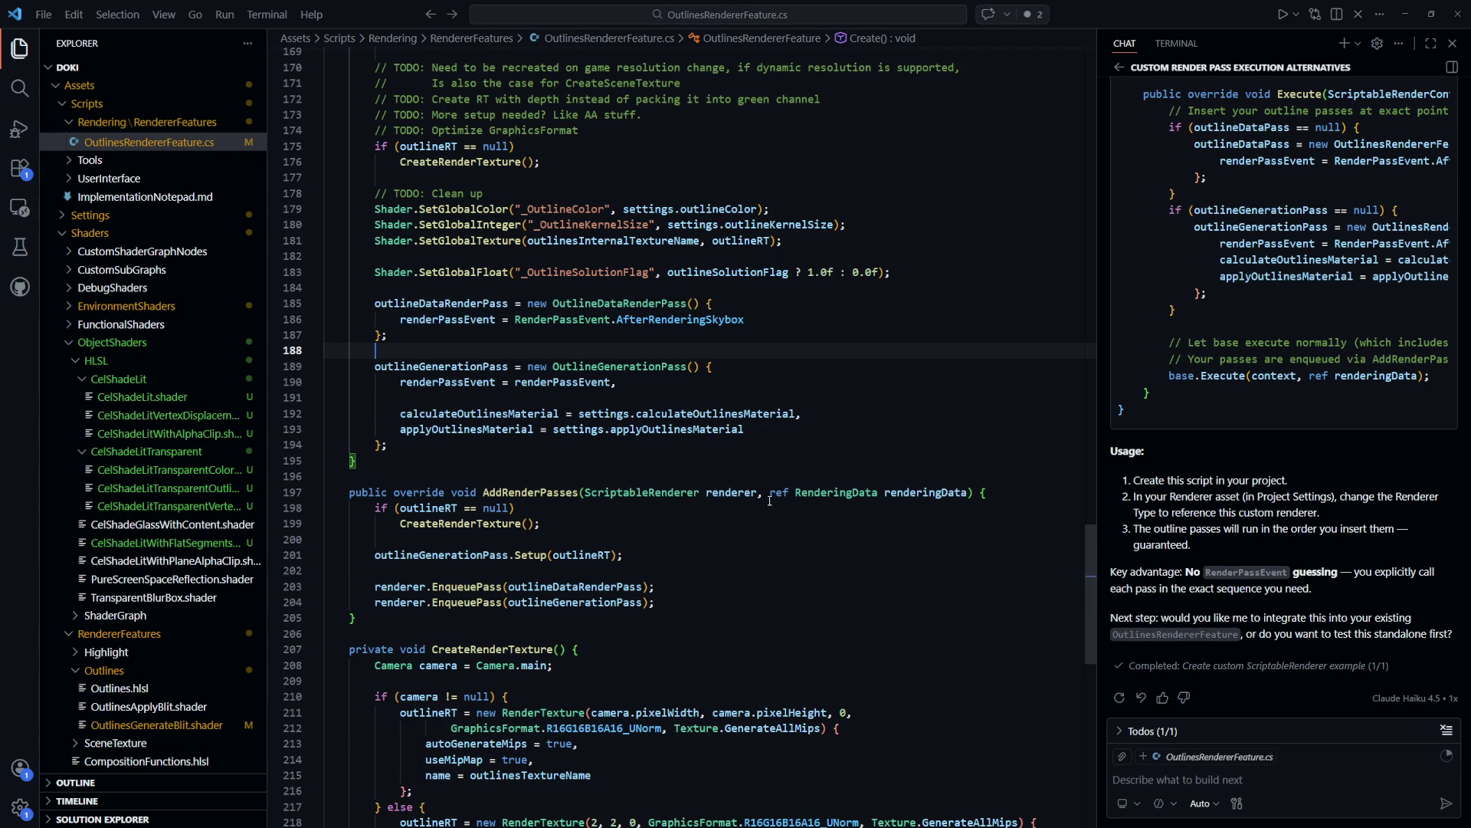
key("alt")
left_click(747, 450)
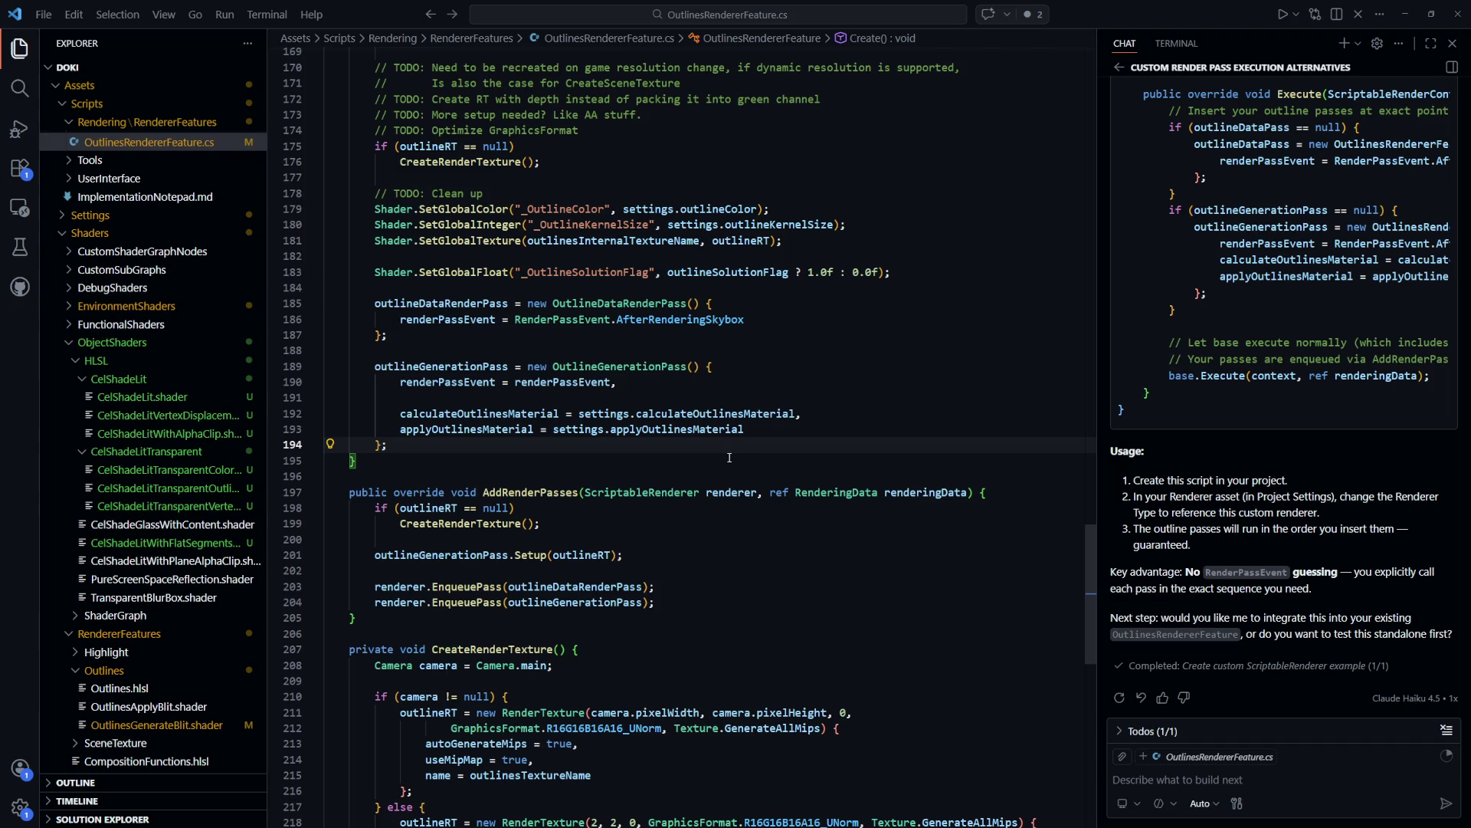
scroll(545, 417, "down", 1)
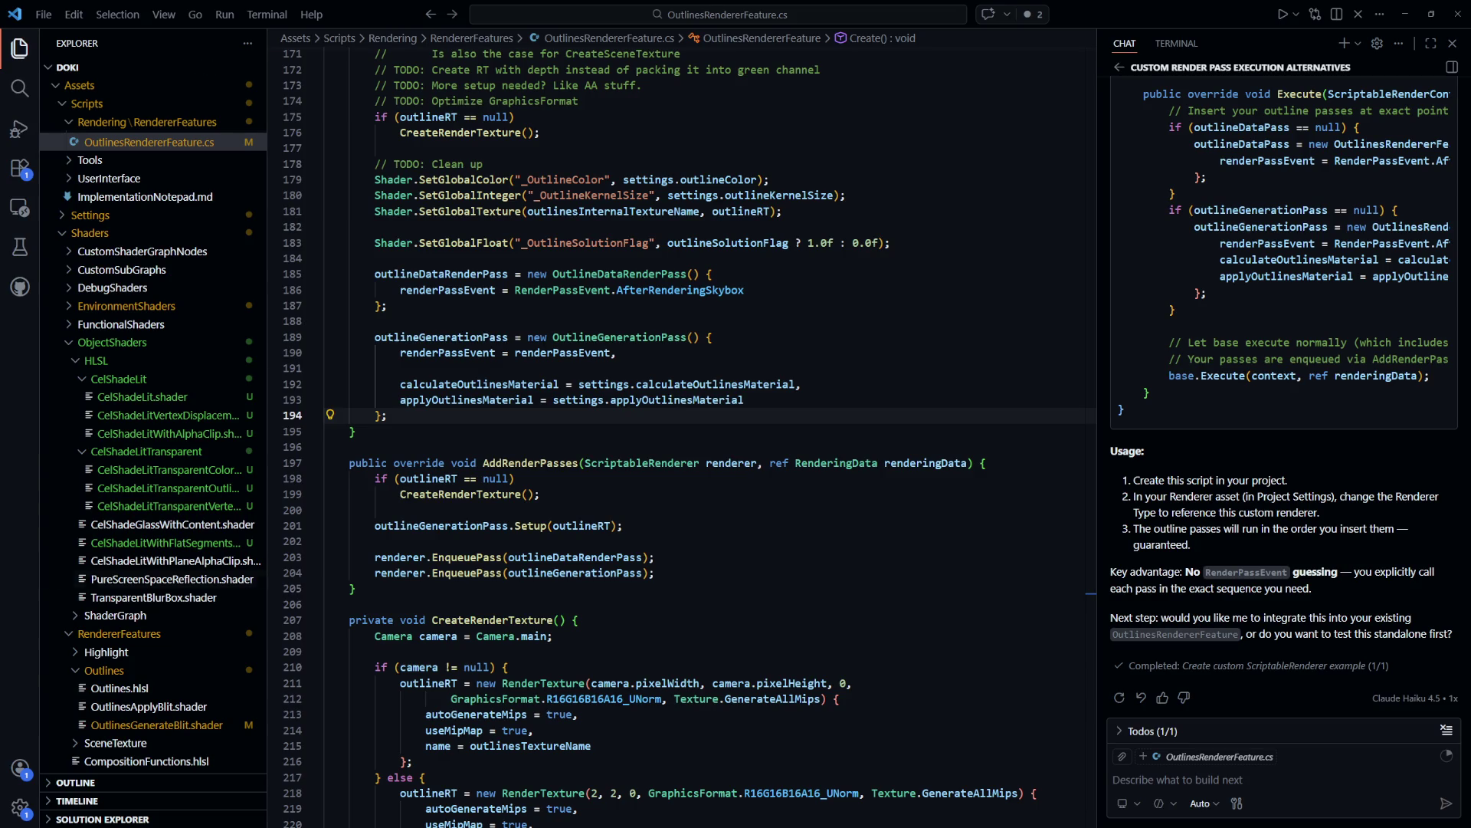
left_click(807, 424)
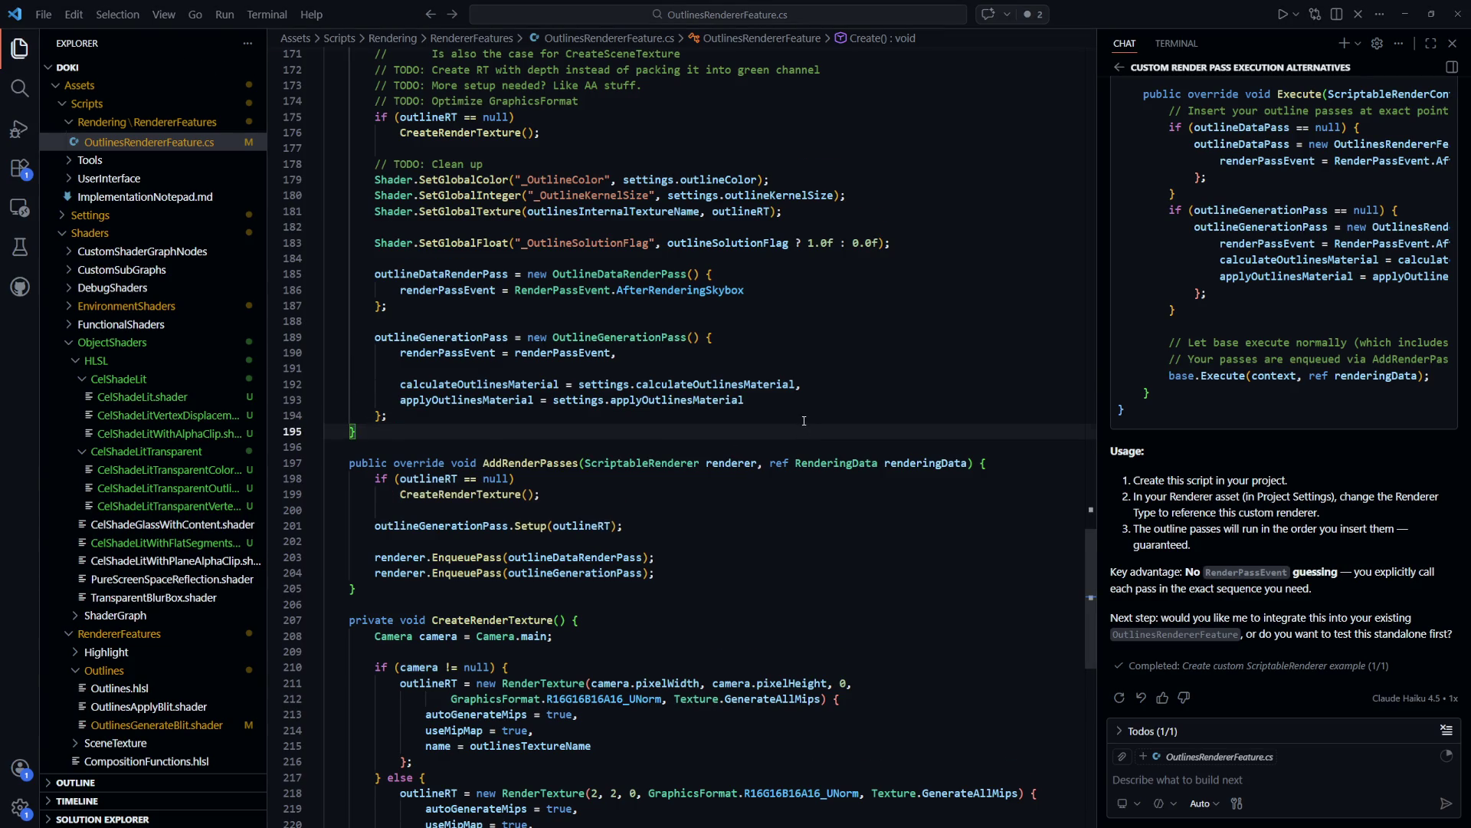
scroll(804, 420, "down", 1)
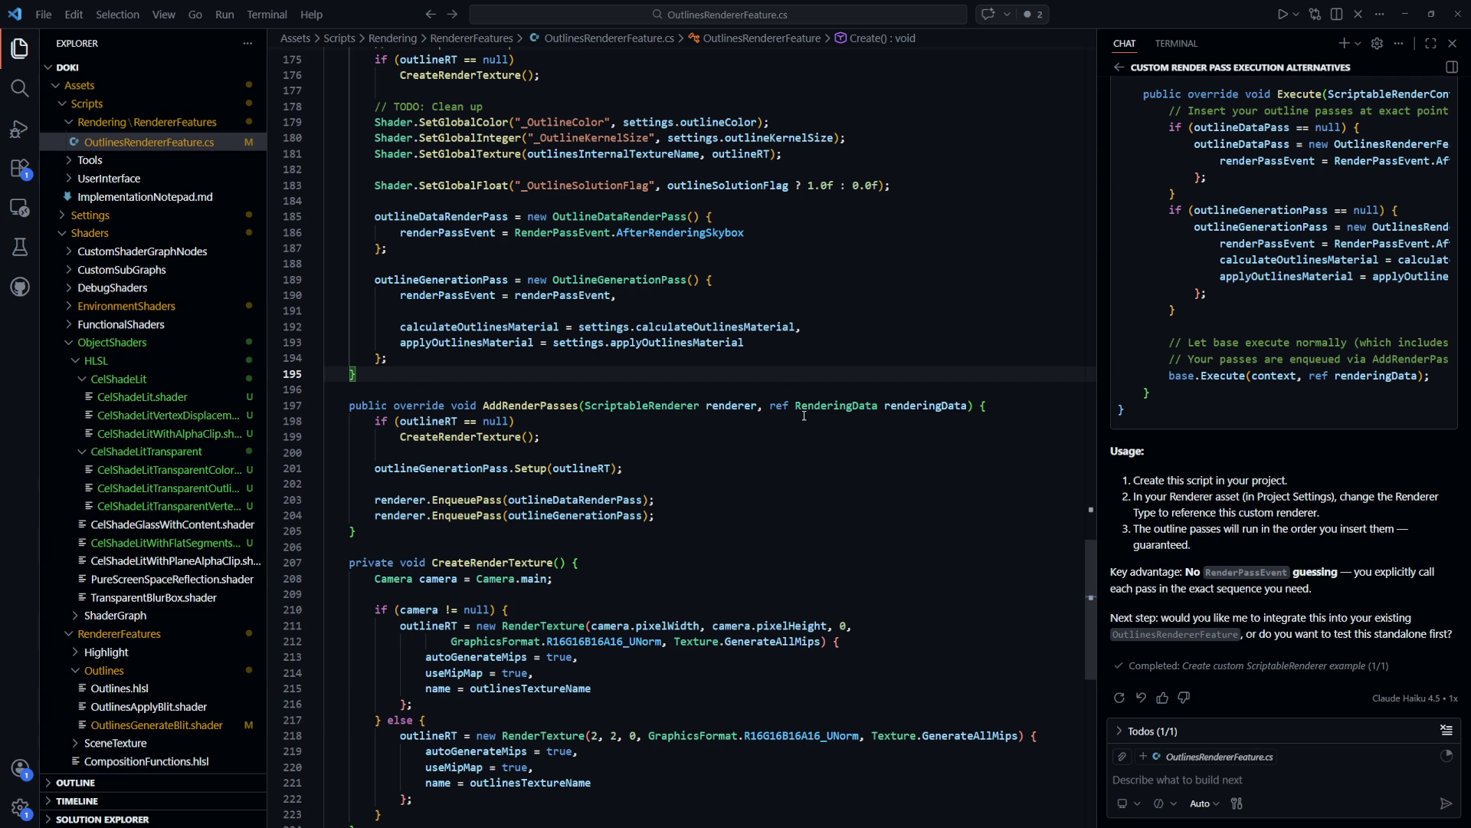
double_click(747, 233)
scroll(747, 232, "up", 2)
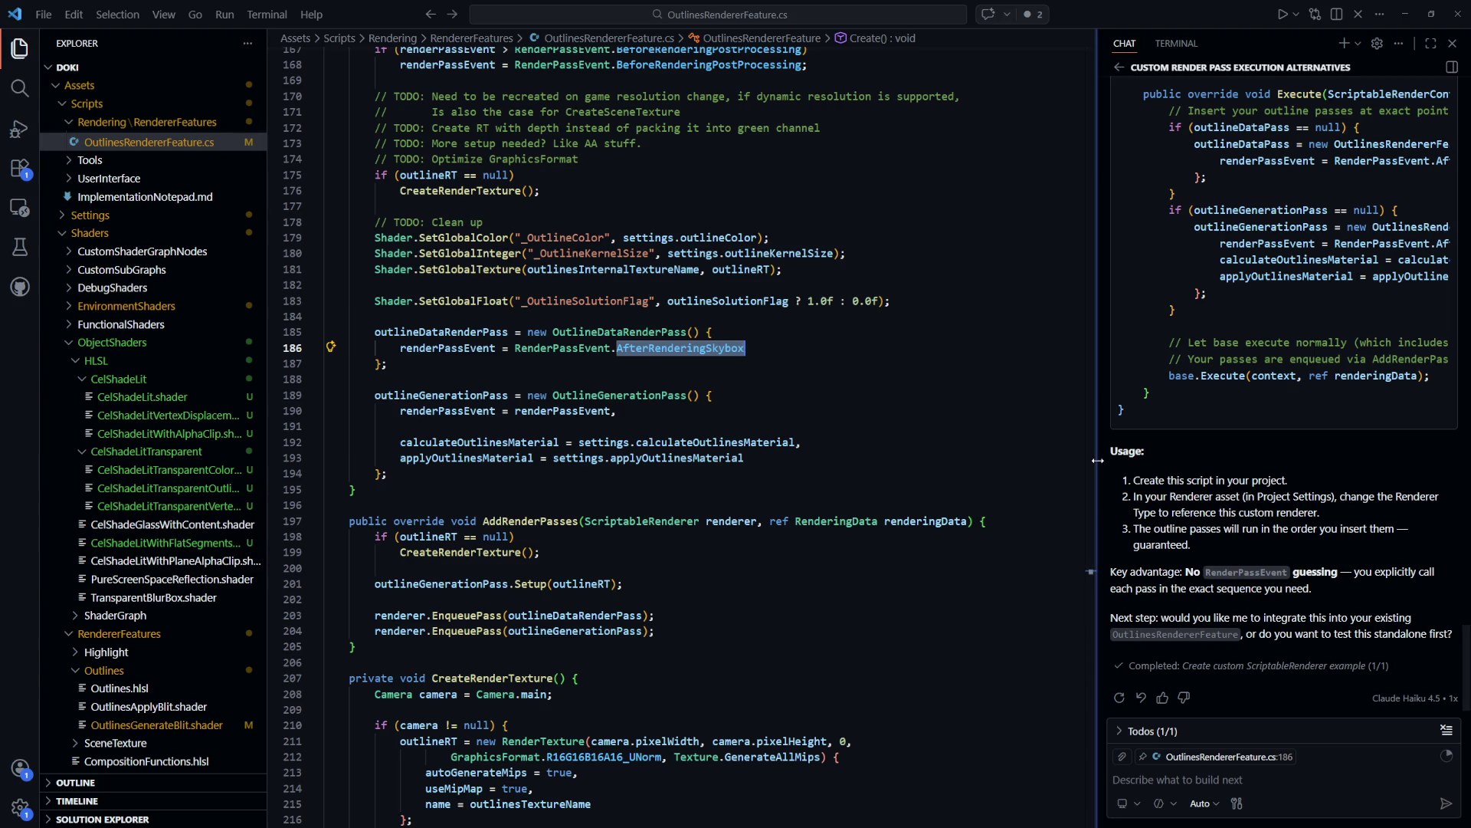
left_click_drag(1097, 536, 728, 545)
scroll(997, 541, "up", 4)
scroll(994, 539, "down", 8)
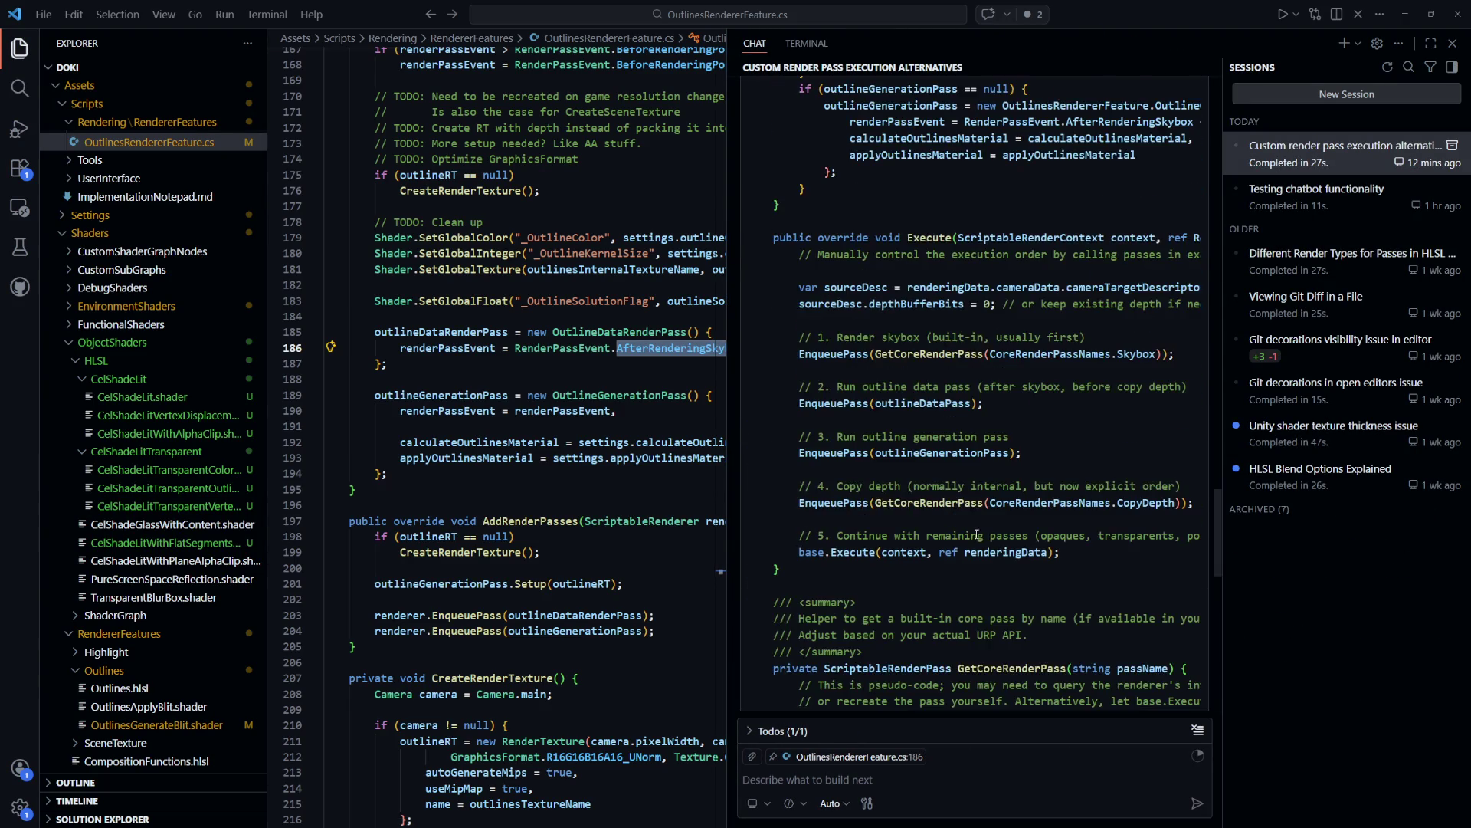
mouse_move(937, 508)
scroll(1003, 569, "up", 5)
scroll(1003, 568, "up", 12)
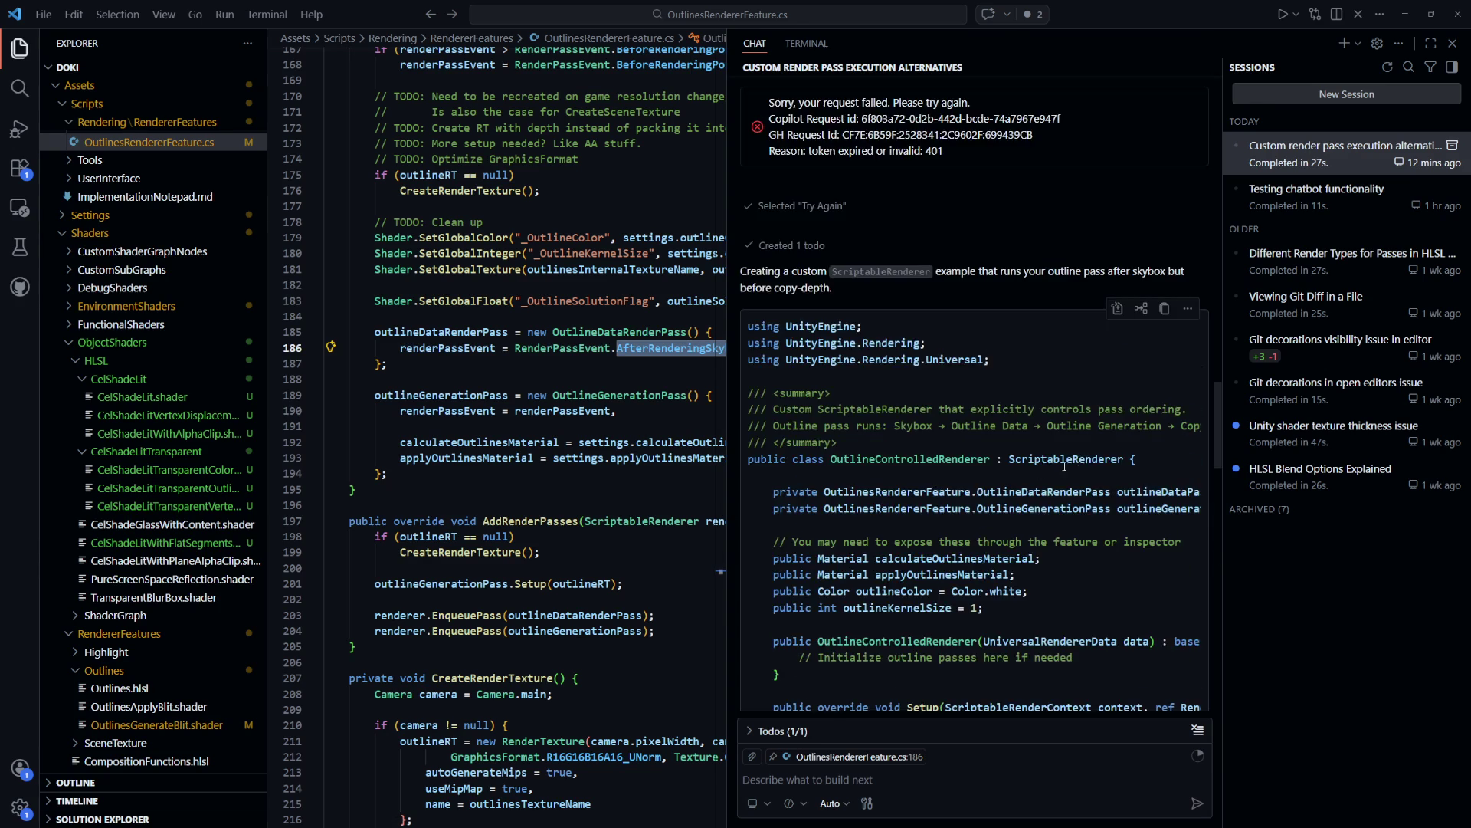
left_click_drag(728, 524, 1109, 524)
scroll(602, 460, "down", 8)
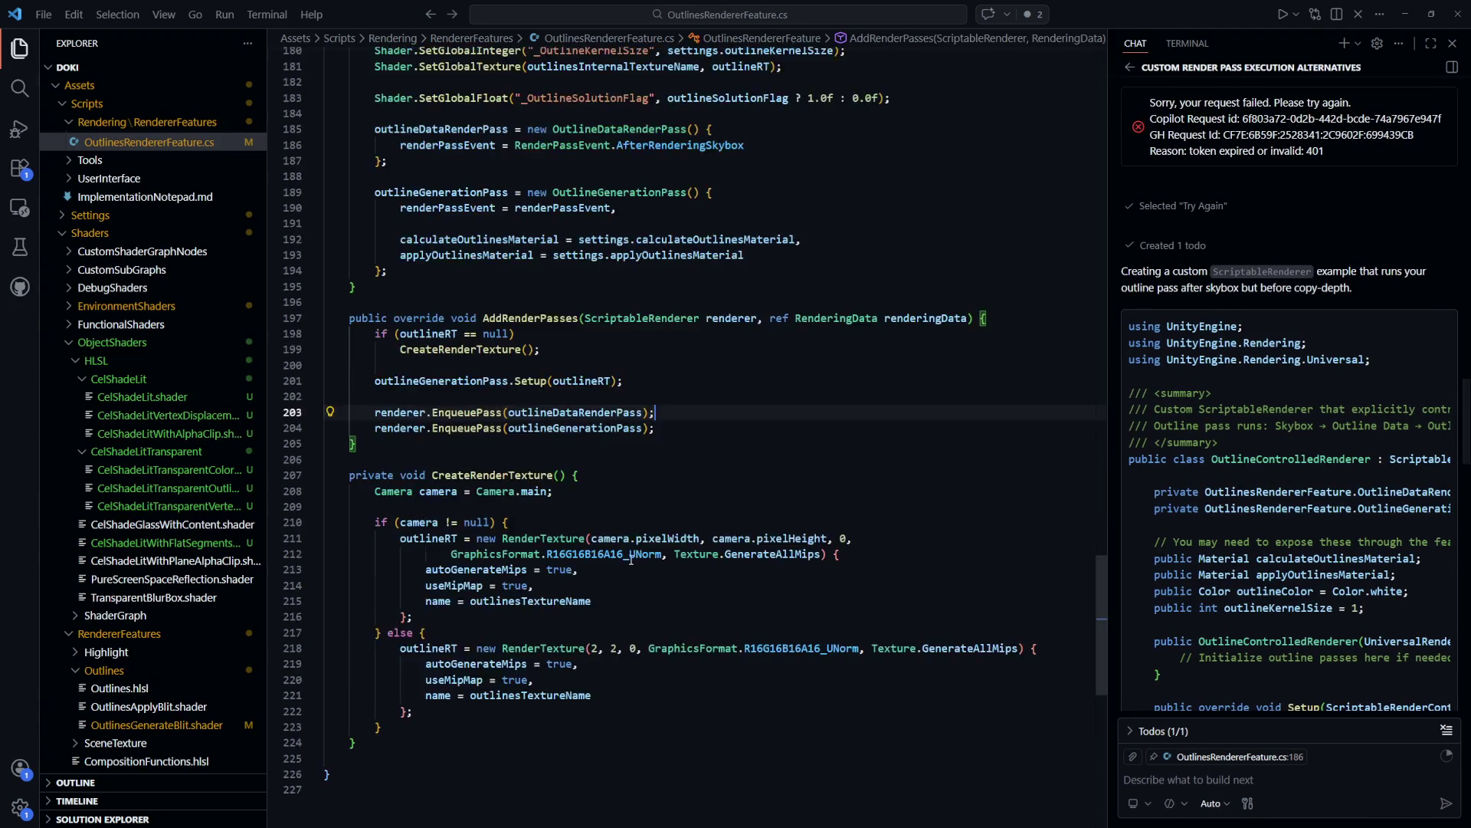
scroll(601, 460, "up", 7)
left_click(602, 512)
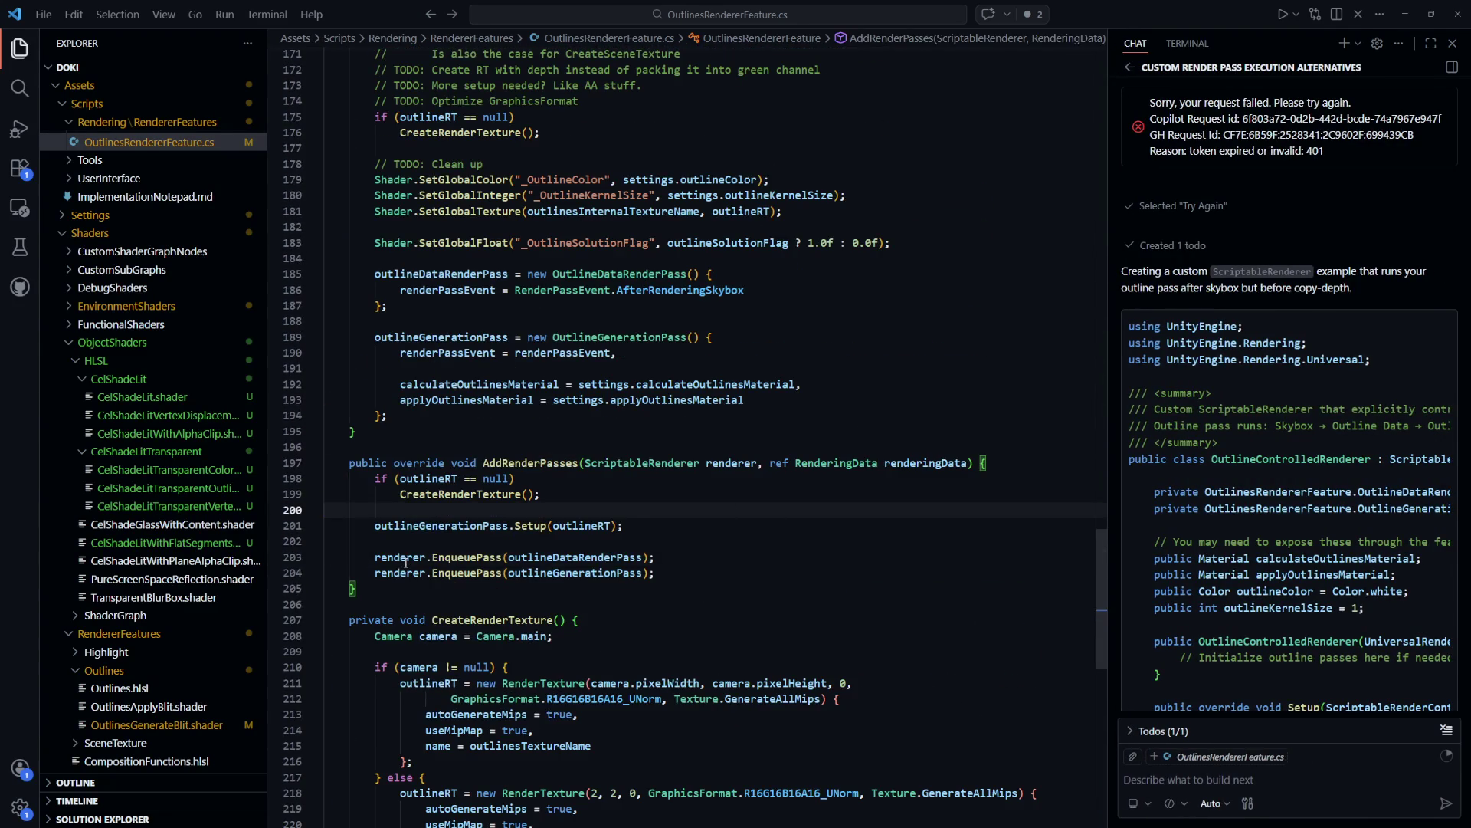
left_click(789, 619)
Search 'scriptablerenderer unity' and open the ScriptableRenderer docs for URP 17.5.0
key("alt+Tab")
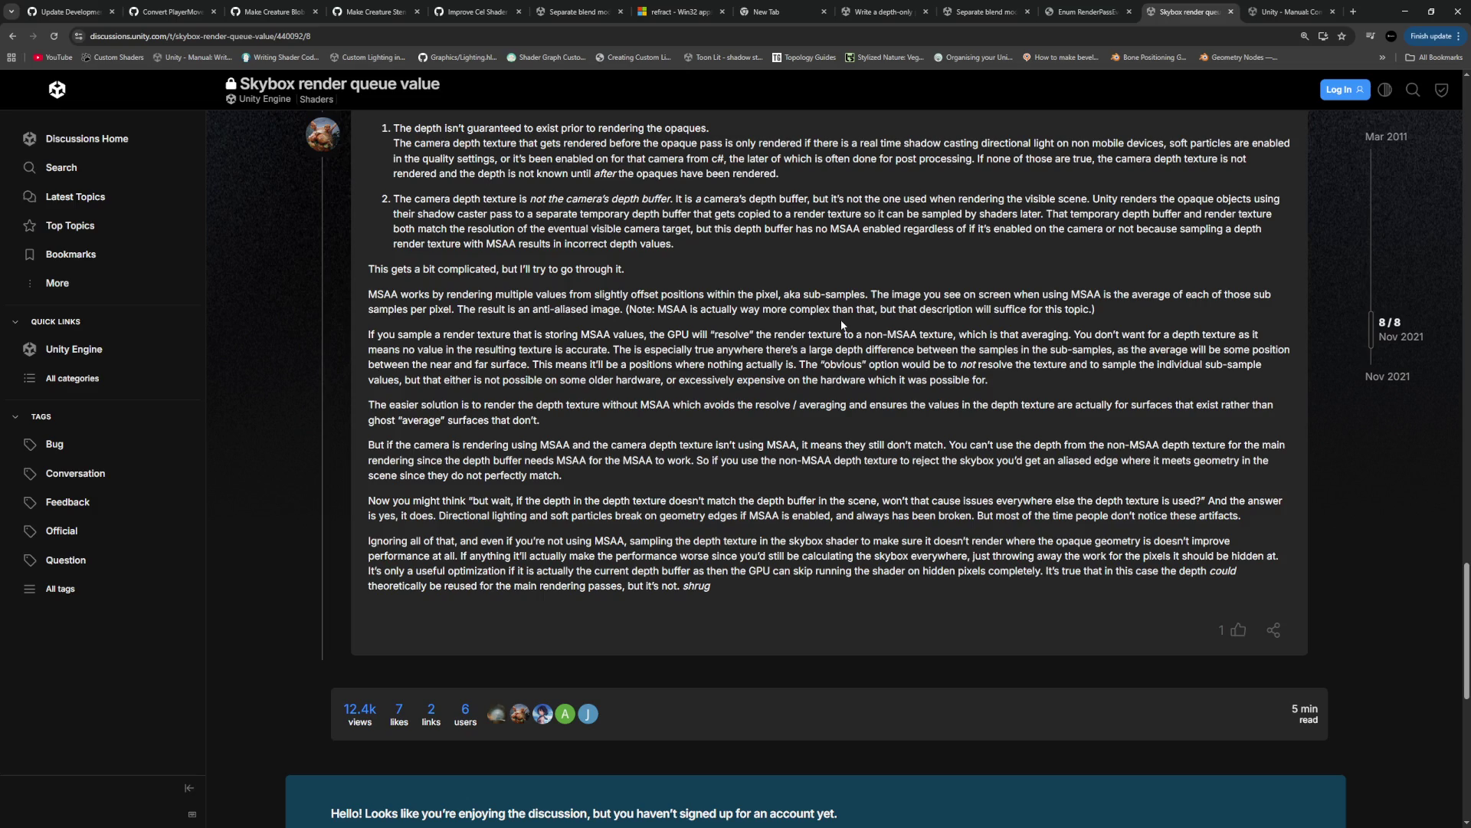
key("ctrl+t")
type("scriptable")
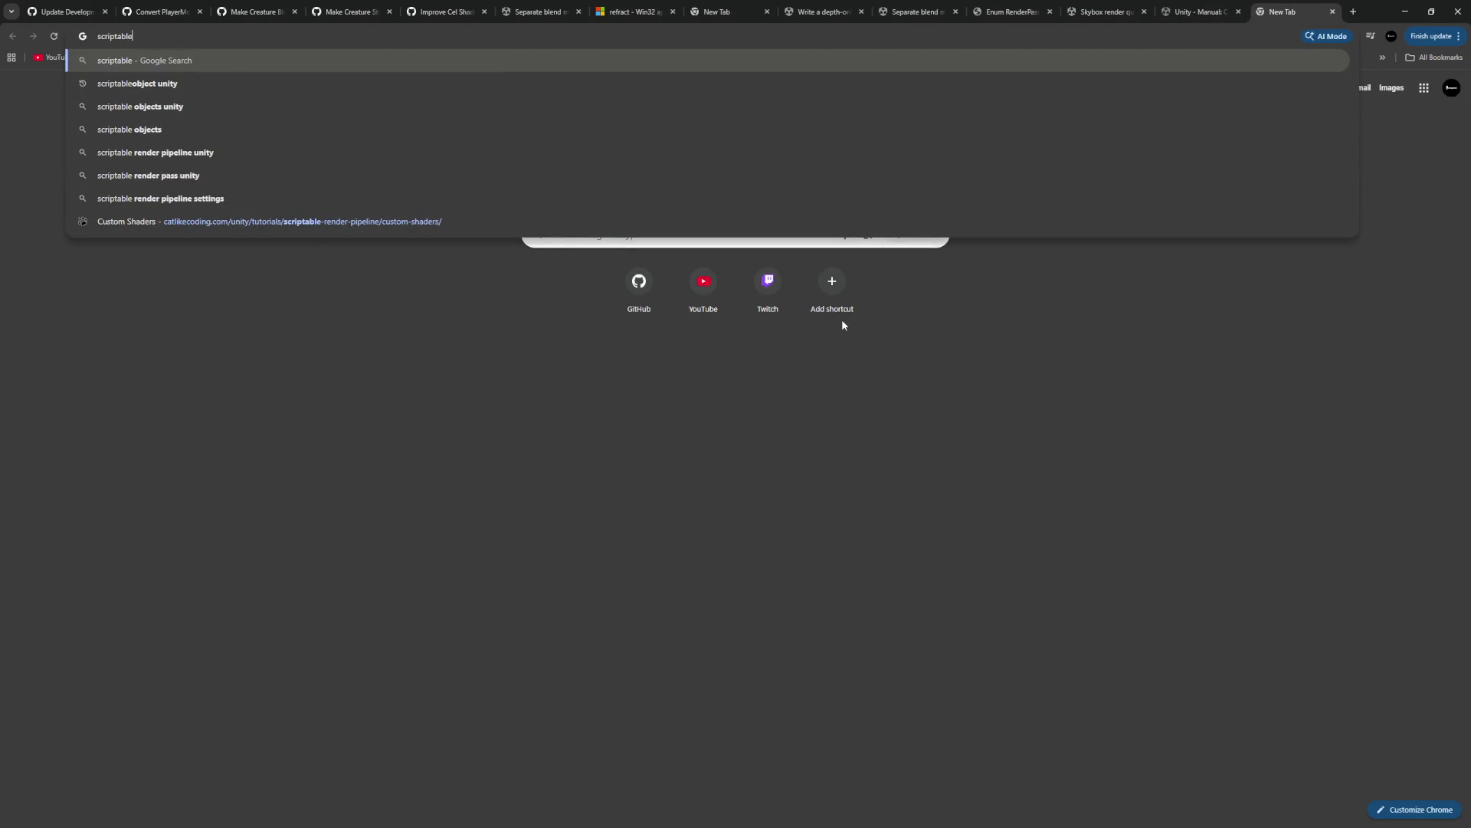
type("renderer un")
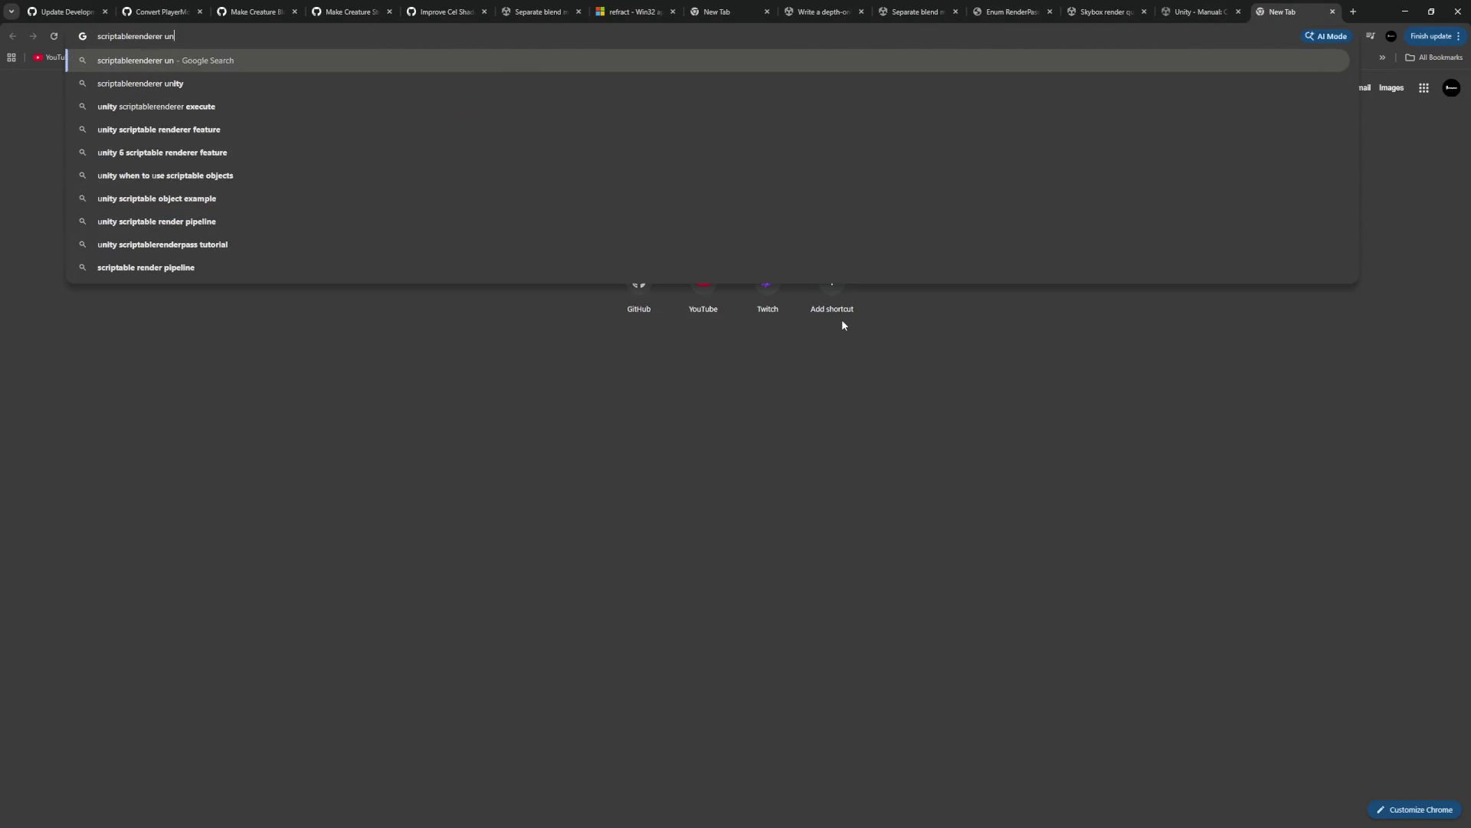
type("ity")
key("Return")
left_click(246, 197)
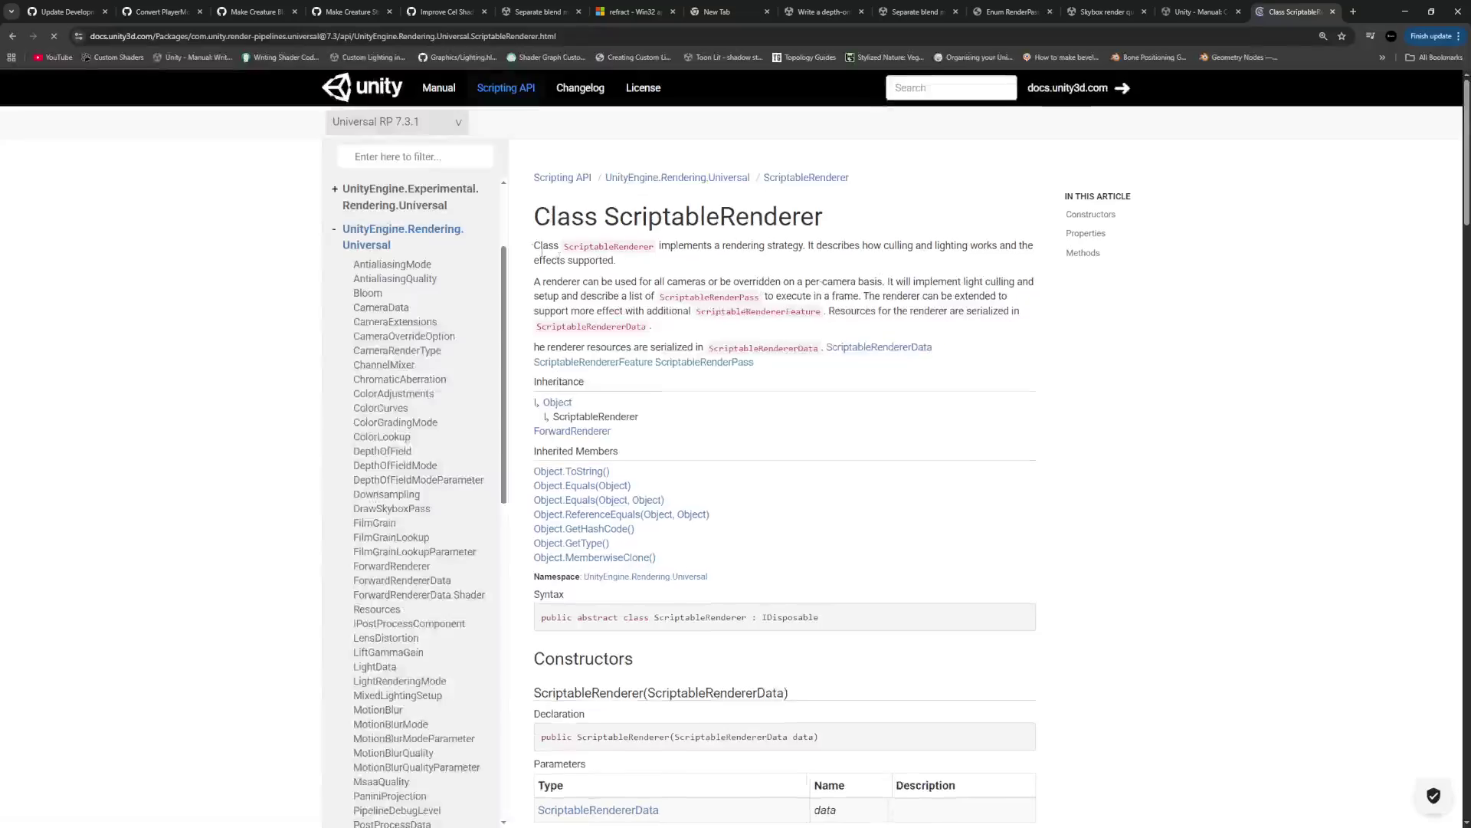
left_click(433, 125)
left_click(390, 150)
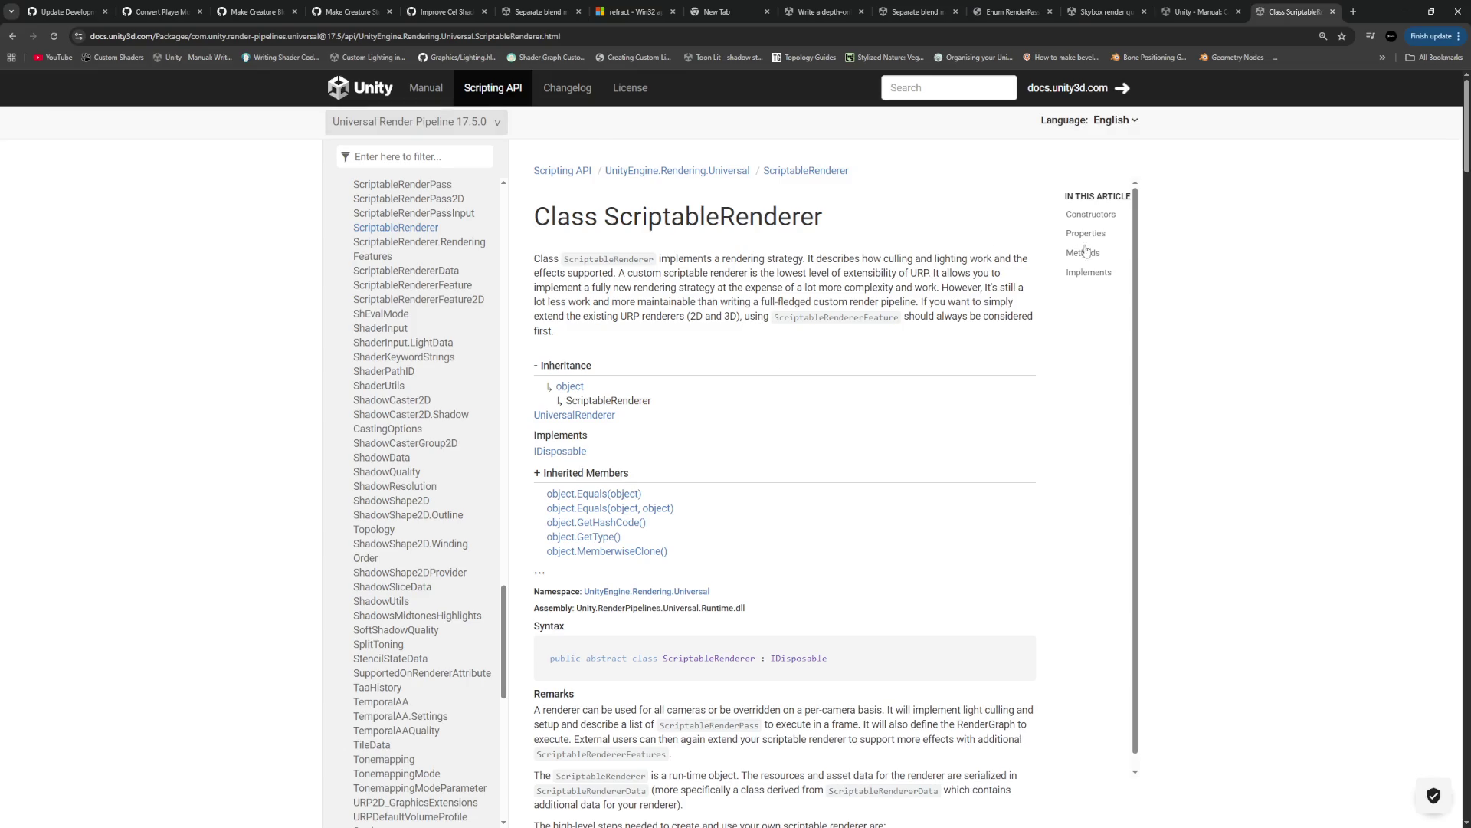
Scroll from Methods up to Properties, opening the ScriptableRenderPass docs in a background tab
left_click(1087, 256)
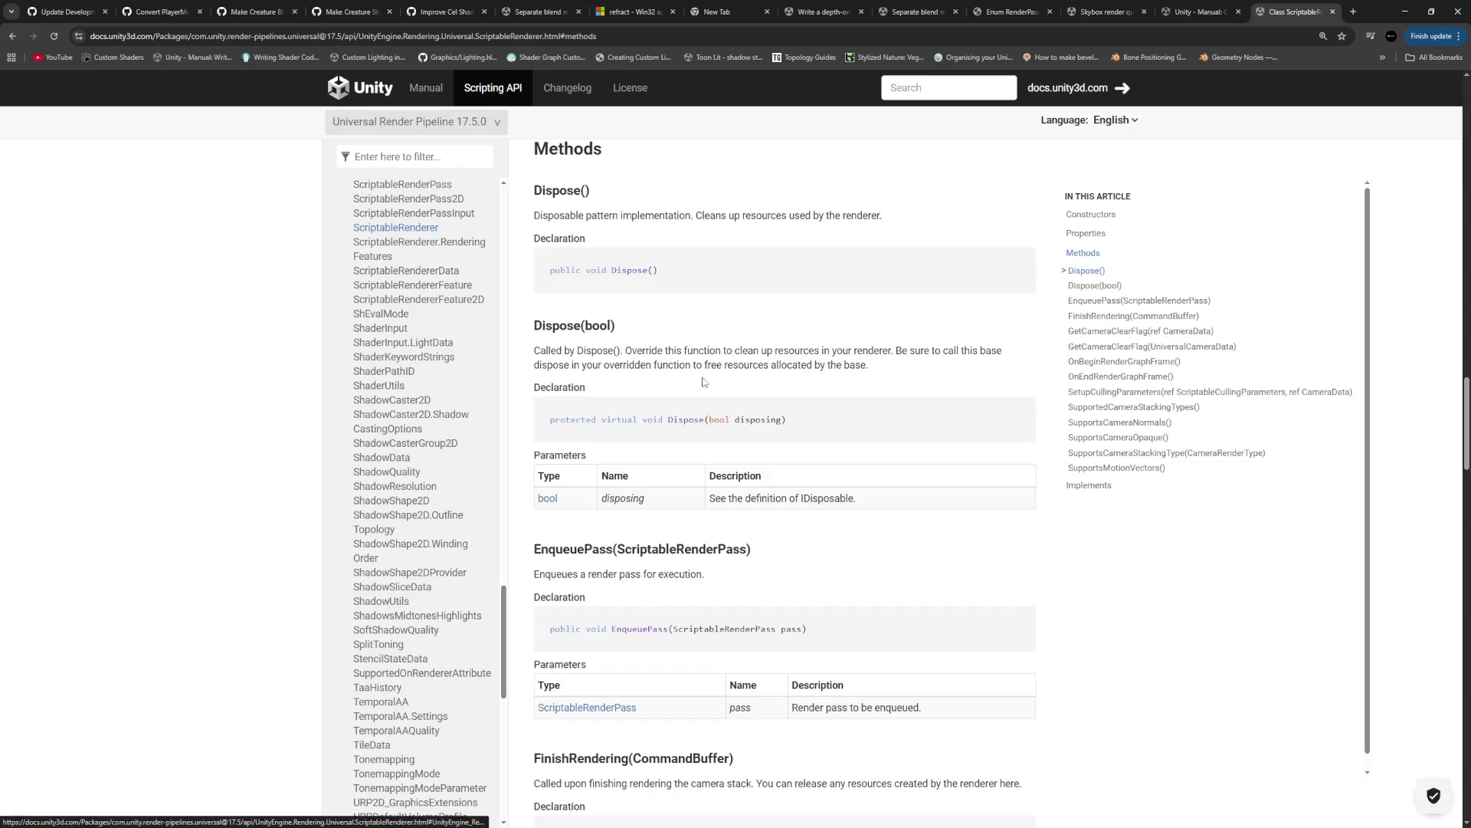
scroll(827, 360, "down", 7)
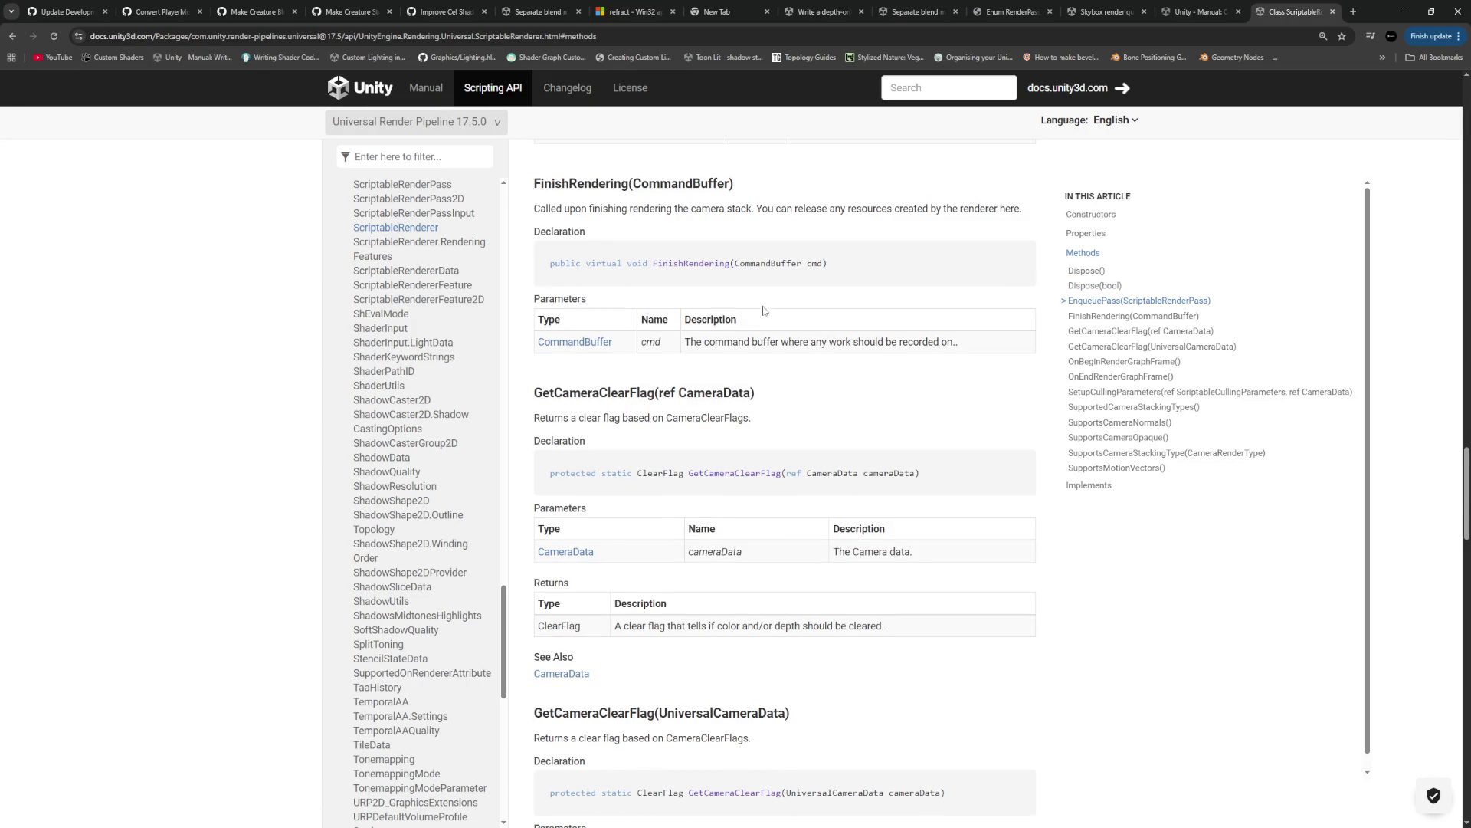
scroll(764, 312, "up", 2)
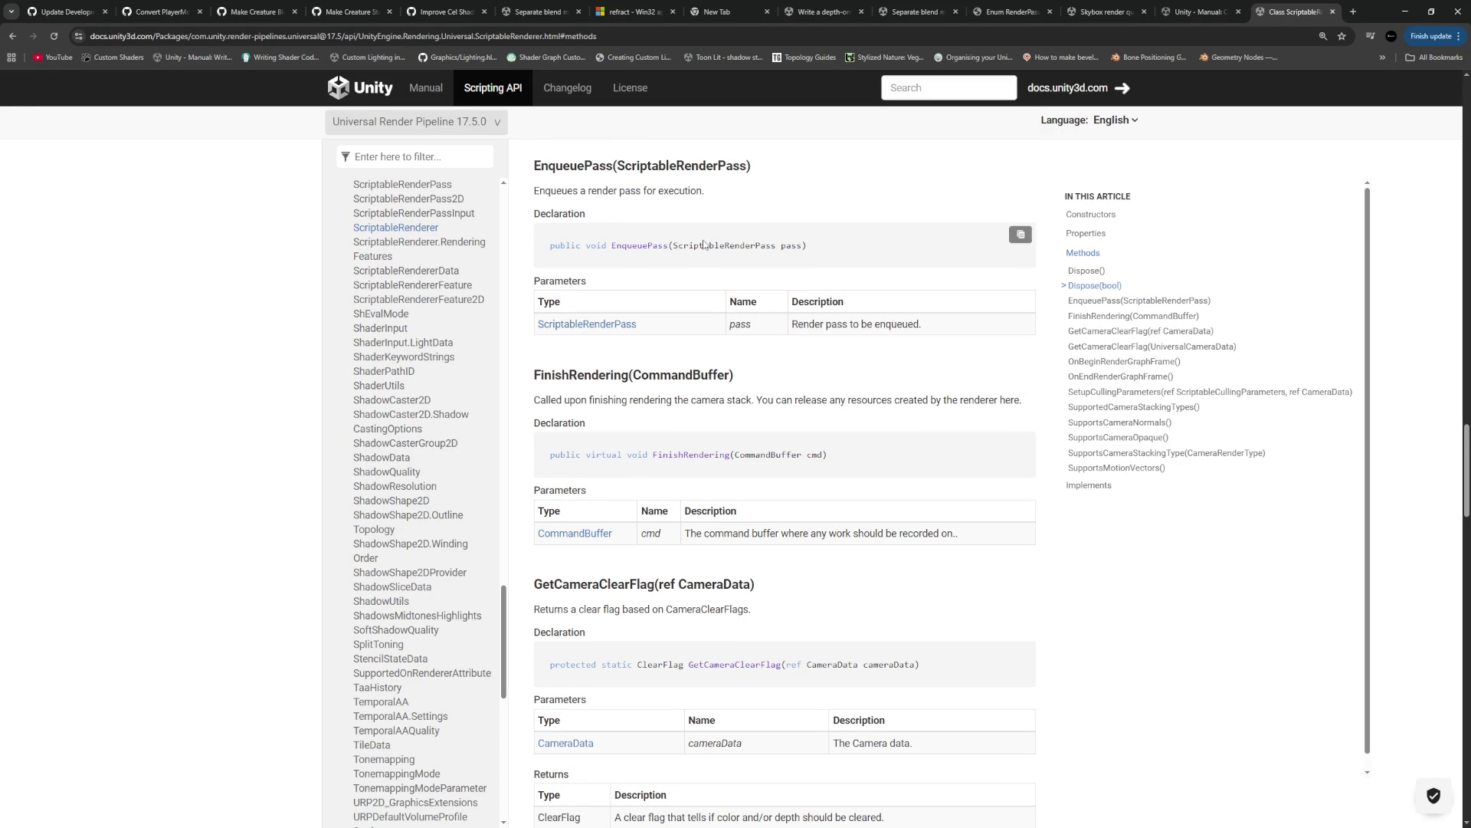
middle_click(605, 324)
scroll(818, 434, "down", 7)
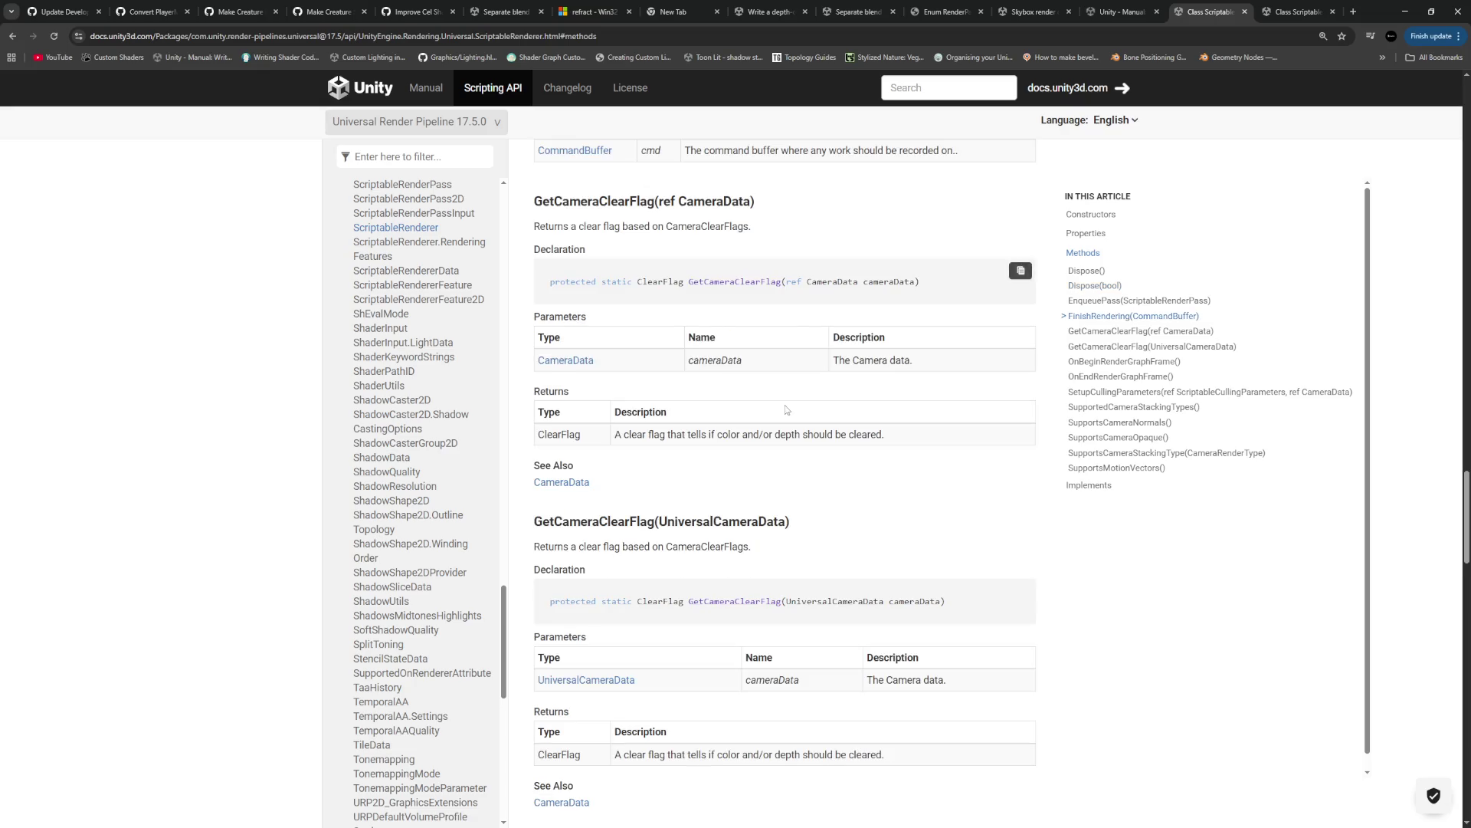
scroll(784, 407, "down", 7)
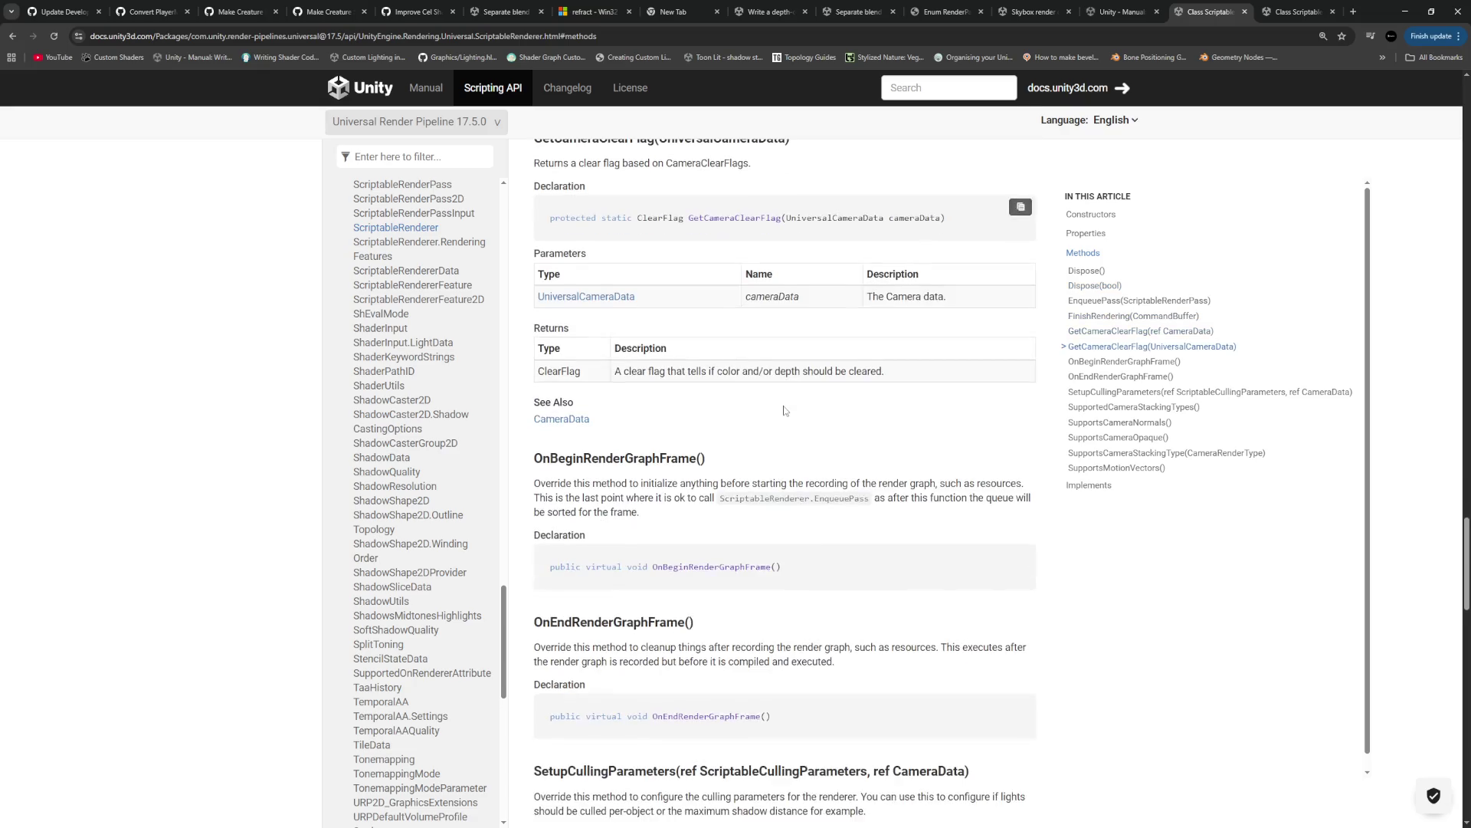
scroll(782, 411, "down", 3)
scroll(783, 411, "down", 15)
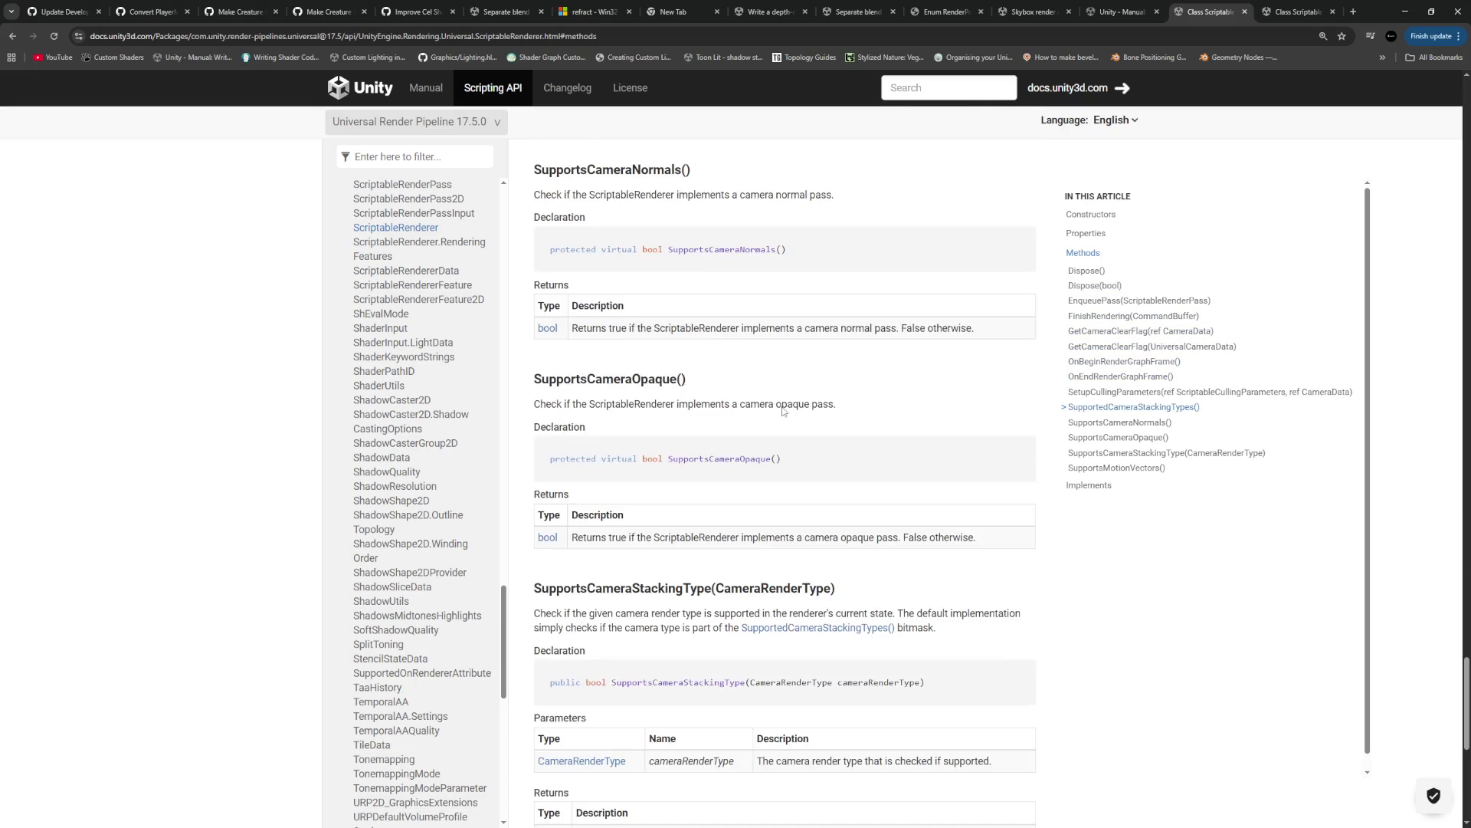
scroll(781, 406, "up", 20)
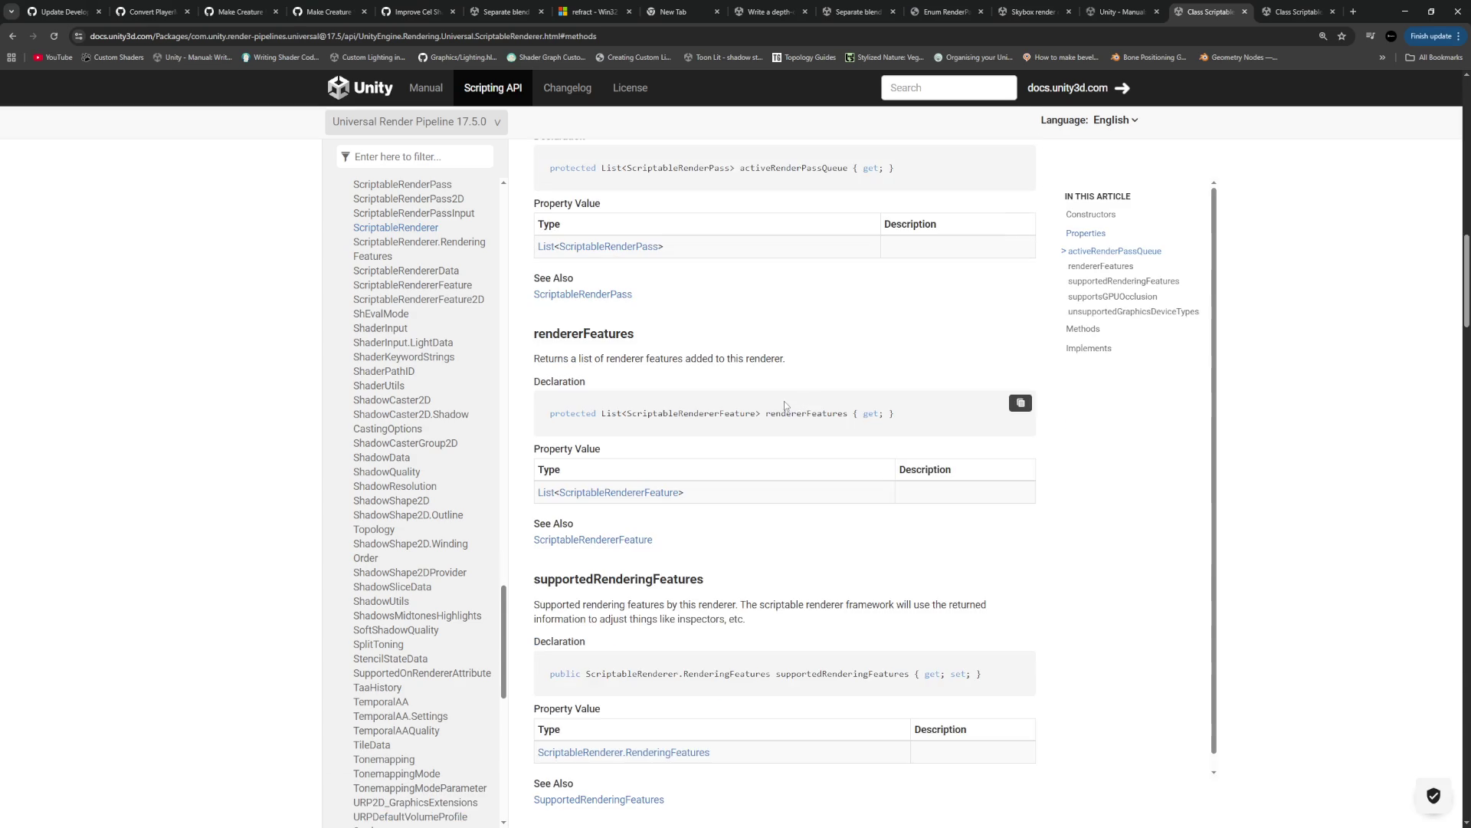
scroll(779, 403, "up", 3)
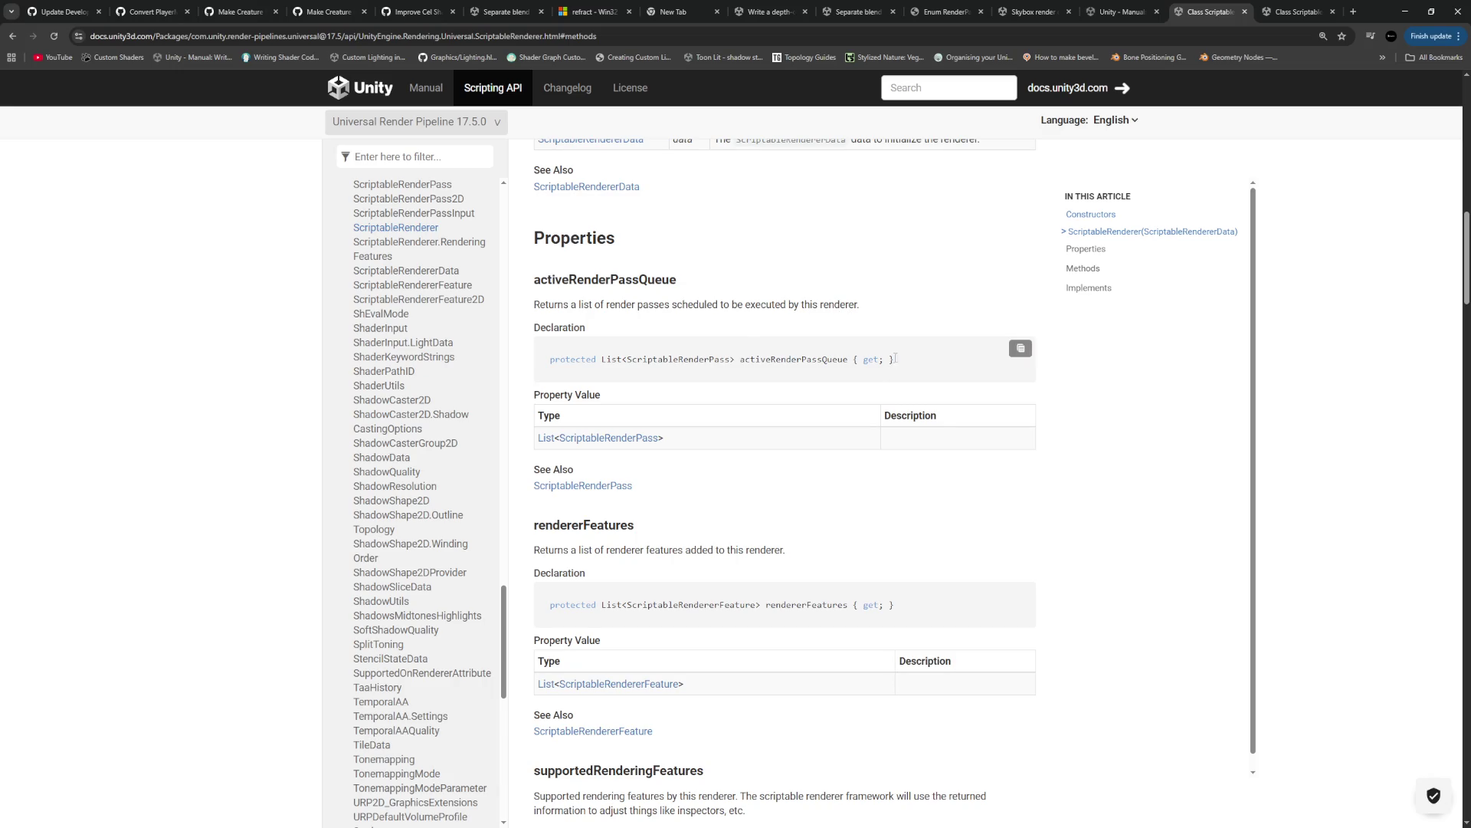
double_click(668, 278)
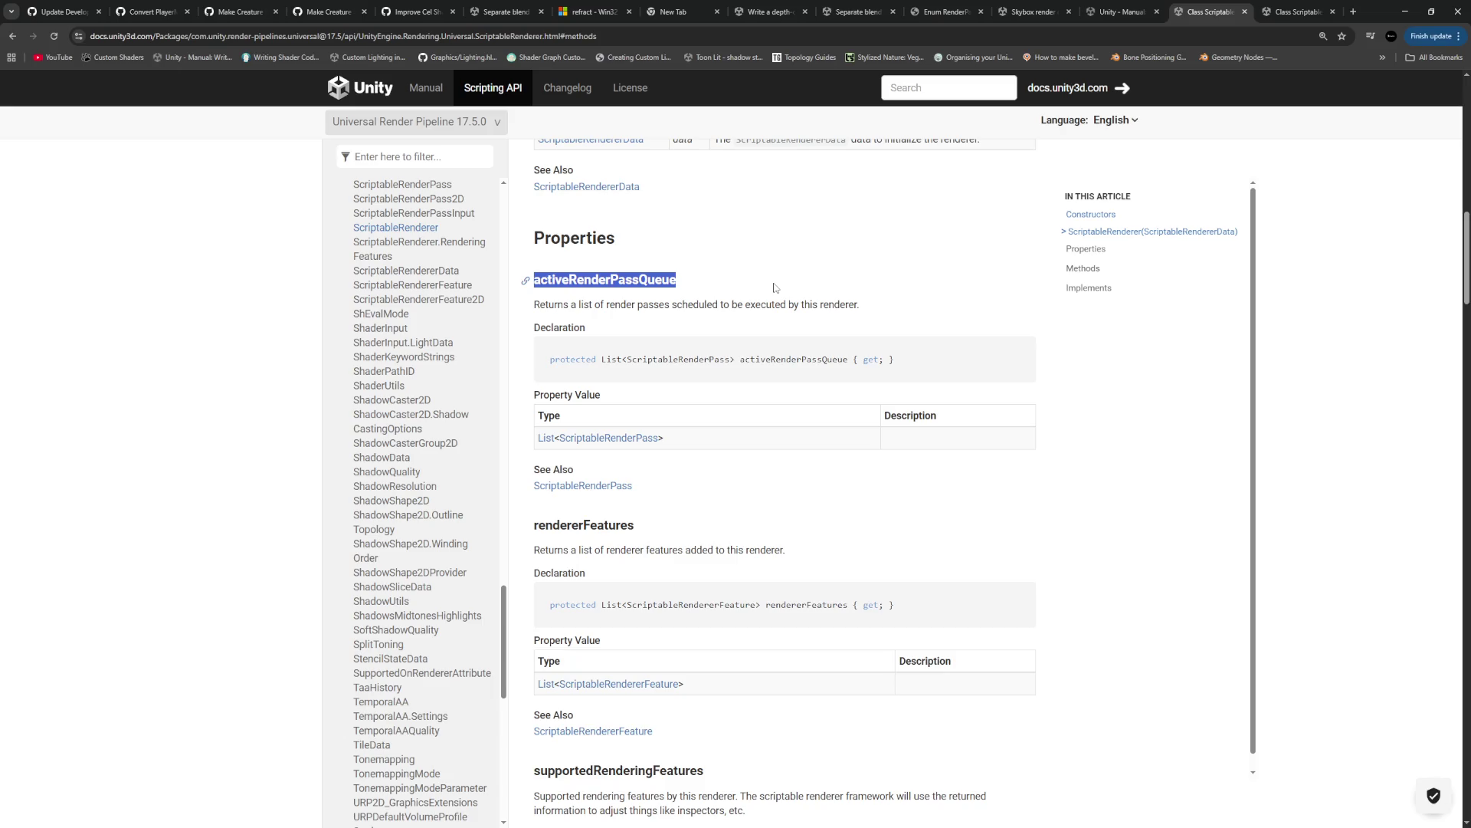
left_click(809, 320)
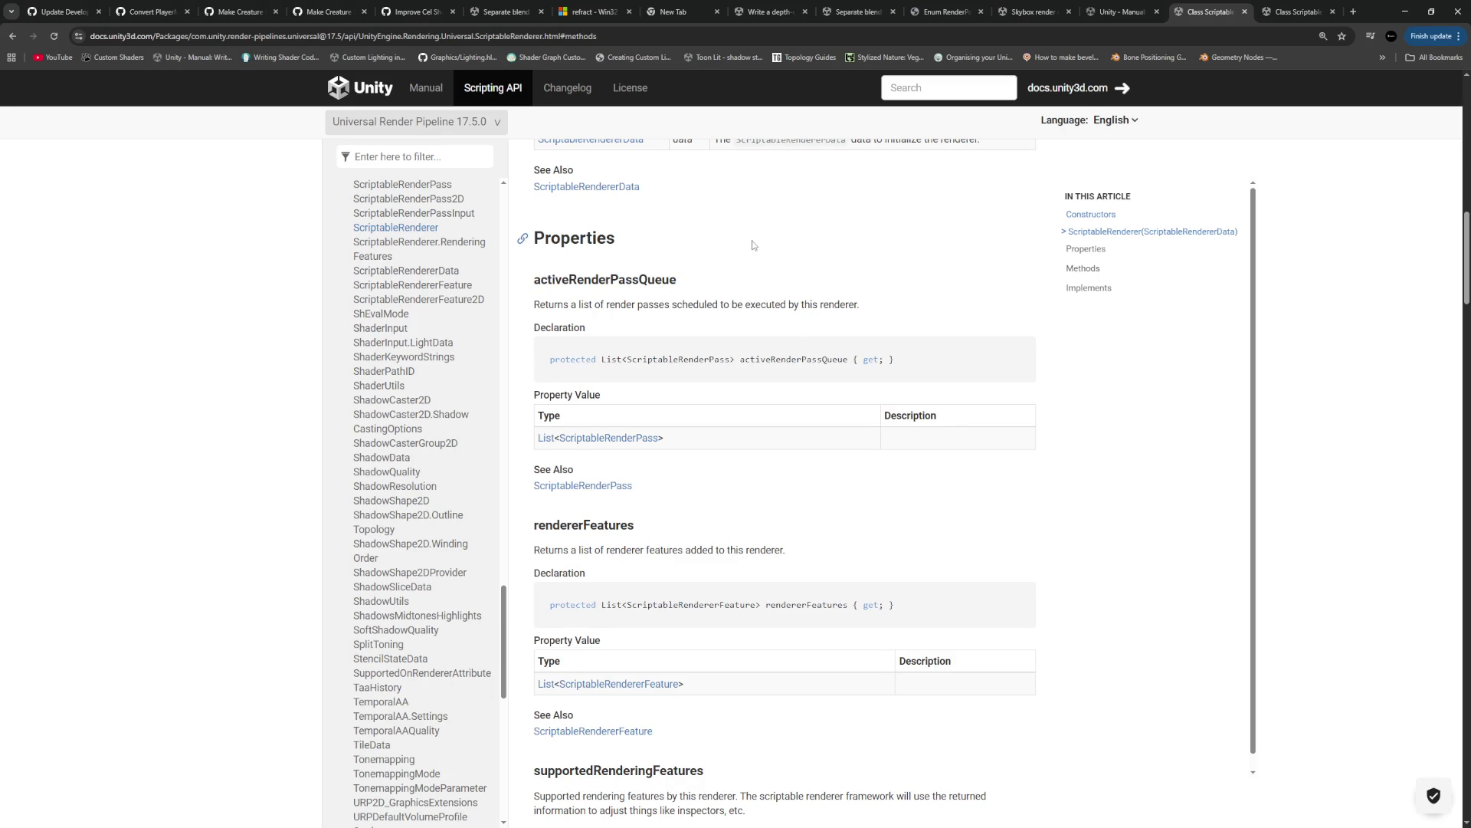
scroll(745, 250, "down", 3)
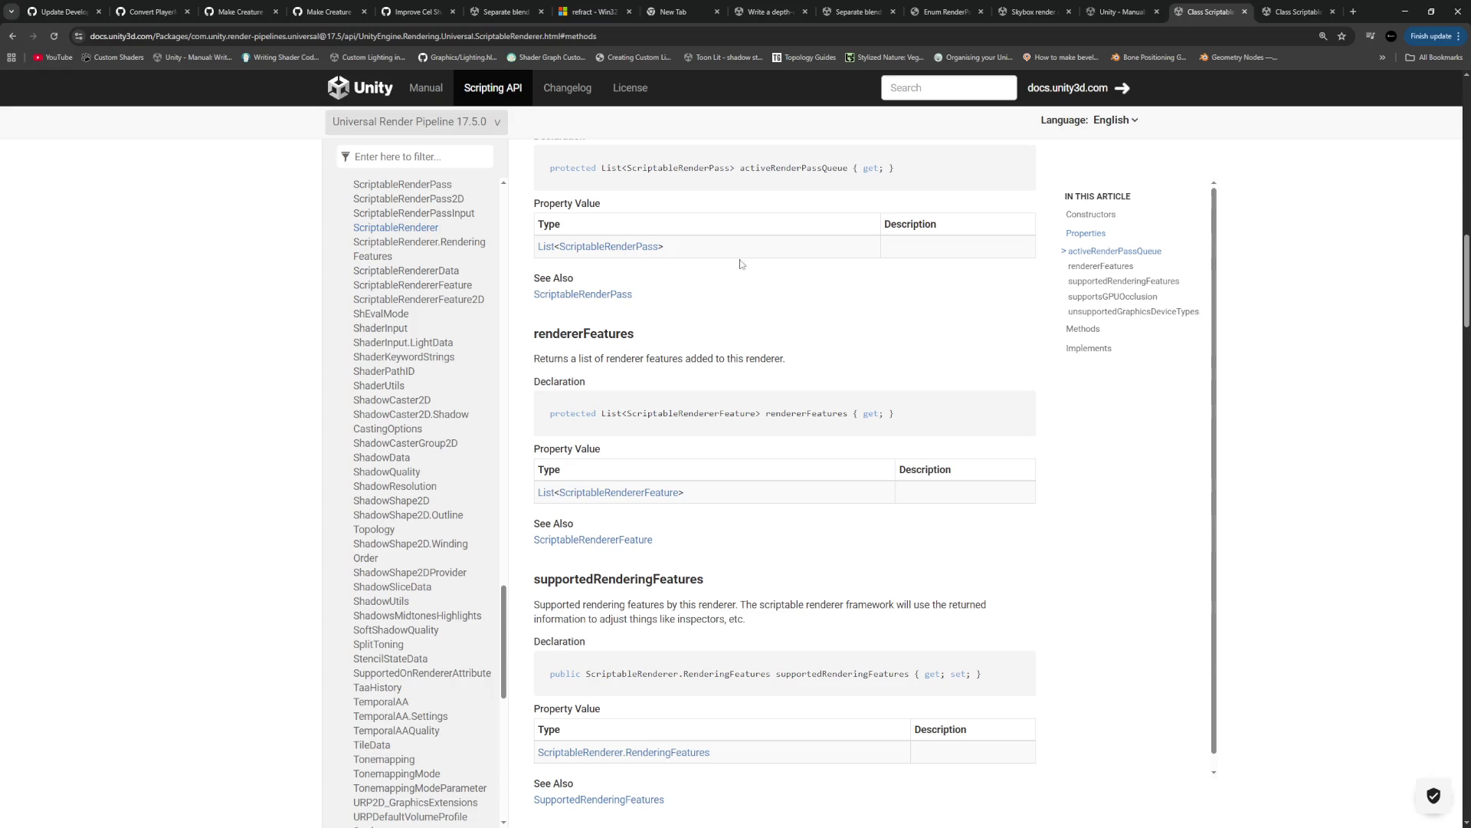
scroll(782, 349, "up", 3)
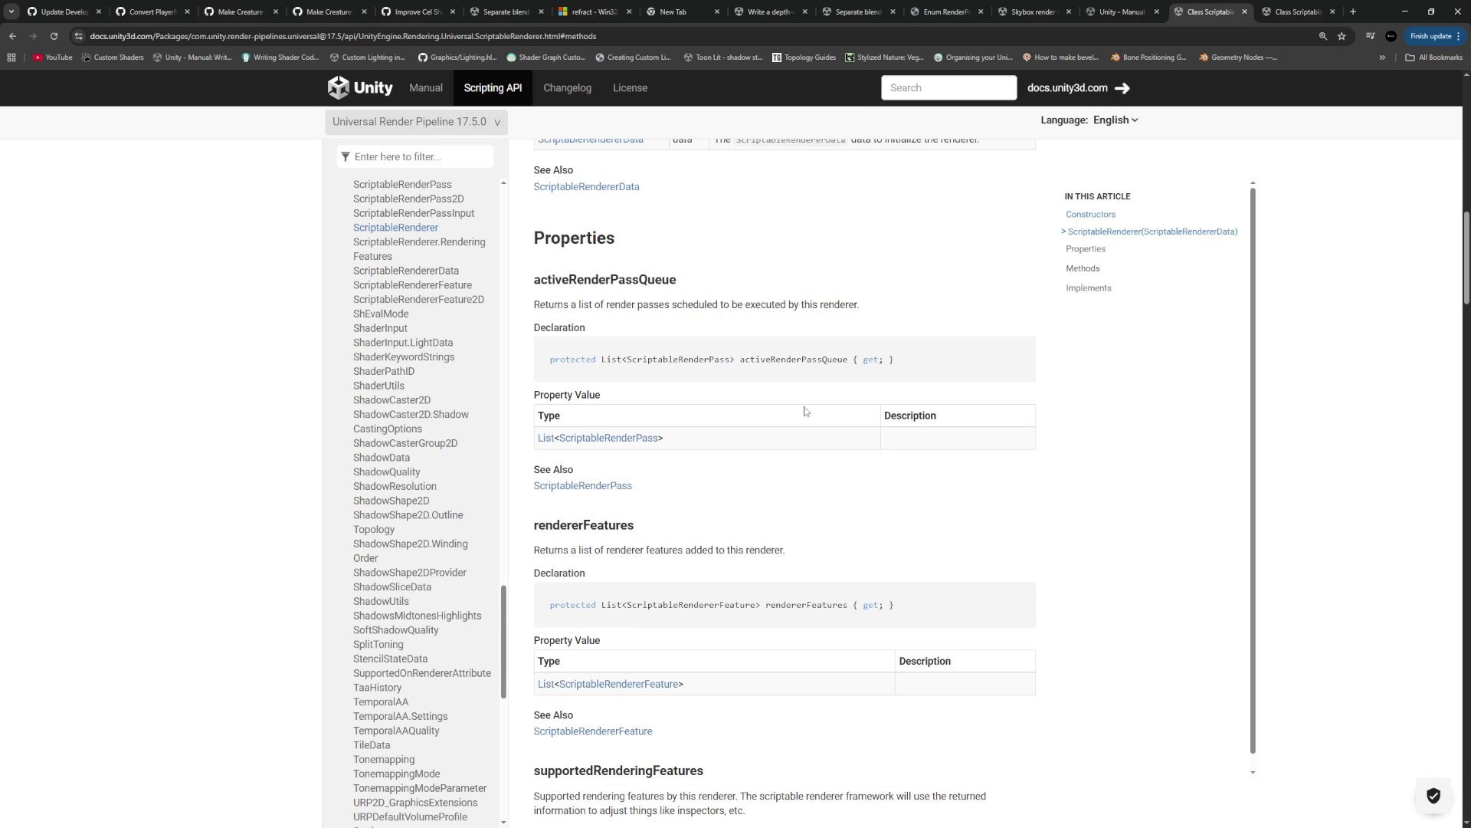
scroll(805, 412, "down", 2)
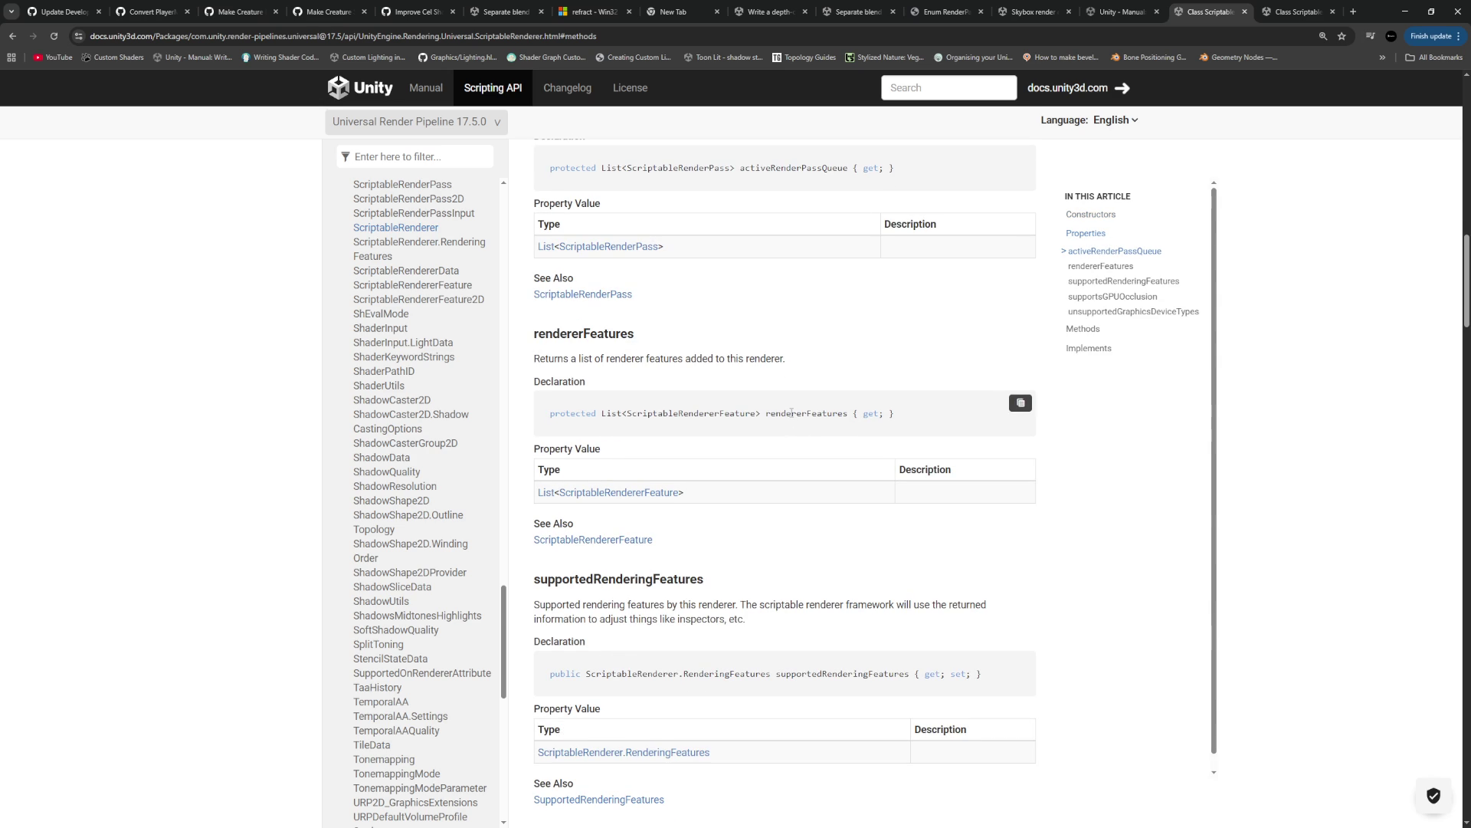
scroll(791, 413, "up", 2)
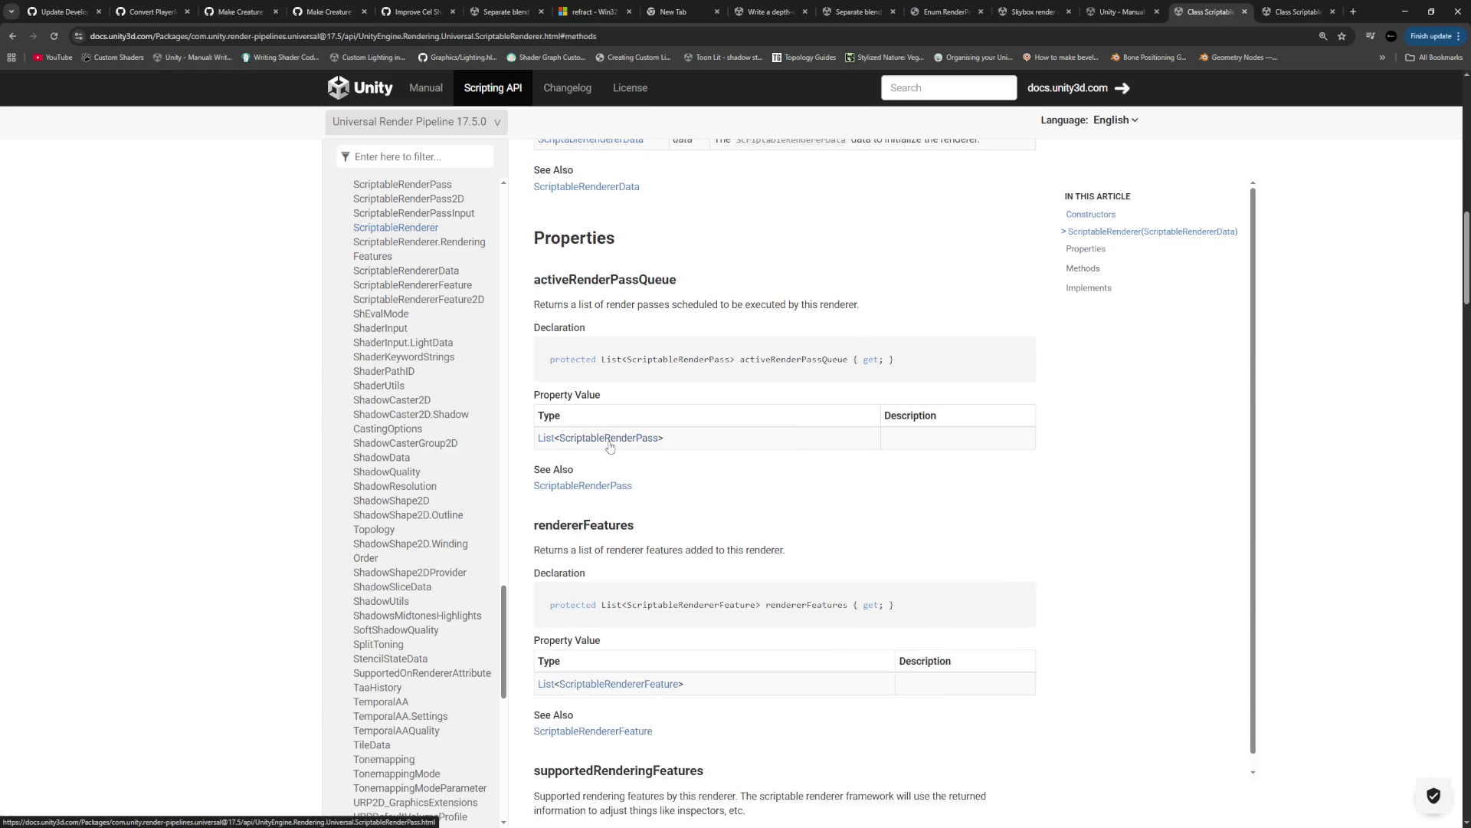
key("ctrl+Tab")
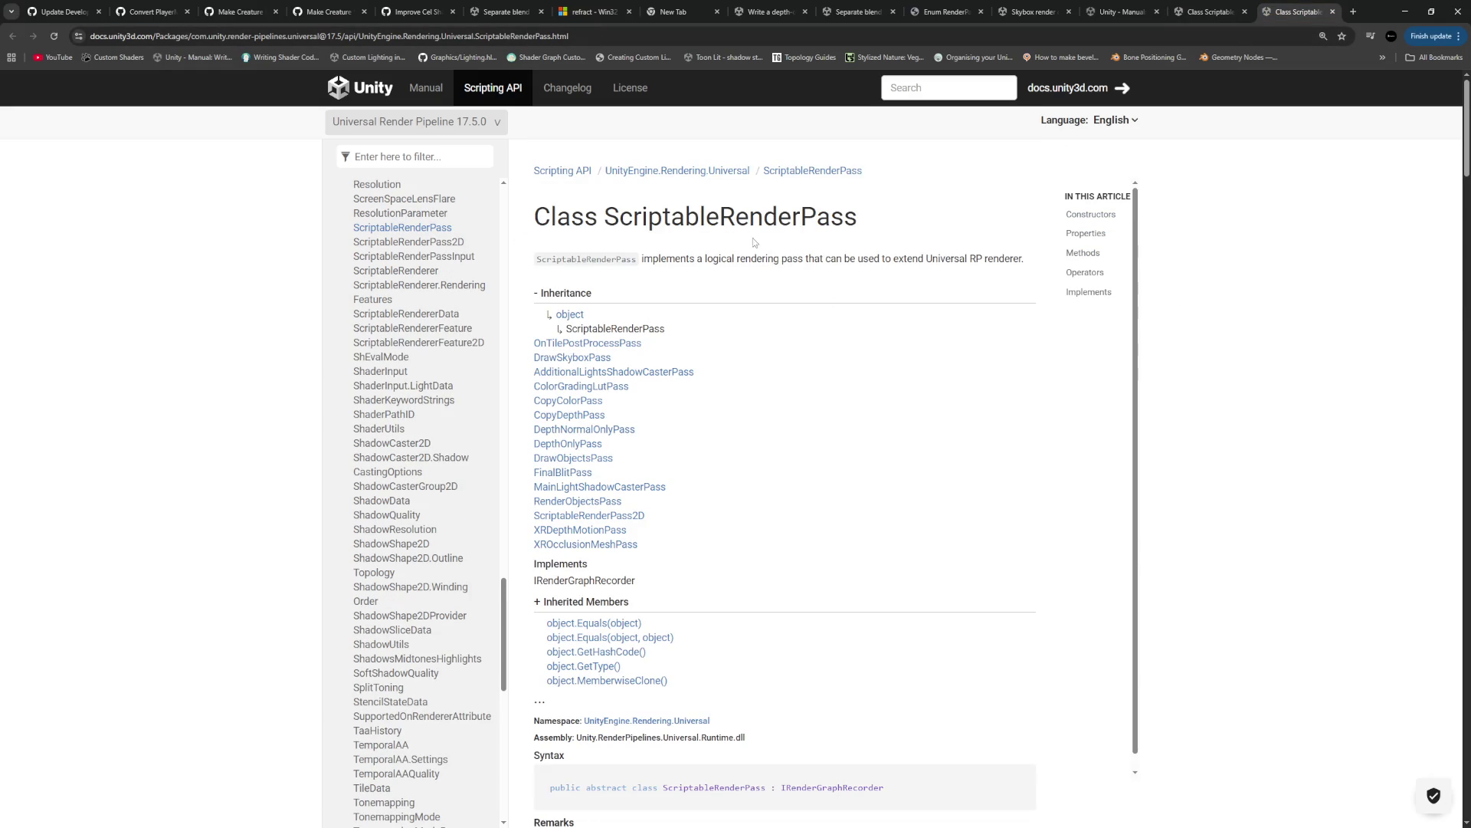
scroll(856, 343, "down", 15)
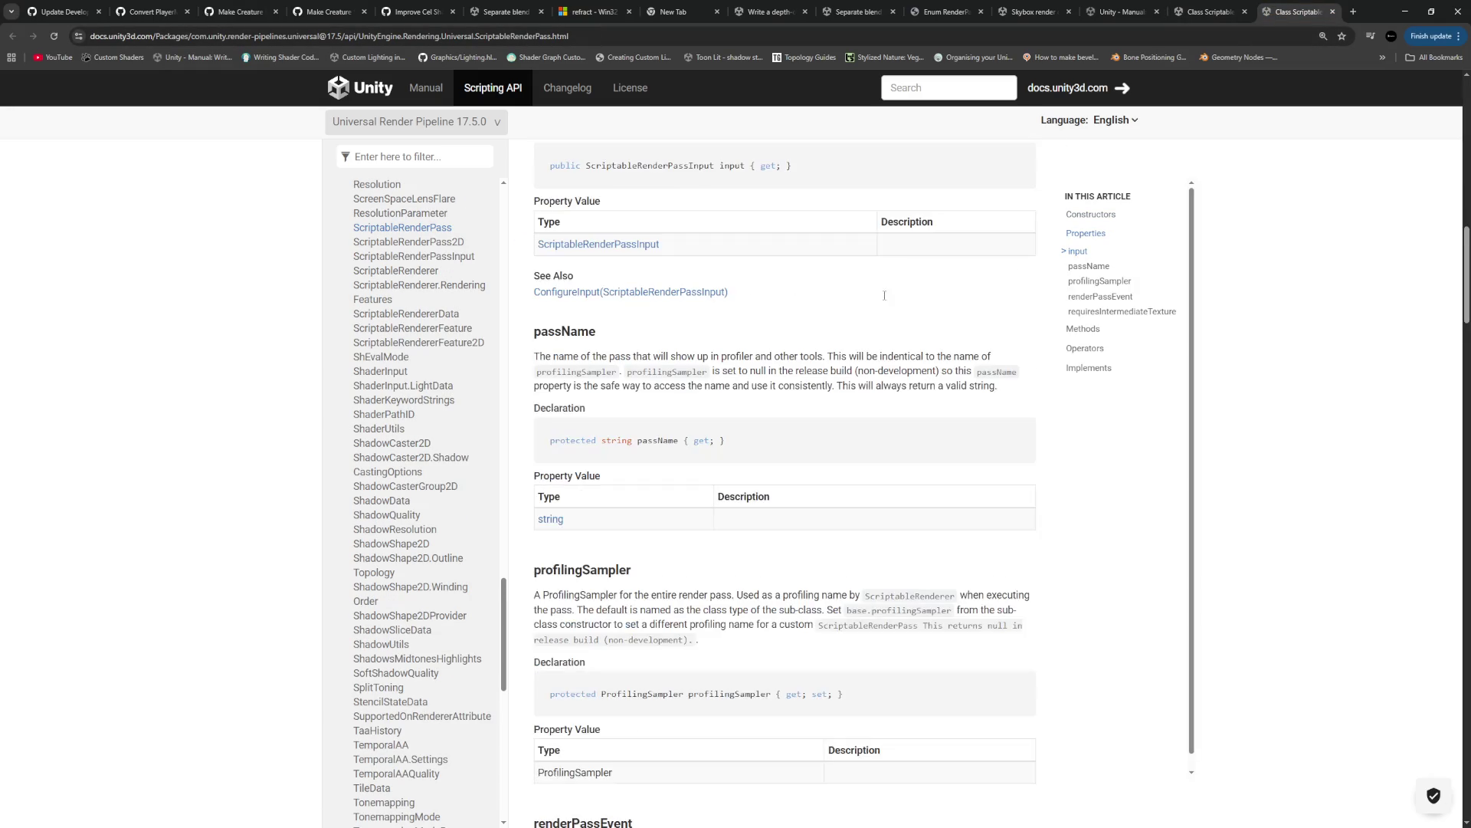
scroll(856, 342, "down", 10)
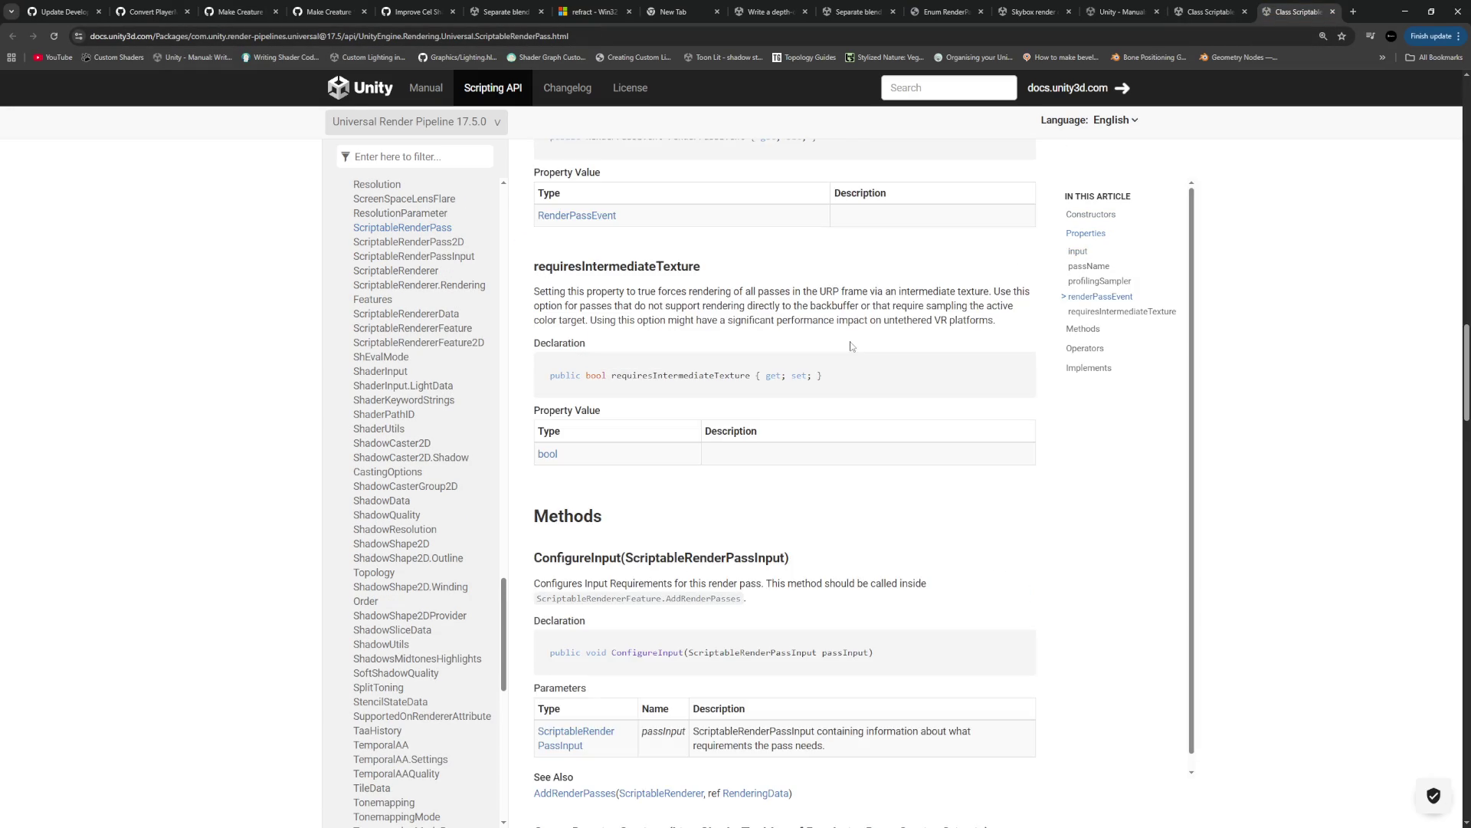
scroll(851, 346, "up", 3)
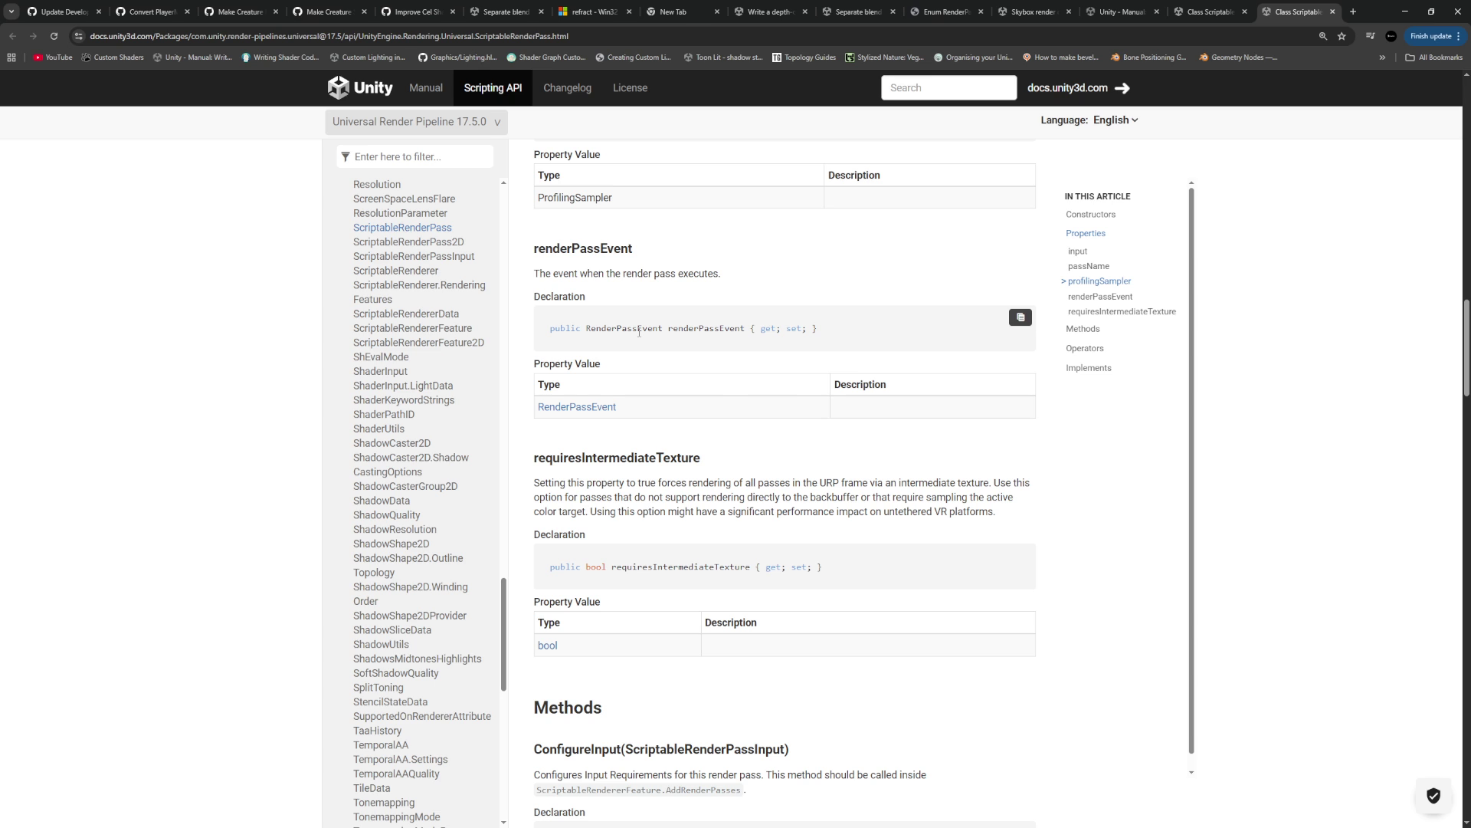
scroll(640, 331, "down", 12)
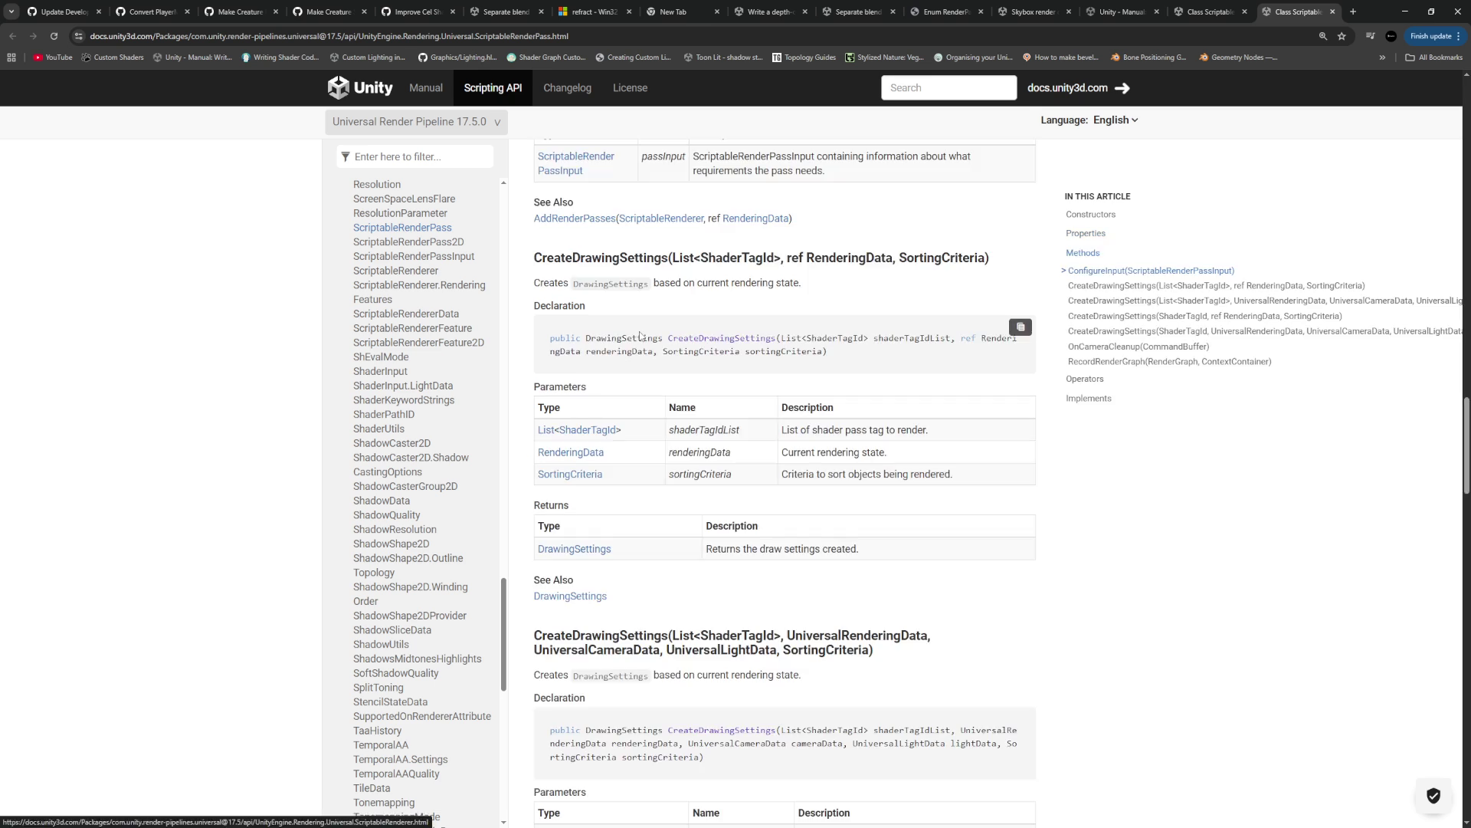
scroll(640, 336, "down", 5)
scroll(640, 335, "down", 20)
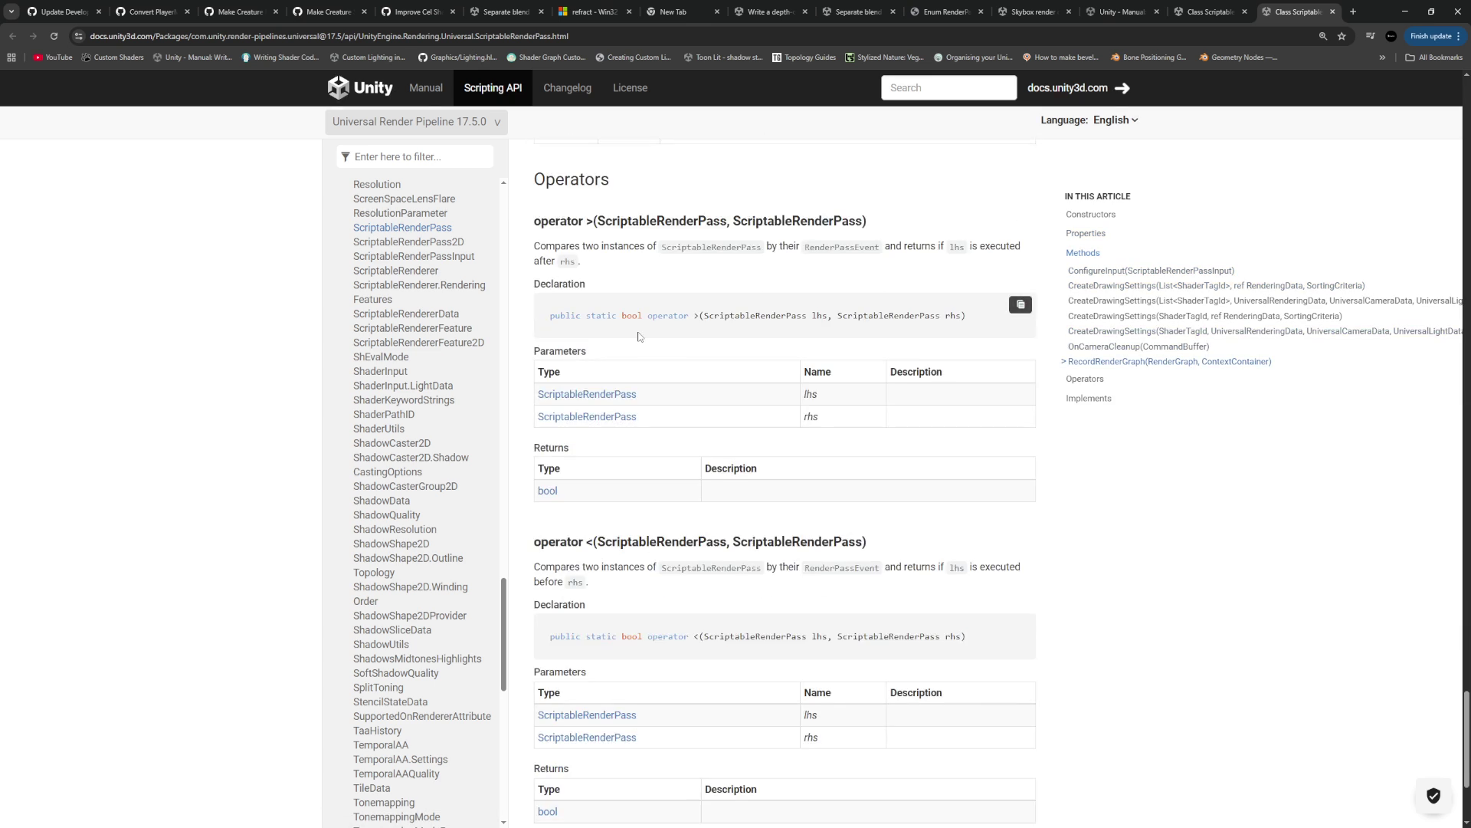
scroll(640, 336, "down", 2)
scroll(639, 335, "up", 4)
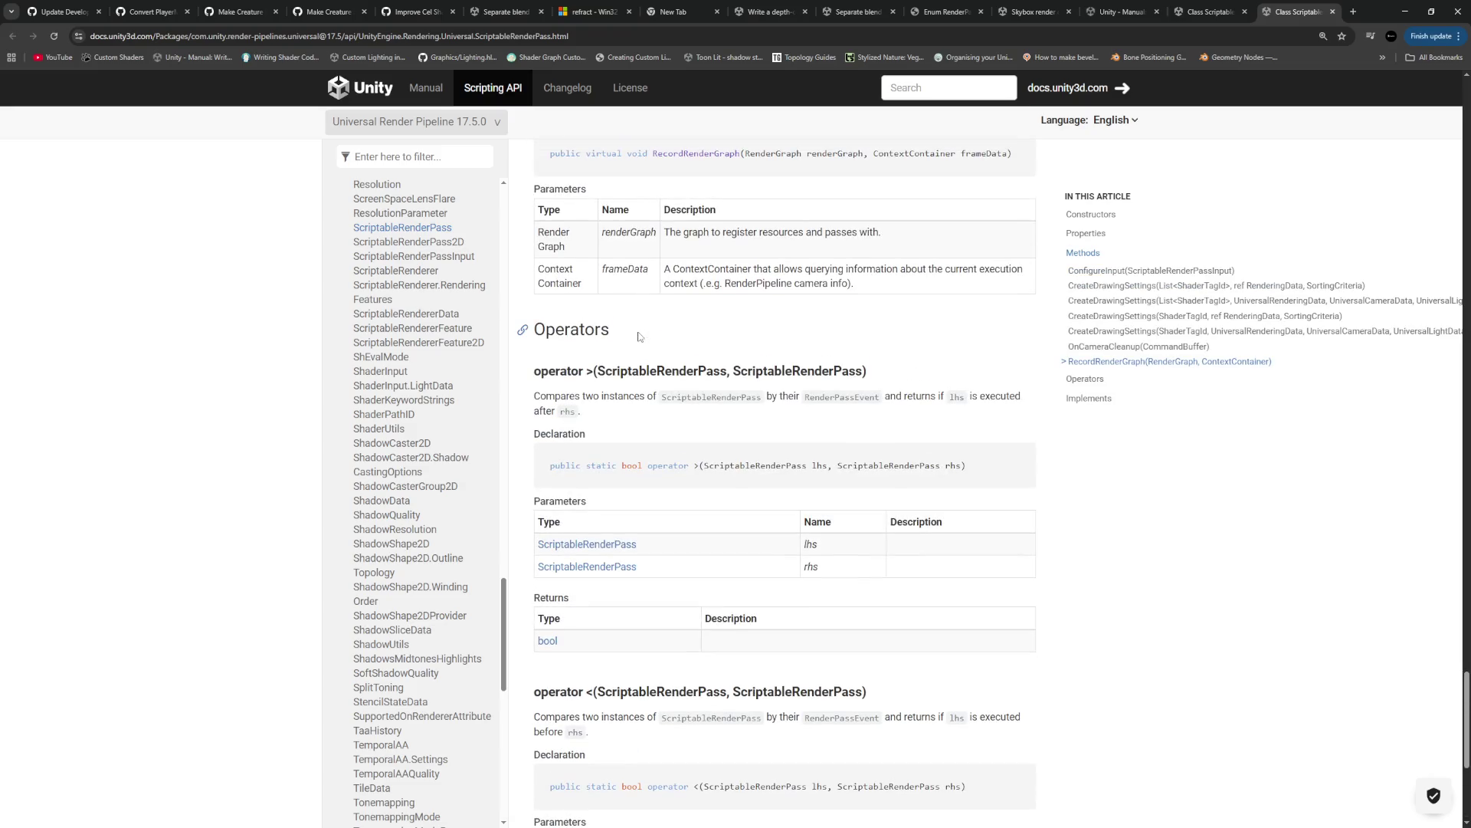
scroll(640, 336, "up", 3)
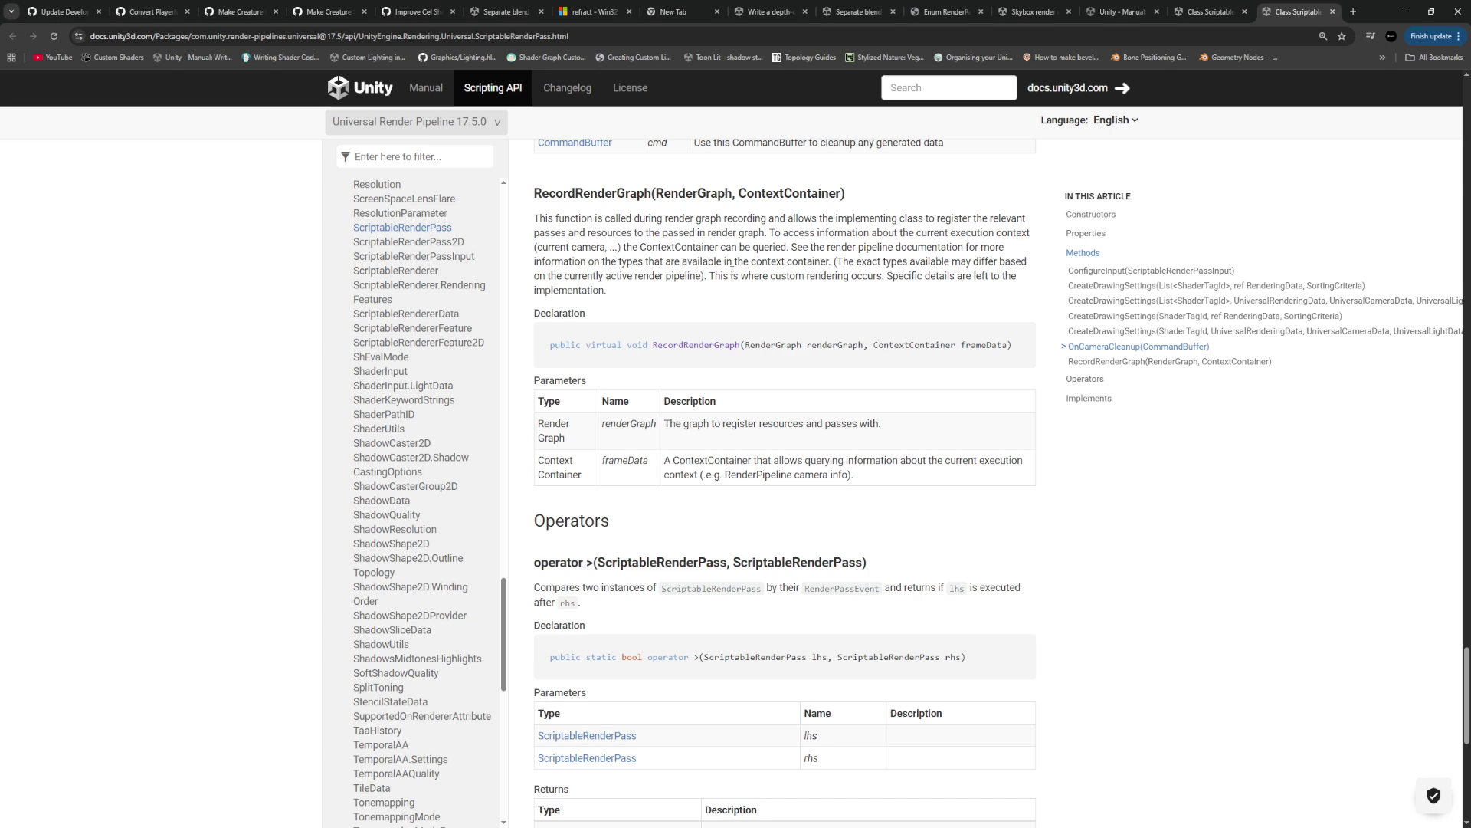
scroll(1058, 568, "up", 20)
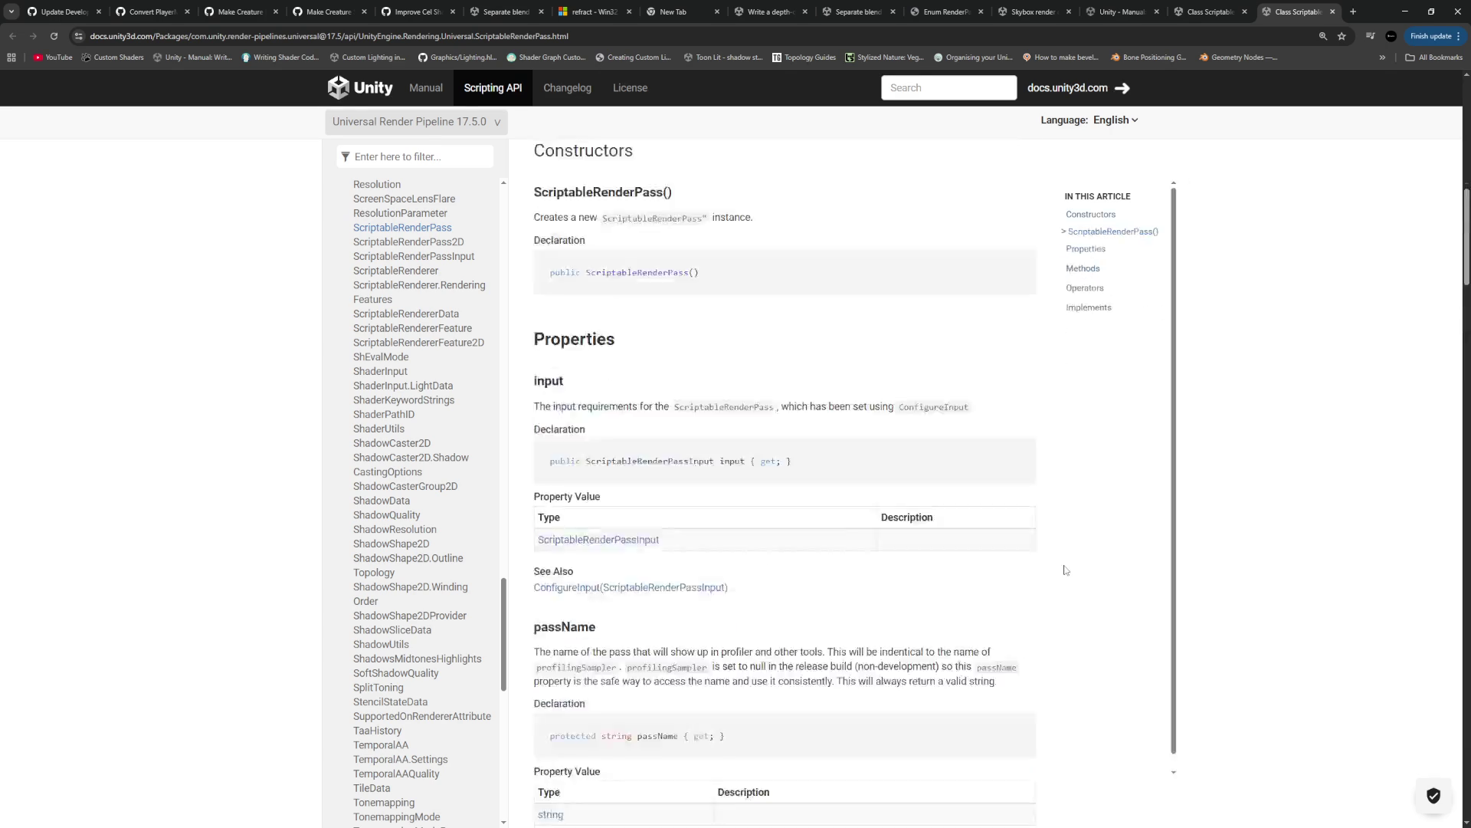
left_click(1209, 13)
scroll(1060, 279, "up", 5)
scroll(858, 314, "down", 7)
scroll(858, 314, "down", 3)
scroll(855, 307, "down", 3)
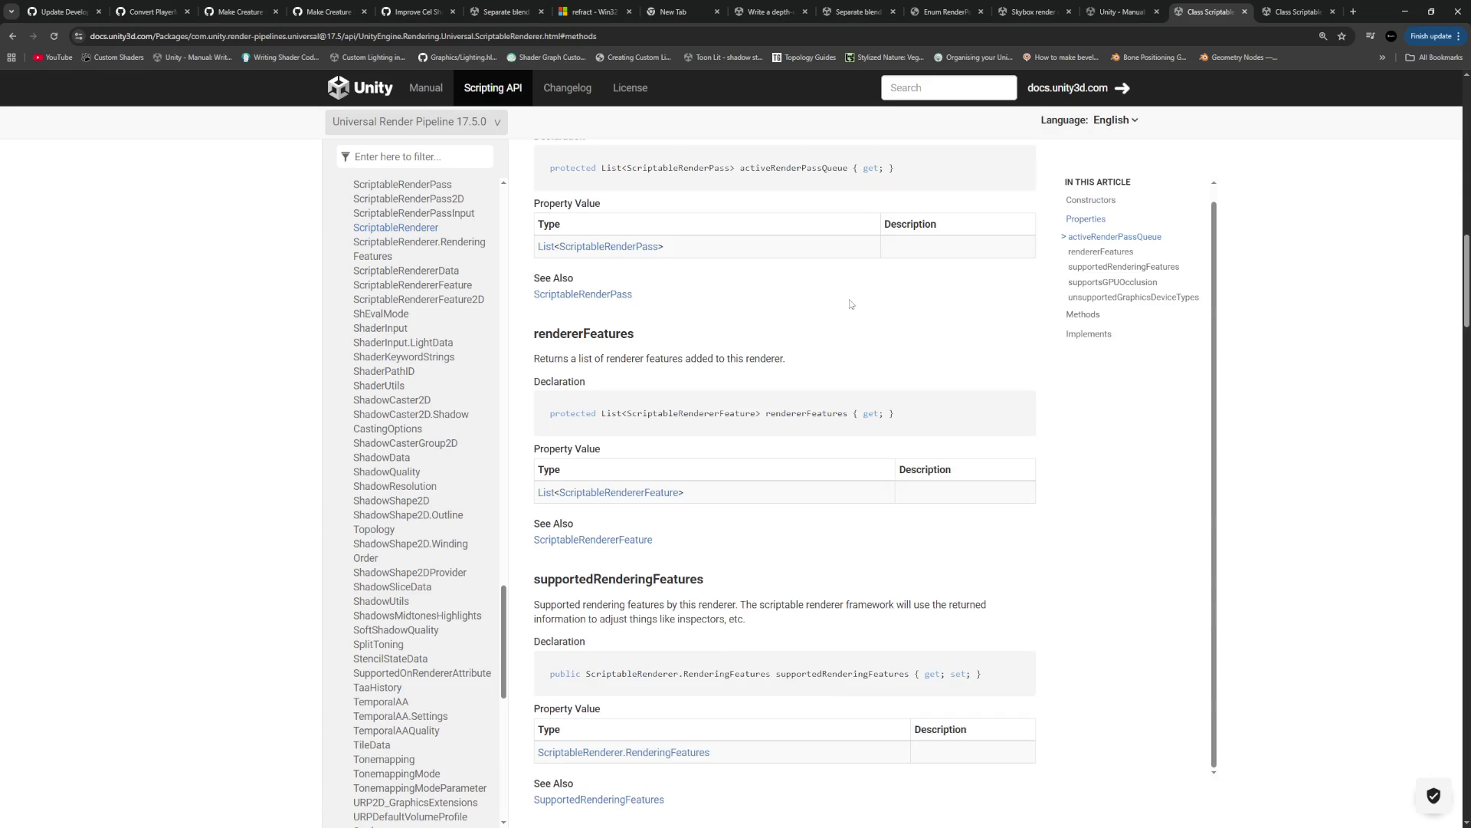
Select activeRenderPassQueue in the docs, then scroll through OutlinesRendererFeature.cs in the code editor
scroll(807, 335, "up", 3)
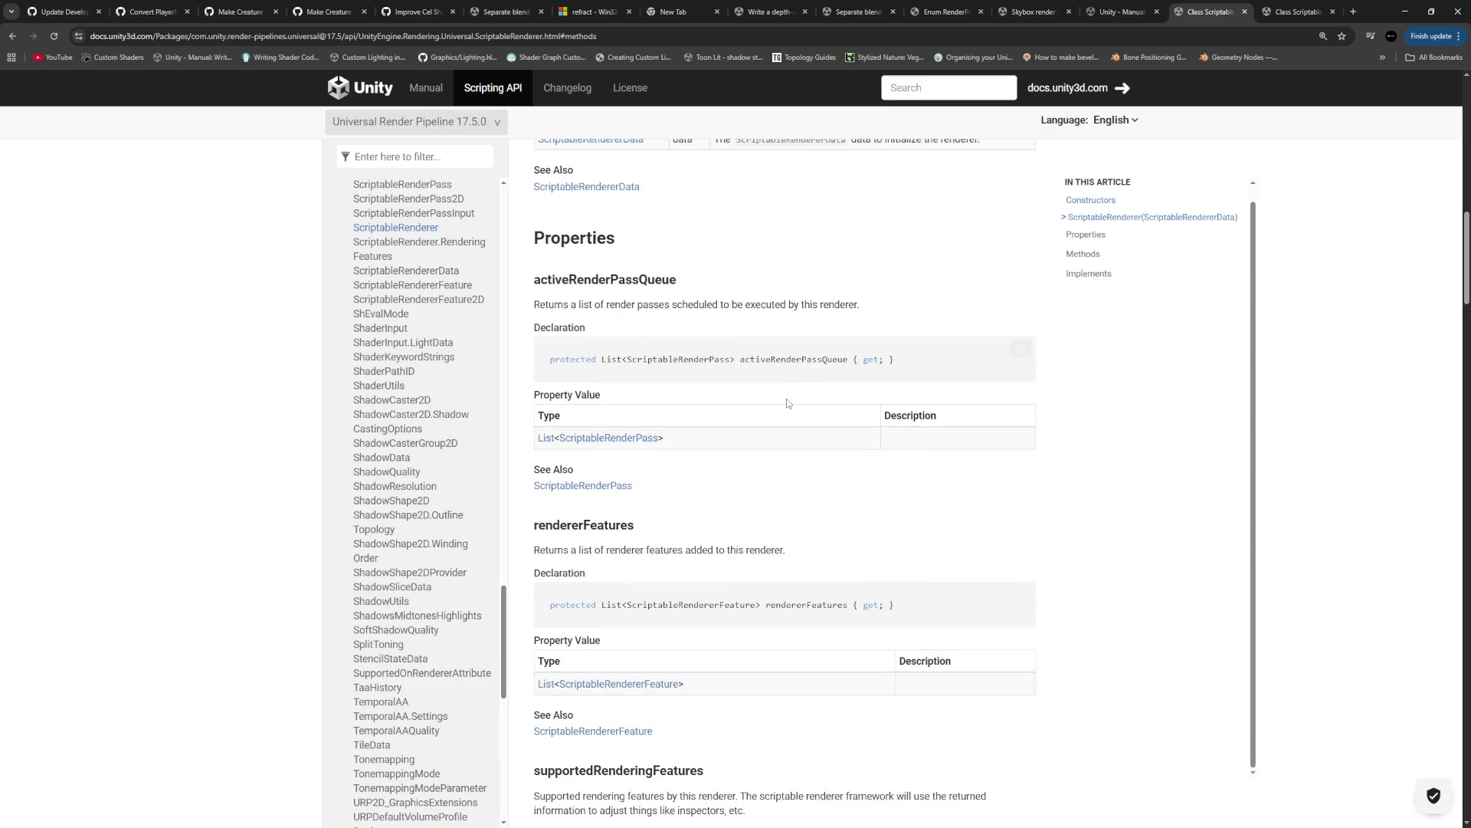
left_click_drag(741, 360, 832, 360)
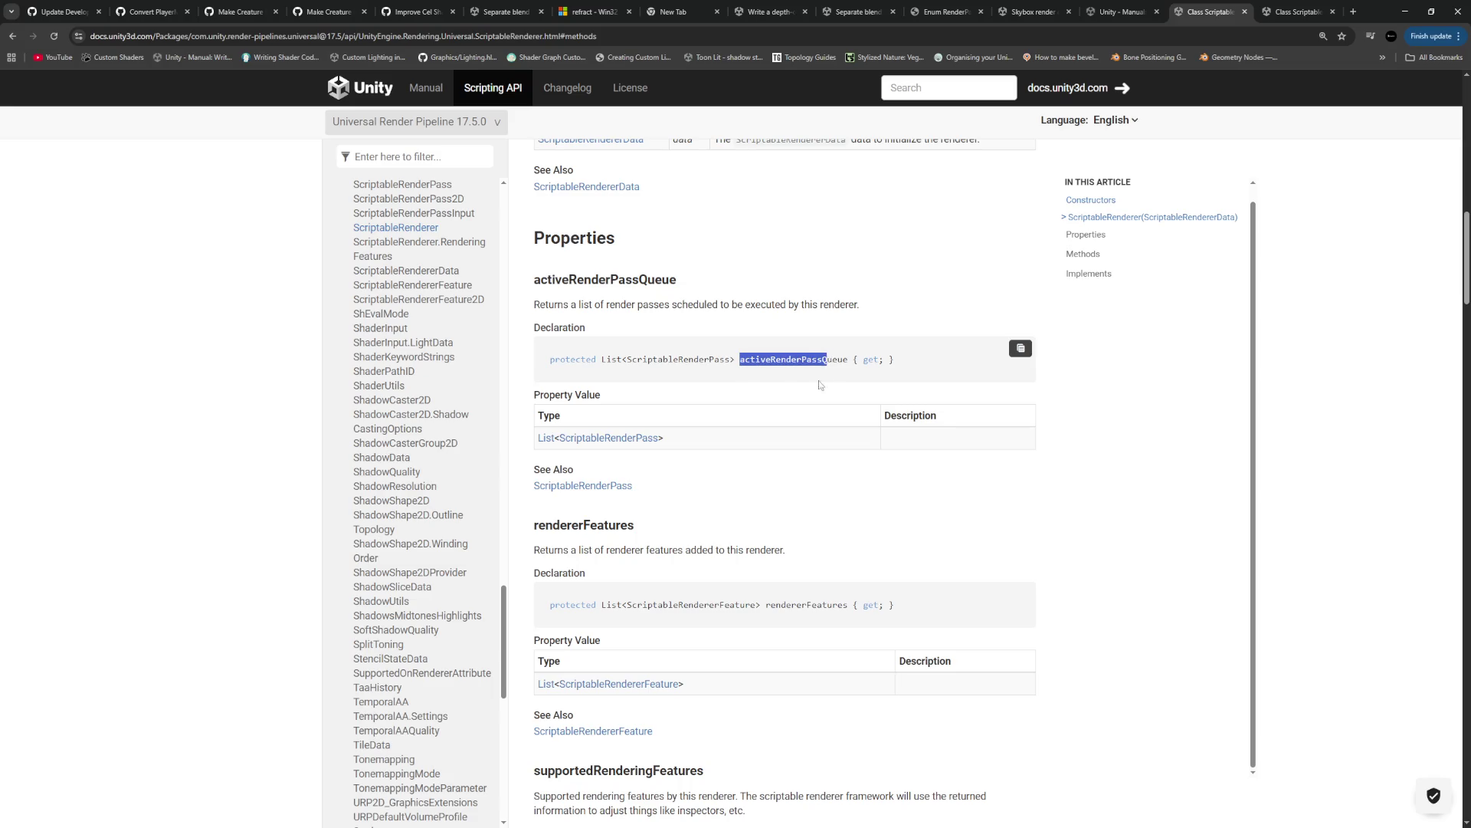
left_click(802, 406)
key("alt+Tab")
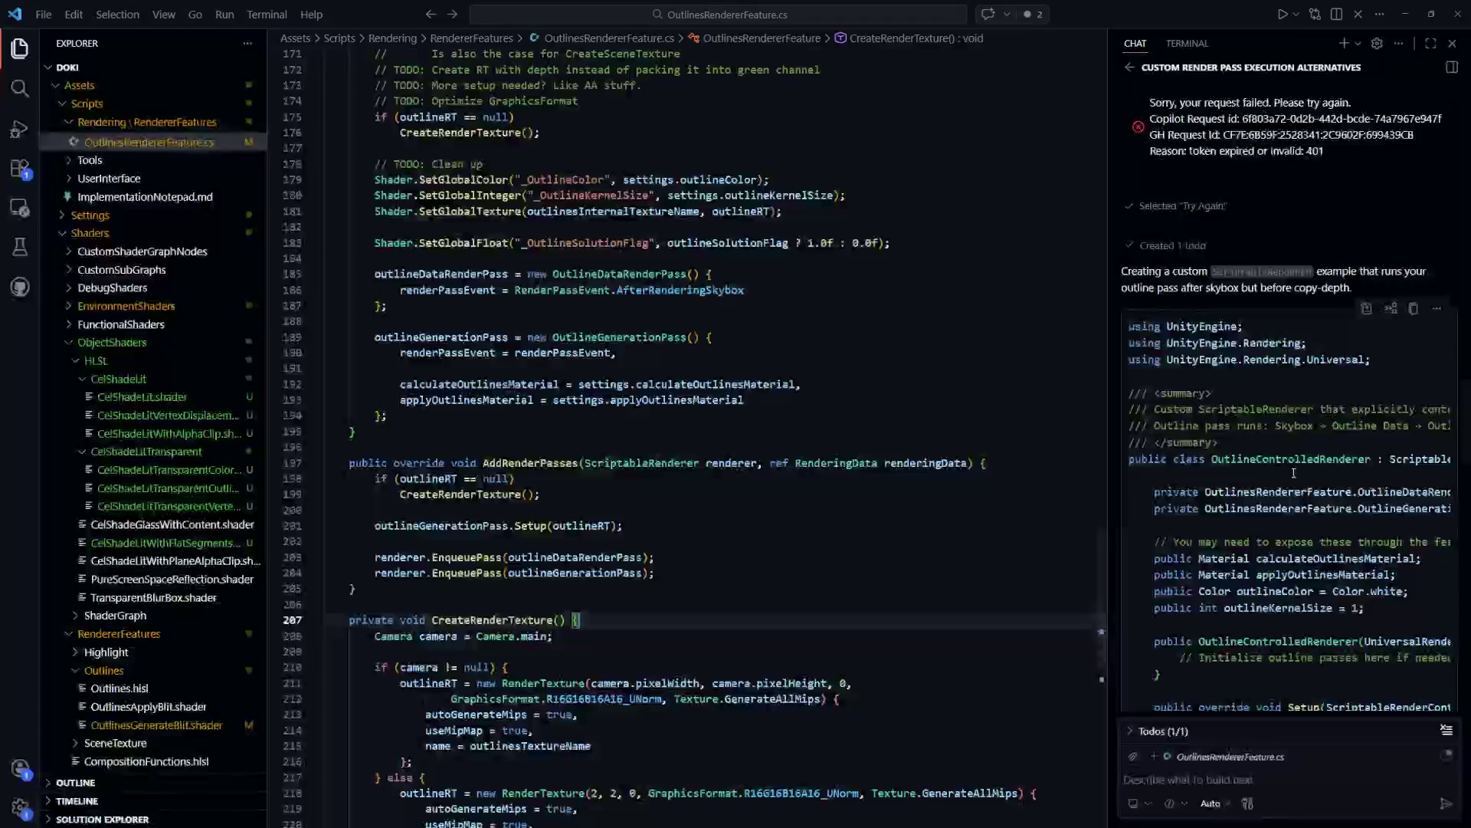
scroll(1286, 469, "down", 2)
scroll(1286, 469, "down", 15)
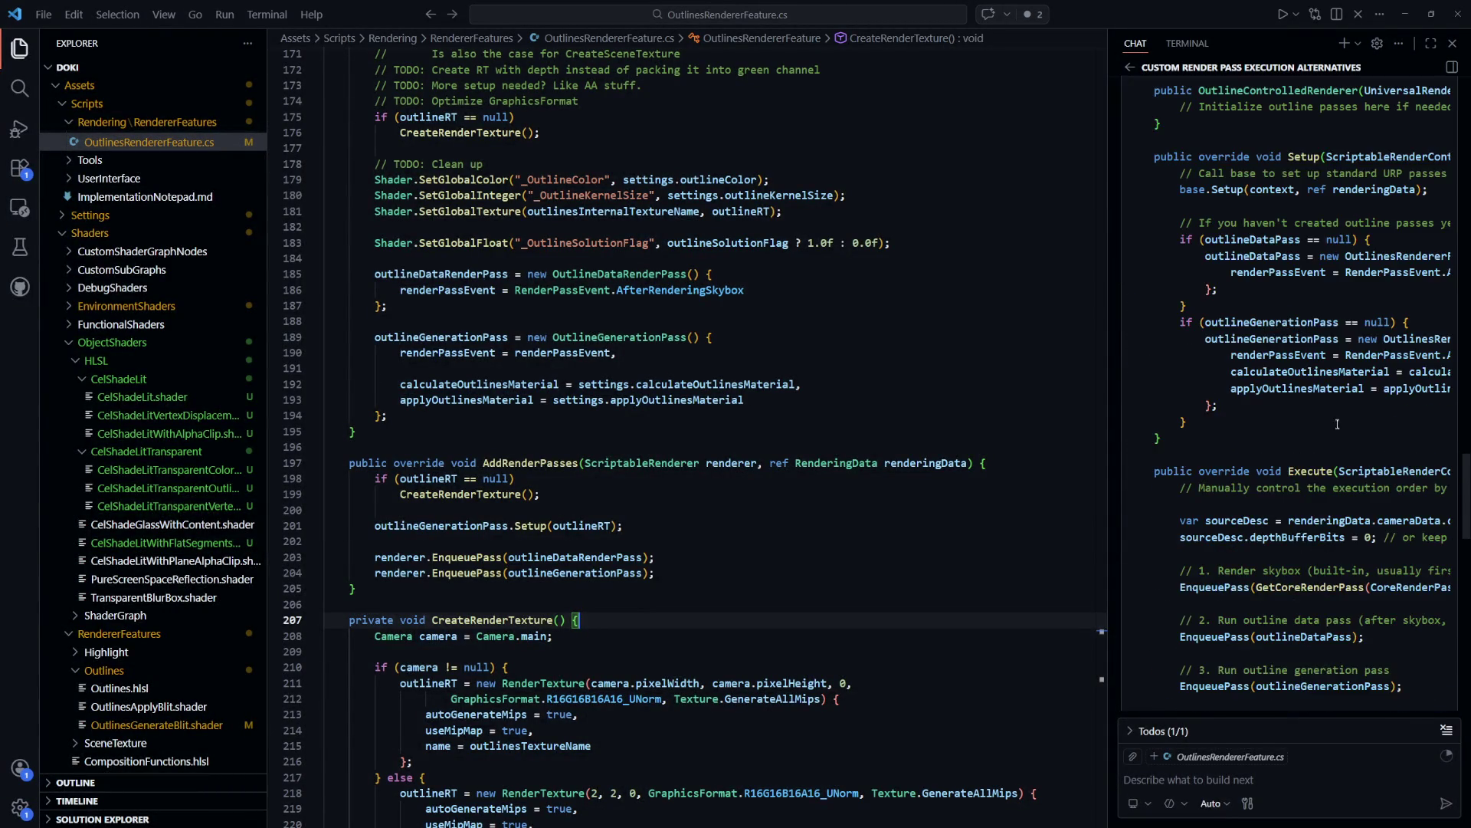
scroll(1341, 450, "down", 5)
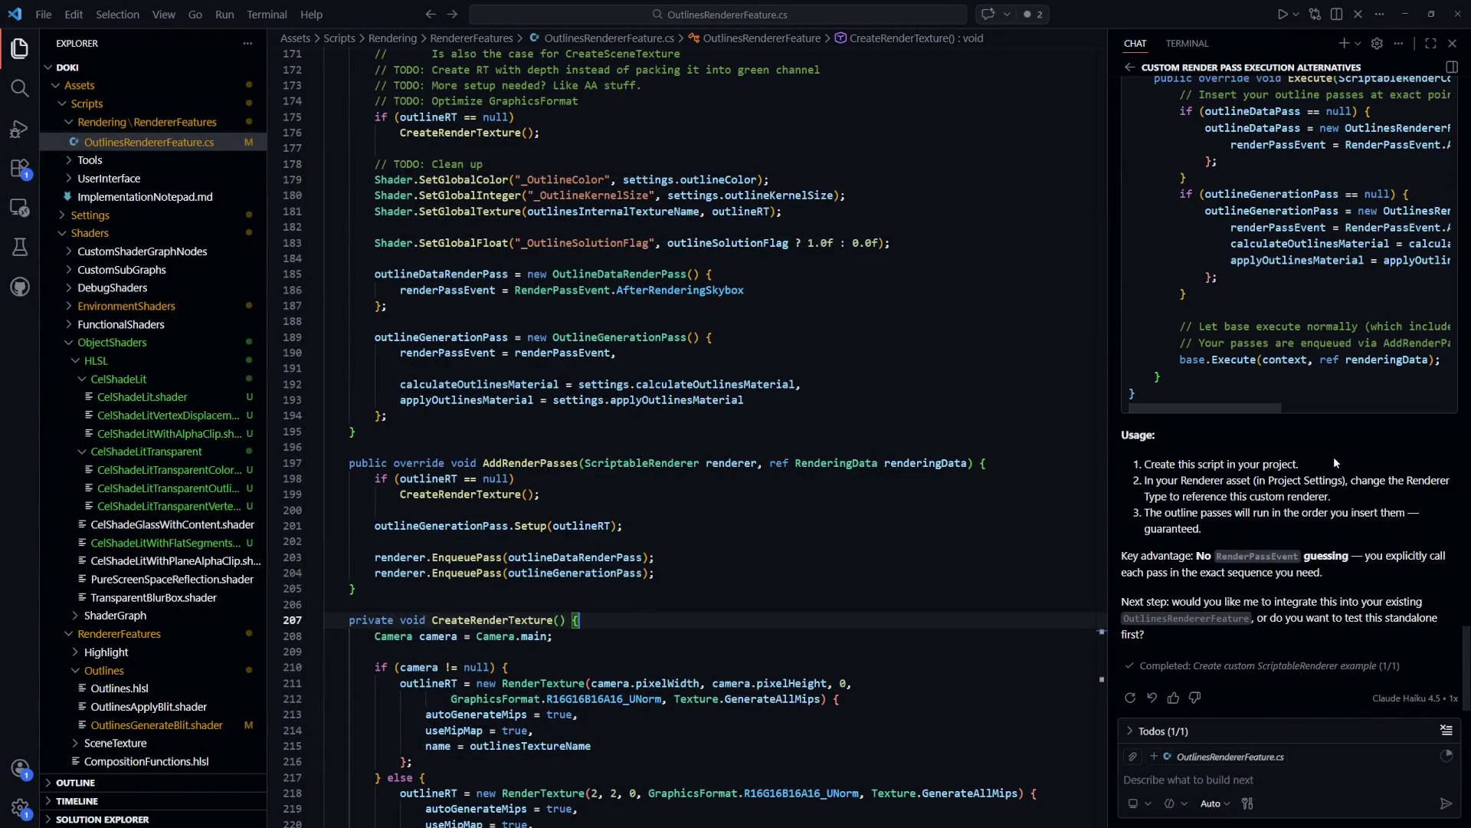
On the ScriptableRenderer page, select the rendererFeatures declaration, then return to Unity
key("alt+Tab")
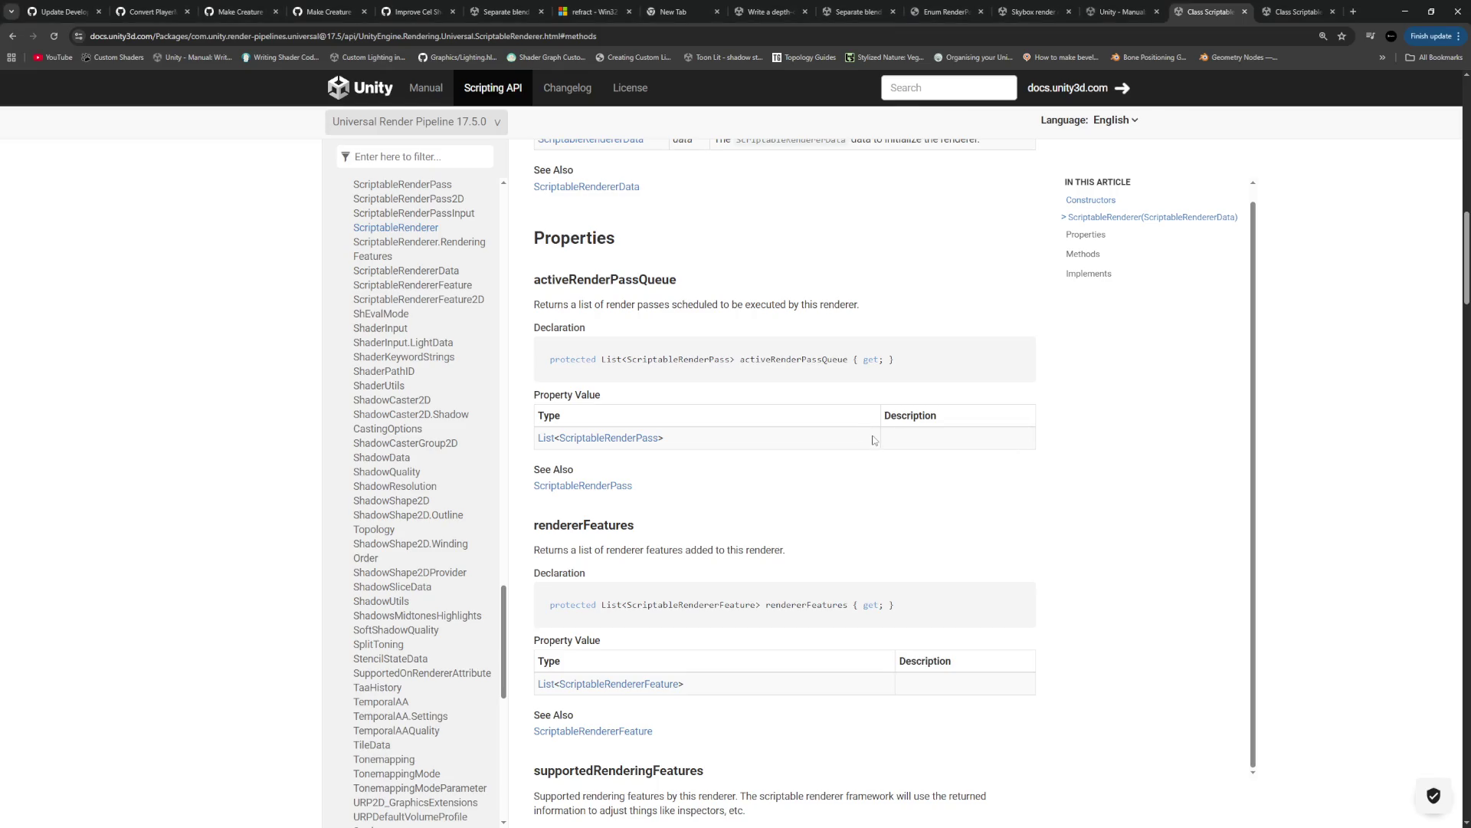
scroll(873, 440, "up", 10)
scroll(870, 430, "down", 8)
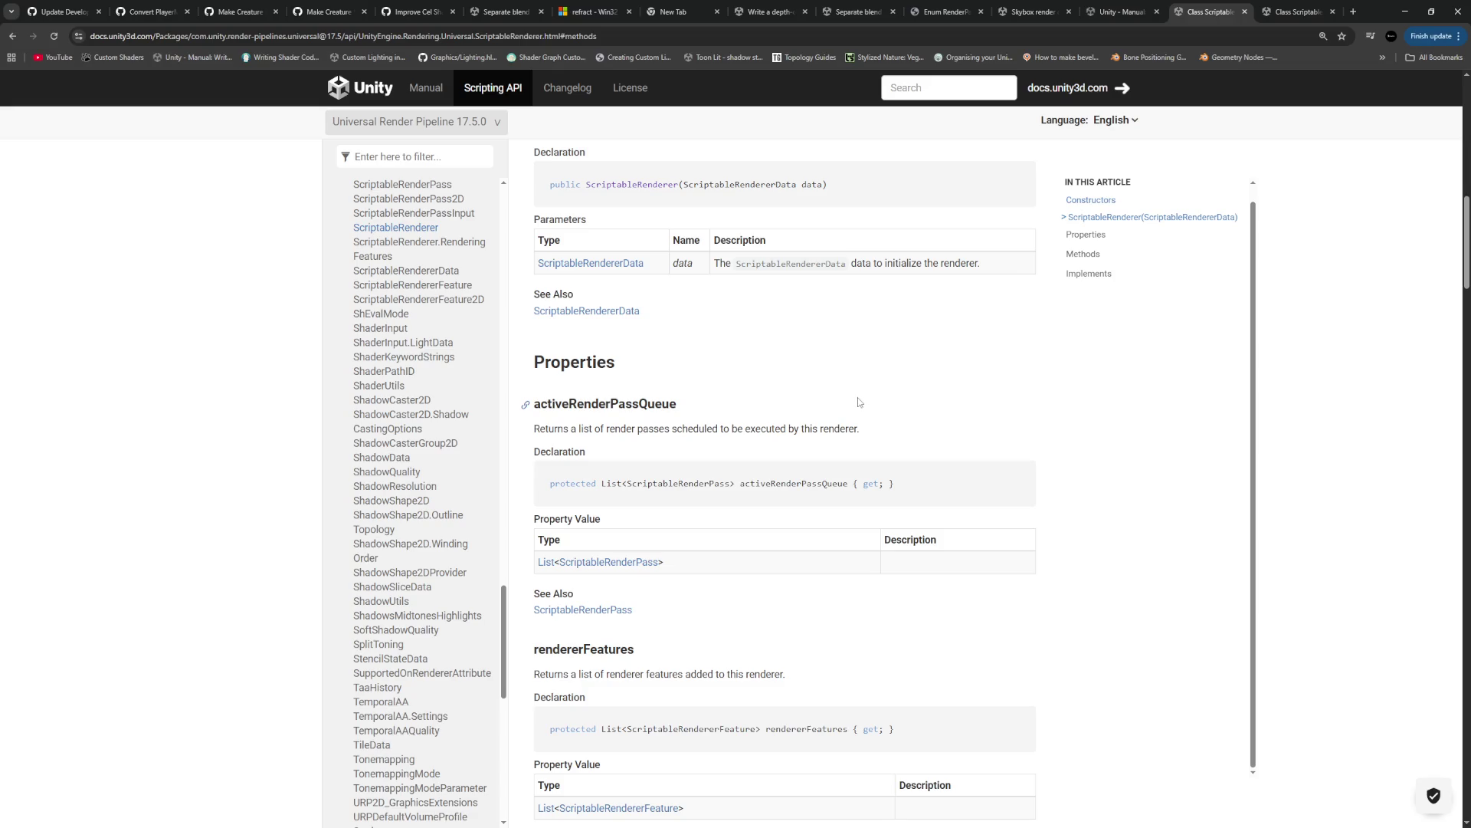
scroll(858, 400, "up", 2)
scroll(855, 400, "down", 6)
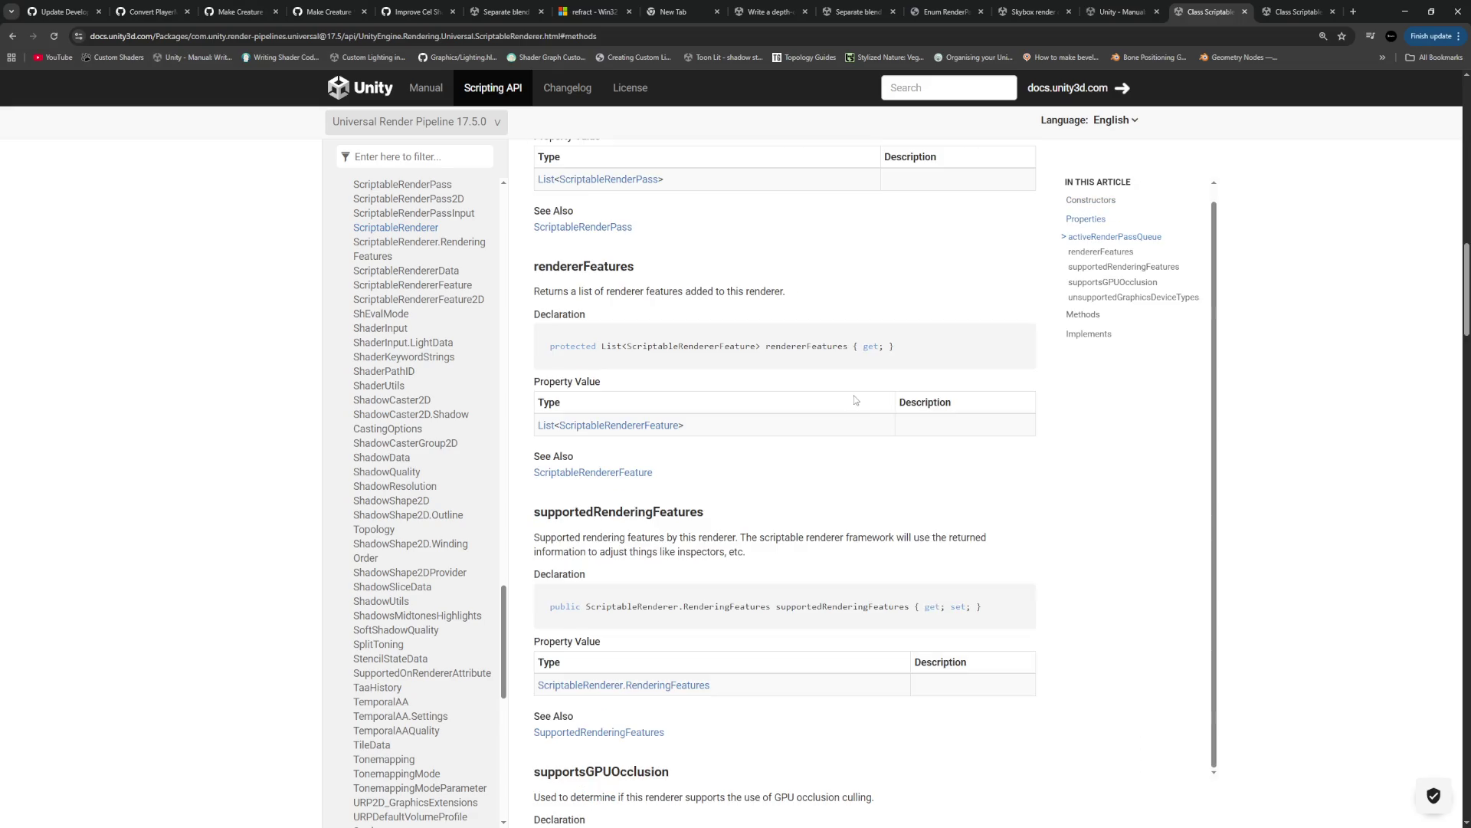
left_click_drag(897, 349, 642, 349)
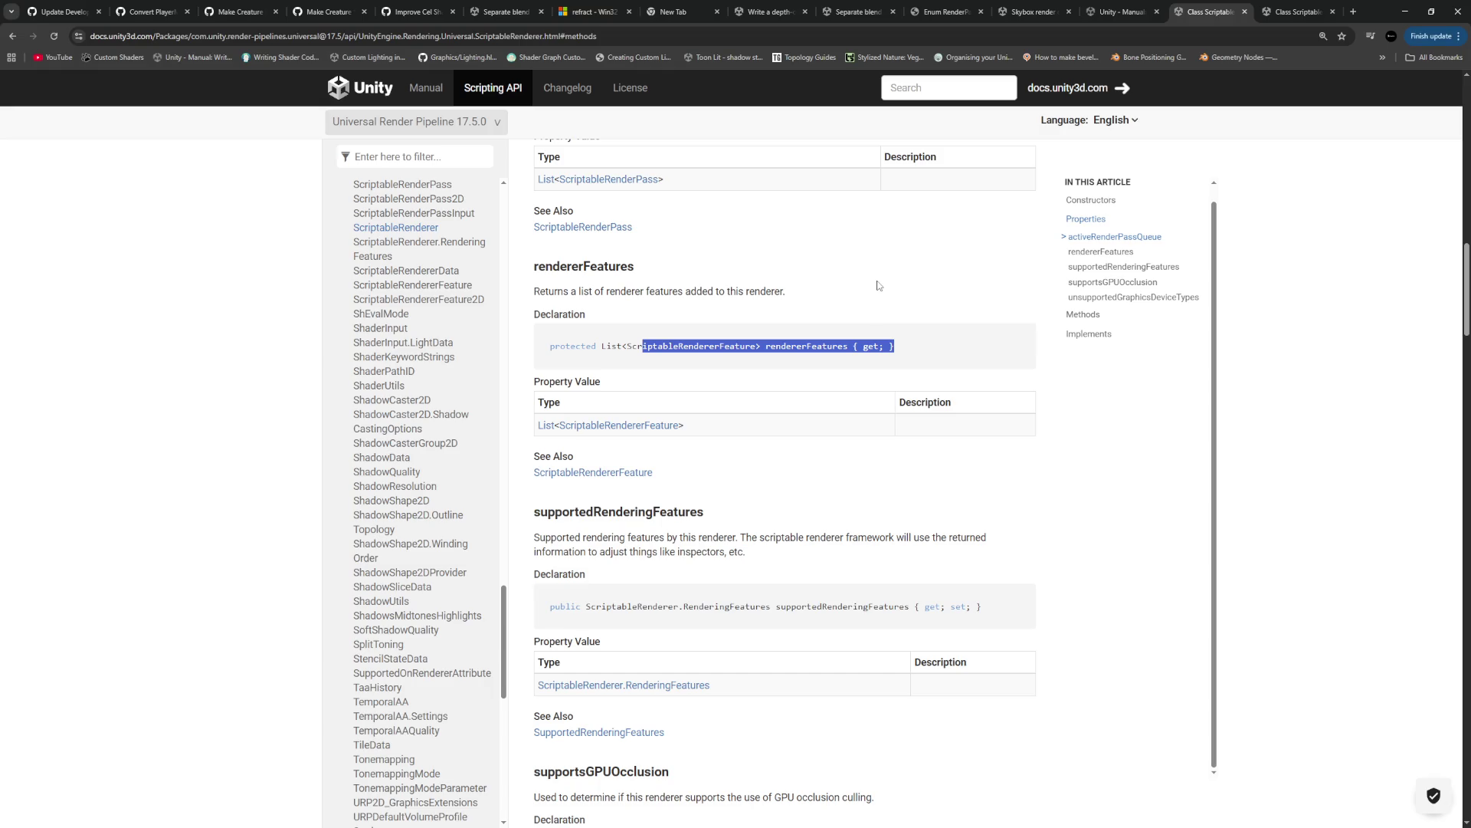
scroll(875, 288, "down", 15)
key("alt+Tab")
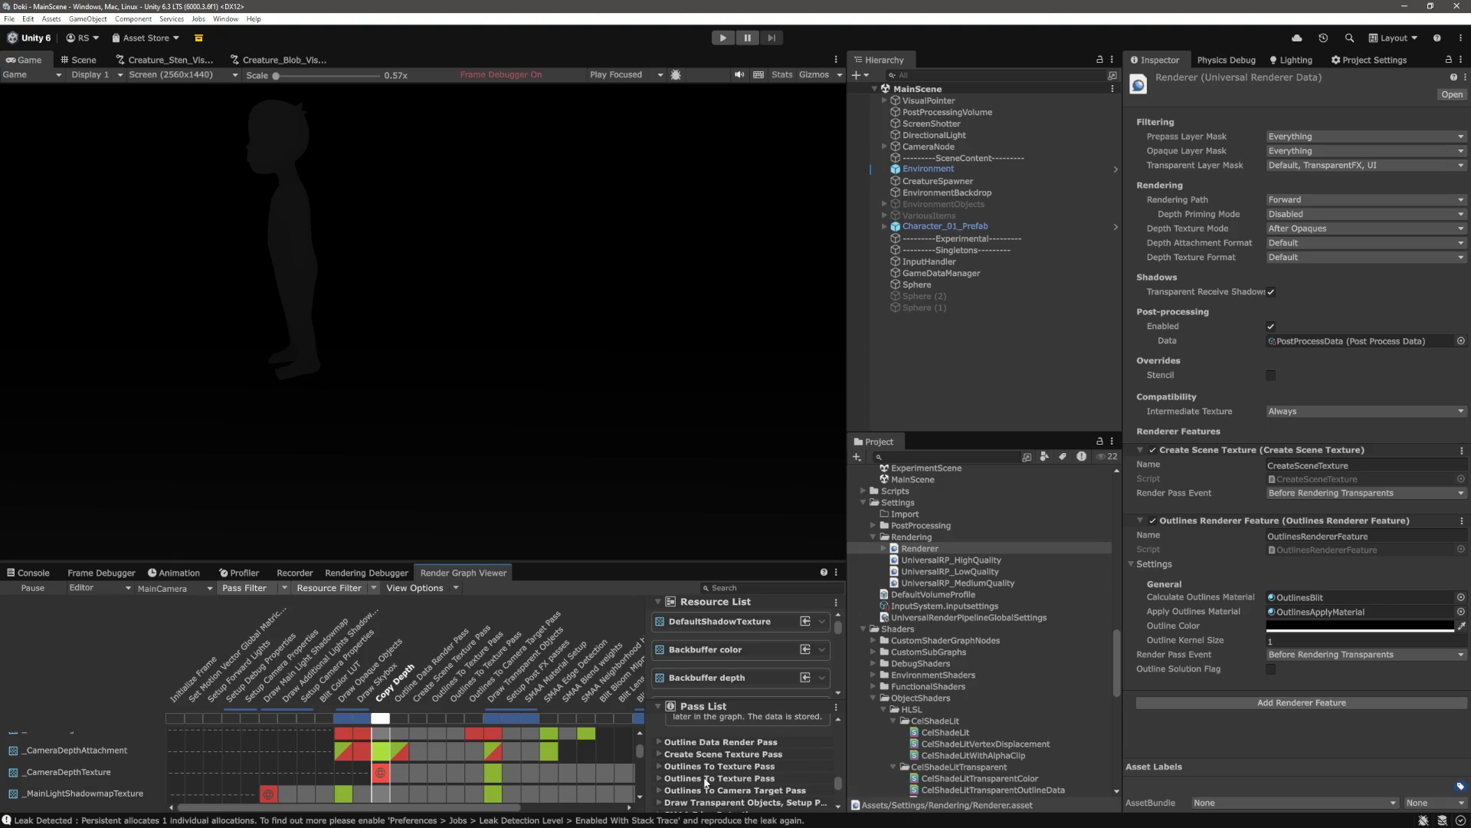
Scroll the Render Graph Viewer pass list, then pull the Custom Render Pass Event tab into its own window
scroll(772, 780, "up", 2)
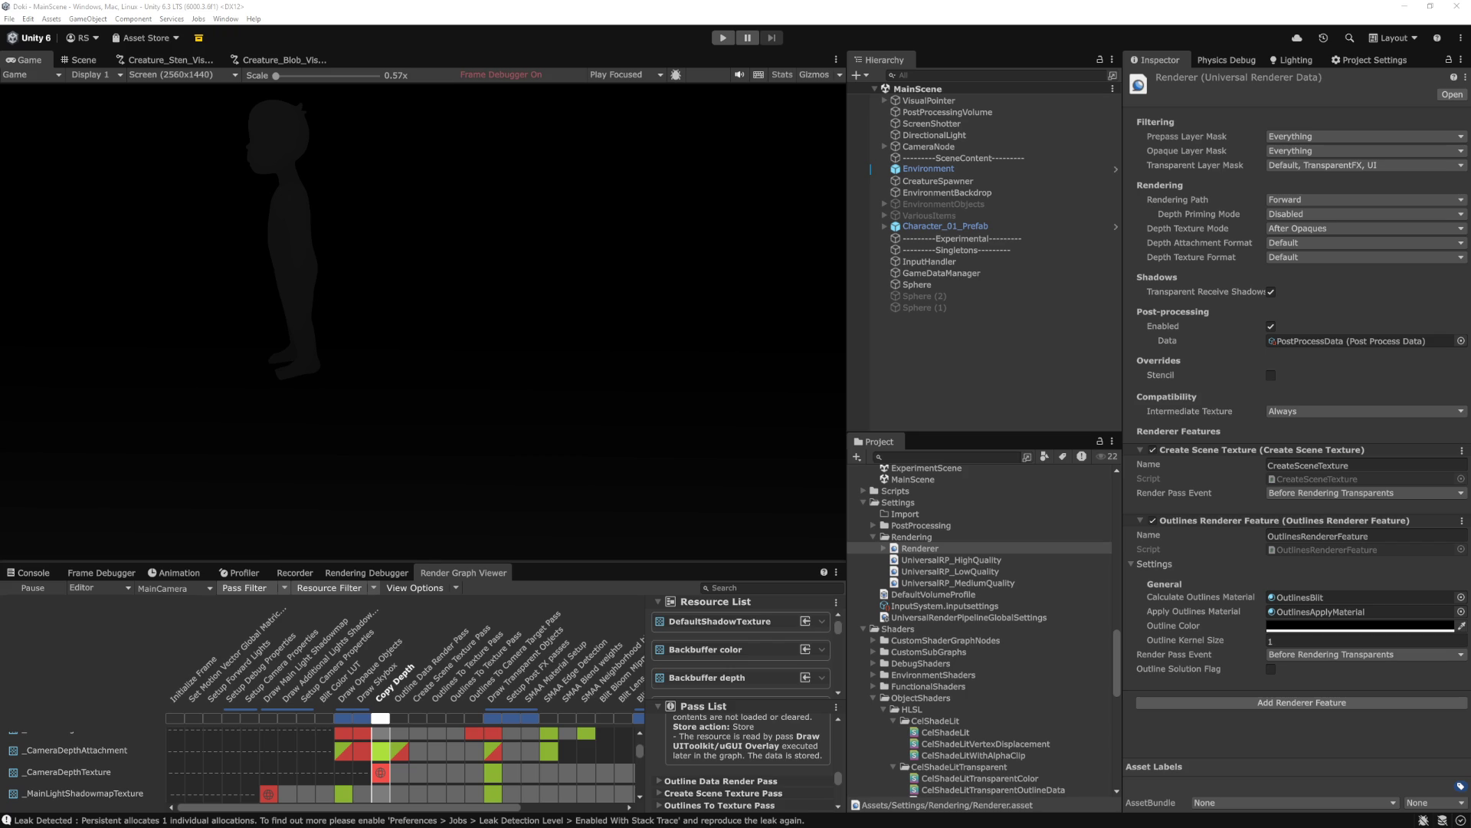
key("alt+Tab")
mouse_move(1303, 12)
left_mouse_down()
mouse_move(716, 200)
mouse_move(836, 112)
mouse_move(1301, 11)
left_mouse_up()
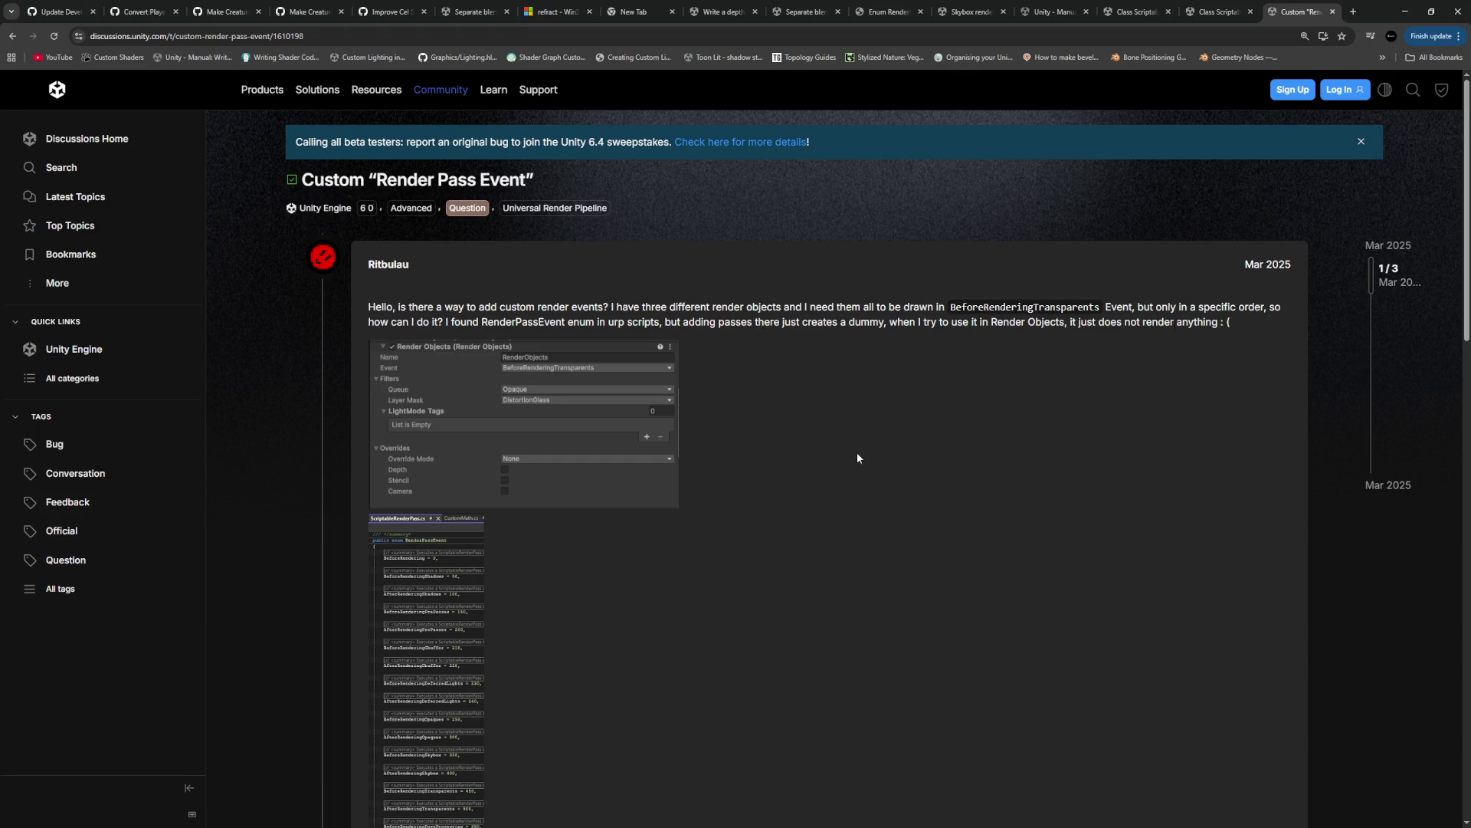
Scroll down to the Solved-by reply about reordering renderer features, then switch back to Unity
scroll(858, 454, "down", 7)
scroll(858, 457, "down", 3)
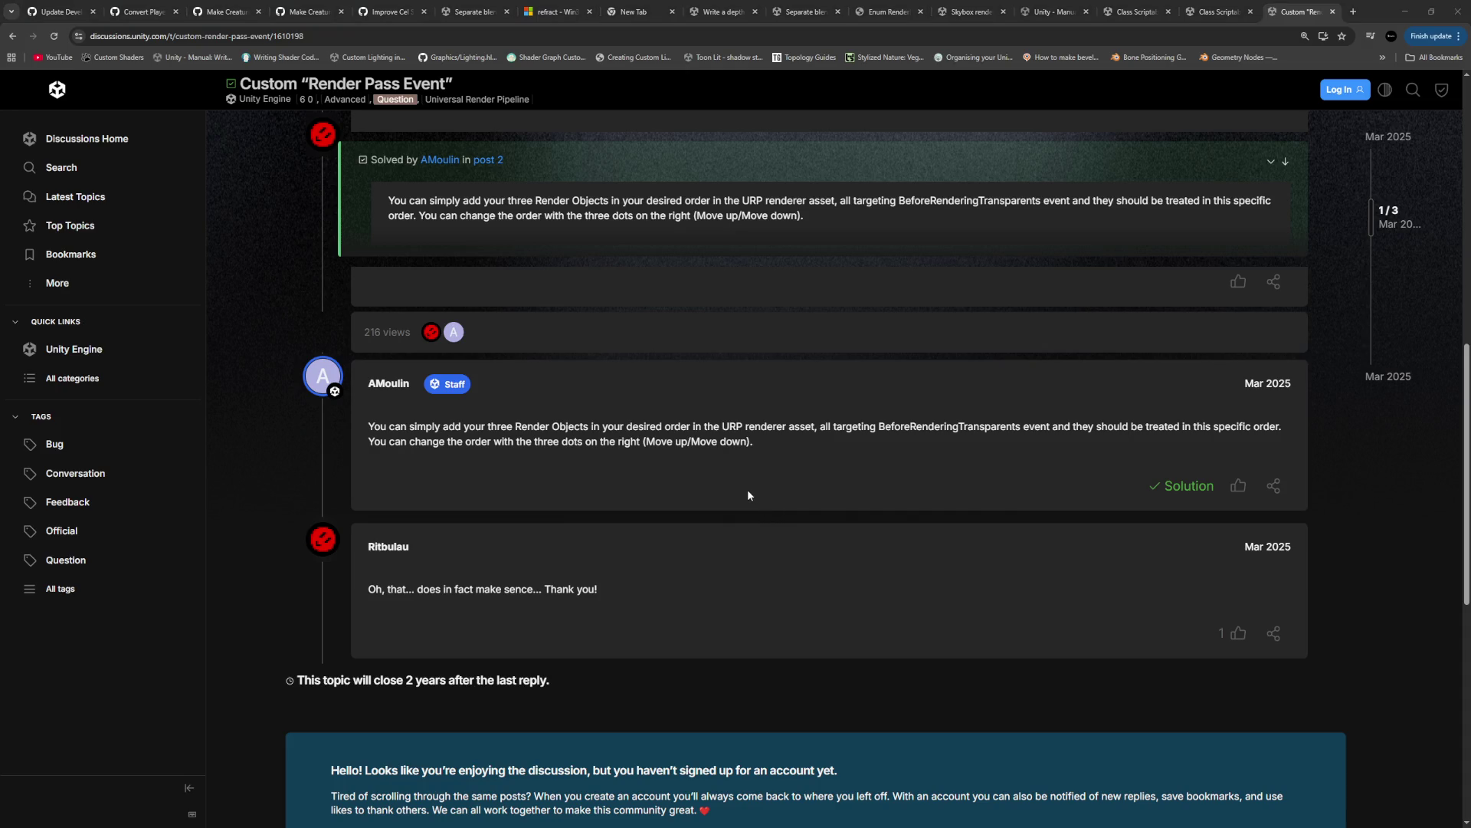
key("alt+Tab")
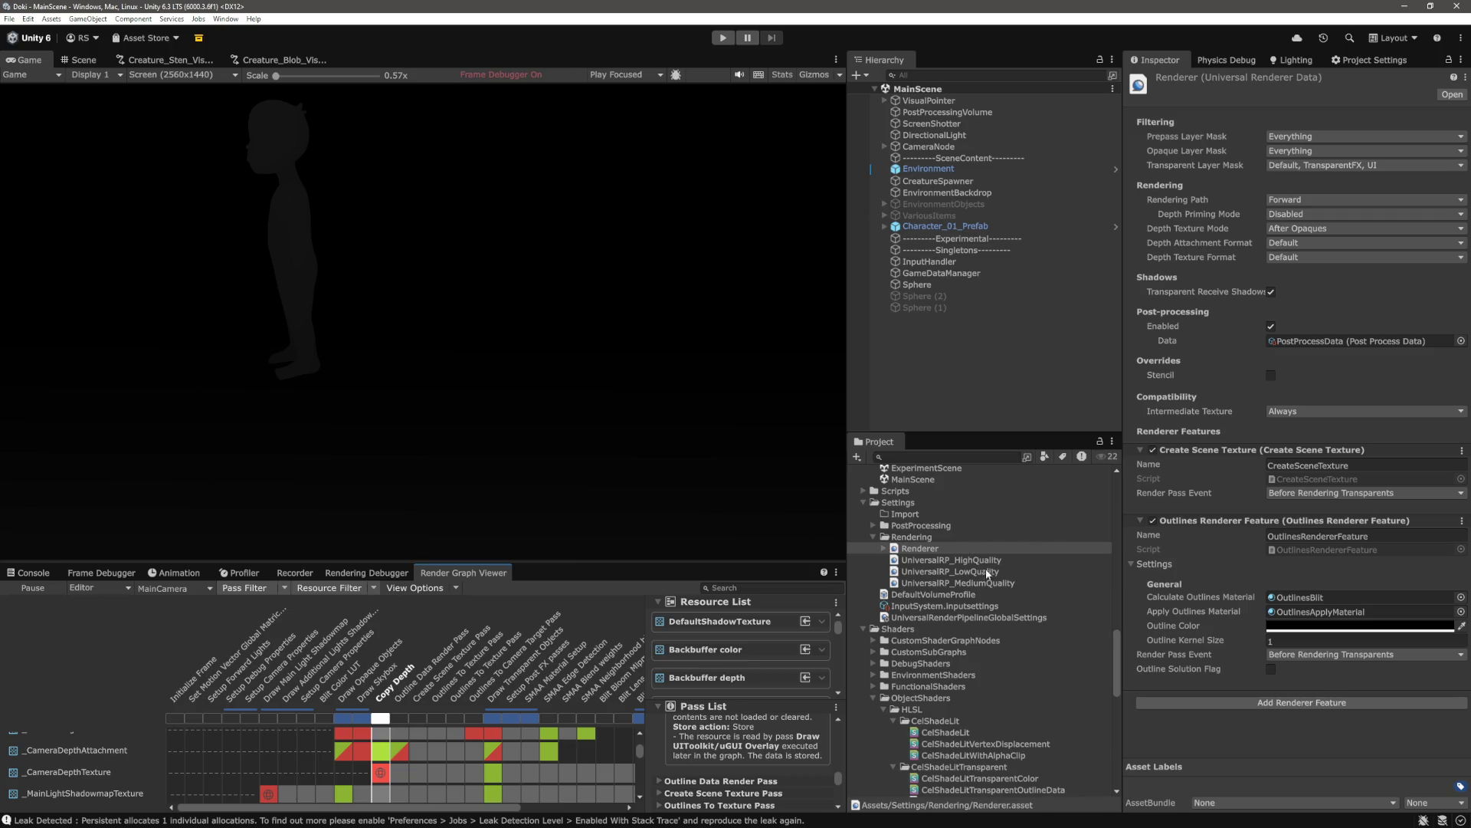
Inspect UniversalRP_HighQuality and its Renderer, browse the Add Renderer Feature list, then return to Chrome
left_click(985, 560)
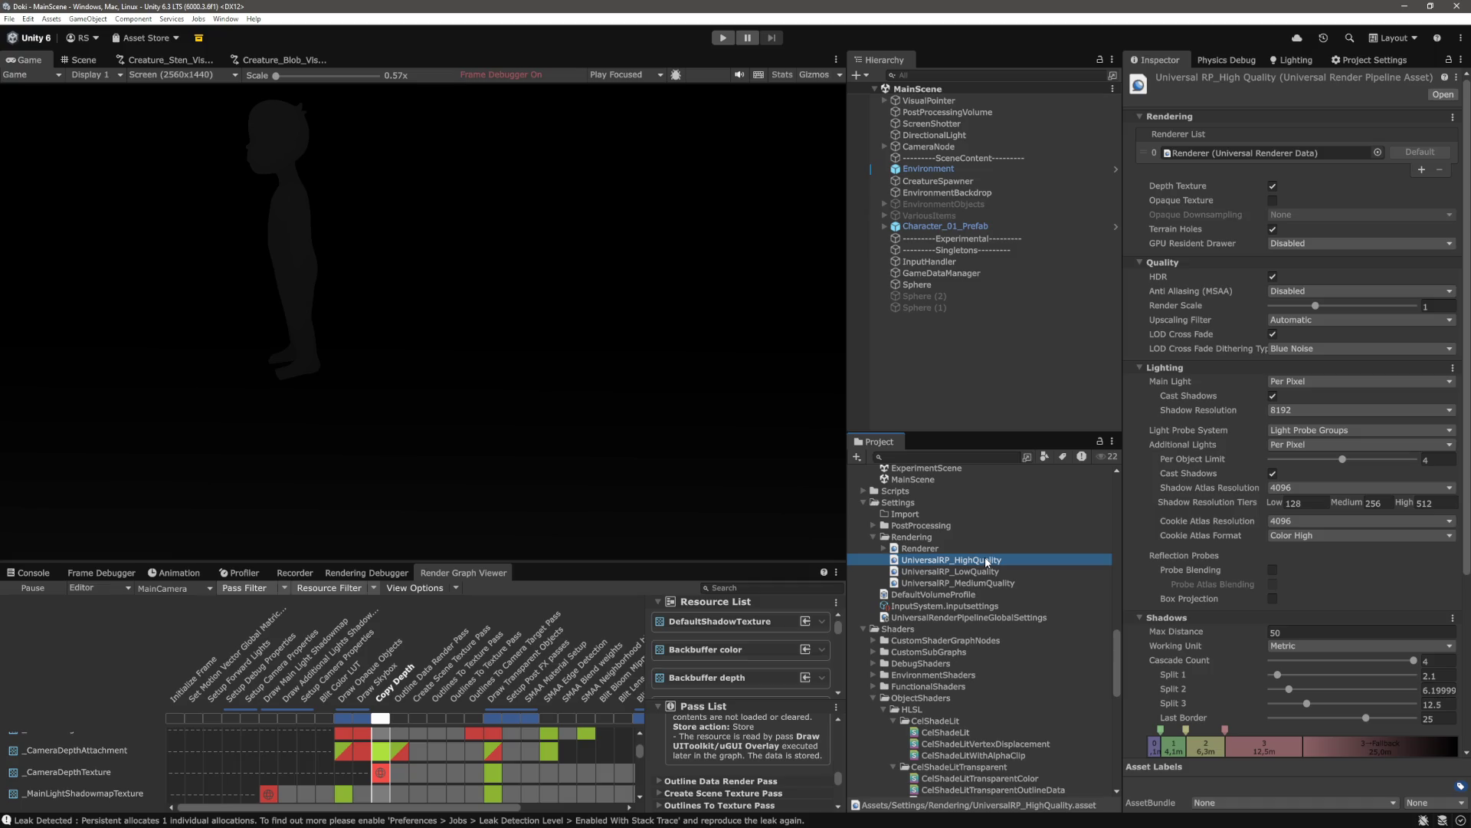
left_click(949, 549)
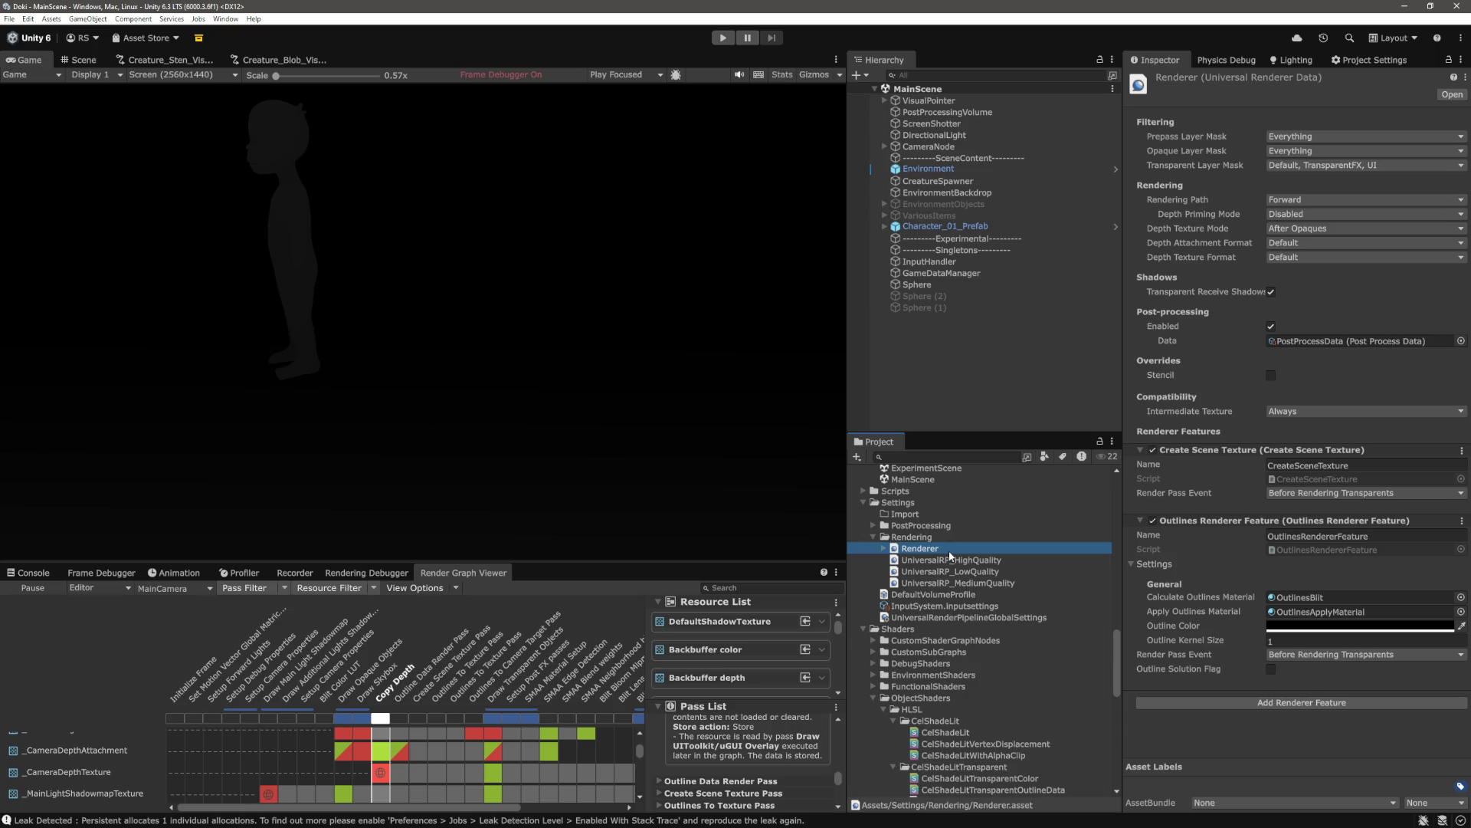
left_click(1253, 700)
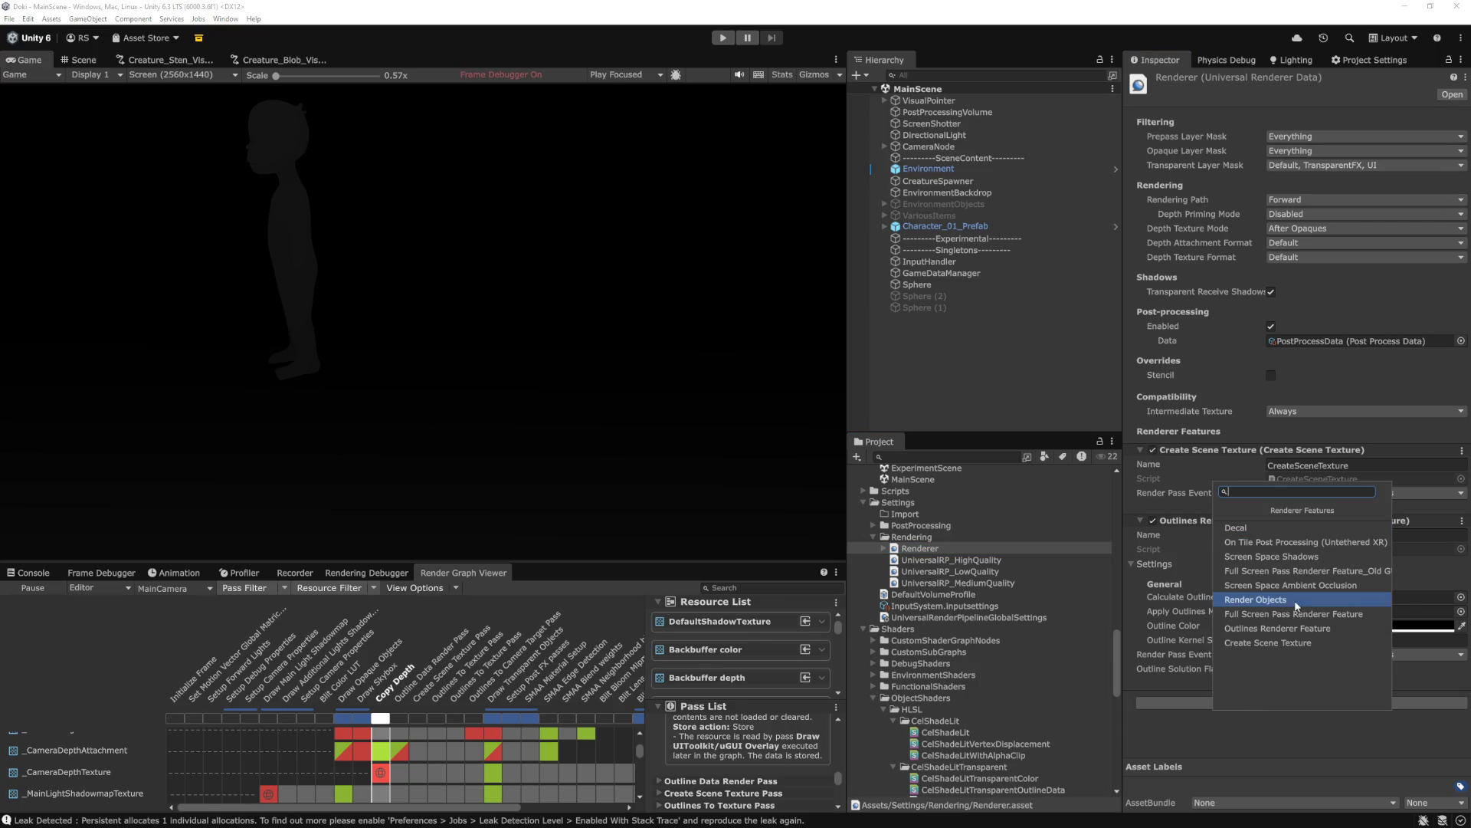
left_click(982, 337)
key("alt+Tab")
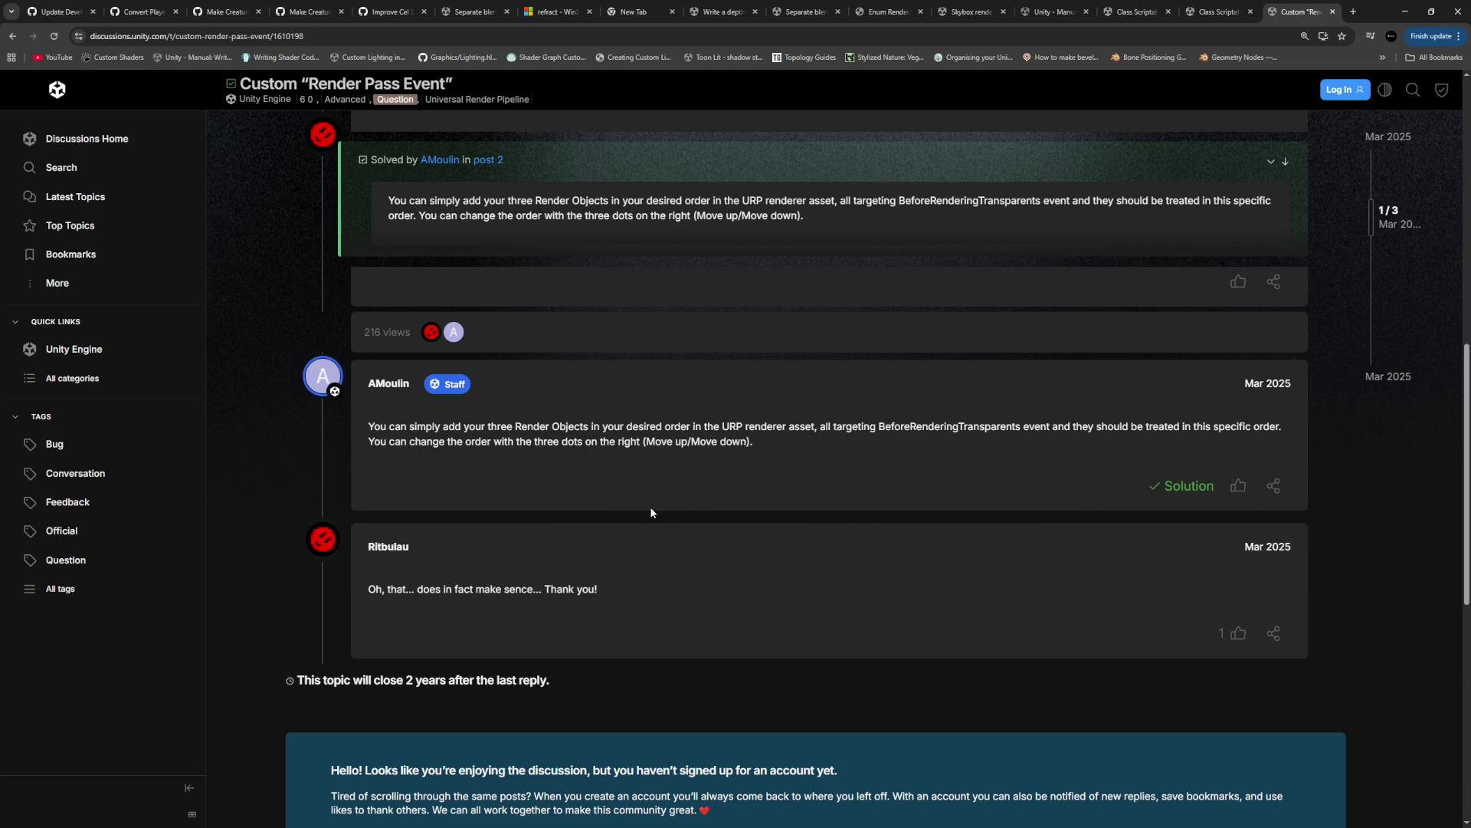
Scroll up to the original pass-ordering question, then select the Renderer asset in Unity's Project window
scroll(638, 550, "up", 3)
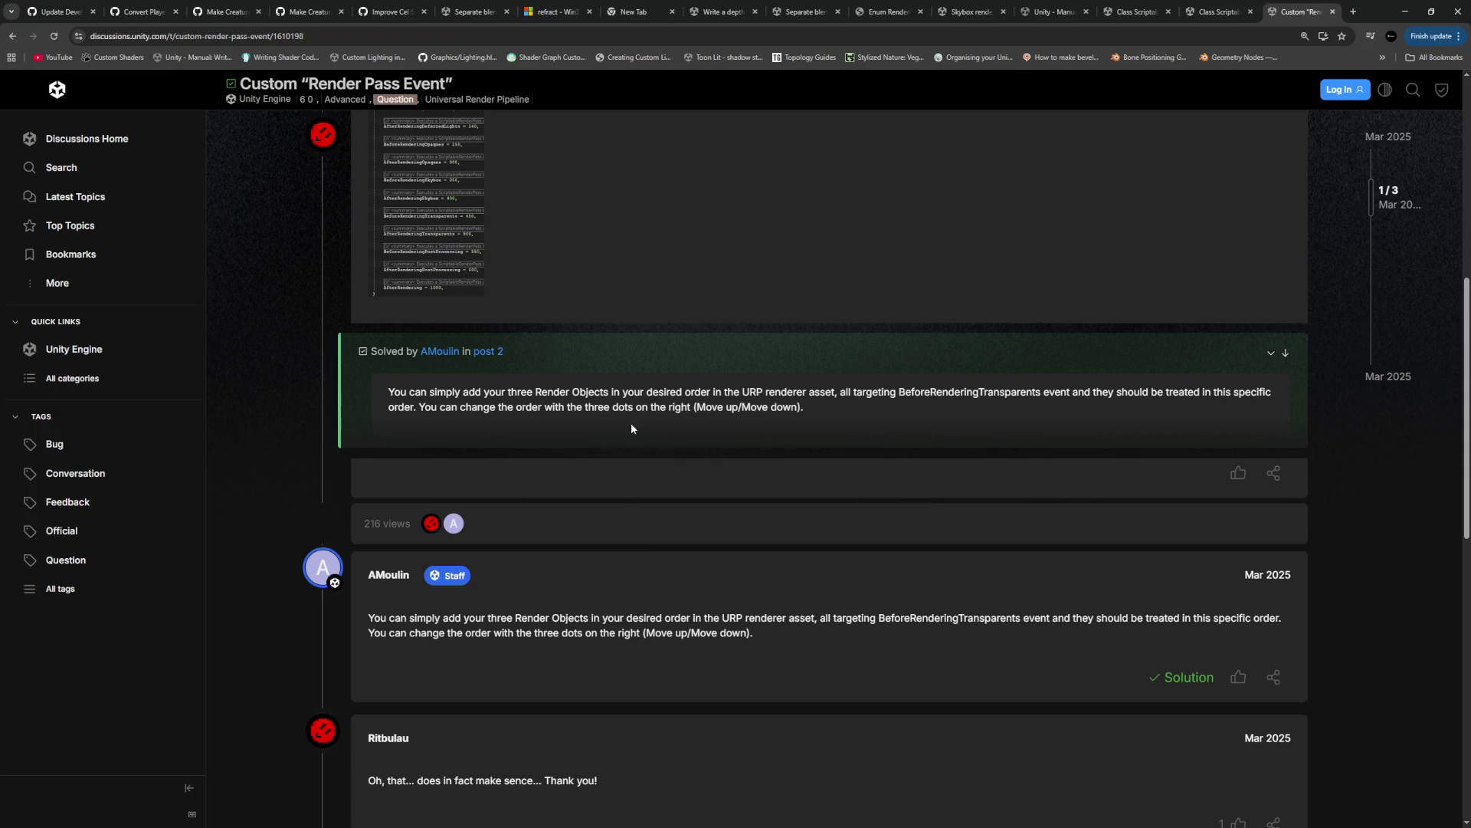
scroll(631, 408, "up", 5)
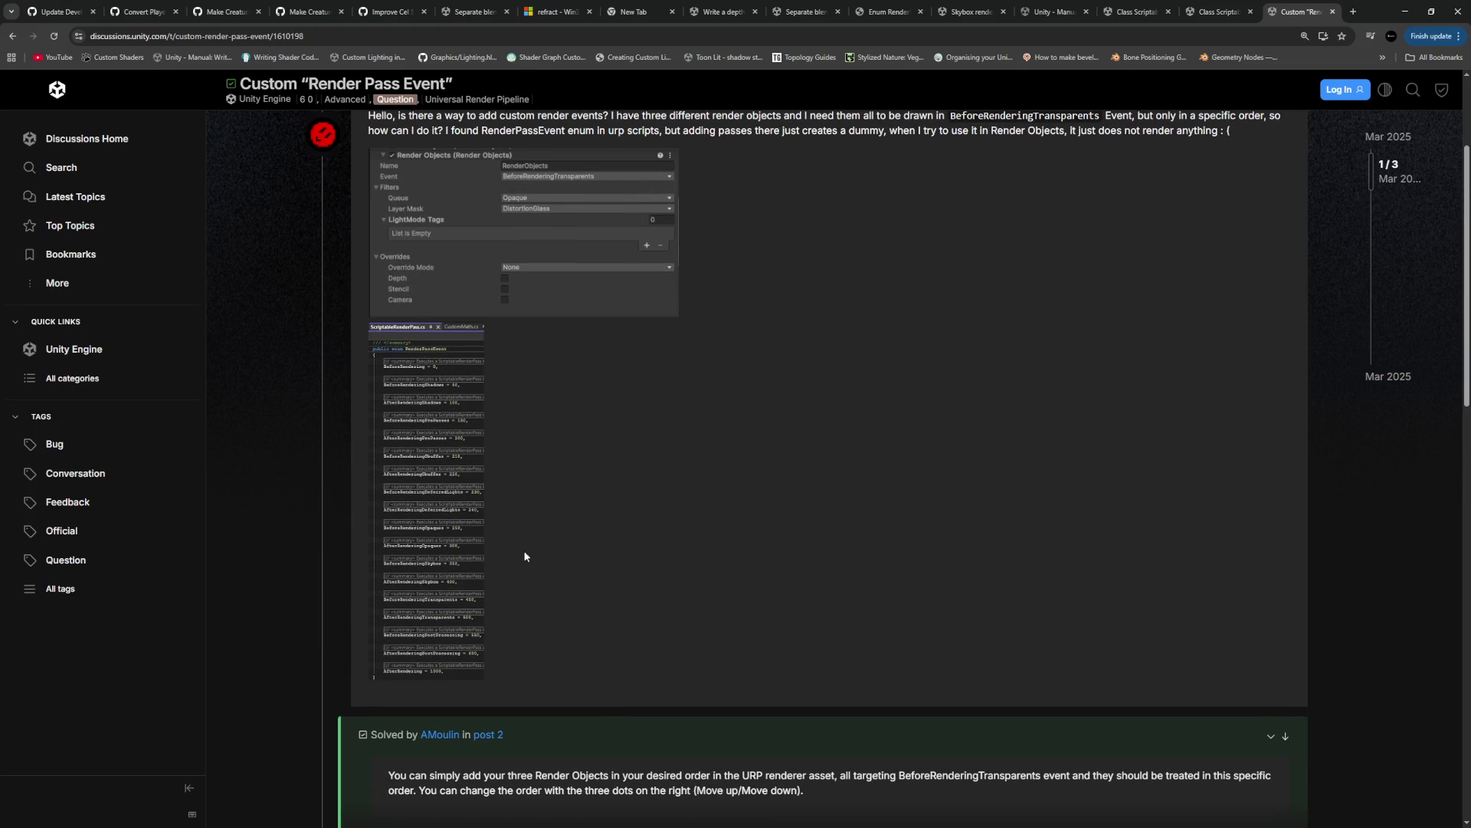
scroll(537, 596, "up", 3)
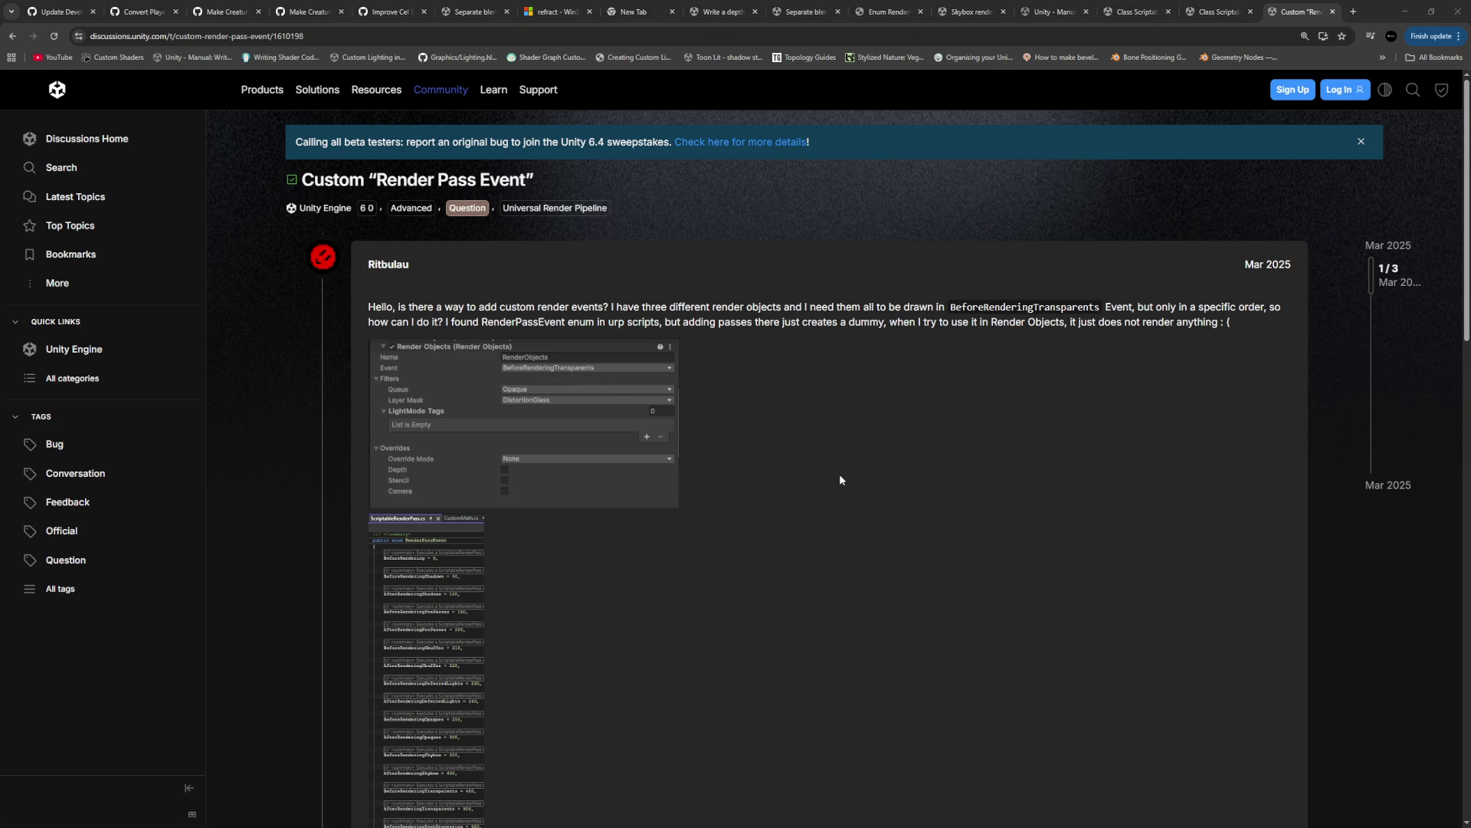
key("alt+Tab")
left_click(942, 548)
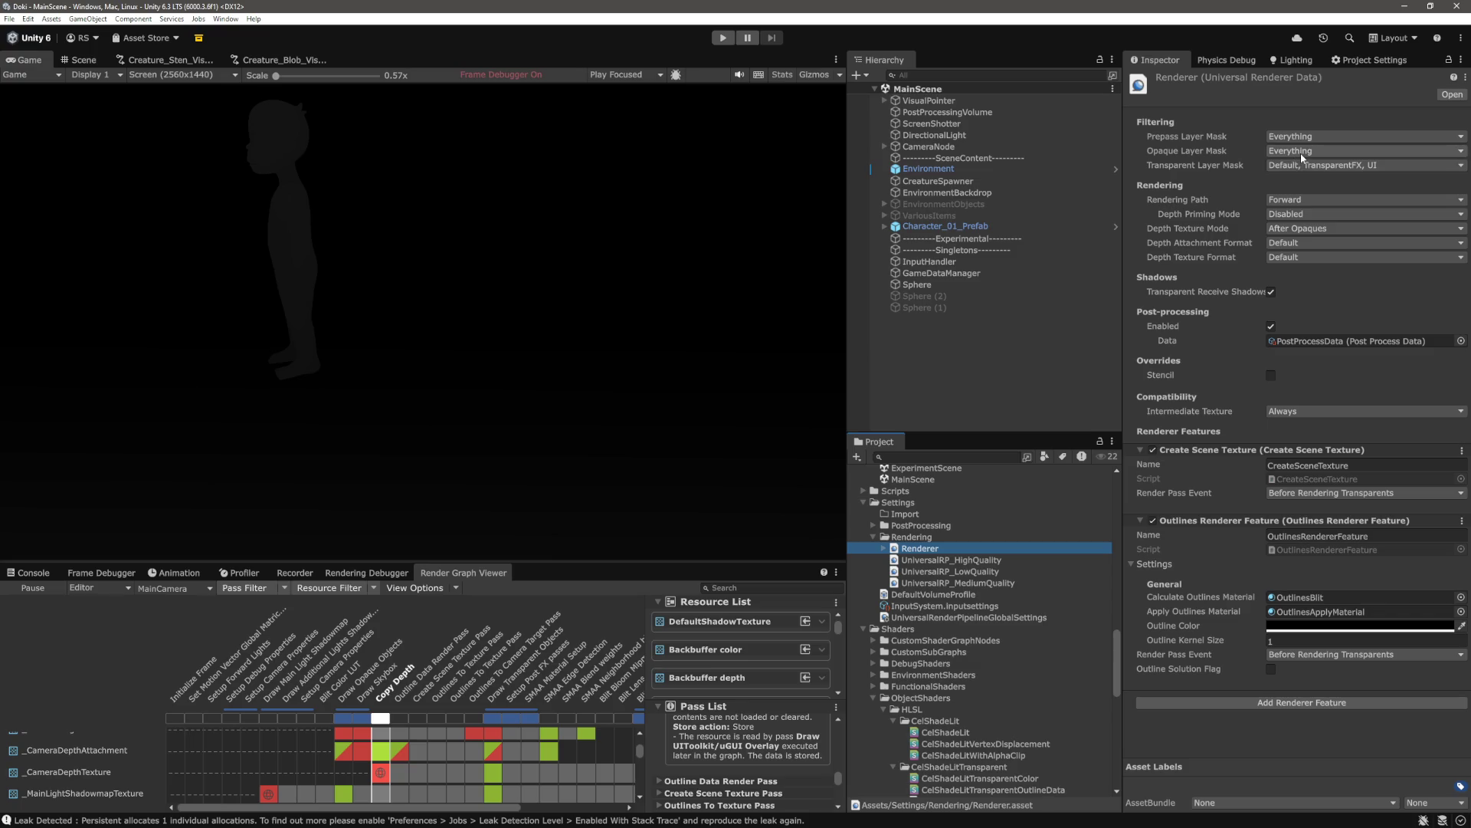
Change the Renderer's Depth Texture Mode to After Transparents and open the Frame Debugger event list
left_click(1297, 235)
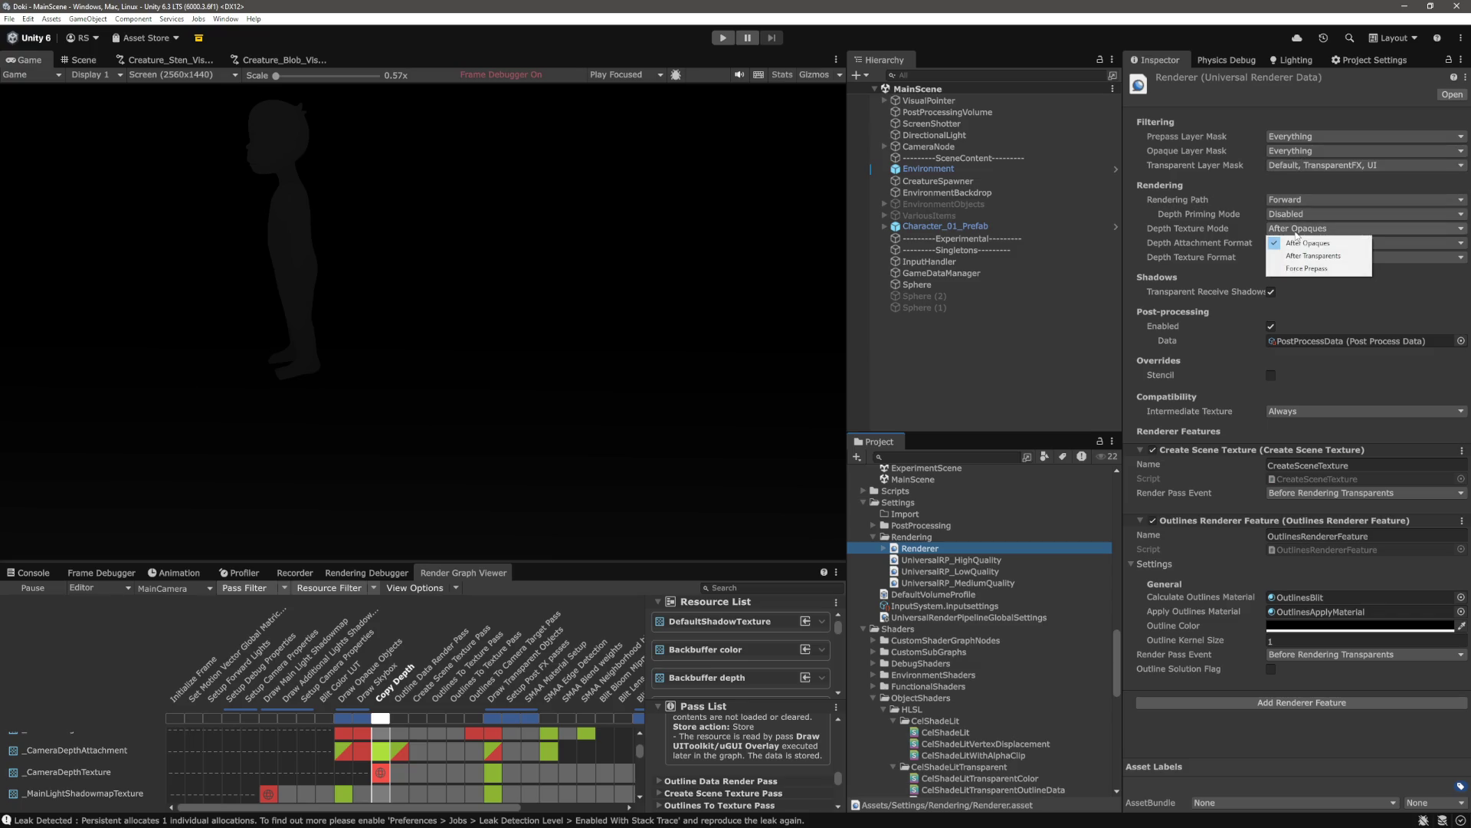
left_click(1310, 243)
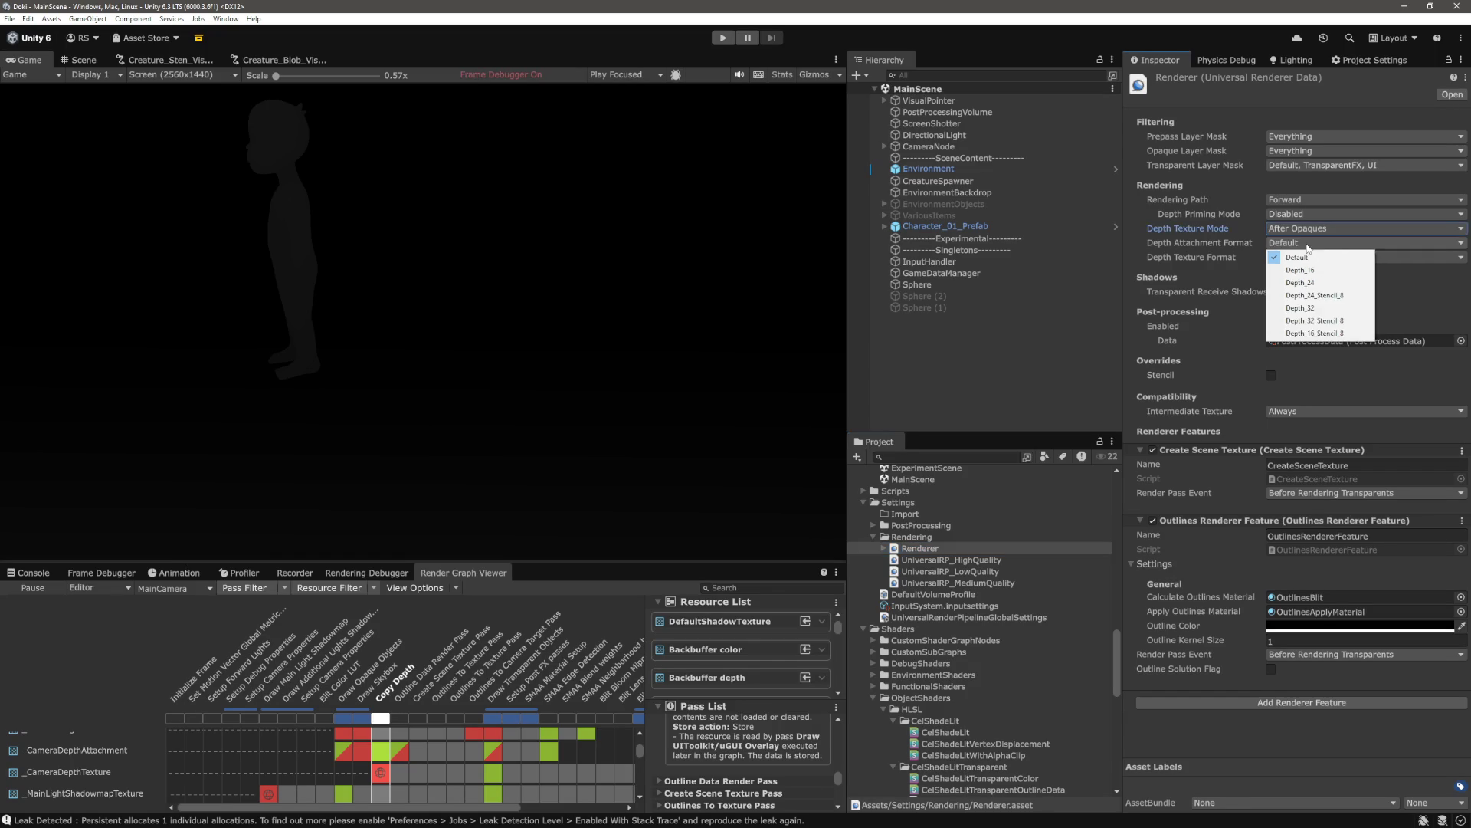
left_click(1318, 230)
left_click(1317, 230)
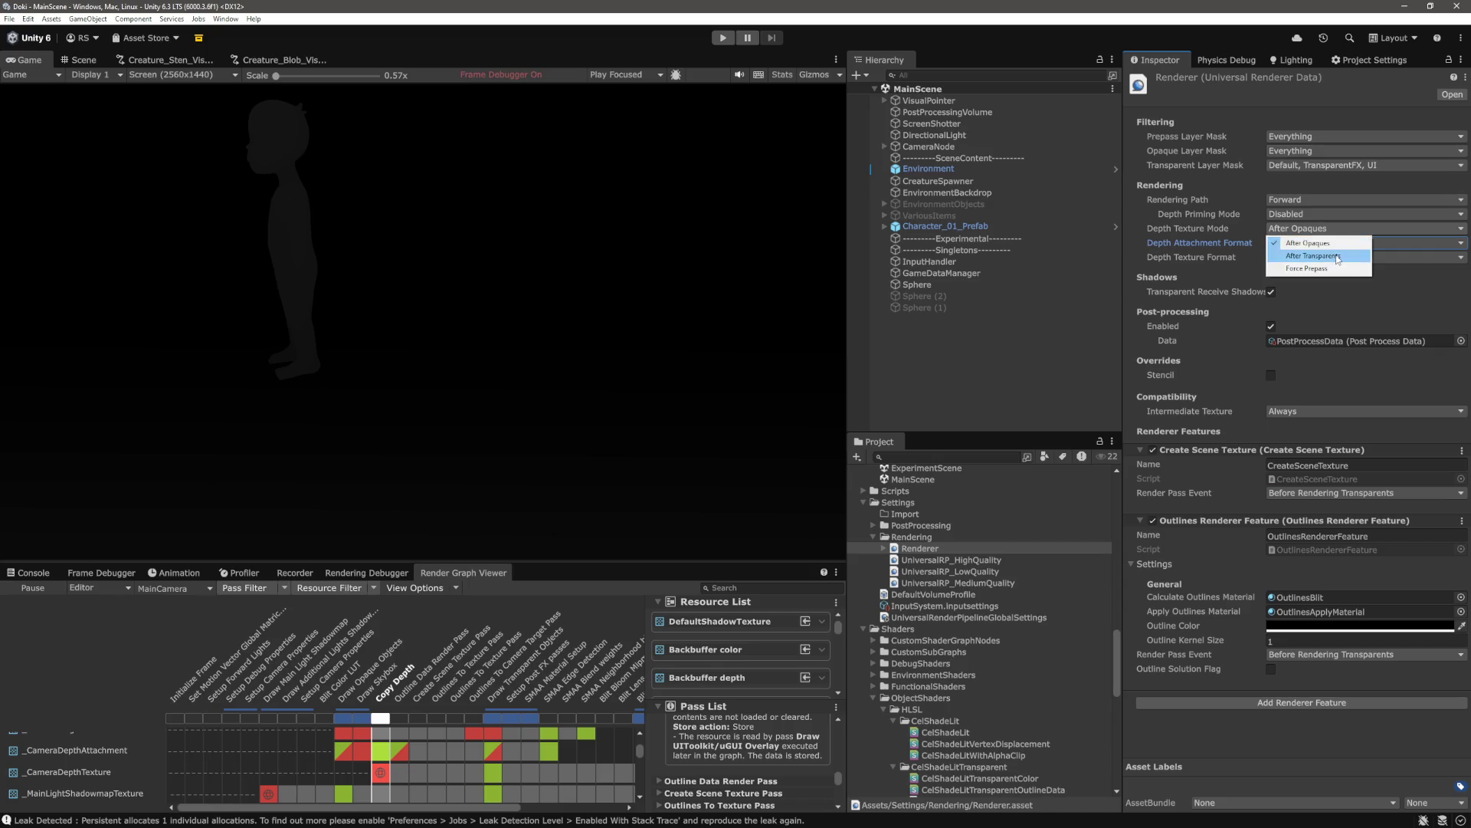
left_click(1313, 255)
left_click(102, 572)
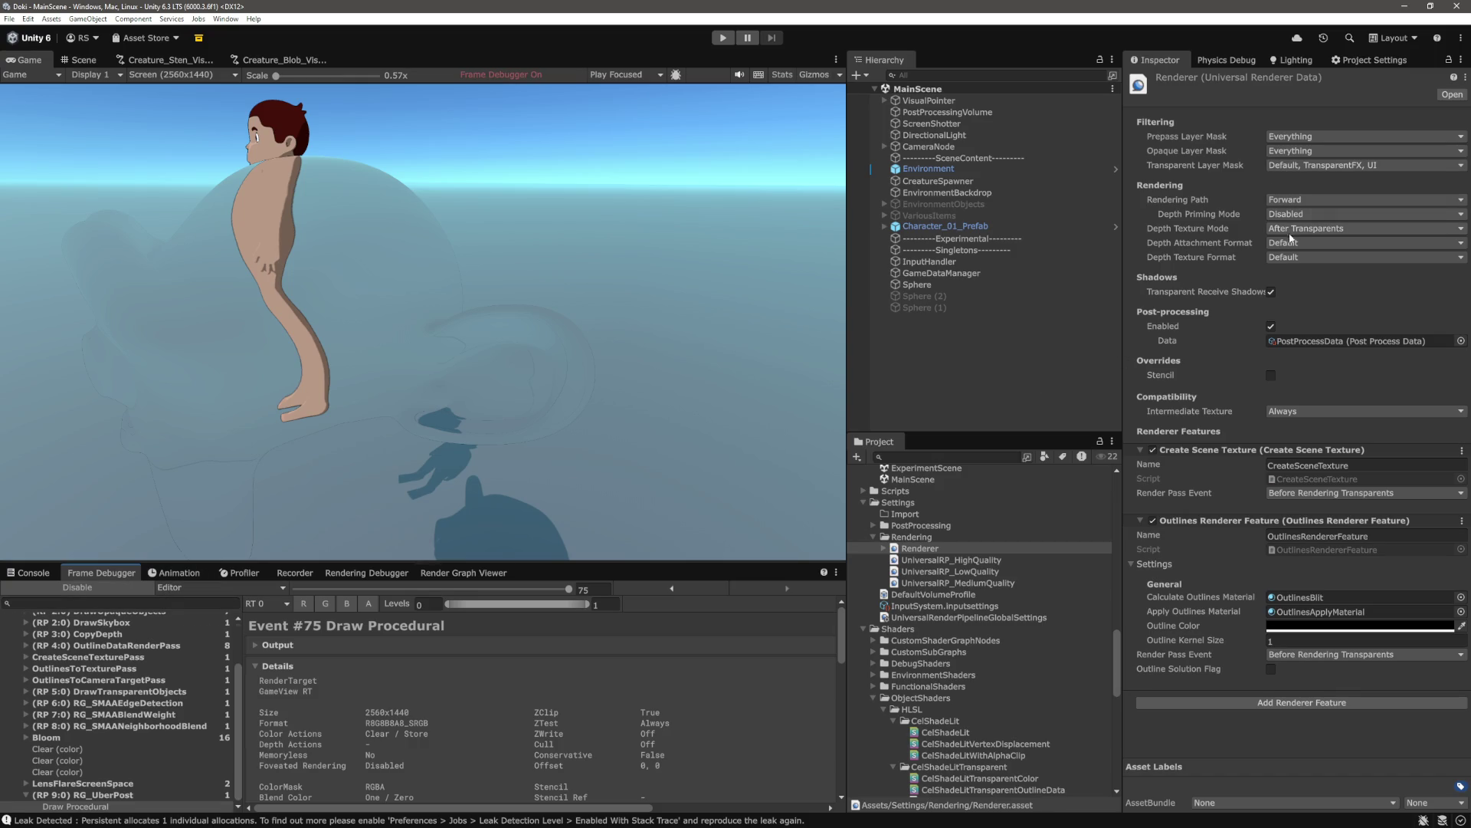
In the Frame Debugger, step through DrawSkybox, CopyDepth and OutlineDataRenderPass to confirm pass order
left_click(463, 572)
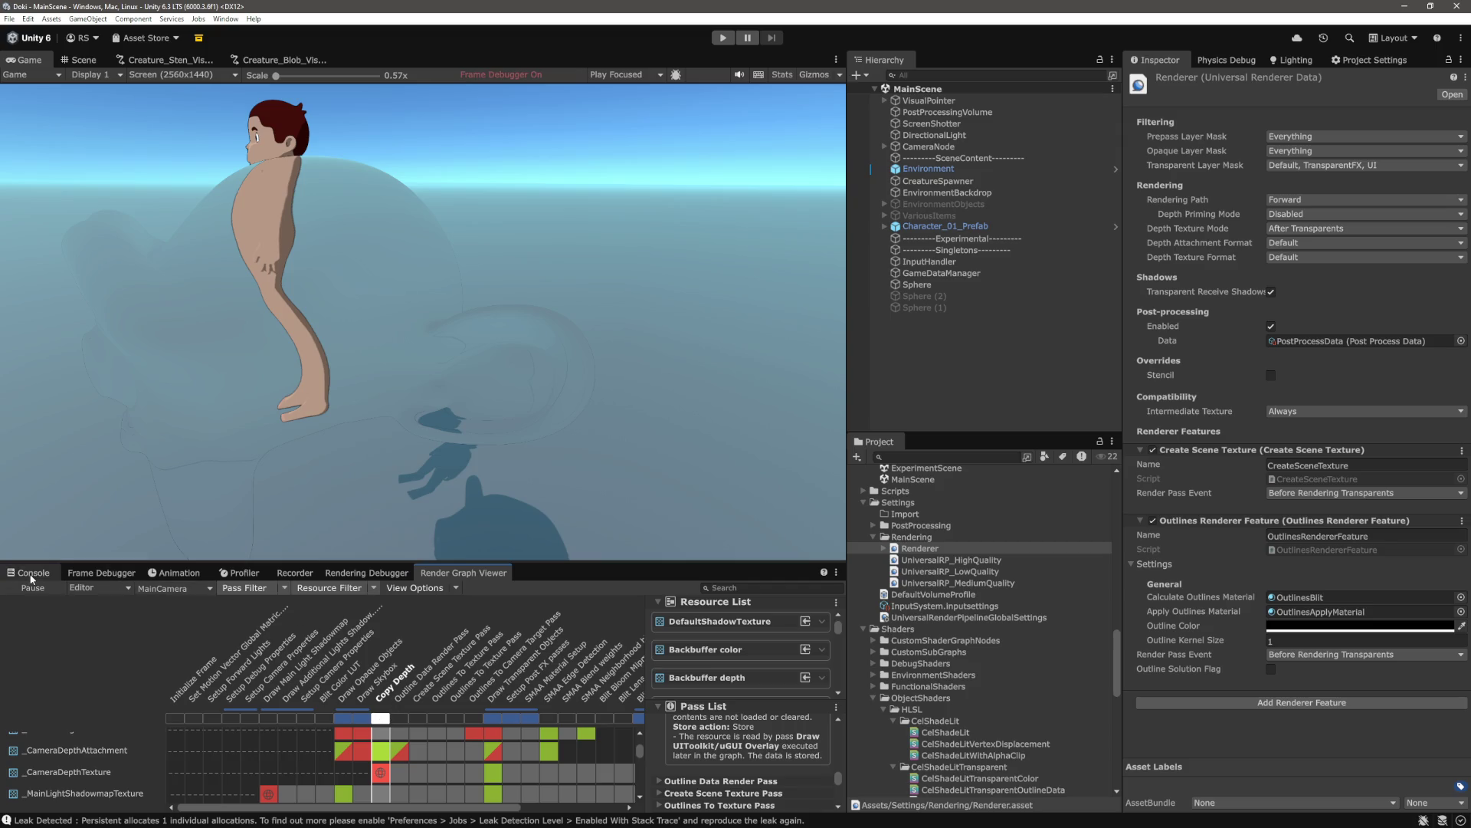
left_click(92, 578)
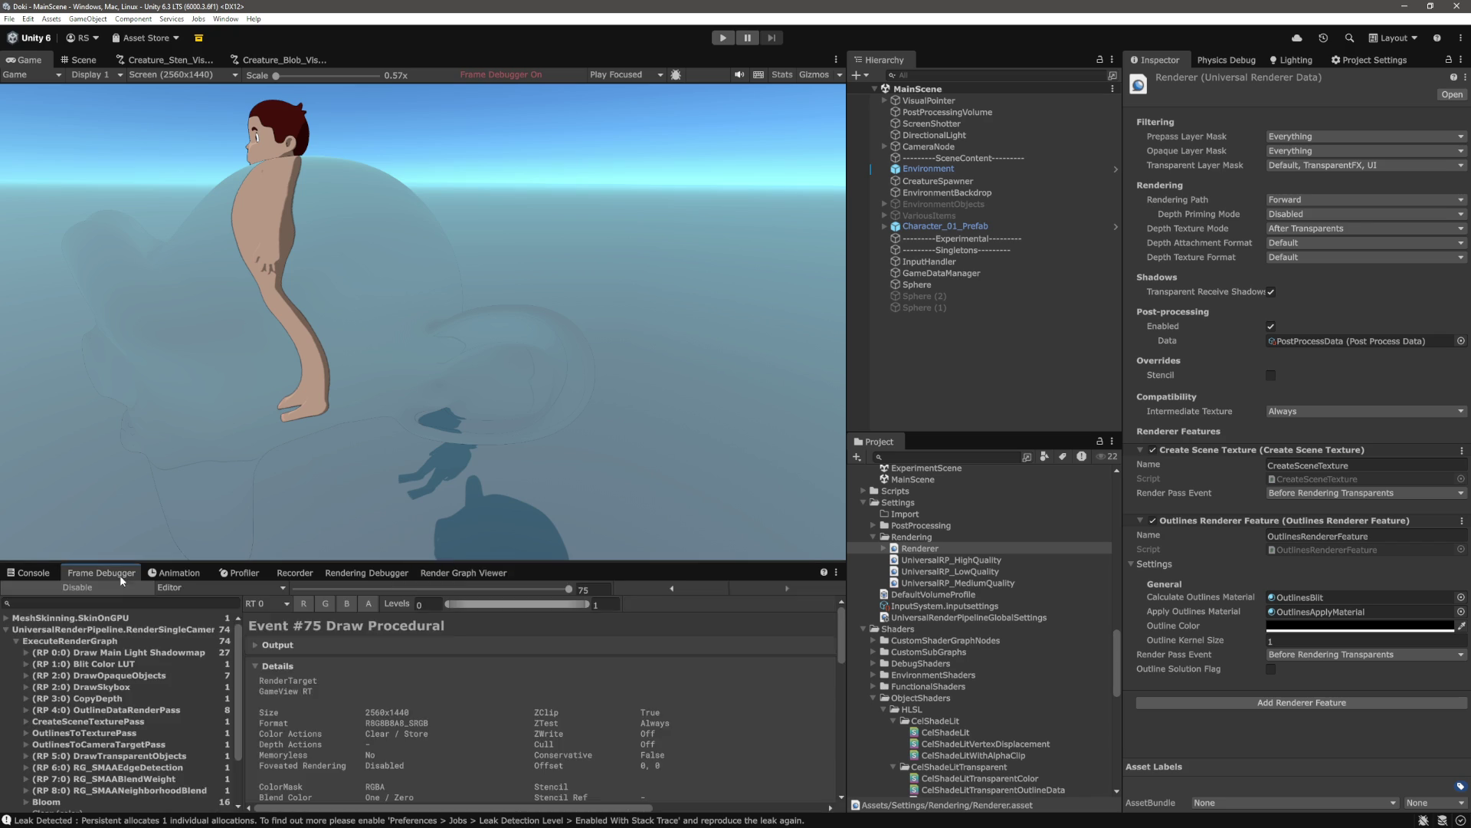
left_click(121, 698)
left_click(123, 688)
left_click(122, 699)
left_click(125, 710)
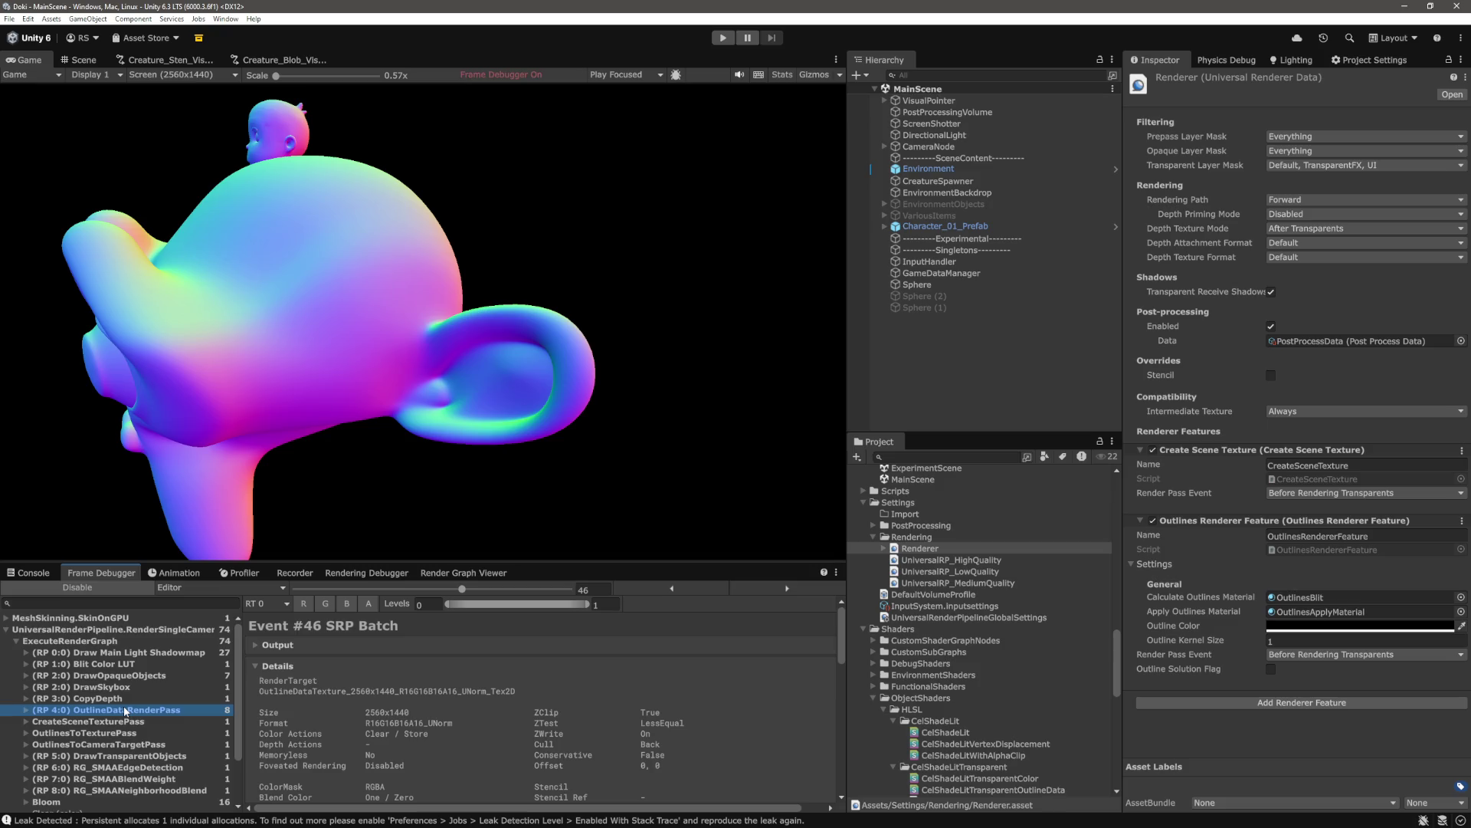
Leave Depth Priming Mode Disabled and set Depth Texture Mode back to After Opaques
left_click(1327, 222)
left_click(1319, 221)
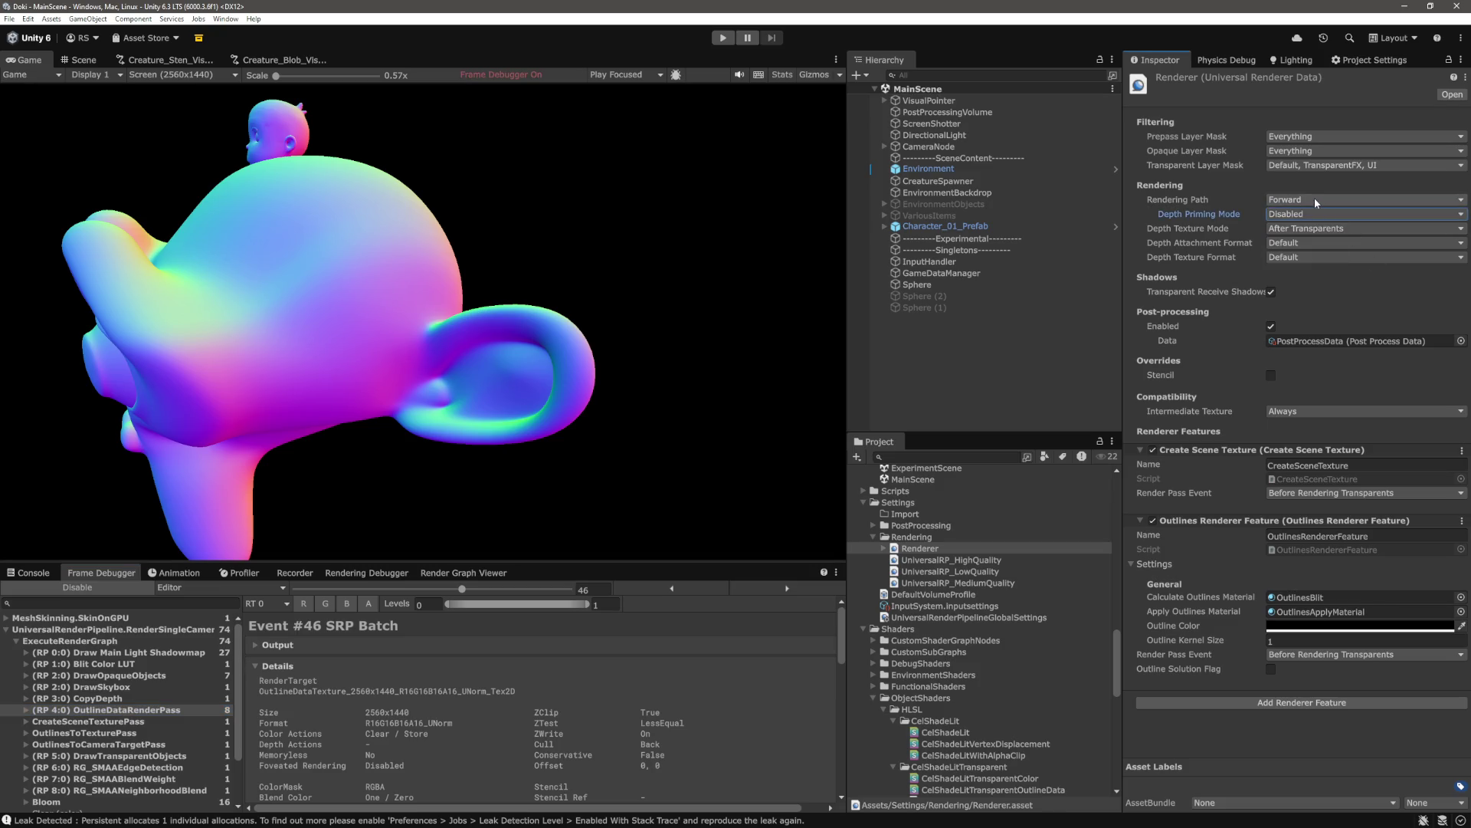
left_click(1315, 228)
left_click(1320, 246)
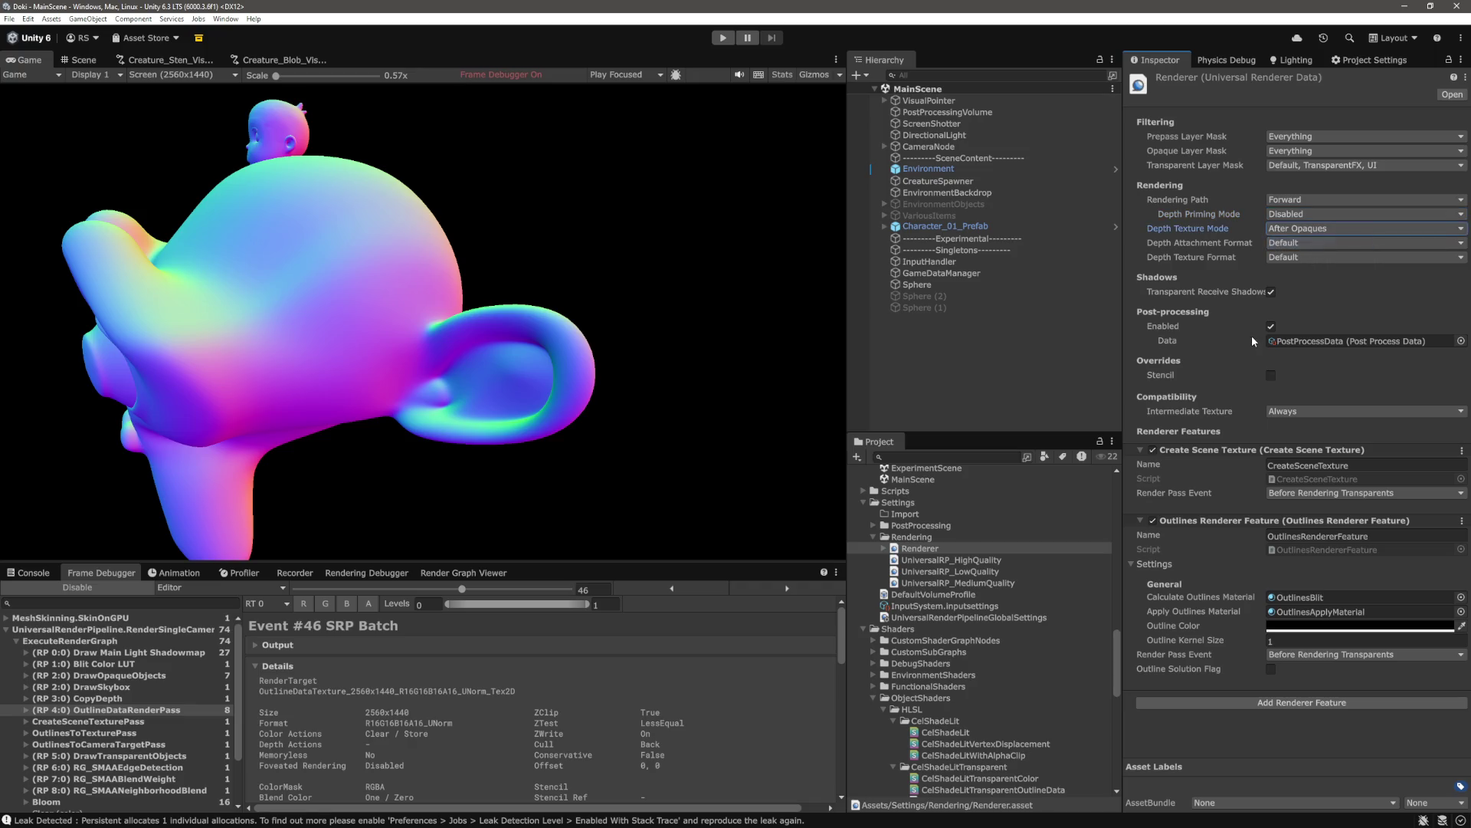